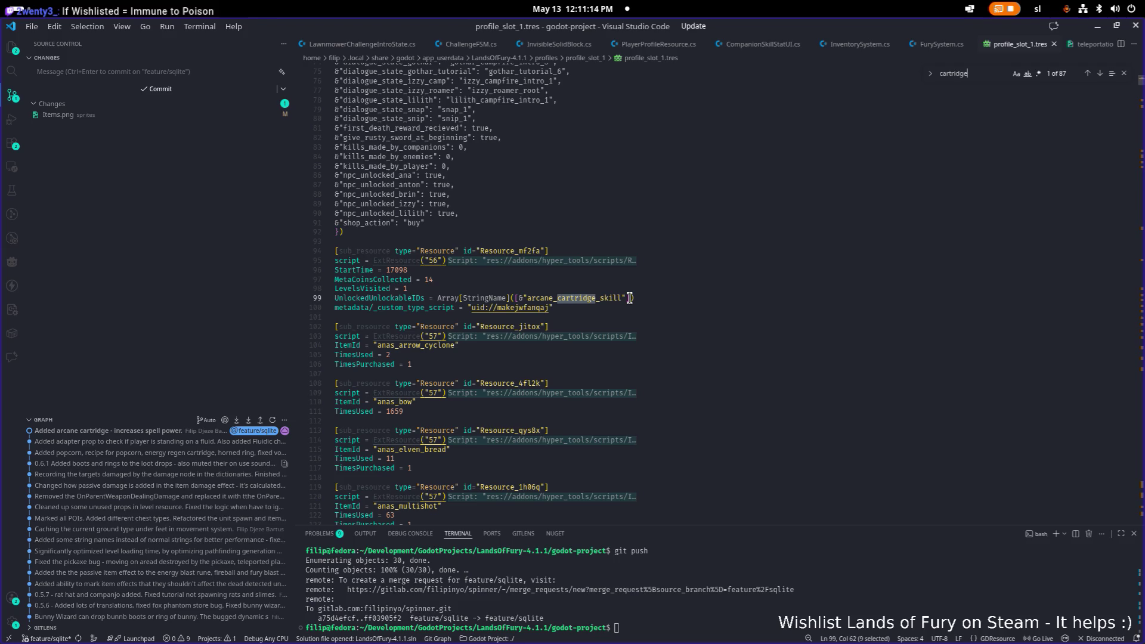
Step through the 'cartridge' matches to energy_regen_cartridge_skill and select its Resource_p66ec id.
{"action": "key", "text": "Return"}
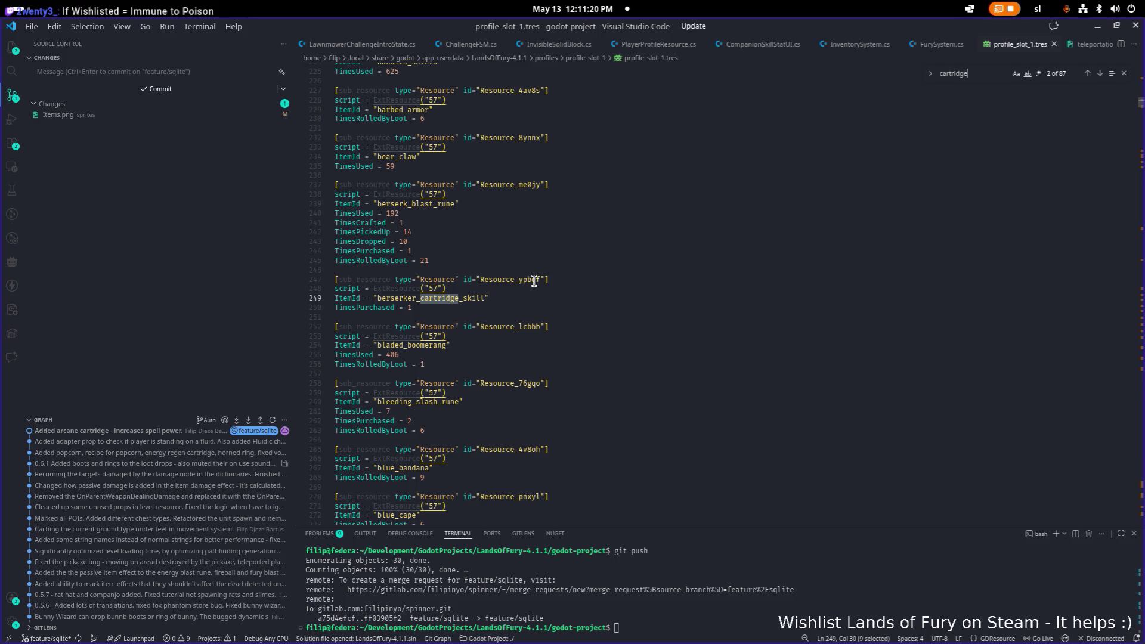
{"action": "scroll", "coordinate": [1017, 63], "scroll_direction": "up", "scroll_amount": 1}
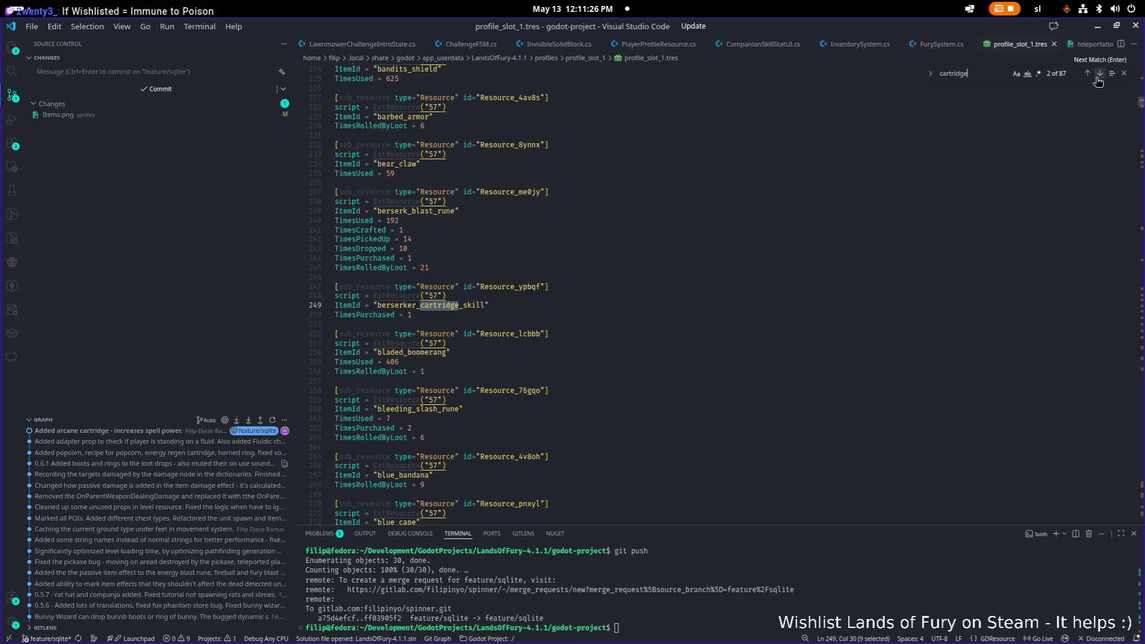
{"action": "left_click", "coordinate": [1099, 73]}
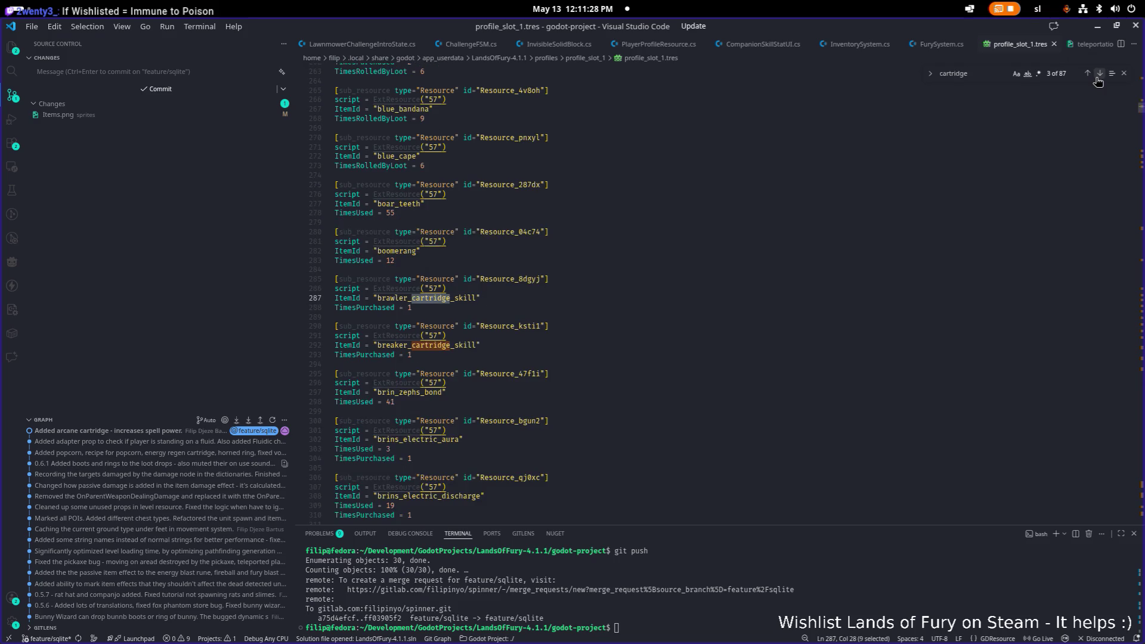
{"action": "left_click", "coordinate": [1098, 77]}
{"action": "left_click", "coordinate": [1098, 78]}
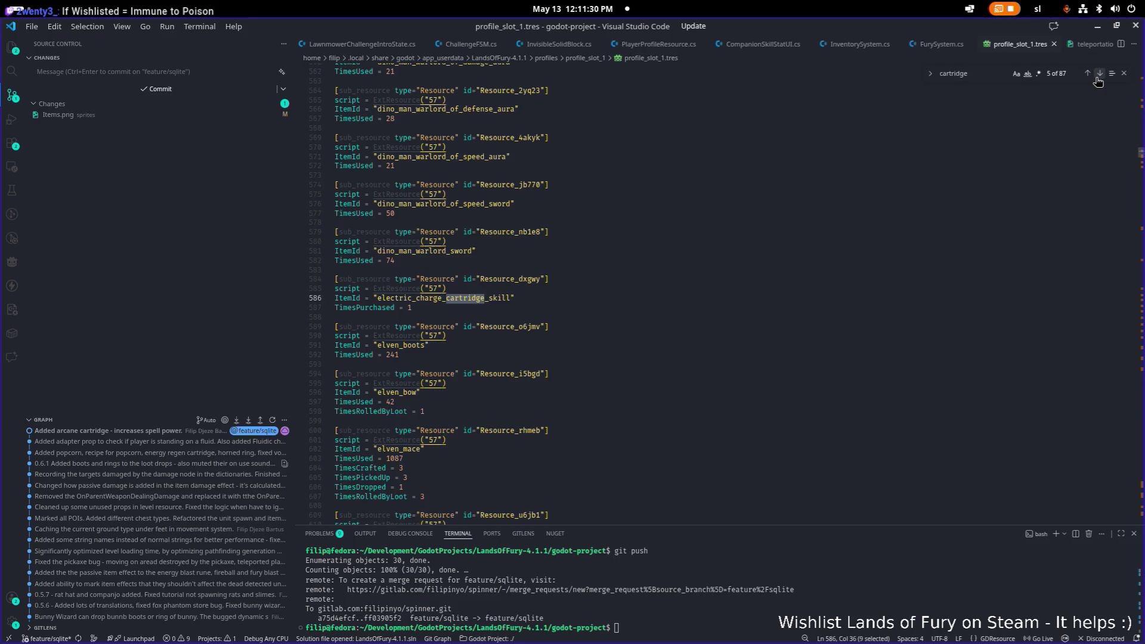
{"action": "left_click", "coordinate": [1098, 78]}
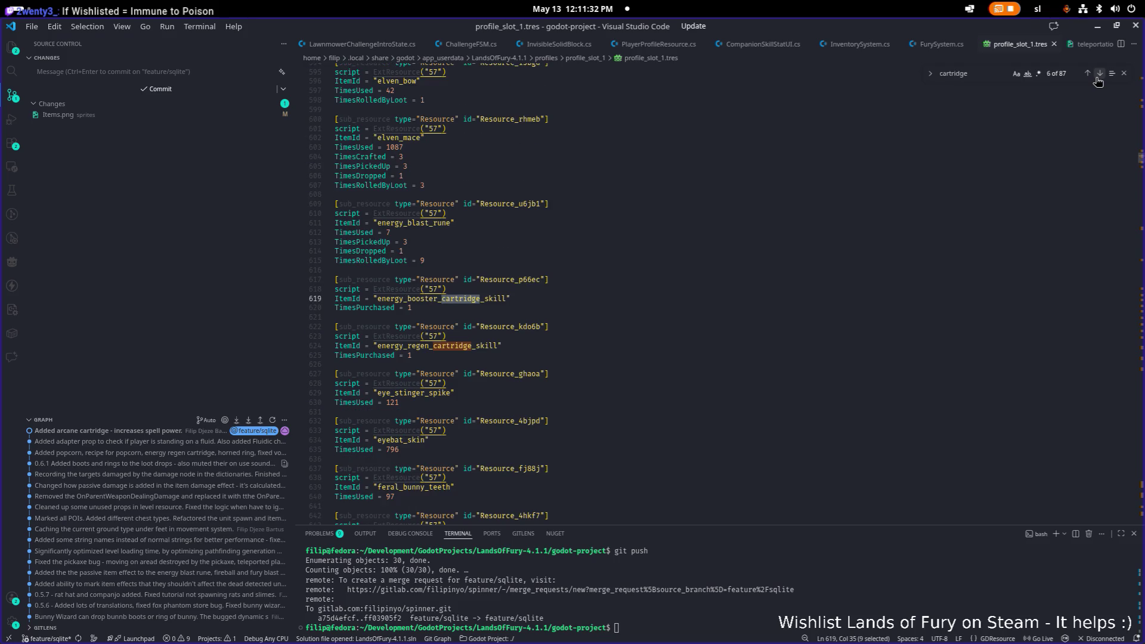
{"action": "left_click", "coordinate": [1098, 78]}
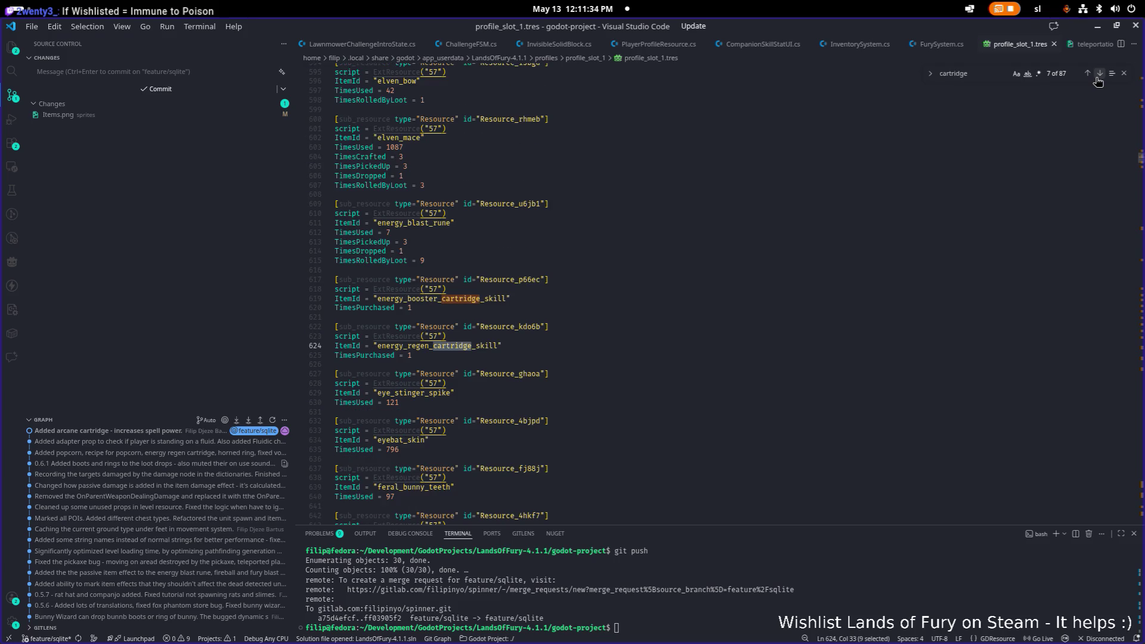
{"action": "double_click", "coordinate": [524, 279]}
Search for Resource_p66ec, jump to its second occurrence, and scroll through the surrounding stats dictionary.
{"action": "key", "text": "ctrl+f"}
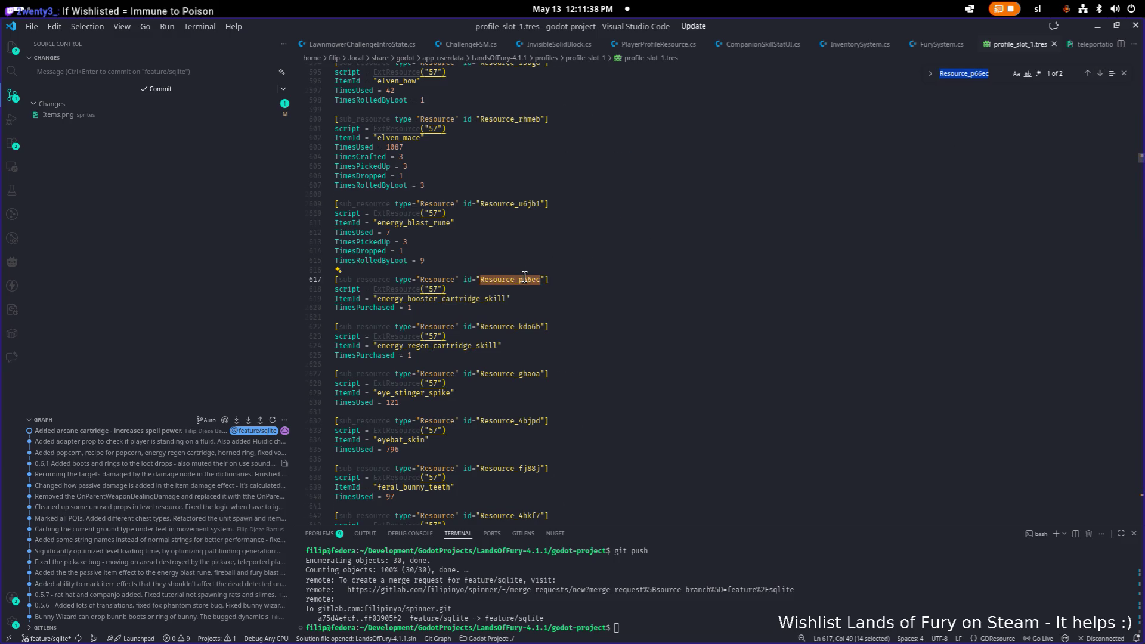
{"action": "key", "text": "Return"}
{"action": "scroll", "coordinate": [560, 251], "scroll_direction": "up", "scroll_amount": 10}
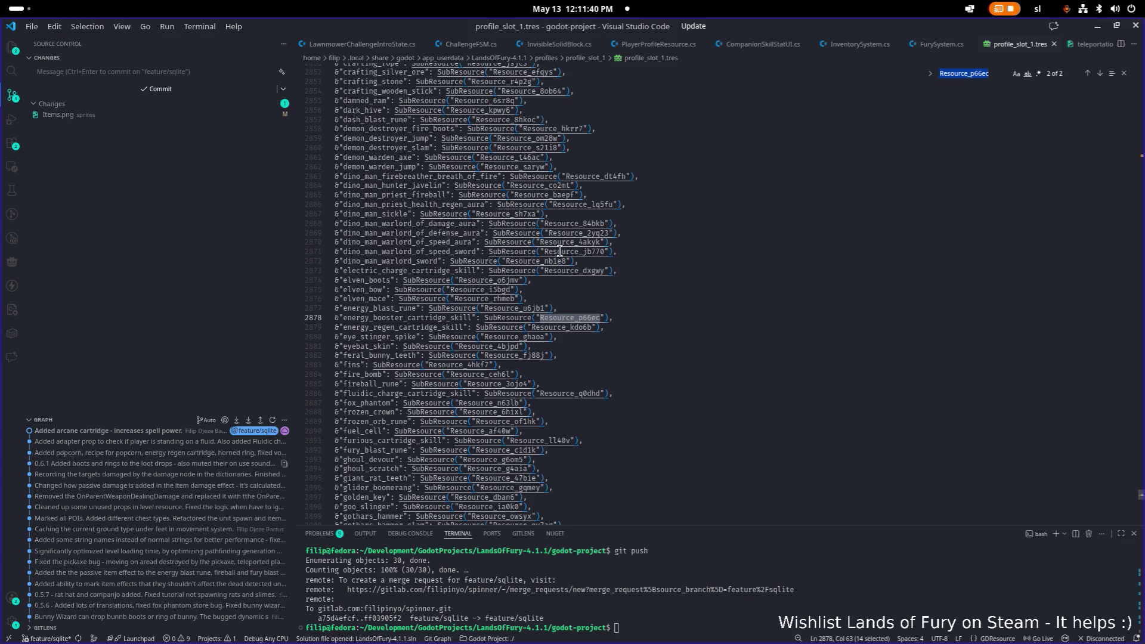
{"action": "scroll", "coordinate": [560, 251], "scroll_direction": "up", "scroll_amount": 15}
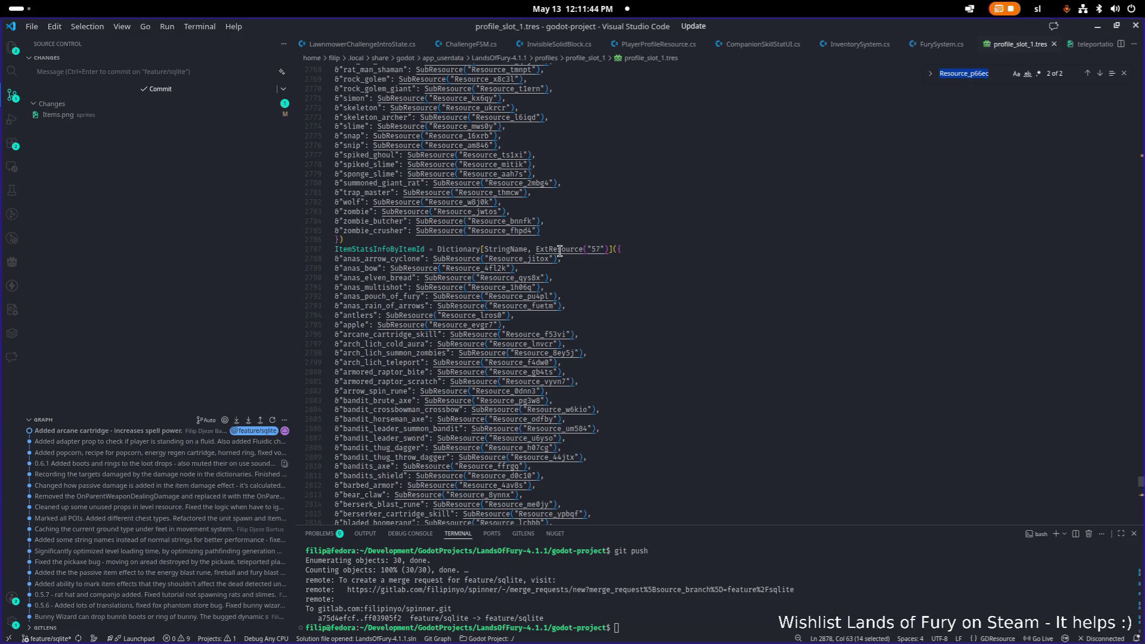
{"action": "scroll", "coordinate": [560, 250], "scroll_direction": "up", "scroll_amount": 1}
{"action": "scroll", "coordinate": [560, 251], "scroll_direction": "down", "scroll_amount": 20}
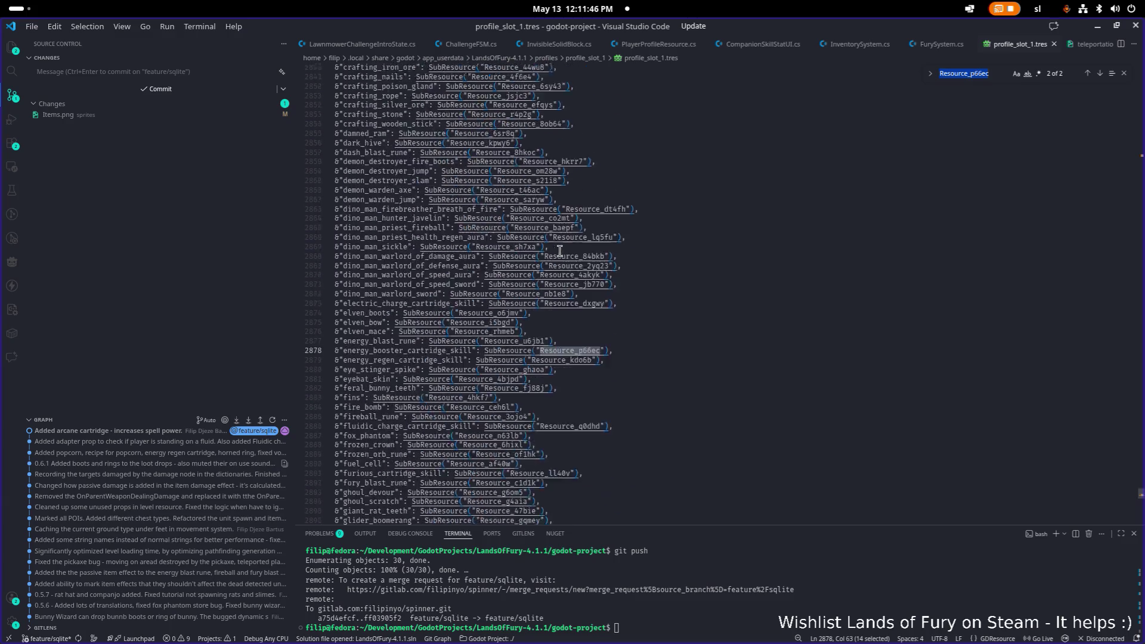
{"action": "scroll", "coordinate": [560, 250], "scroll_direction": "down", "scroll_amount": 10}
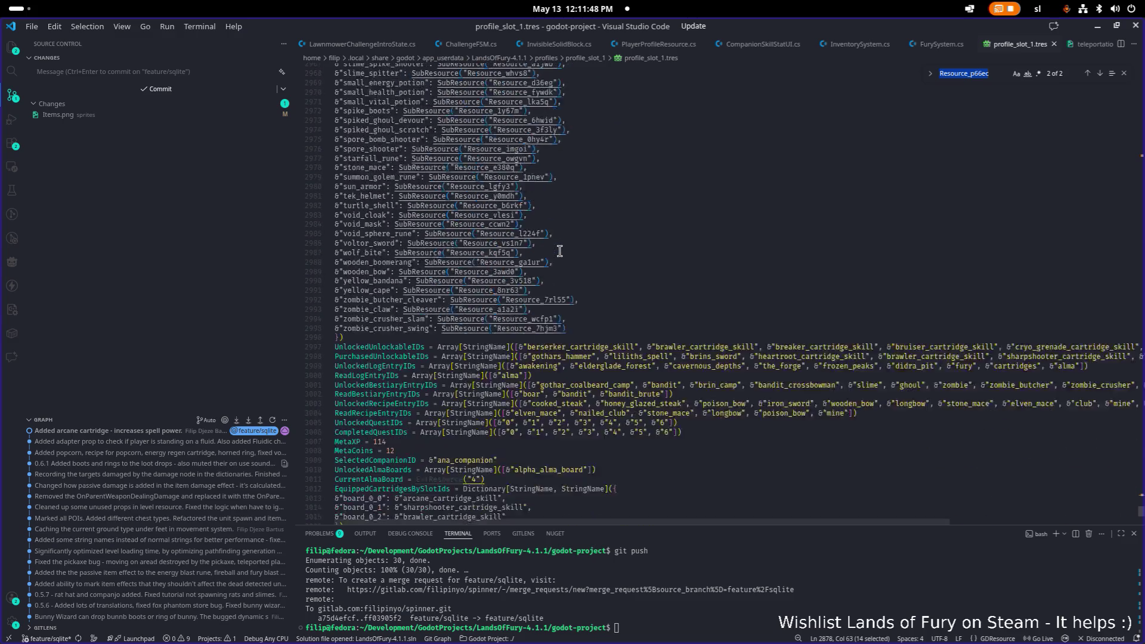
{"action": "scroll", "coordinate": [560, 250], "scroll_direction": "up", "scroll_amount": 8}
{"action": "scroll", "coordinate": [560, 250], "scroll_direction": "up", "scroll_amount": 15}
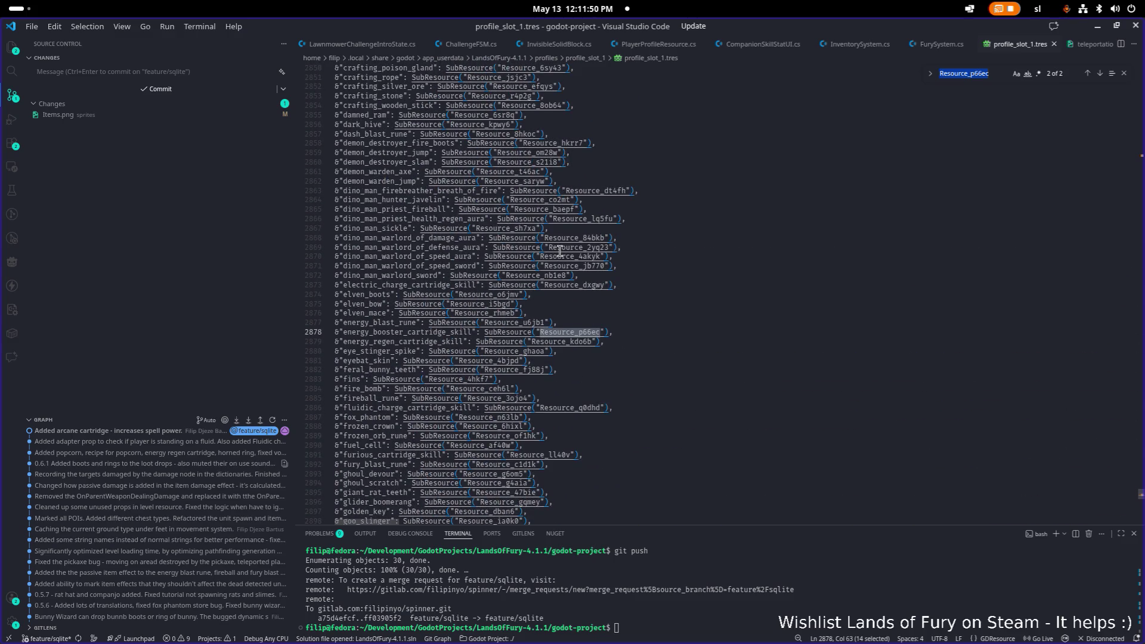
{"action": "scroll", "coordinate": [560, 251], "scroll_direction": "up", "scroll_amount": 20}
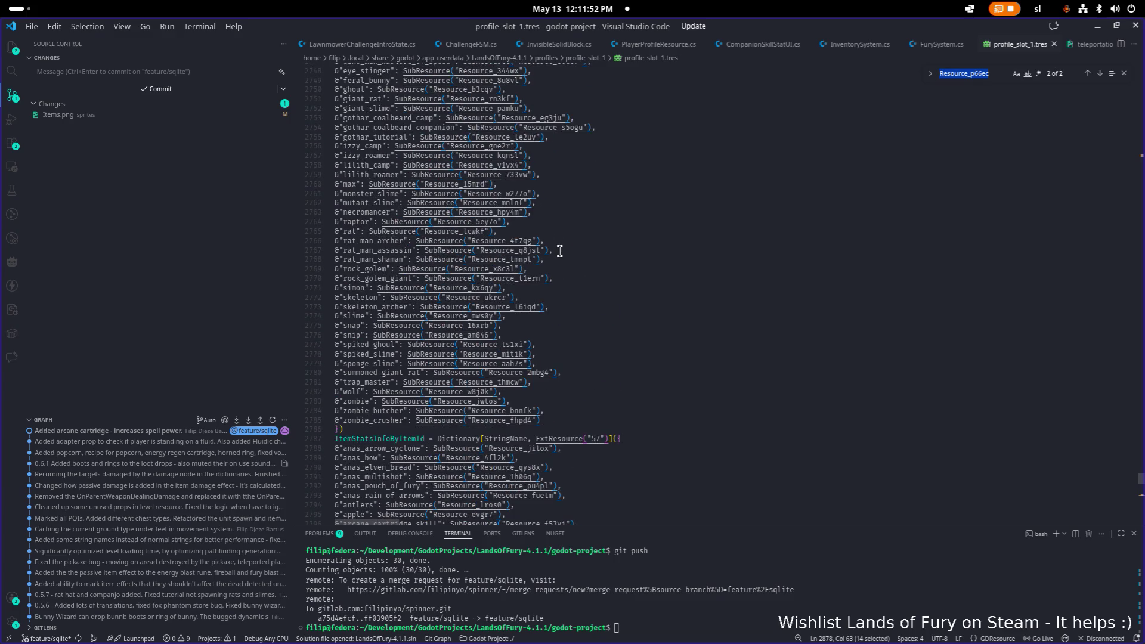
{"action": "scroll", "coordinate": [560, 250], "scroll_direction": "up", "scroll_amount": 20}
{"action": "scroll", "coordinate": [560, 250], "scroll_direction": "down", "scroll_amount": 8}
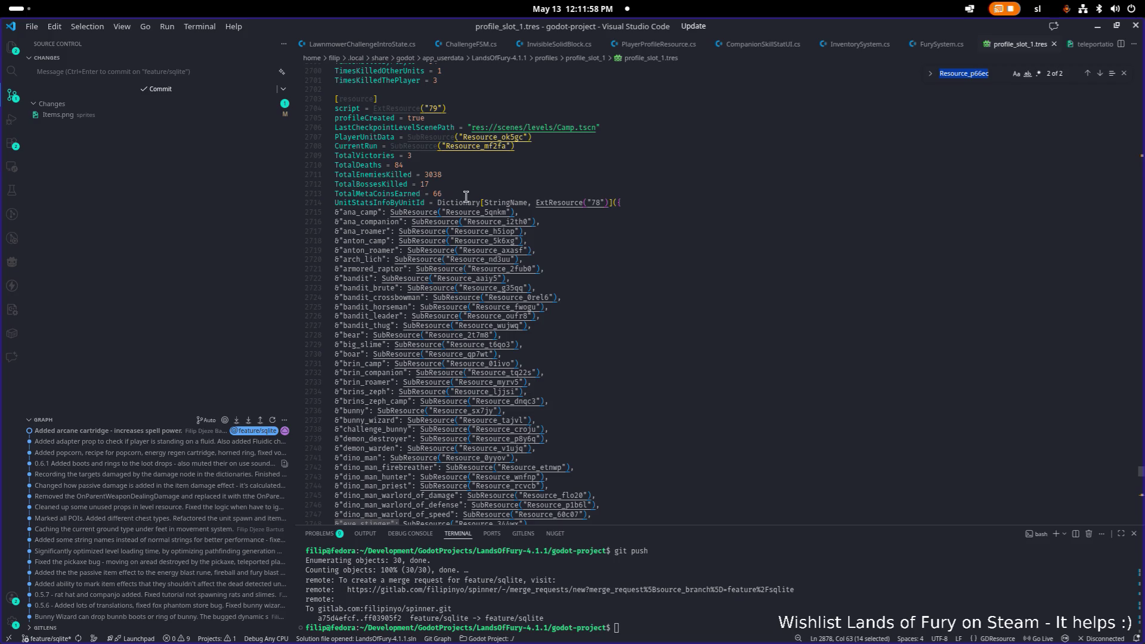
Scroll further down the dictionary and select the Resource_mitik id.
{"action": "mouse_move", "coordinate": [489, 215]}
{"action": "scroll", "coordinate": [572, 155], "scroll_direction": "down", "scroll_amount": 10}
{"action": "scroll", "coordinate": [572, 155], "scroll_direction": "down", "scroll_amount": 1}
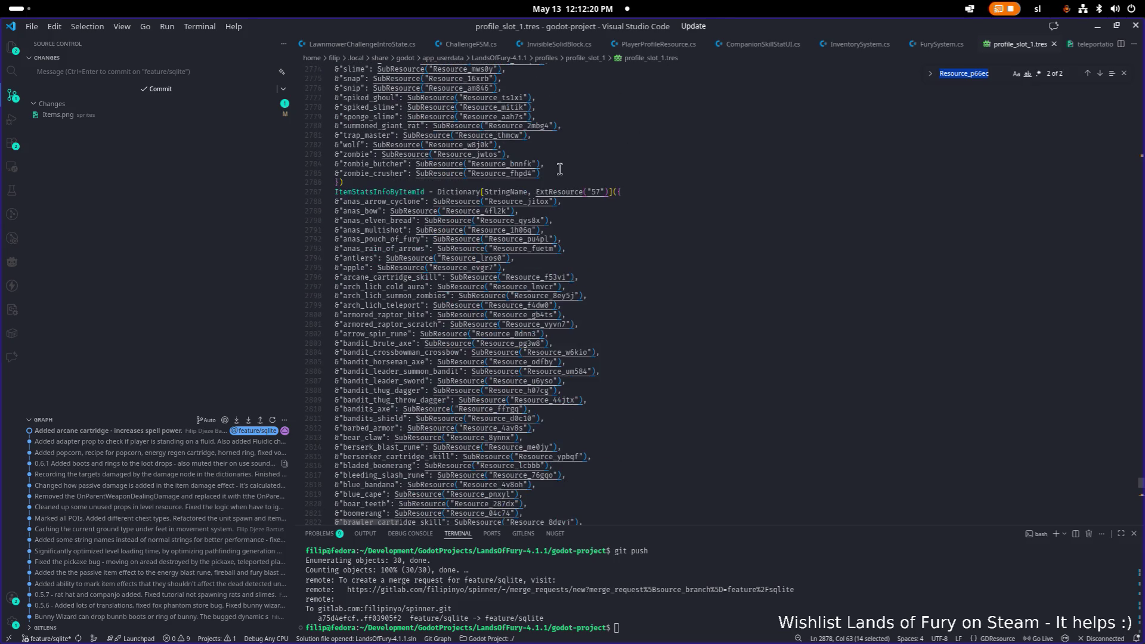
{"action": "double_click", "coordinate": [491, 176]}
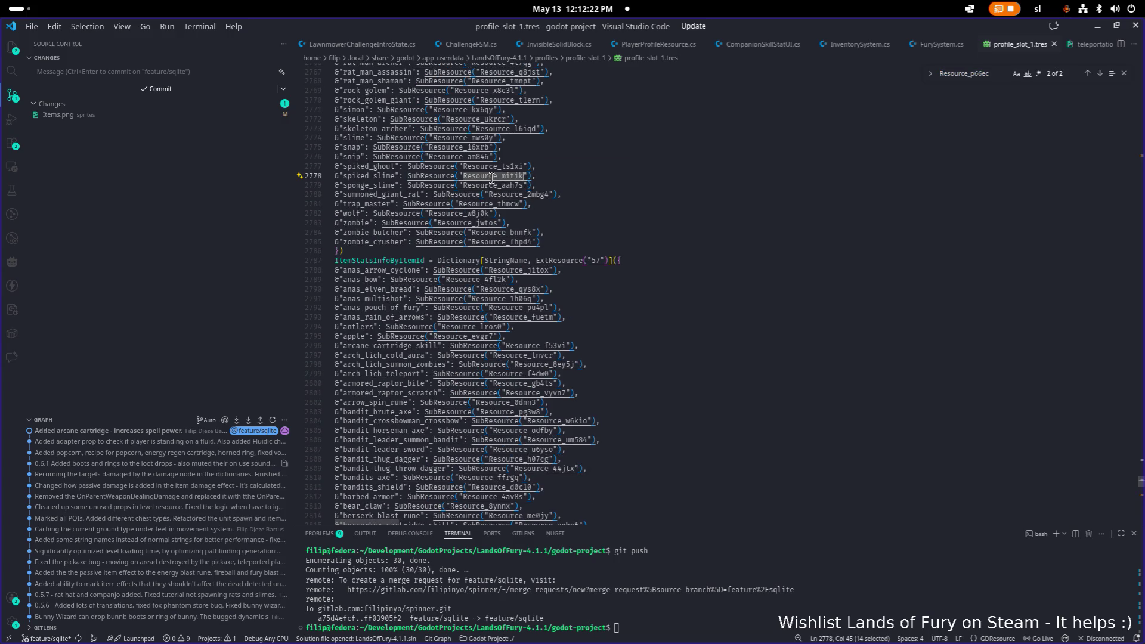
Find the spiked_slime Resource_mitik block at line 2643, then minimize VS Code to reveal Aseprite.
{"action": "key", "text": "ctrl+f"}
{"action": "key", "text": "Return"}
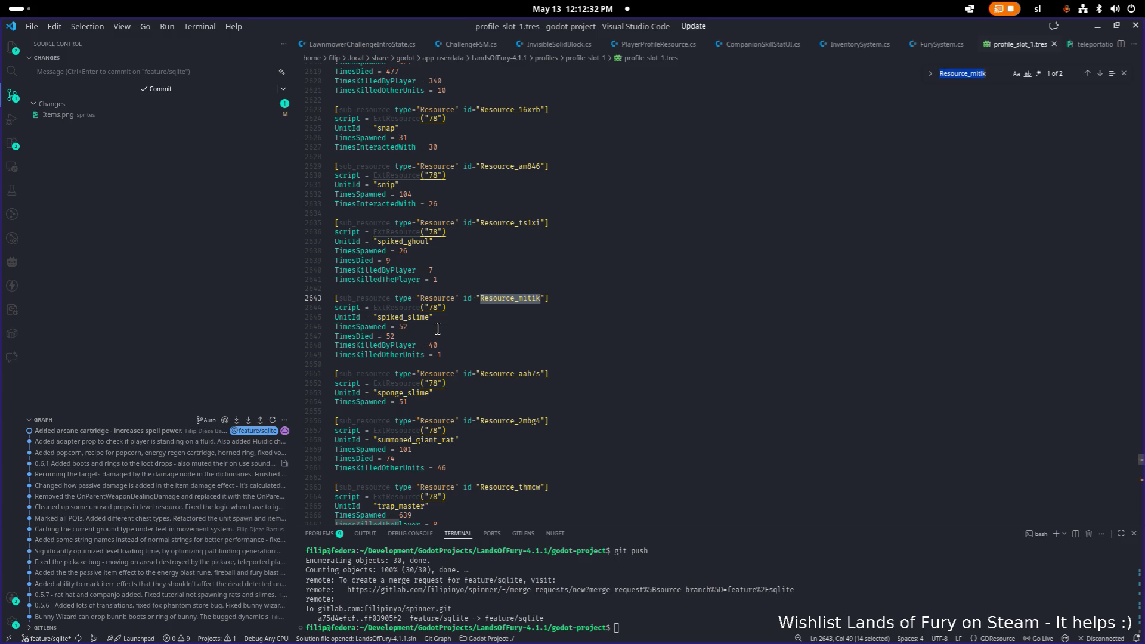
{"action": "scroll", "coordinate": [437, 328], "scroll_direction": "down", "scroll_amount": 4}
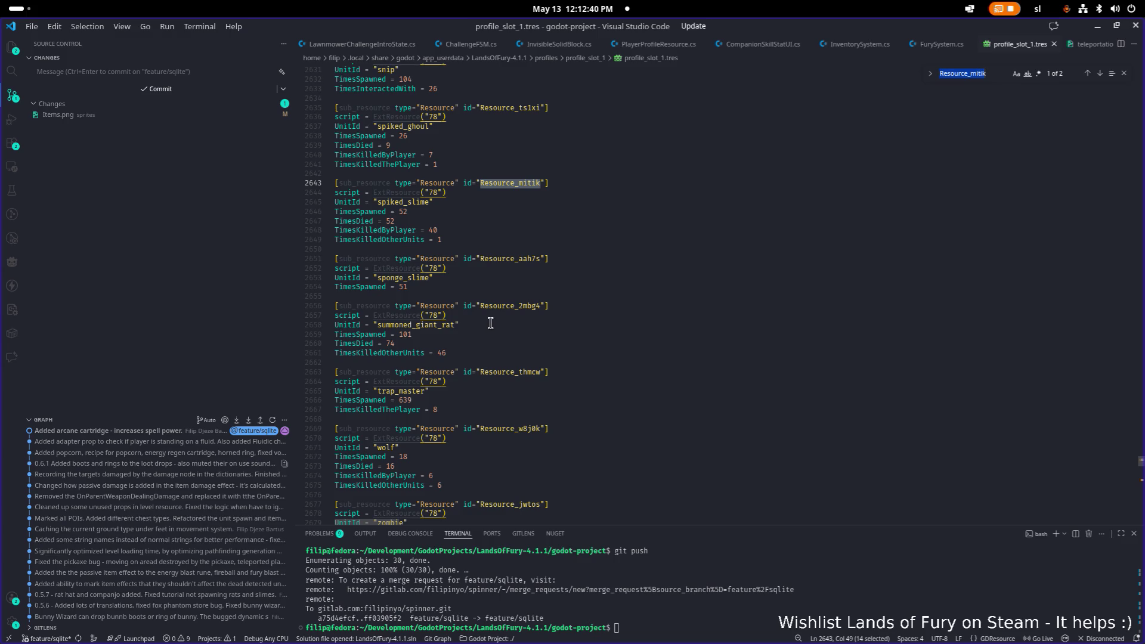
{"action": "scroll", "coordinate": [490, 323], "scroll_direction": "down", "scroll_amount": 20}
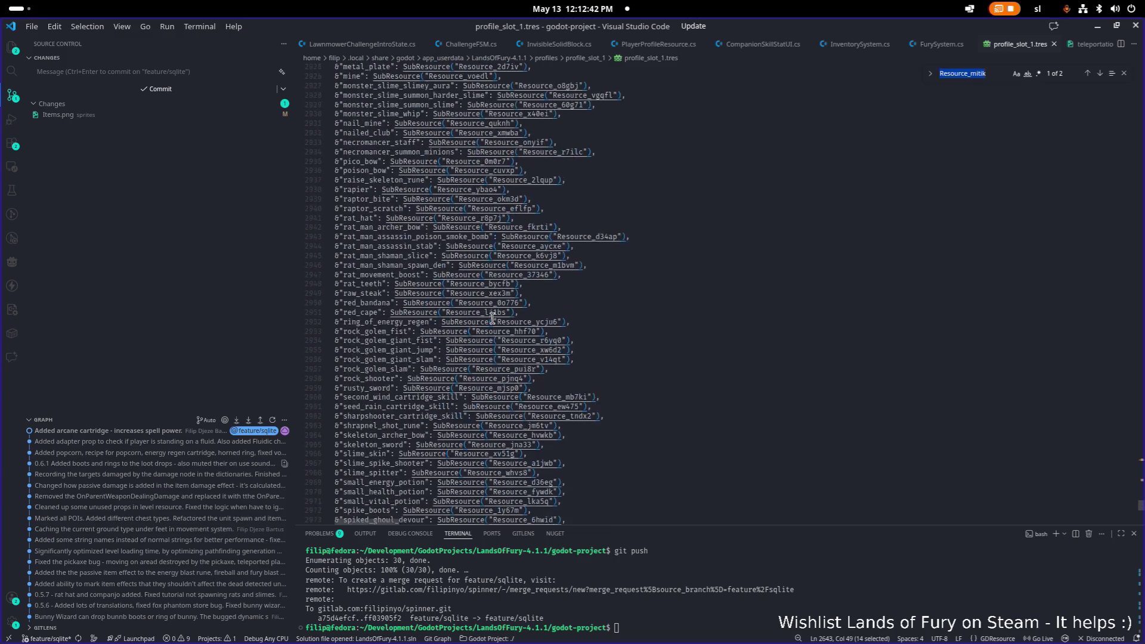
{"action": "left_click", "coordinate": [1098, 27]}
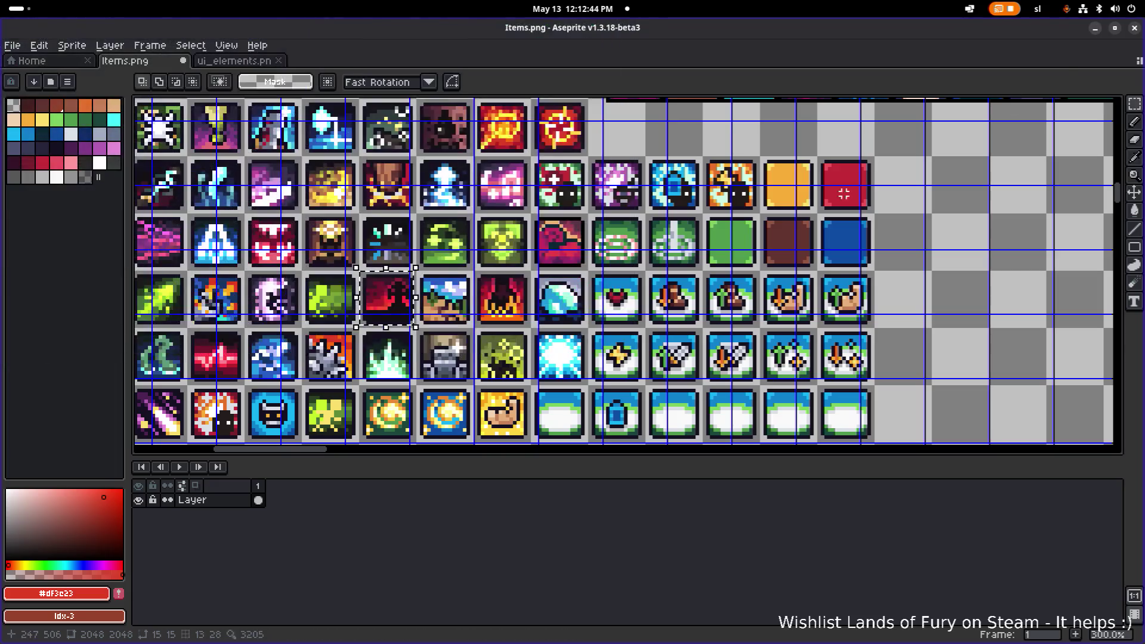
{"action": "scroll", "coordinate": [719, 203], "scroll_direction": "down", "scroll_amount": 2}
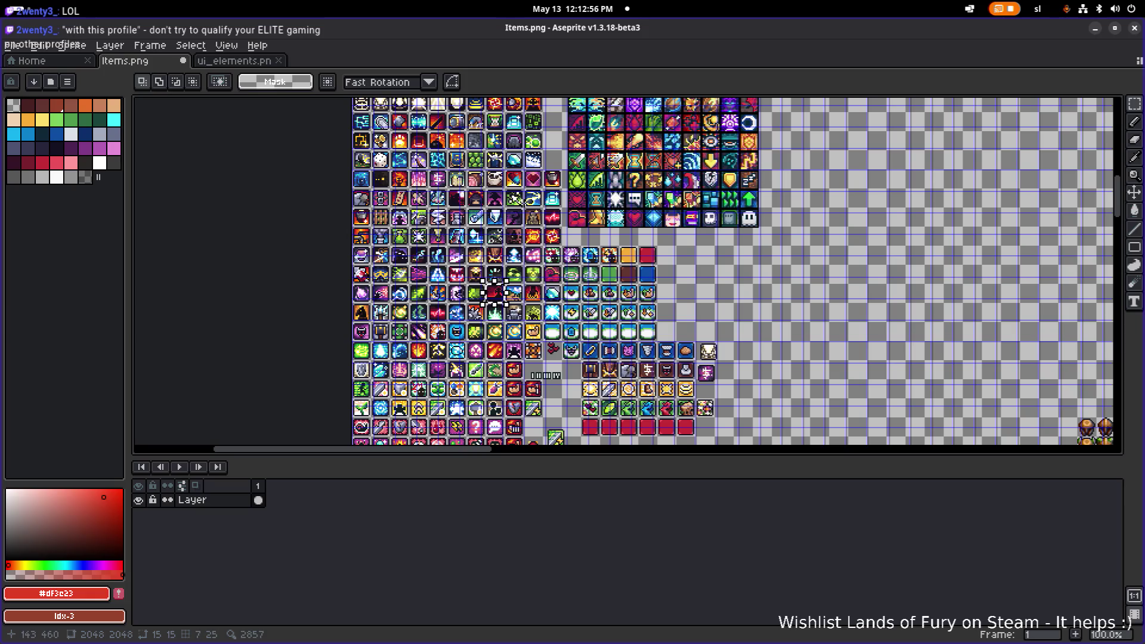
{"action": "scroll", "coordinate": [656, 371], "scroll_direction": "up", "scroll_amount": 1}
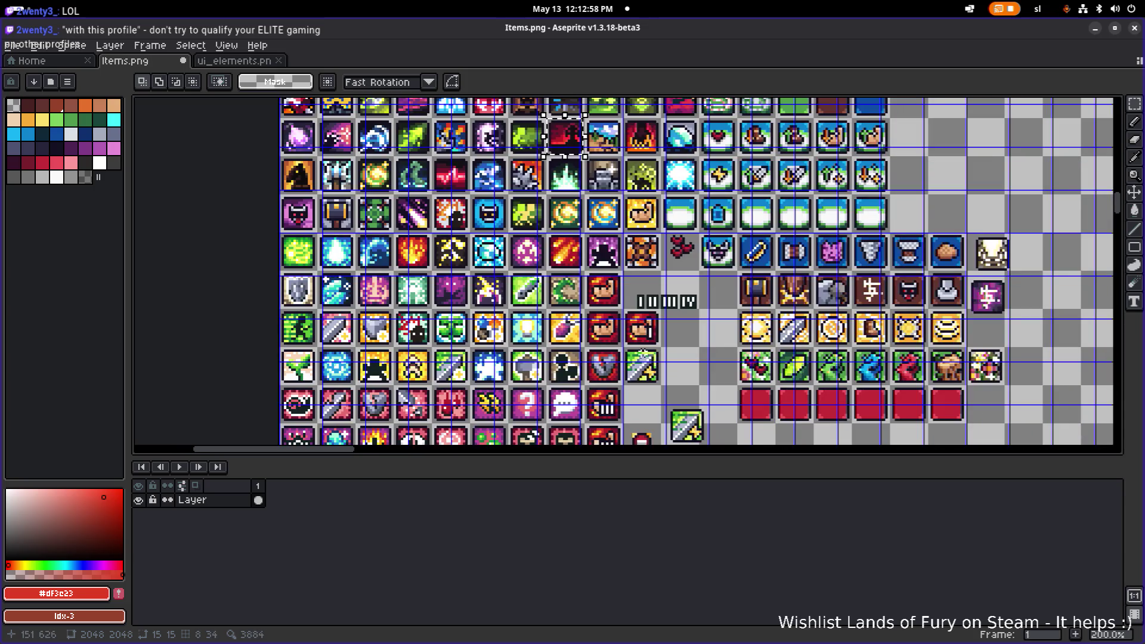
{"action": "left_click_drag", "start_coordinate": [667, 250], "coordinate": [625, 293]}
{"action": "left_click_drag", "start_coordinate": [540, 197], "coordinate": [631, 162]}
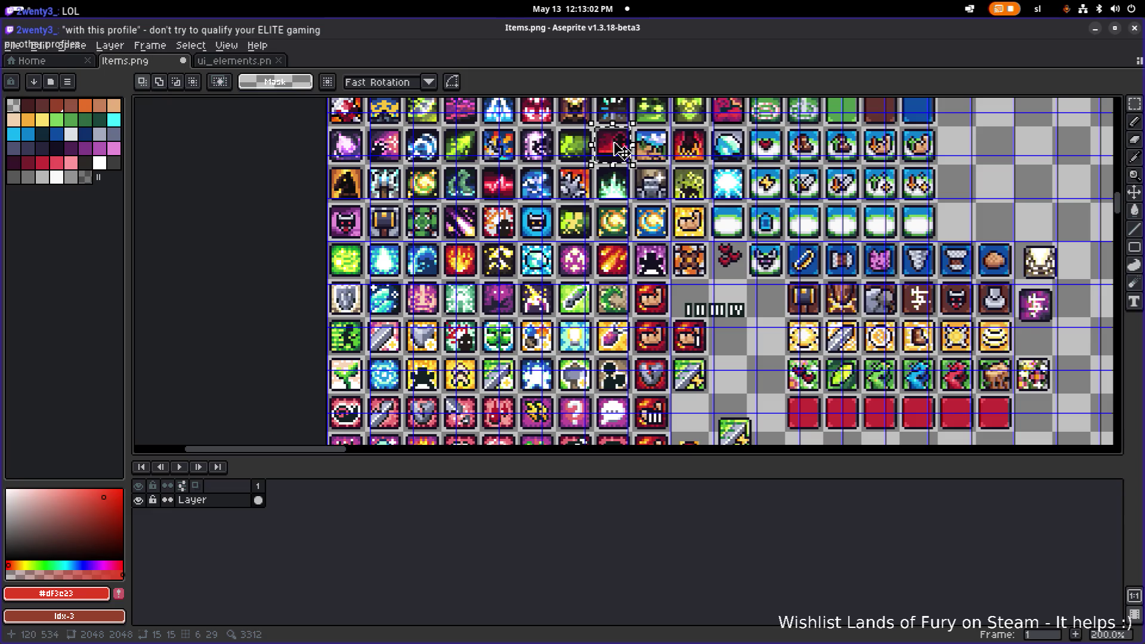
{"action": "scroll", "coordinate": [666, 143], "scroll_direction": "up", "scroll_amount": 2}
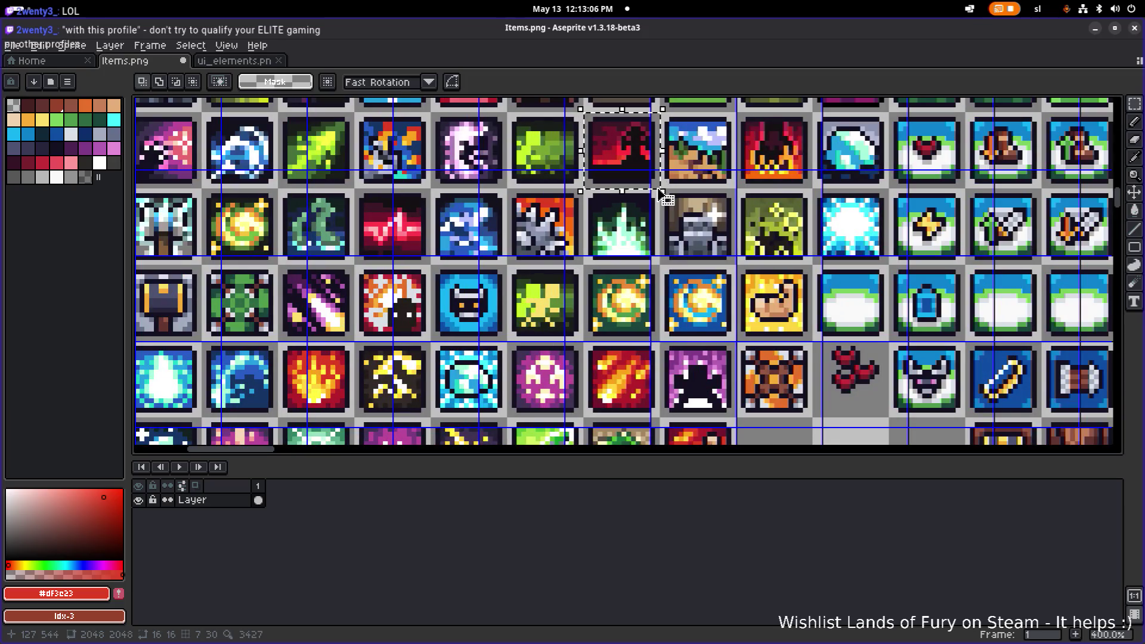
{"action": "scroll", "coordinate": [644, 179], "scroll_direction": "down", "scroll_amount": 2}
{"action": "scroll", "coordinate": [620, 250], "scroll_direction": "down", "scroll_amount": 2}
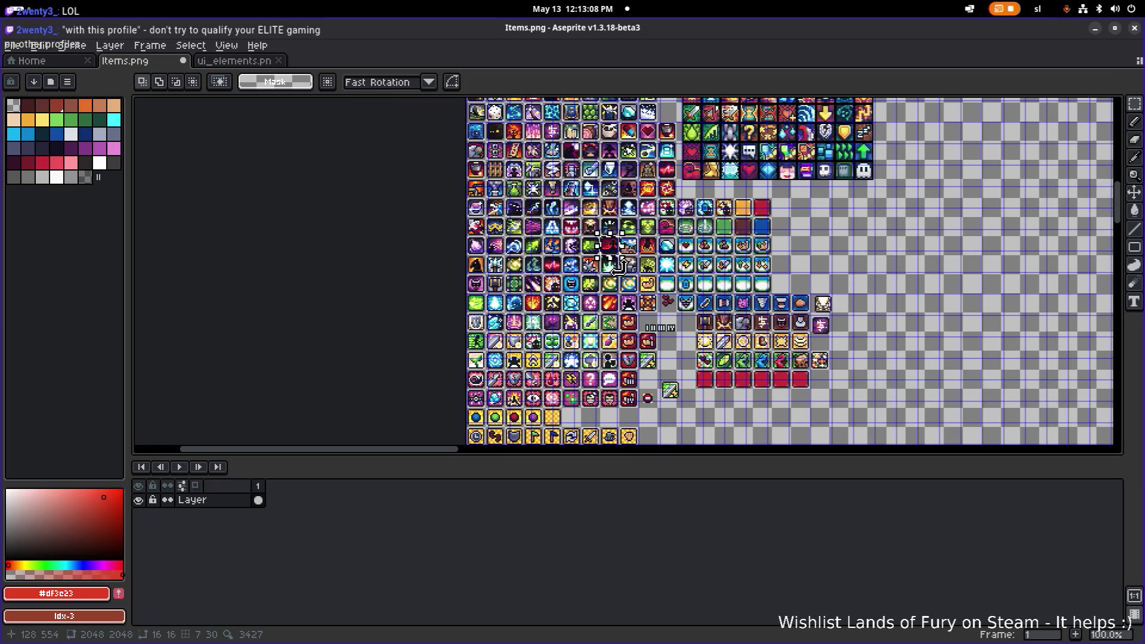
{"action": "scroll", "coordinate": [617, 264], "scroll_direction": "up", "scroll_amount": 2}
{"action": "scroll", "coordinate": [624, 264], "scroll_direction": "down", "scroll_amount": 1}
{"action": "scroll", "coordinate": [624, 264], "scroll_direction": "down", "scroll_amount": 1}
{"action": "scroll", "coordinate": [624, 264], "scroll_direction": "up", "scroll_amount": 1}
{"action": "left_click_drag", "start_coordinate": [624, 264], "coordinate": [538, 322]}
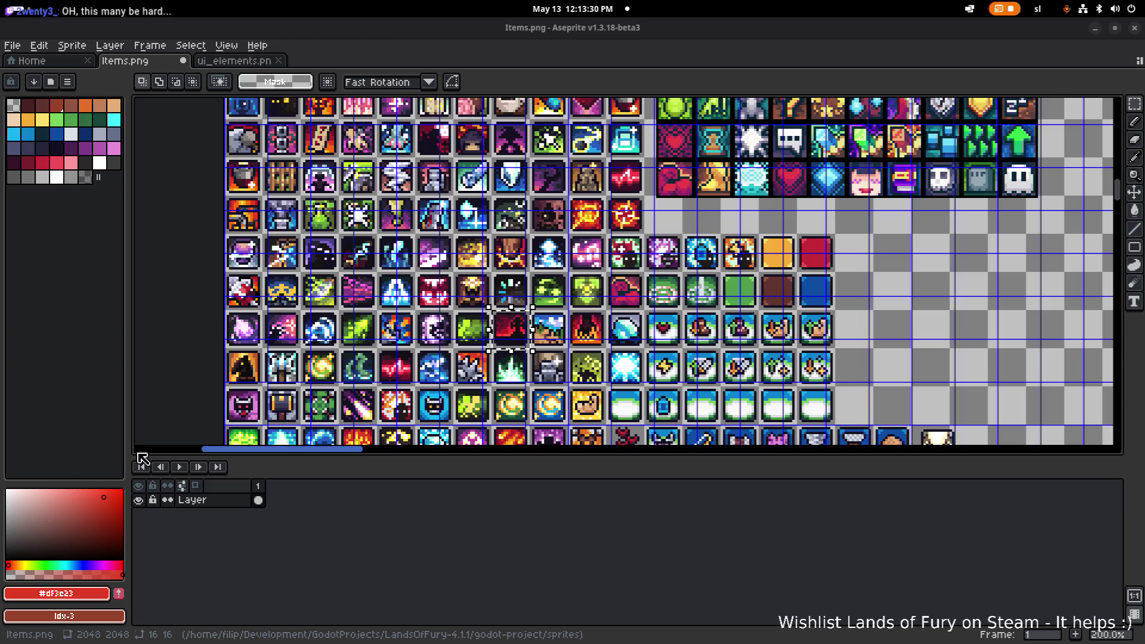
{"action": "scroll", "coordinate": [511, 292], "scroll_direction": "right", "scroll_amount": 5}
{"action": "scroll", "coordinate": [511, 293], "scroll_direction": "down", "scroll_amount": 3}
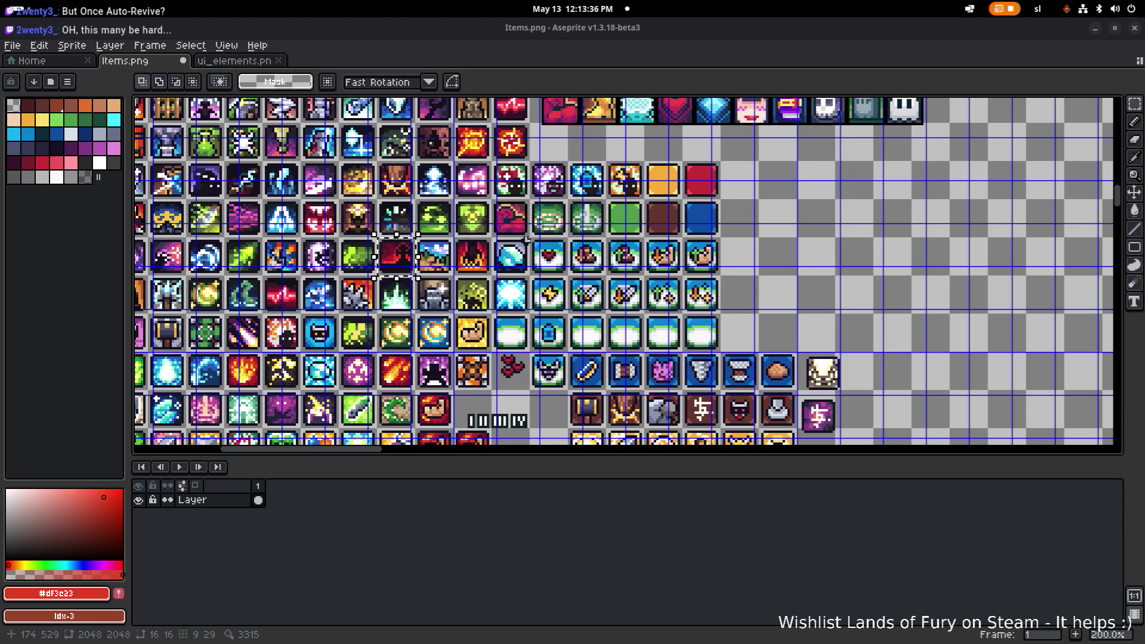
{"action": "scroll", "coordinate": [524, 238], "scroll_direction": "down", "scroll_amount": 1}
{"action": "scroll", "coordinate": [508, 286], "scroll_direction": "up", "scroll_amount": 1}
{"action": "scroll", "coordinate": [503, 300], "scroll_direction": "up", "scroll_amount": 1}
{"action": "left_click_drag", "start_coordinate": [502, 300], "coordinate": [545, 184]}
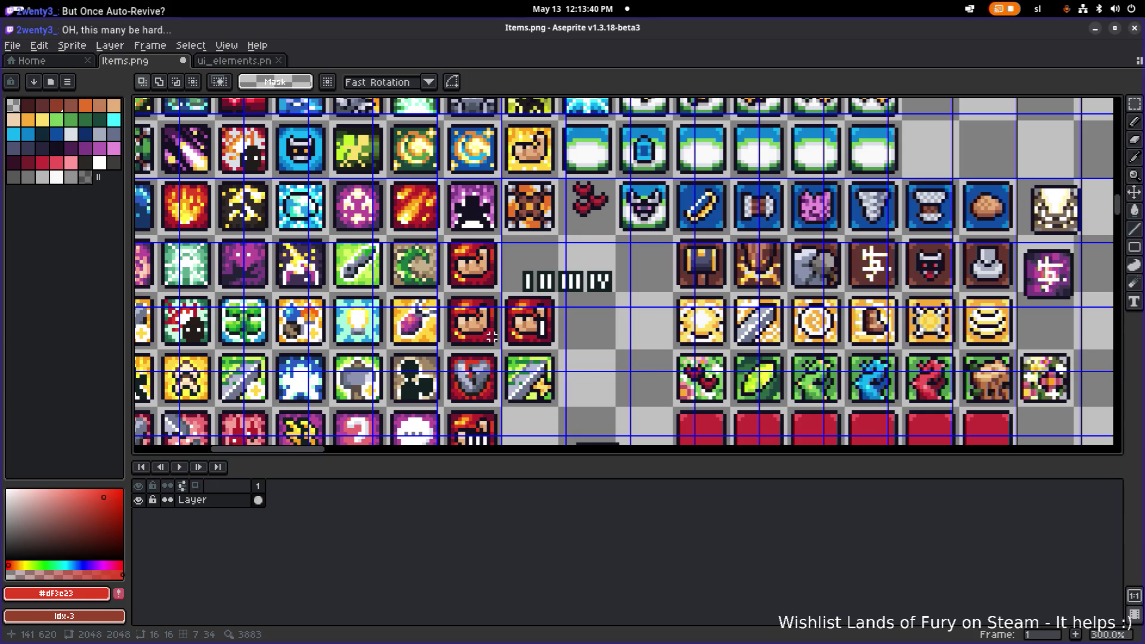
{"action": "scroll", "coordinate": [486, 337], "scroll_direction": "up", "scroll_amount": 2}
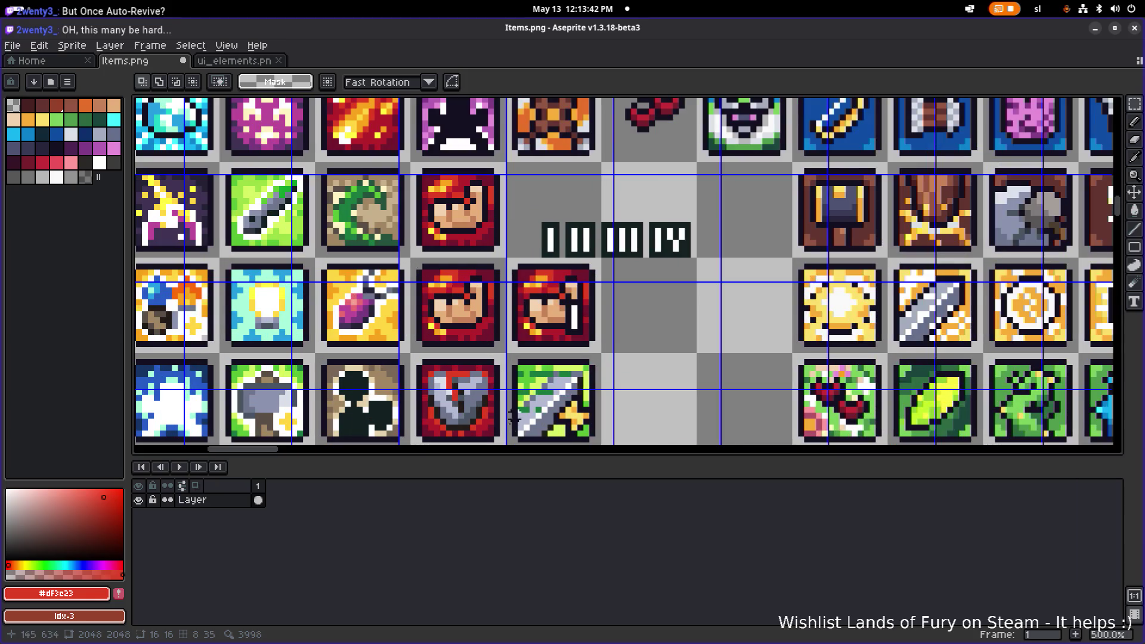
{"action": "scroll", "coordinate": [406, 251], "scroll_direction": "down", "scroll_amount": 1}
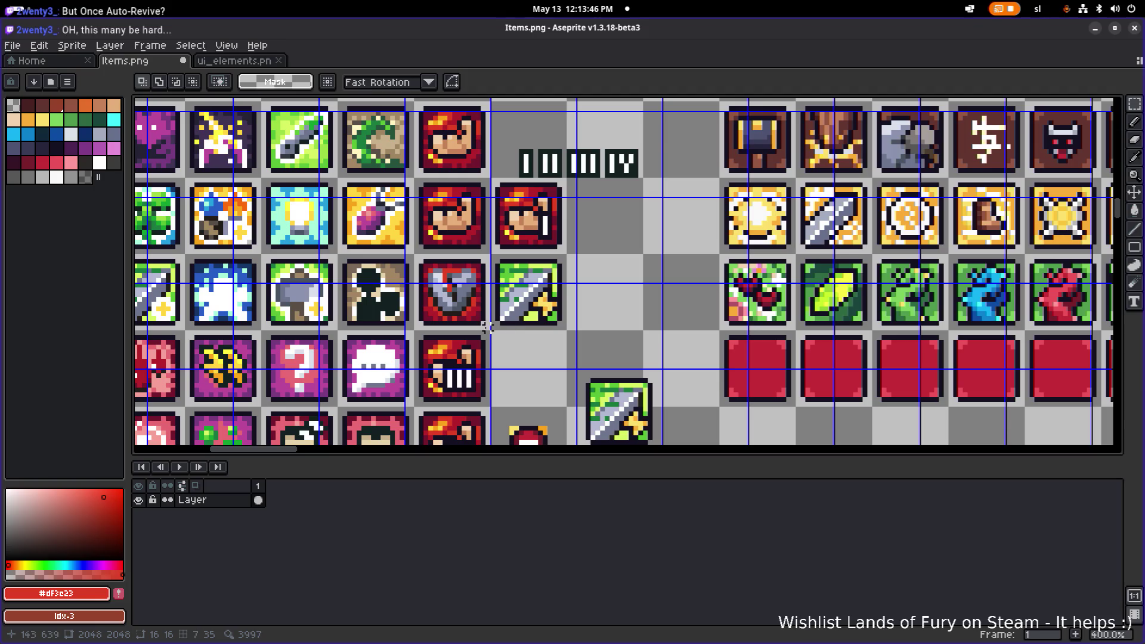
{"action": "scroll", "coordinate": [487, 327], "scroll_direction": "down", "scroll_amount": 2}
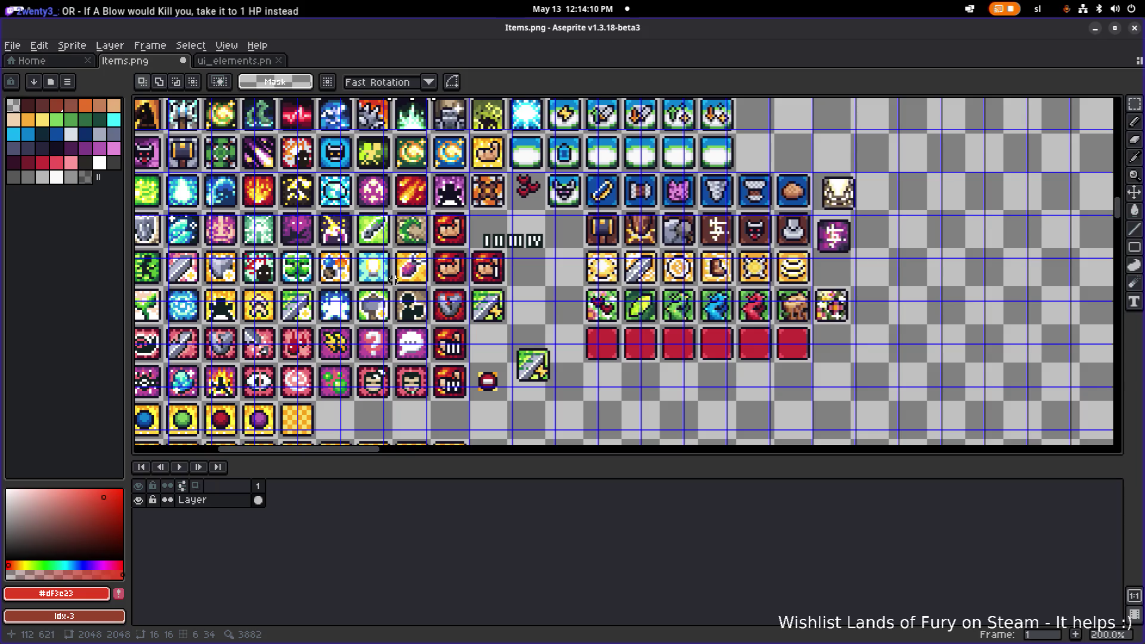
{"action": "left_click_drag", "start_coordinate": [393, 281], "coordinate": [436, 290]}
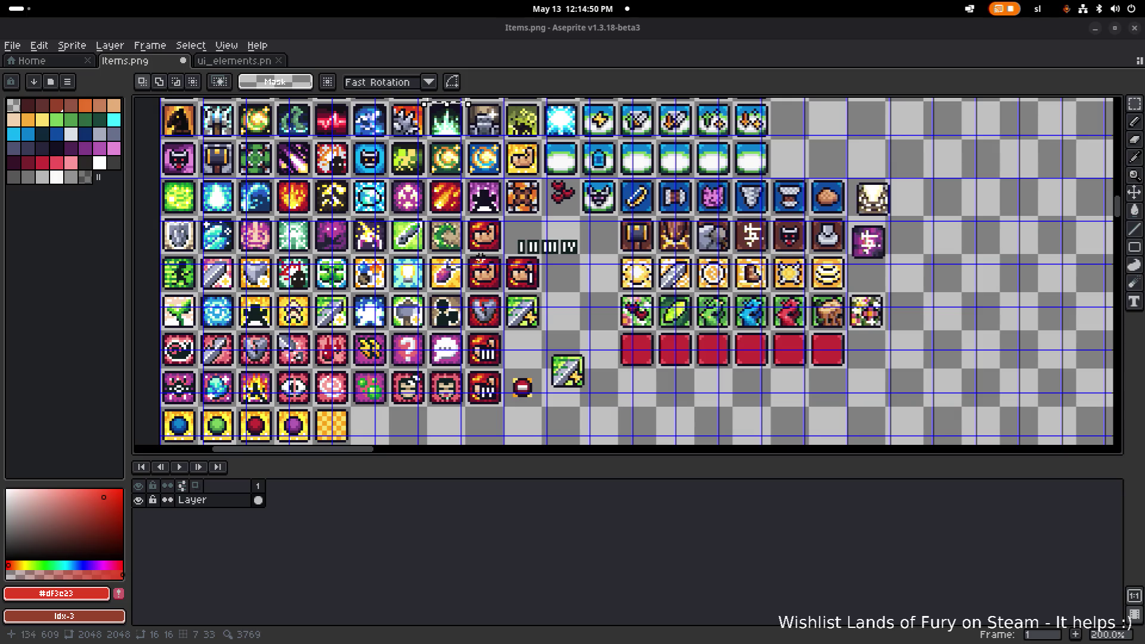
{"action": "scroll", "coordinate": [525, 243], "scroll_direction": "down", "scroll_amount": 1}
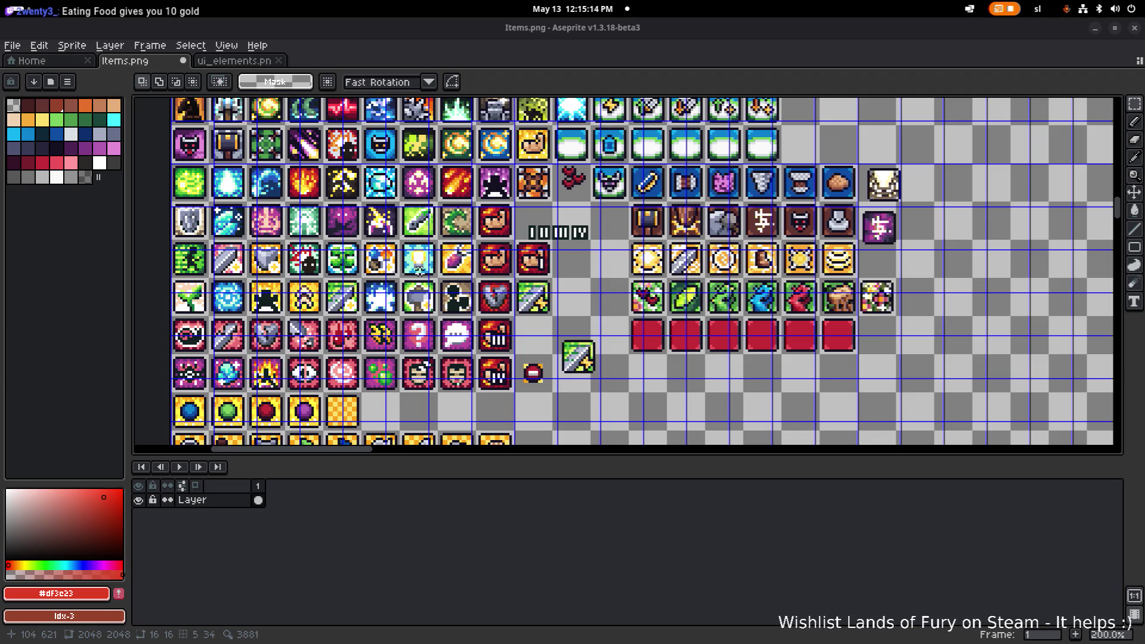
{"action": "scroll", "coordinate": [419, 272], "scroll_direction": "up", "scroll_amount": 2}
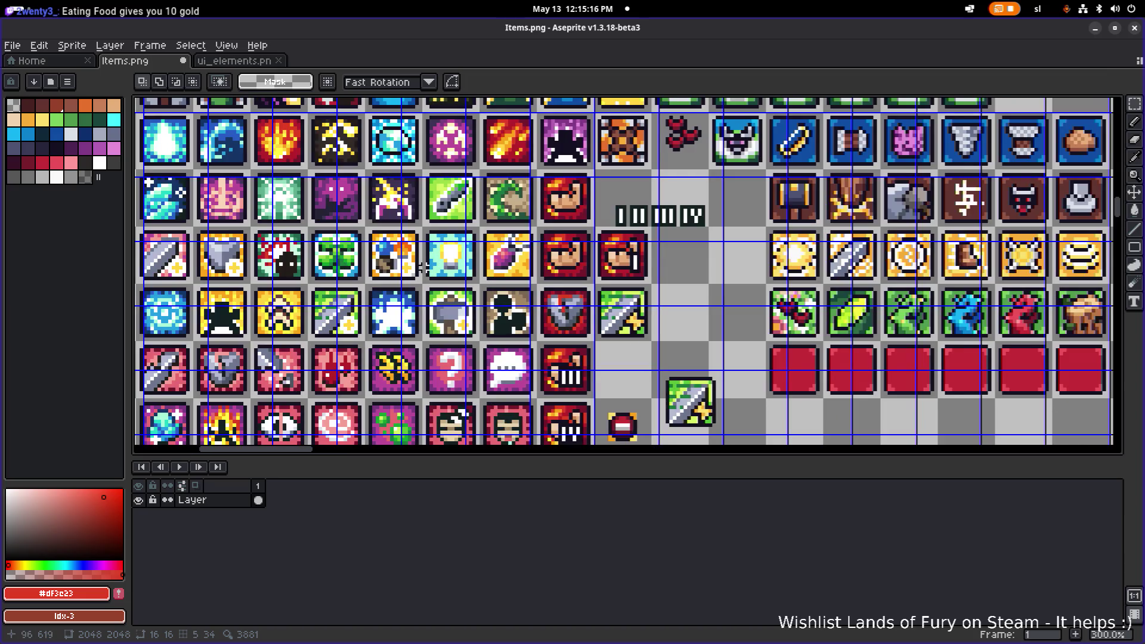
{"action": "scroll", "coordinate": [422, 268], "scroll_direction": "down", "scroll_amount": 2}
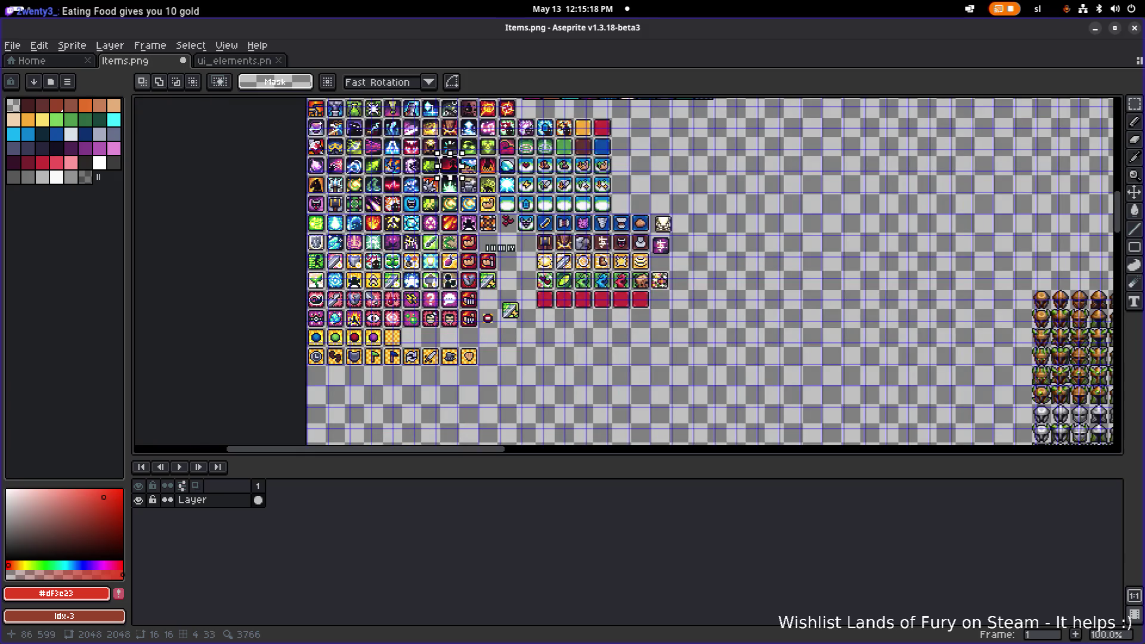
{"action": "scroll", "coordinate": [410, 242], "scroll_direction": "up", "scroll_amount": 1}
{"action": "scroll", "coordinate": [435, 234], "scroll_direction": "up", "scroll_amount": 1}
{"action": "scroll", "coordinate": [439, 233], "scroll_direction": "down", "scroll_amount": 1}
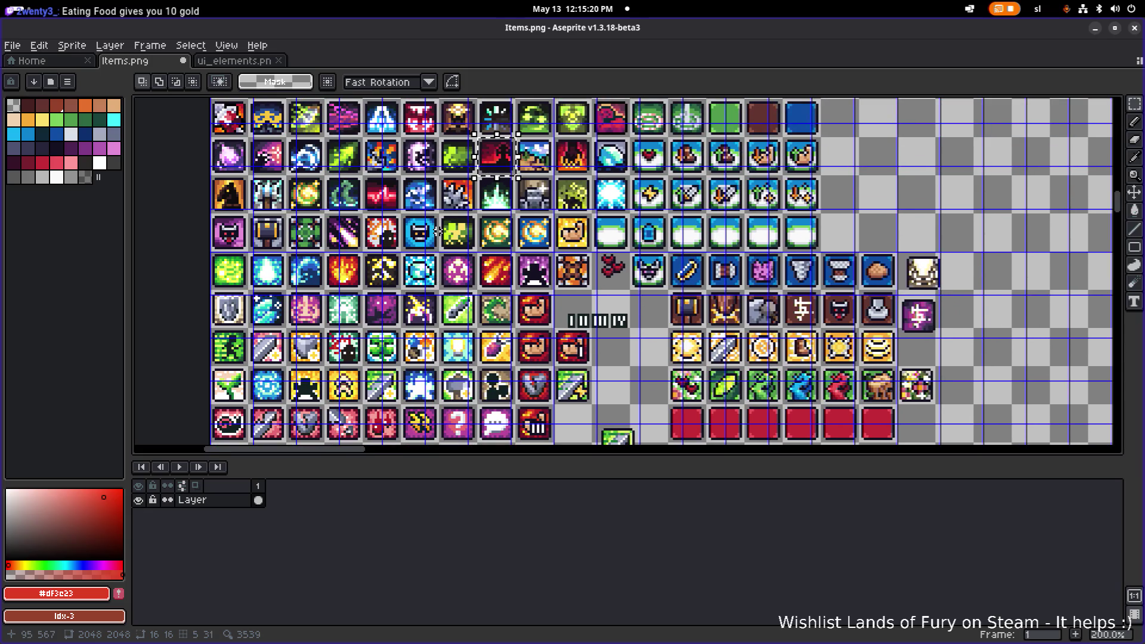
{"action": "scroll", "coordinate": [439, 232], "scroll_direction": "down", "scroll_amount": 1}
{"action": "scroll", "coordinate": [389, 230], "scroll_direction": "up", "scroll_amount": 1}
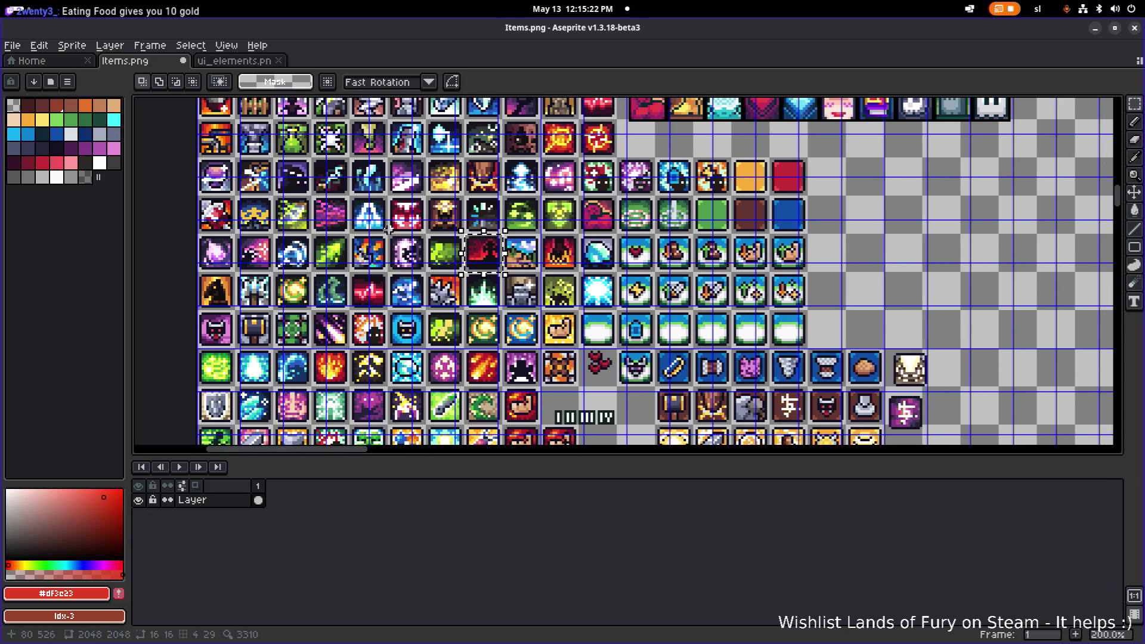
{"action": "scroll", "coordinate": [389, 230], "scroll_direction": "up", "scroll_amount": 2}
{"action": "scroll", "coordinate": [391, 278], "scroll_direction": "up", "scroll_amount": 1}
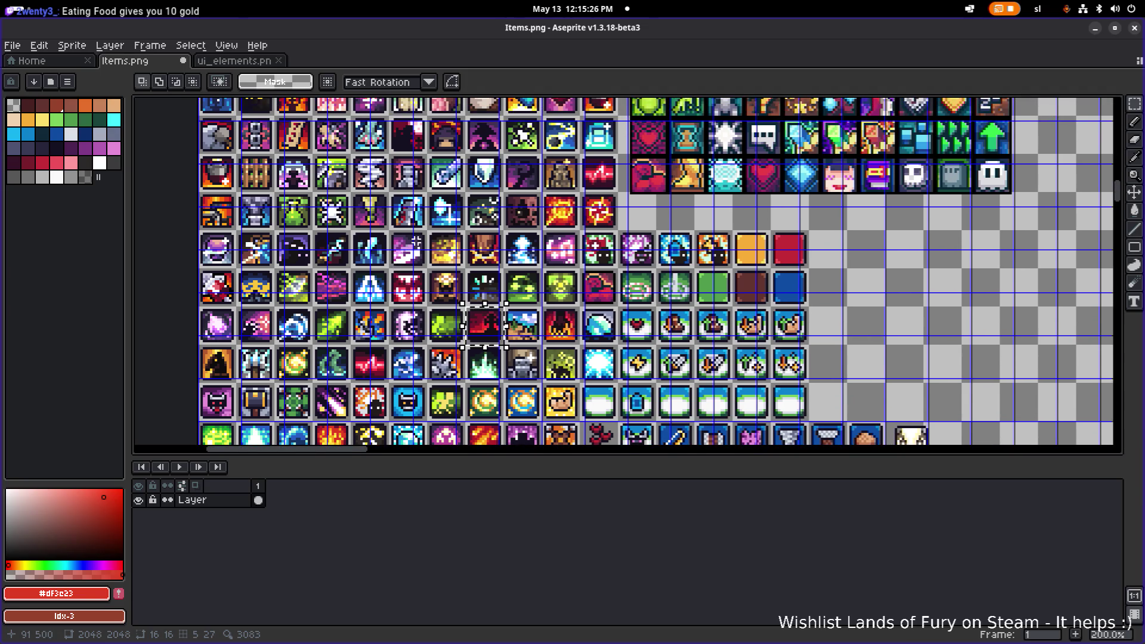
{"action": "scroll", "coordinate": [398, 255], "scroll_direction": "up", "scroll_amount": 1}
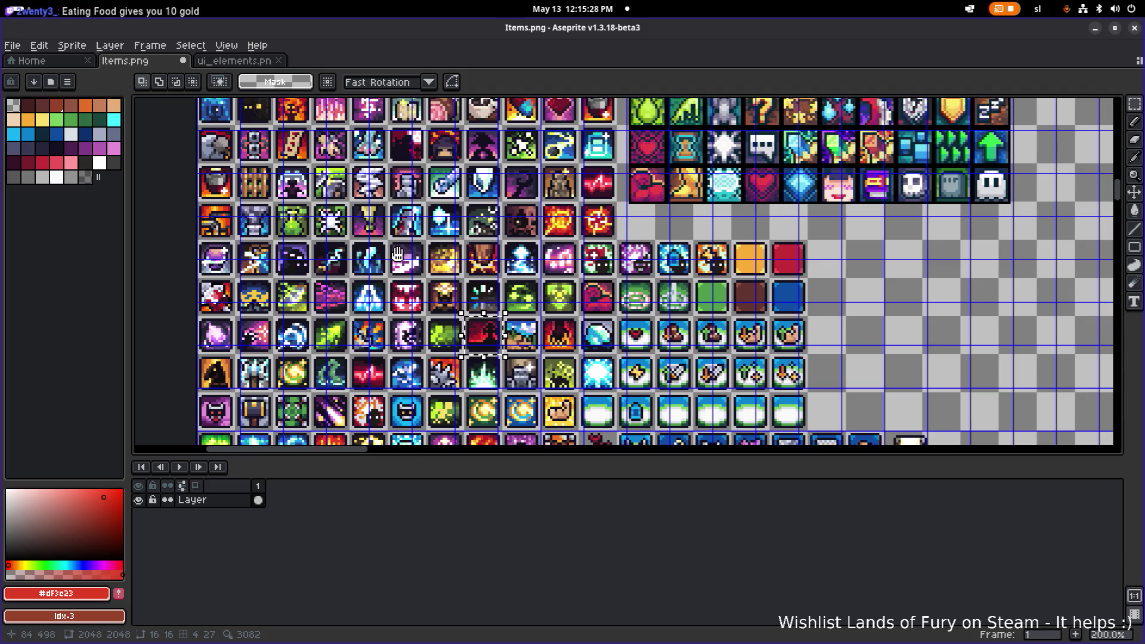
{"action": "scroll", "coordinate": [397, 255], "scroll_direction": "up", "scroll_amount": 1}
{"action": "scroll", "coordinate": [390, 286], "scroll_direction": "up", "scroll_amount": 2}
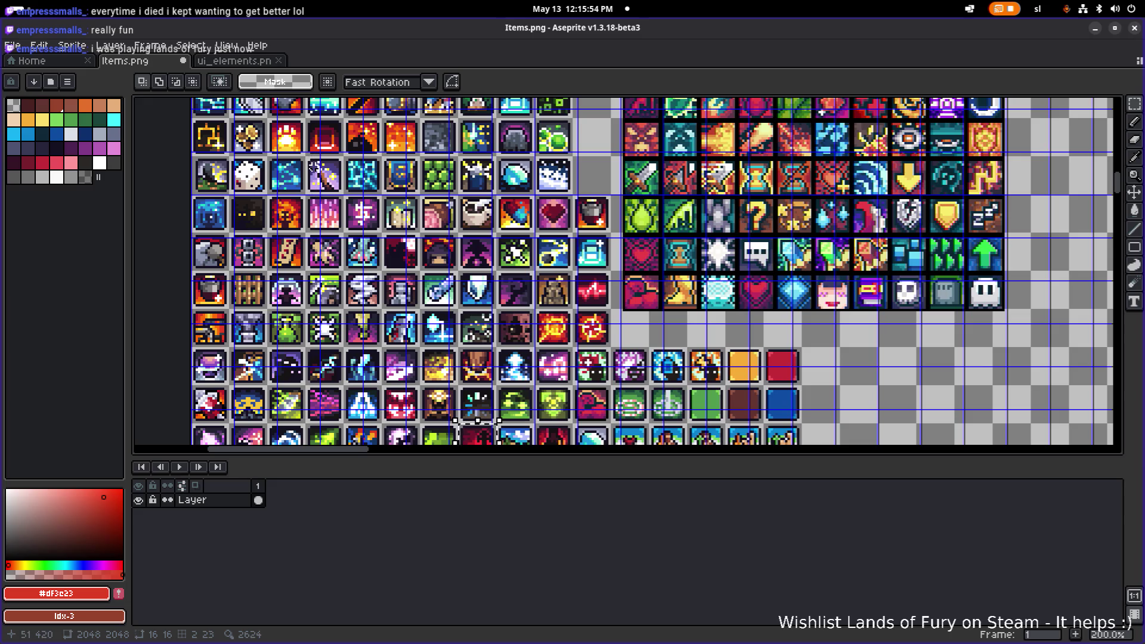
{"action": "left_click_drag", "start_coordinate": [493, 213], "coordinate": [539, 201]}
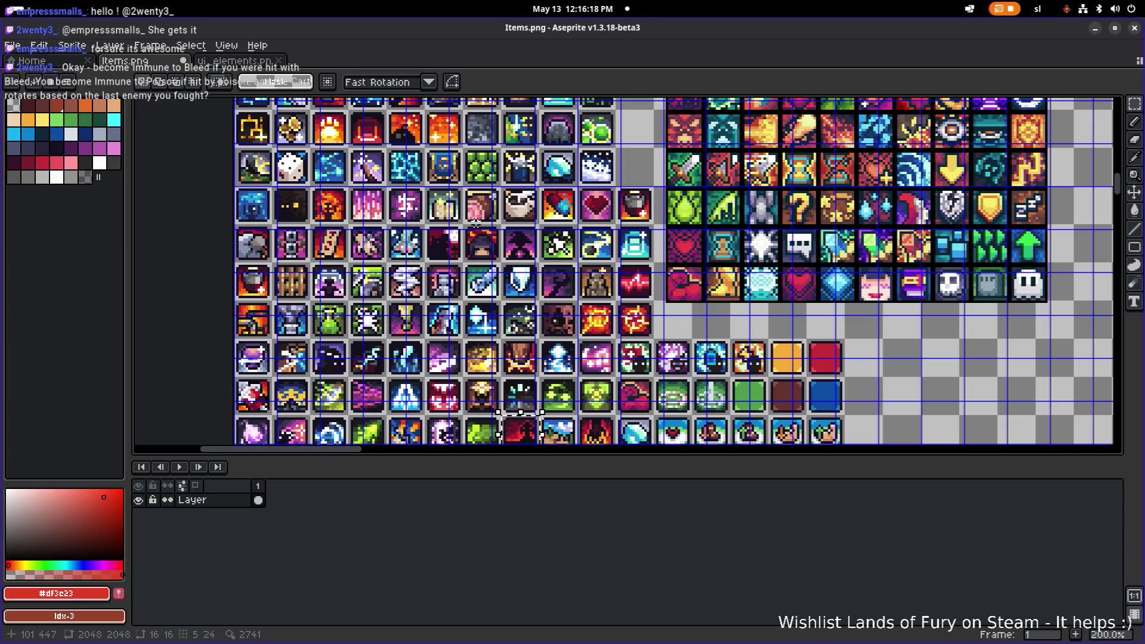
Pan the sheet and deselect the marquee around the dark red fire icon tile.
{"action": "mouse_move", "coordinate": [486, 223]}
{"action": "left_mouse_down"}
{"action": "mouse_move", "coordinate": [522, 213]}
{"action": "mouse_move", "coordinate": [556, 169]}
{"action": "left_mouse_up"}
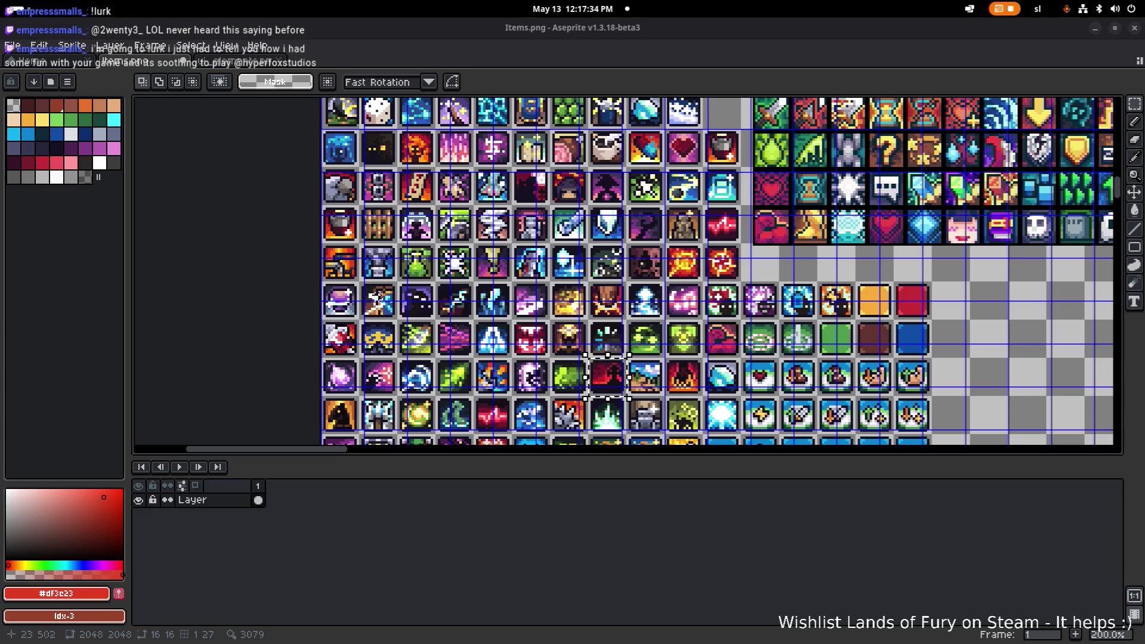
{"action": "left_click_drag", "start_coordinate": [378, 297], "coordinate": [412, 288]}
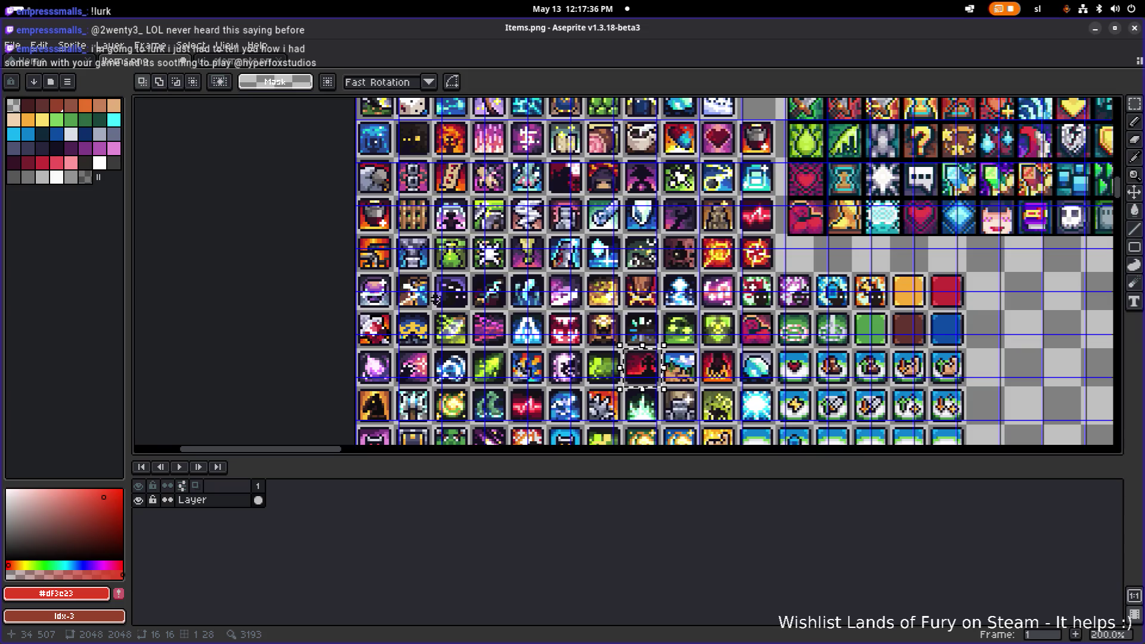
{"action": "left_click", "coordinate": [656, 321]}
{"action": "scroll", "coordinate": [623, 325], "scroll_direction": "up", "scroll_amount": 2}
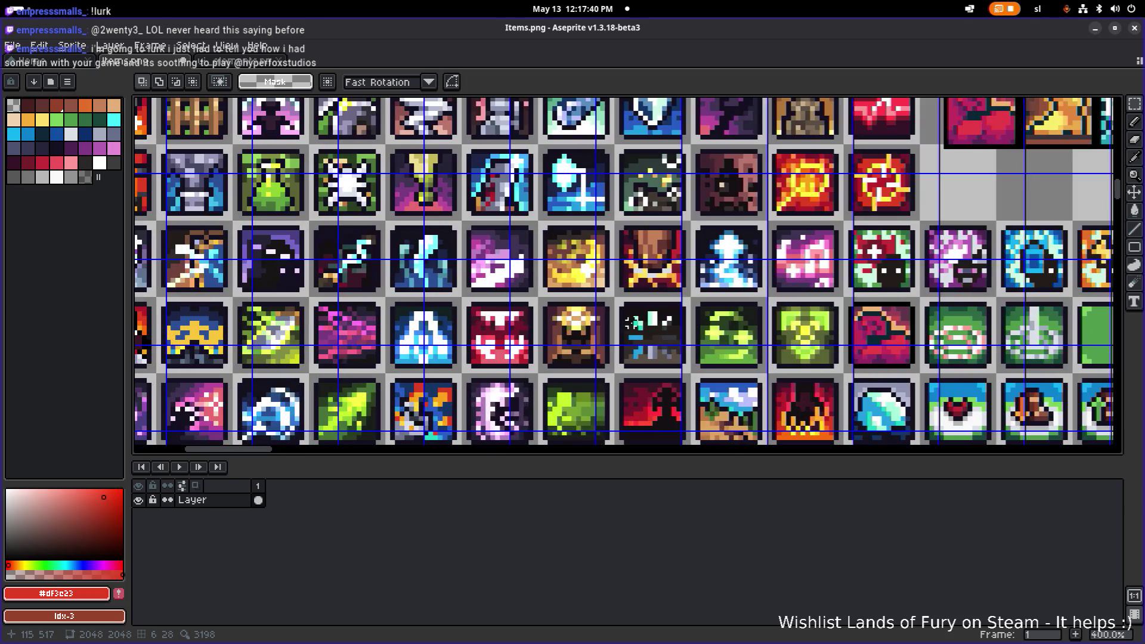
{"action": "scroll", "coordinate": [532, 298], "scroll_direction": "down", "scroll_amount": 2}
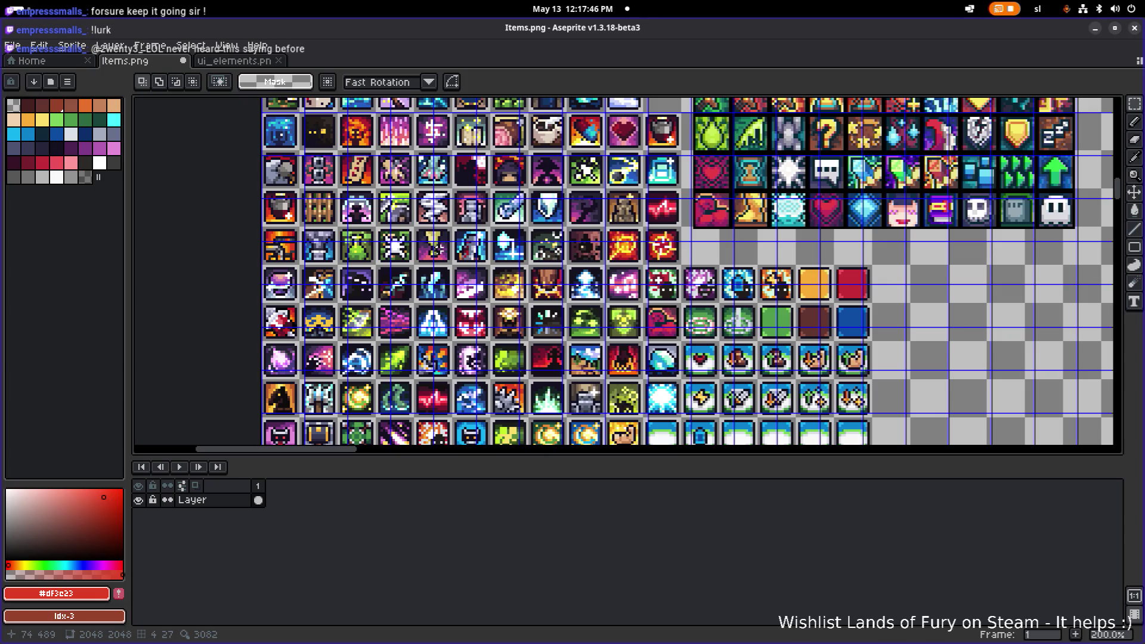
Pan and zoom the view up to show the higher icon rows.
{"action": "left_click_drag", "start_coordinate": [351, 281], "coordinate": [417, 242]}
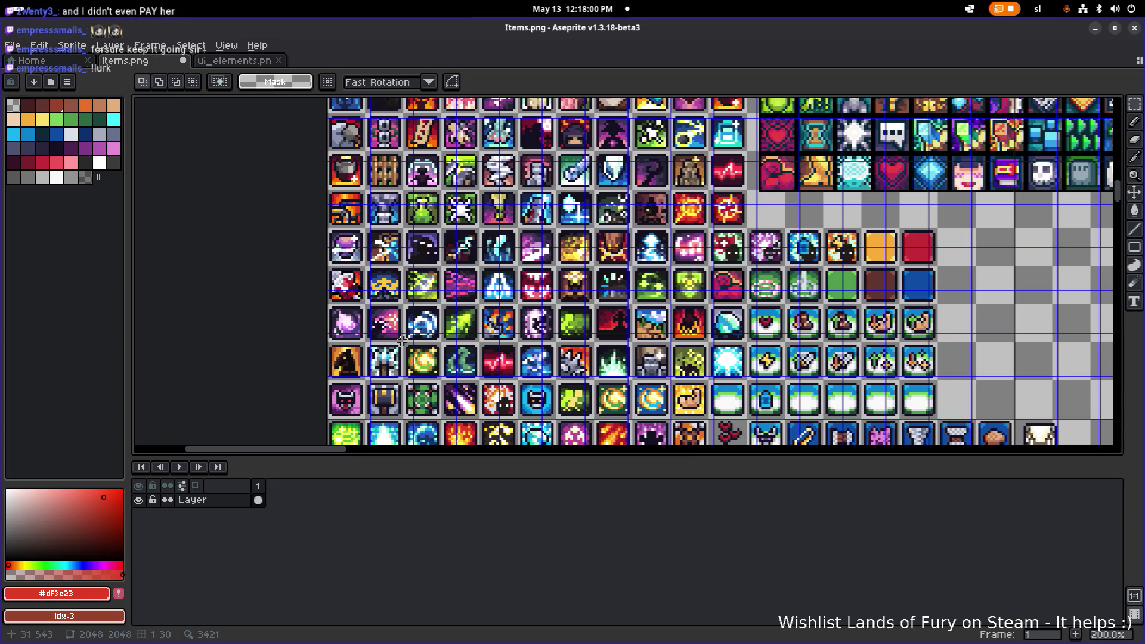
{"action": "scroll", "coordinate": [563, 256], "scroll_direction": "up", "scroll_amount": 4}
{"action": "scroll", "coordinate": [563, 257], "scroll_direction": "right", "scroll_amount": 2}
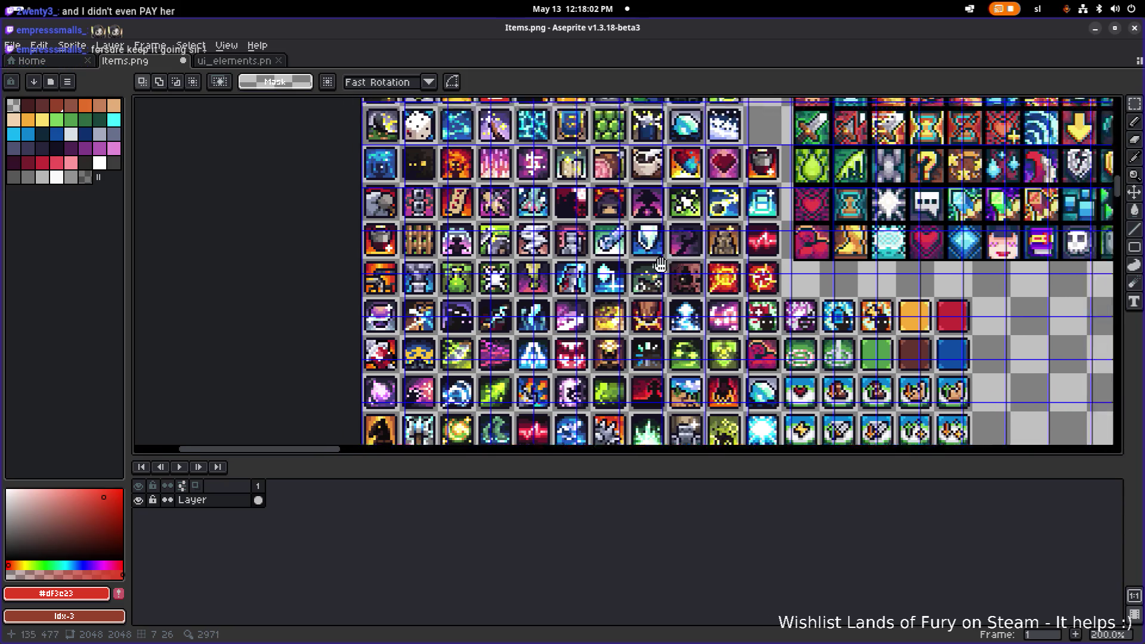
{"action": "scroll", "coordinate": [590, 279], "scroll_direction": "up", "scroll_amount": 1}
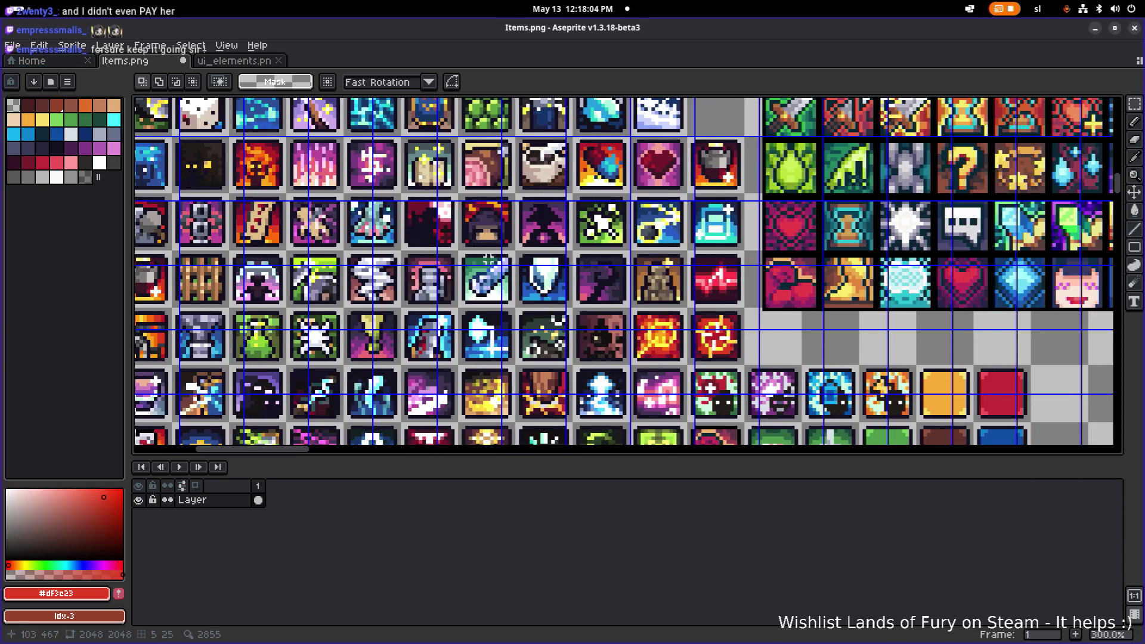
{"action": "scroll", "coordinate": [488, 258], "scroll_direction": "up", "scroll_amount": 5}
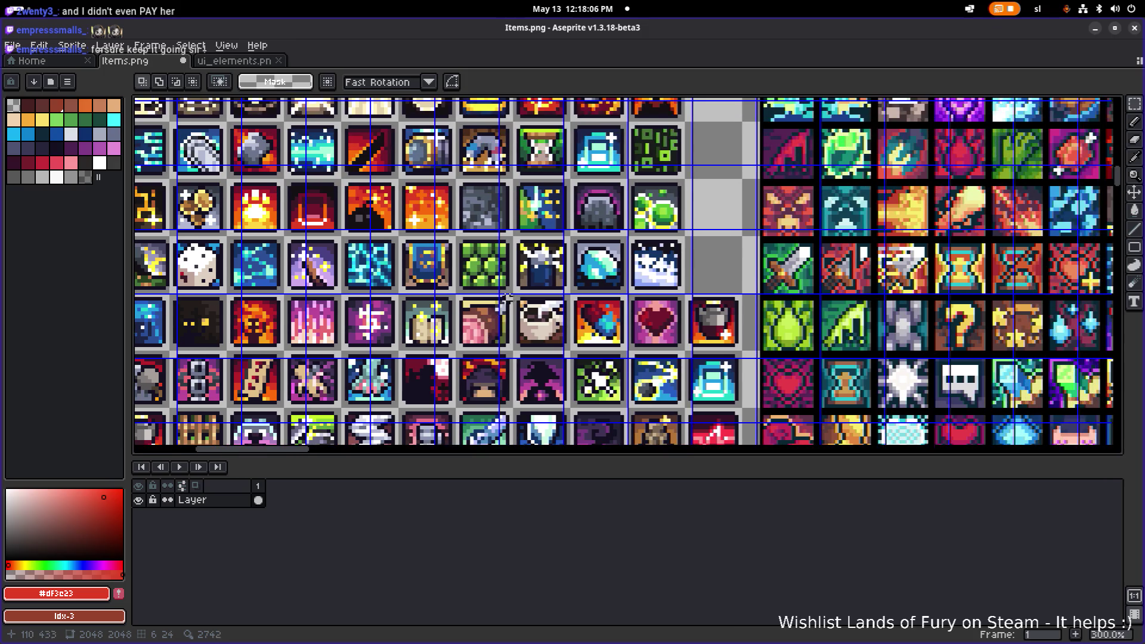
{"action": "left_click_drag", "start_coordinate": [506, 298], "coordinate": [564, 329]}
{"action": "scroll", "coordinate": [613, 279], "scroll_direction": "up", "scroll_amount": 2}
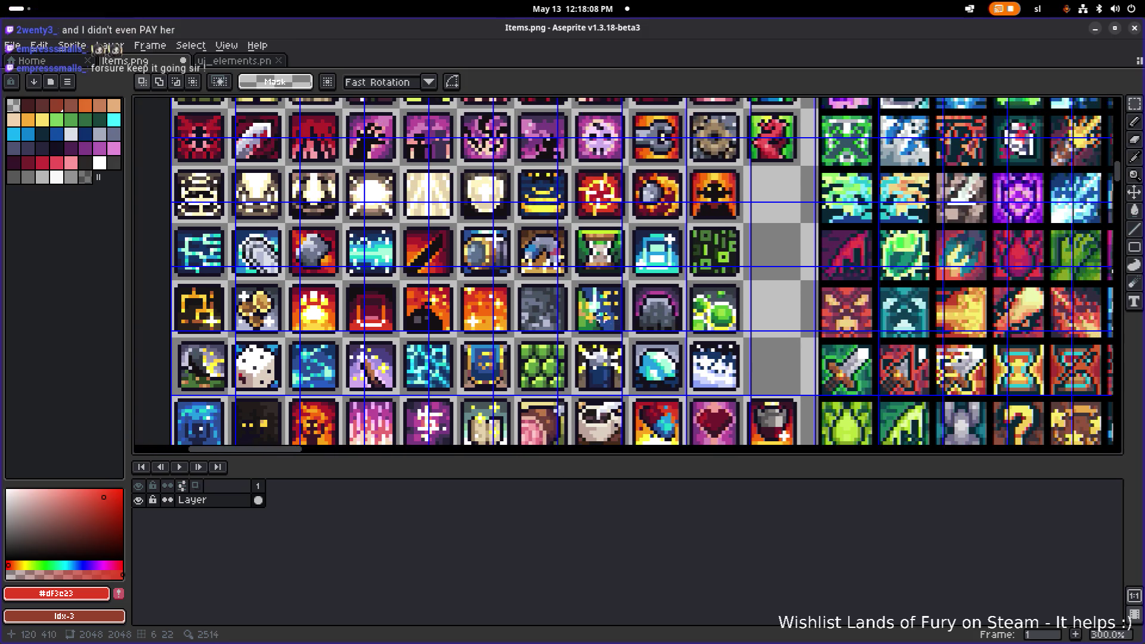
{"action": "scroll", "coordinate": [587, 283], "scroll_direction": "up", "scroll_amount": 1}
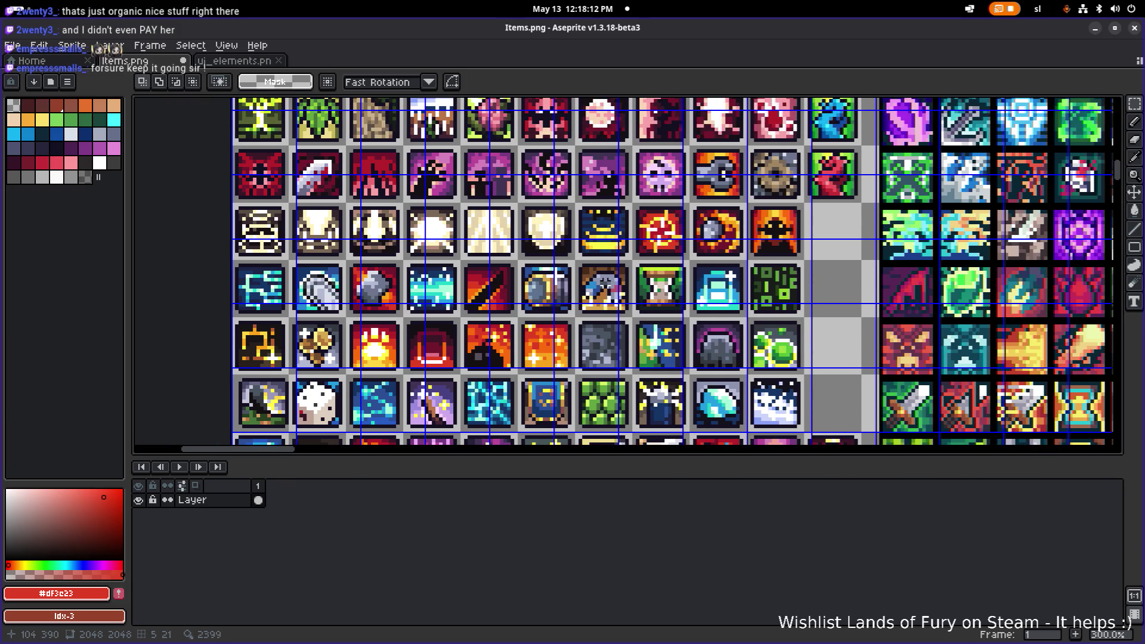
{"action": "scroll", "coordinate": [577, 240], "scroll_direction": "up", "scroll_amount": 1}
{"action": "scroll", "coordinate": [584, 268], "scroll_direction": "up", "scroll_amount": 1}
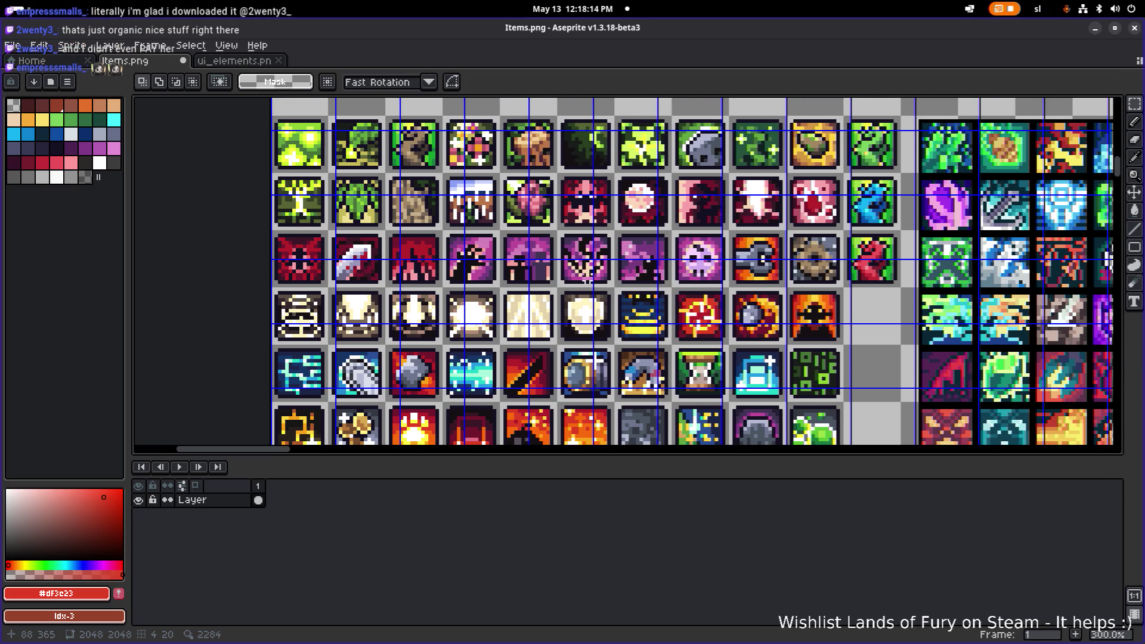
{"action": "left_click_drag", "start_coordinate": [588, 279], "coordinate": [562, 318]}
Scroll down and right through the sheet, revealing the empty transparent right side.
{"action": "scroll", "coordinate": [530, 337], "scroll_direction": "down", "scroll_amount": 1}
{"action": "scroll", "coordinate": [527, 332], "scroll_direction": "down", "scroll_amount": 1}
{"action": "scroll", "coordinate": [543, 311], "scroll_direction": "down", "scroll_amount": 1}
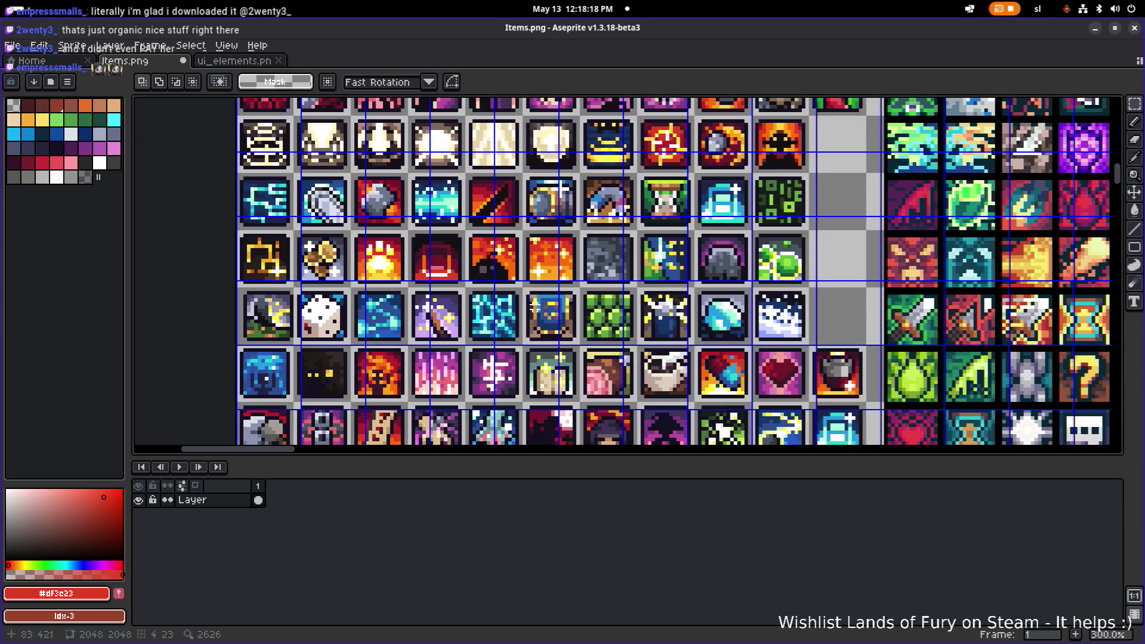
{"action": "scroll", "coordinate": [524, 321], "scroll_direction": "down", "scroll_amount": 1}
{"action": "scroll", "coordinate": [523, 316], "scroll_direction": "down", "scroll_amount": 1}
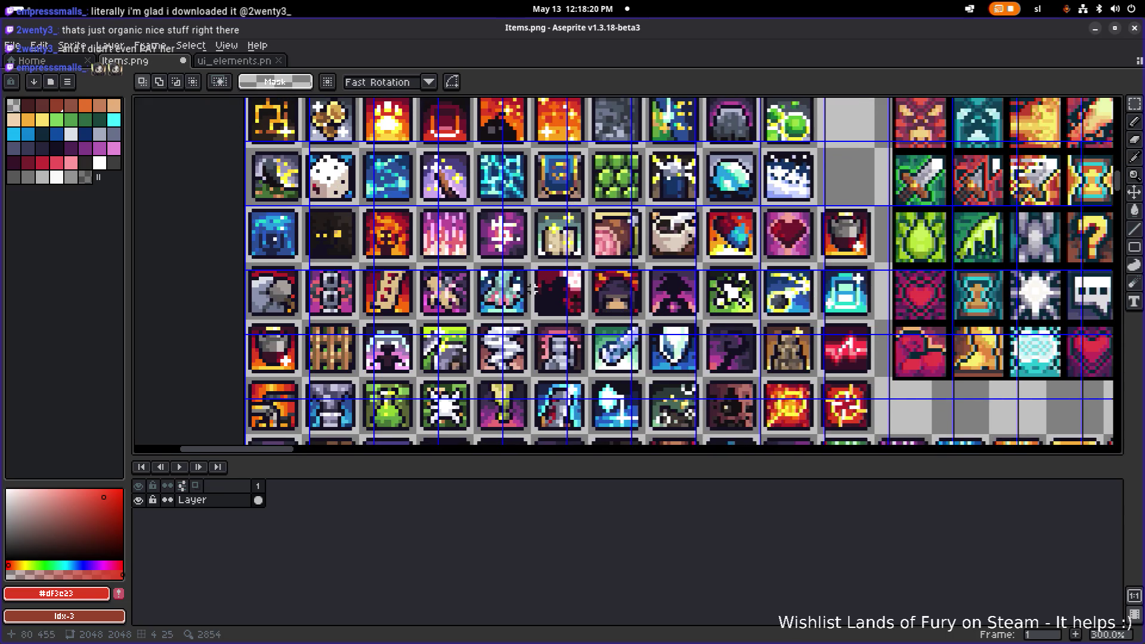
{"action": "scroll", "coordinate": [527, 280], "scroll_direction": "down", "scroll_amount": 1}
{"action": "scroll", "coordinate": [529, 270], "scroll_direction": "right", "scroll_amount": 1}
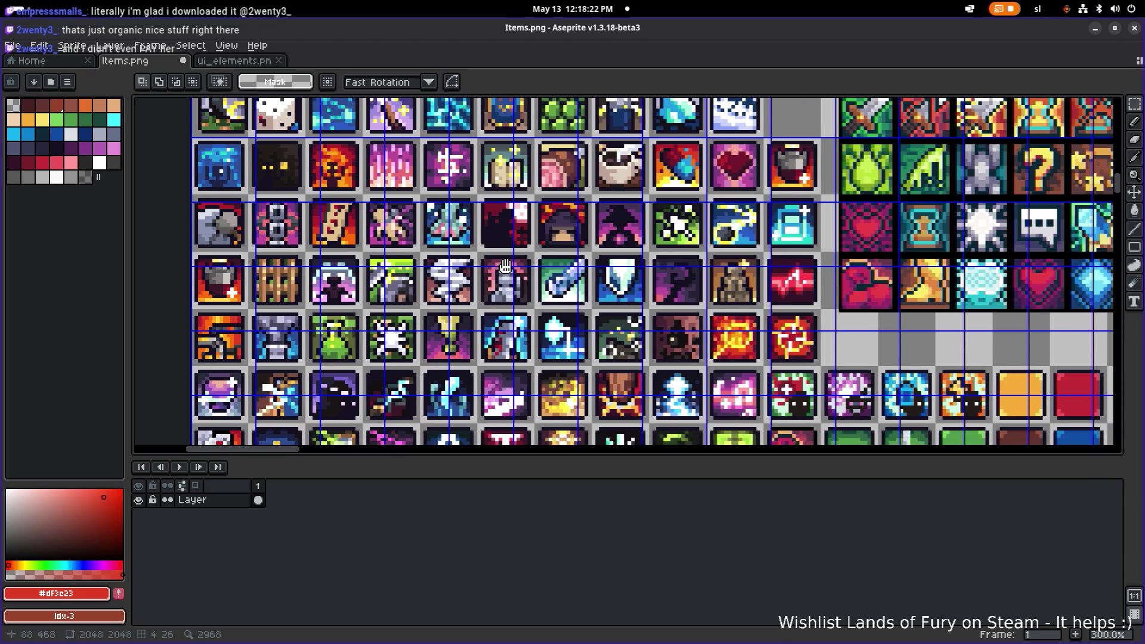
{"action": "scroll", "coordinate": [497, 308], "scroll_direction": "down", "scroll_amount": 1}
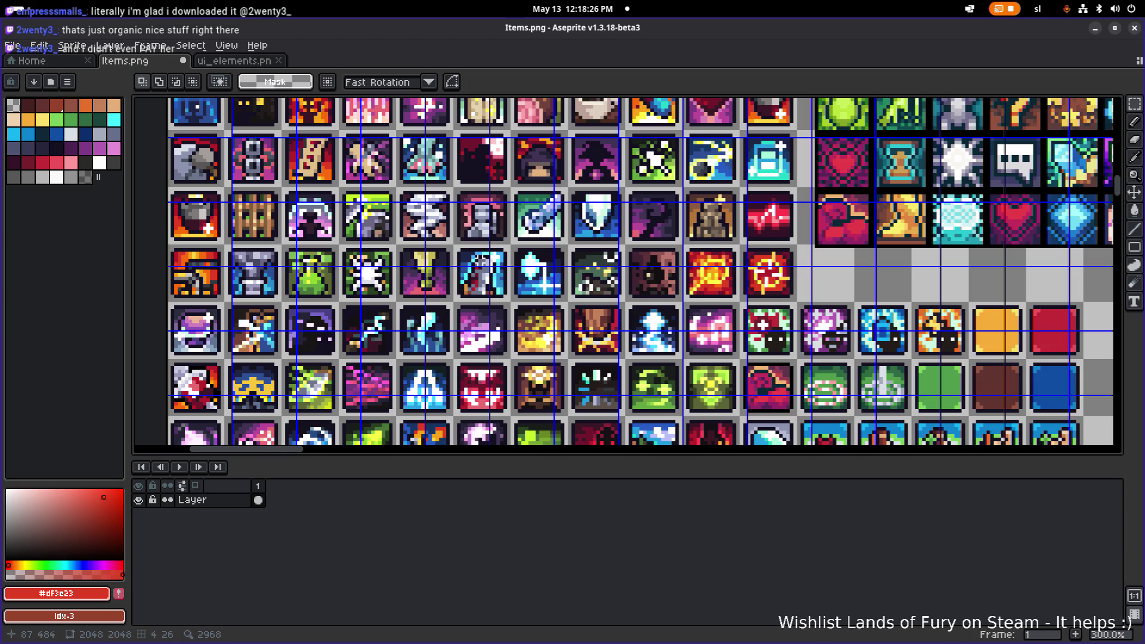
{"action": "scroll", "coordinate": [495, 274], "scroll_direction": "down", "scroll_amount": 1}
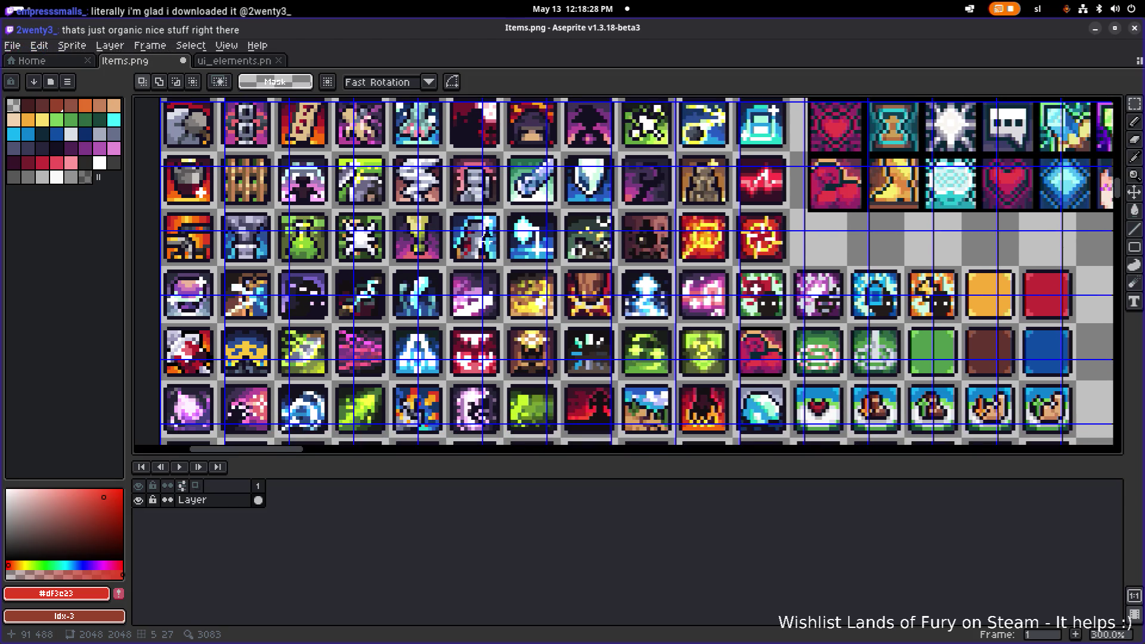
{"action": "scroll", "coordinate": [550, 266], "scroll_direction": "down", "scroll_amount": 4}
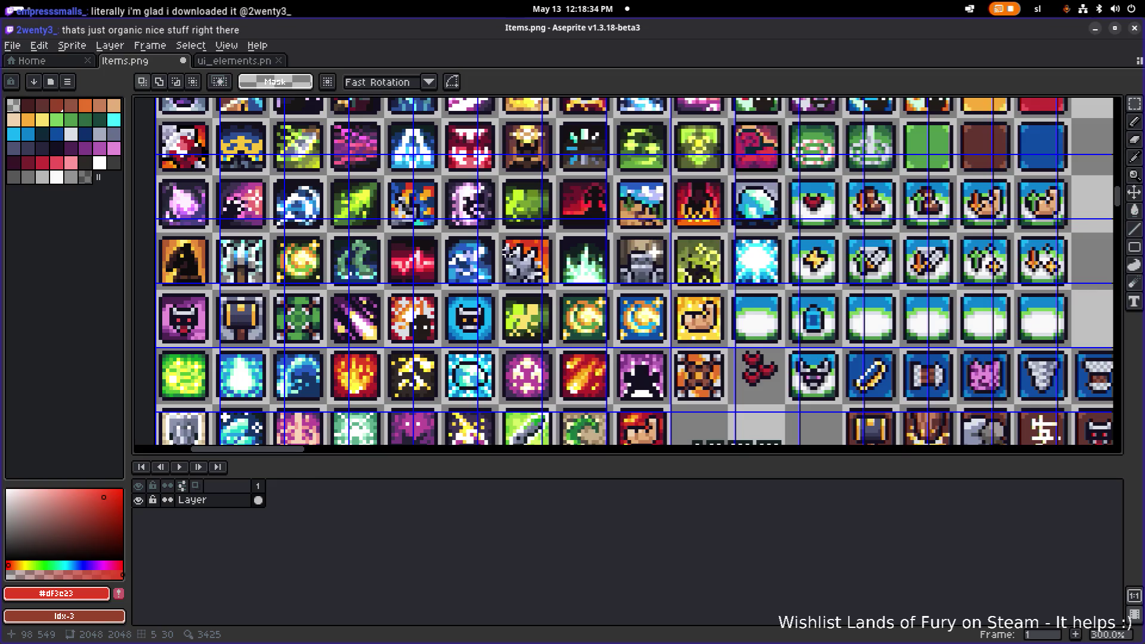
{"action": "scroll", "coordinate": [505, 250], "scroll_direction": "up", "scroll_amount": 1}
{"action": "scroll", "coordinate": [506, 250], "scroll_direction": "down", "scroll_amount": 2}
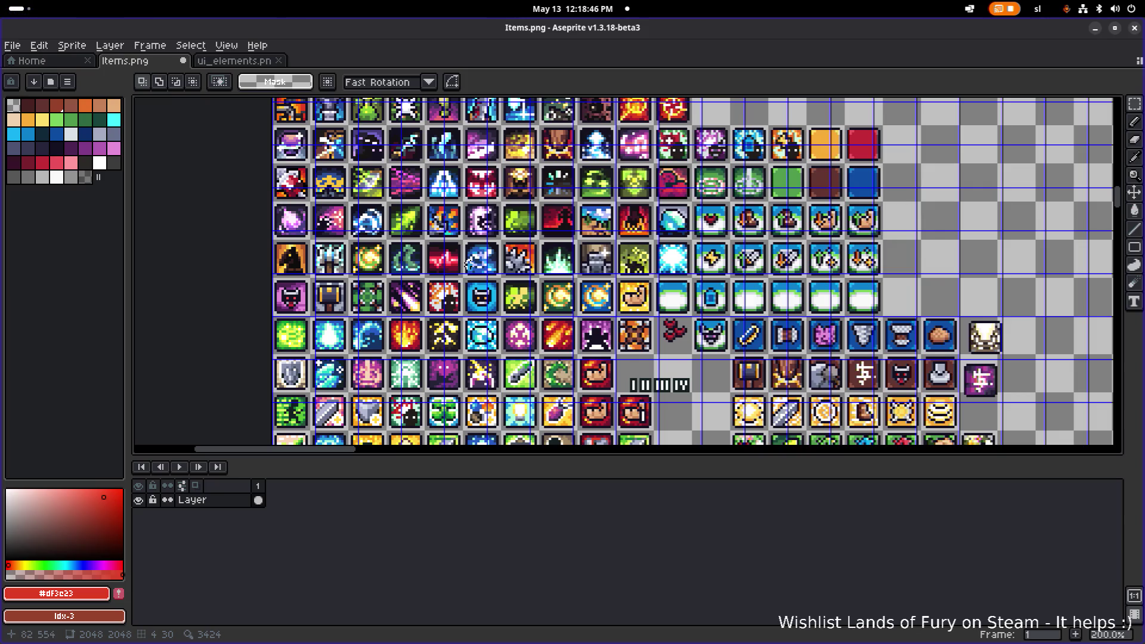
Bring the lower icon rows into view and try marquee selections around the silhouette tiles.
{"action": "mouse_move", "coordinate": [487, 271]}
{"action": "left_mouse_down"}
{"action": "mouse_move", "coordinate": [508, 256]}
{"action": "mouse_move", "coordinate": [482, 220]}
{"action": "left_mouse_up"}
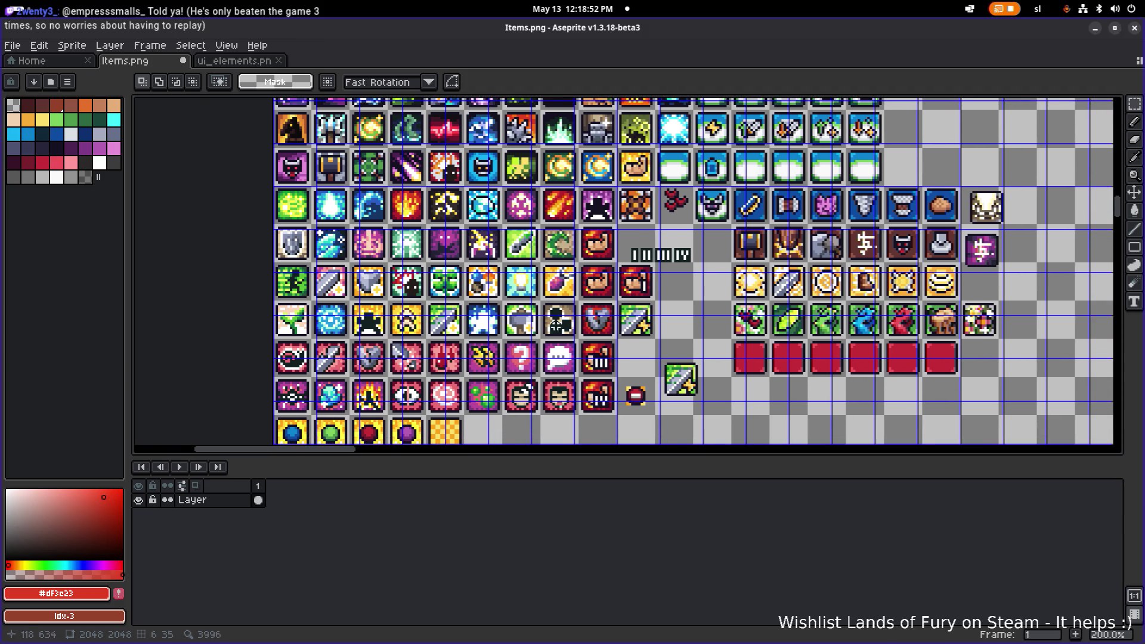
{"action": "scroll", "coordinate": [480, 224], "scroll_direction": "up", "scroll_amount": 5}
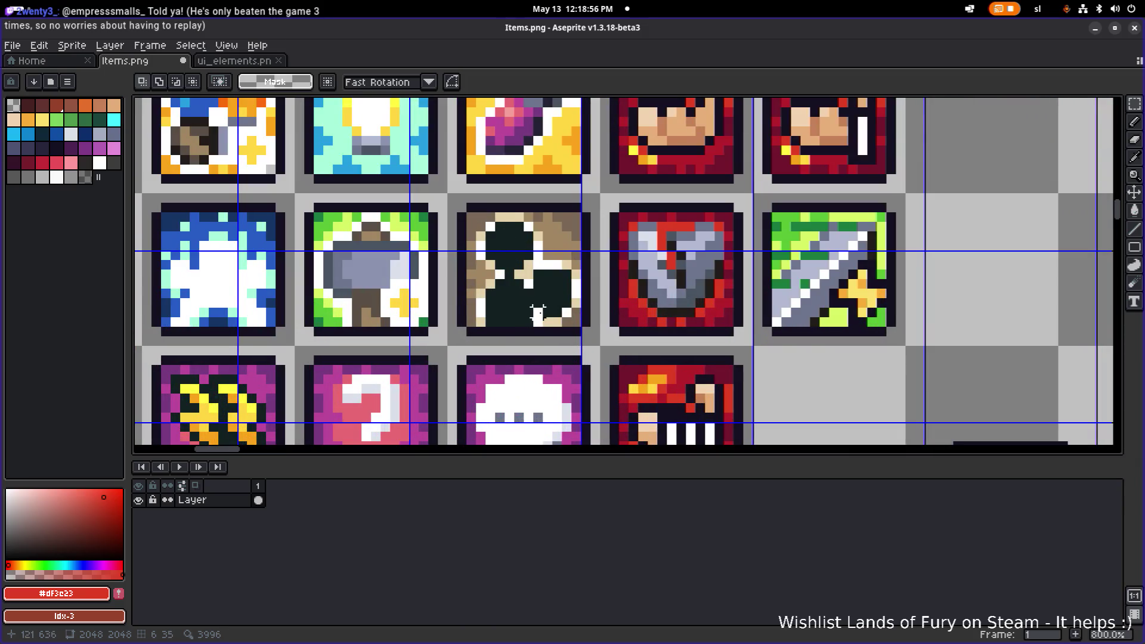
{"action": "left_click_drag", "start_coordinate": [451, 199], "coordinate": [599, 345]}
{"action": "scroll", "coordinate": [599, 345], "scroll_direction": "down", "scroll_amount": 3}
{"action": "scroll", "coordinate": [599, 344], "scroll_direction": "down", "scroll_amount": 2}
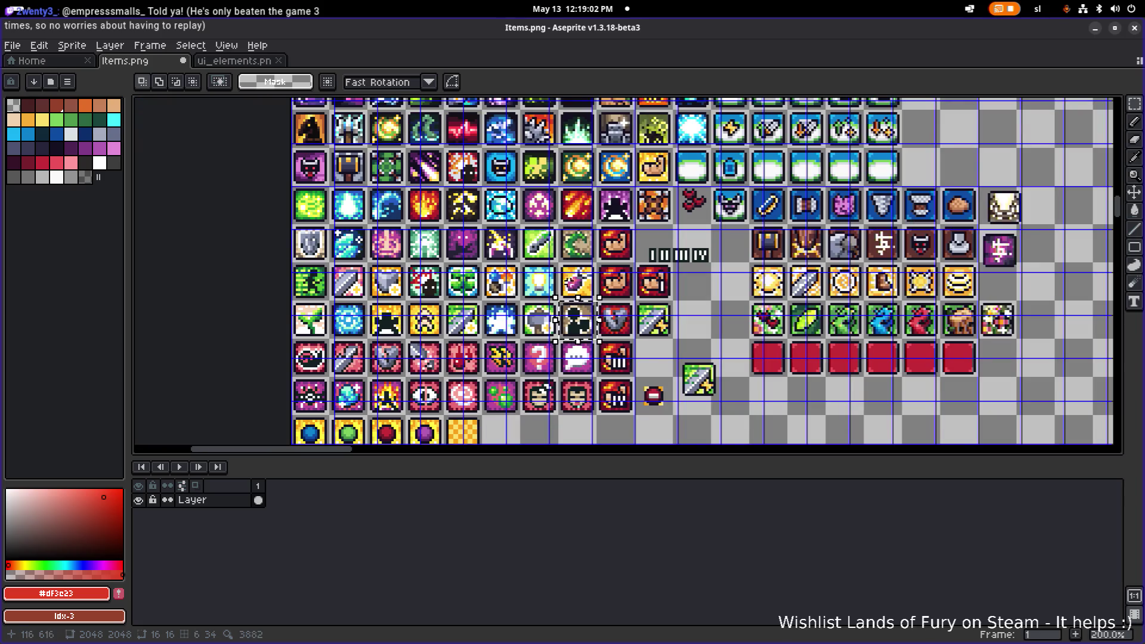
{"action": "scroll", "coordinate": [547, 286], "scroll_direction": "up", "scroll_amount": 1}
{"action": "scroll", "coordinate": [546, 286], "scroll_direction": "up", "scroll_amount": 1}
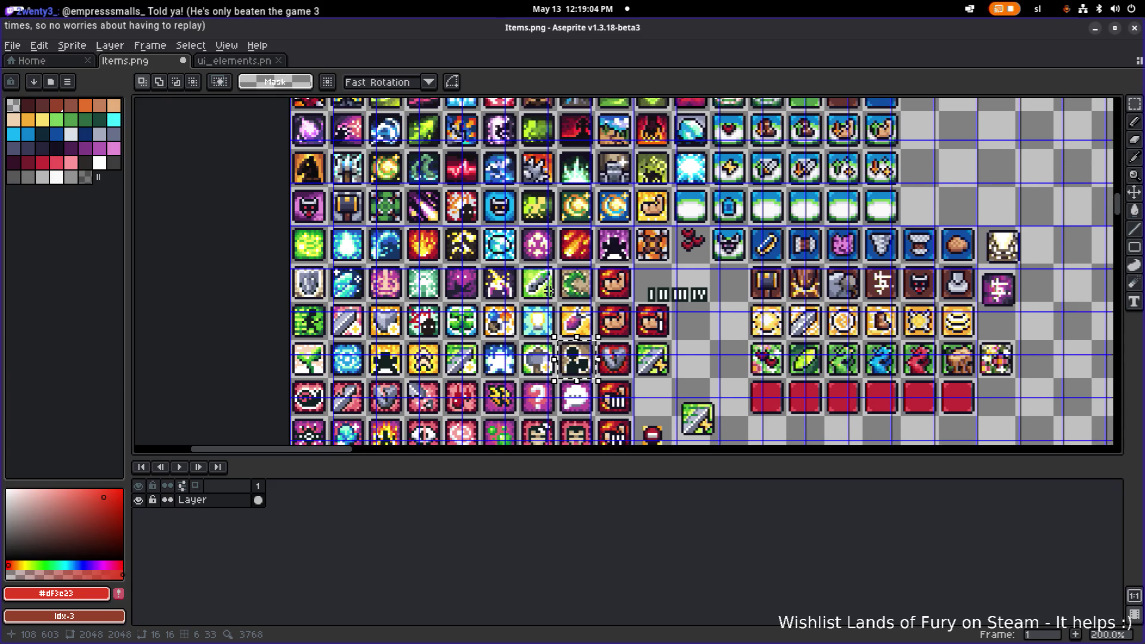
{"action": "scroll", "coordinate": [538, 292], "scroll_direction": "up", "scroll_amount": 3}
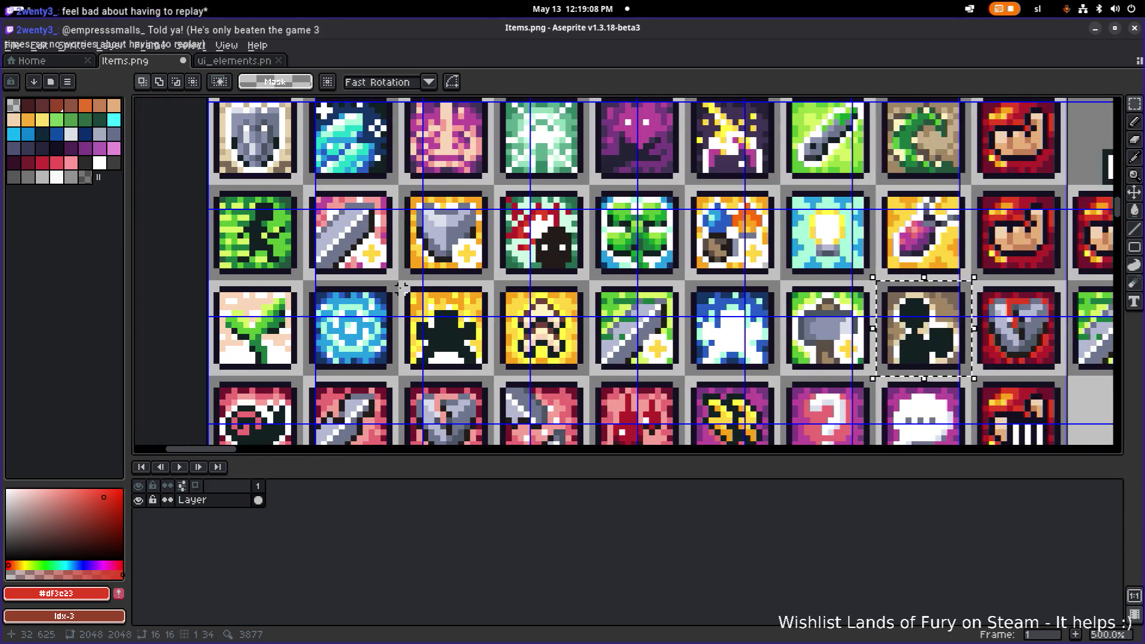
{"action": "left_click_drag", "start_coordinate": [396, 285], "coordinate": [499, 374]}
{"action": "scroll", "coordinate": [496, 372], "scroll_direction": "down", "scroll_amount": 1}
{"action": "scroll", "coordinate": [490, 367], "scroll_direction": "down", "scroll_amount": 1}
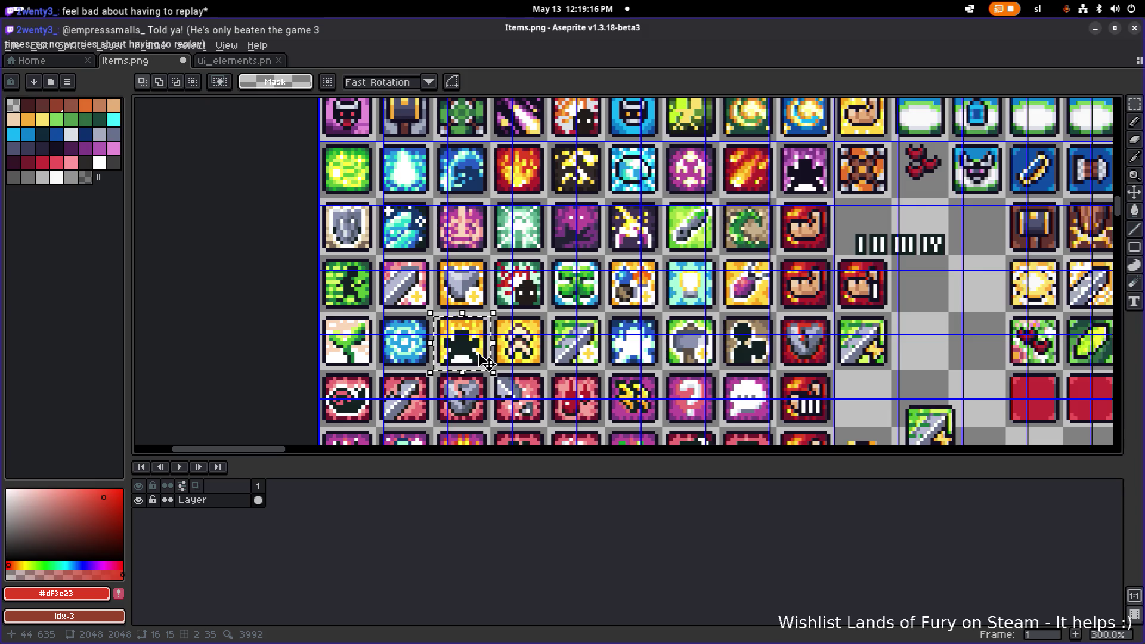
Select the horned silhouette tile and Ctrl-drag a copy onto the grinning icon's slot, committing it.
{"action": "left_click", "coordinate": [484, 300]}
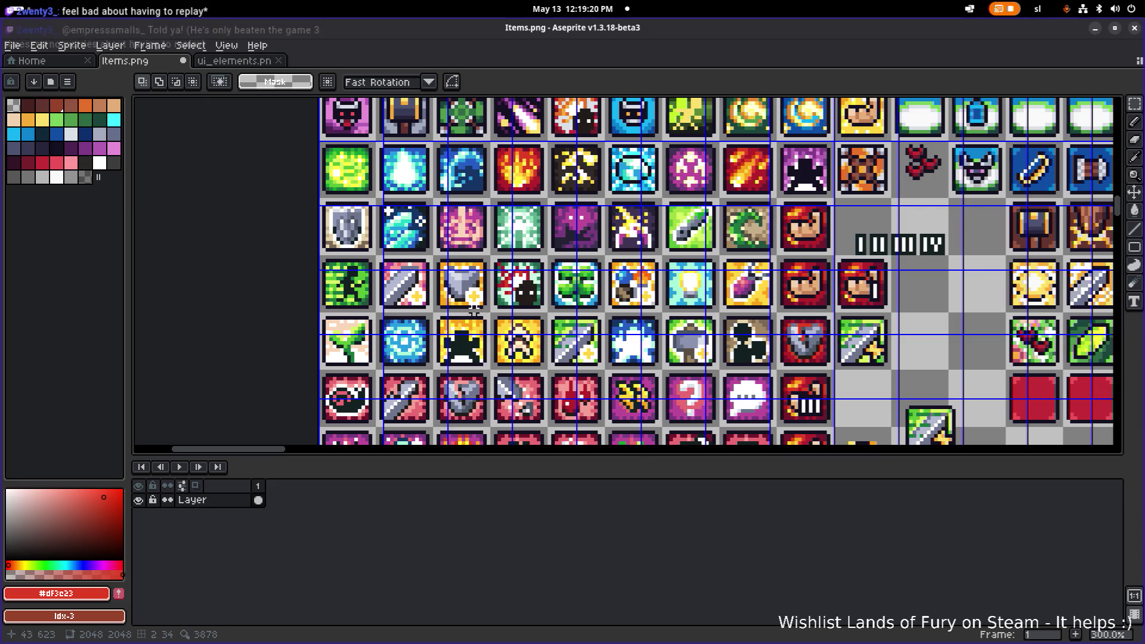
{"action": "left_click_drag", "start_coordinate": [488, 310], "coordinate": [550, 372]}
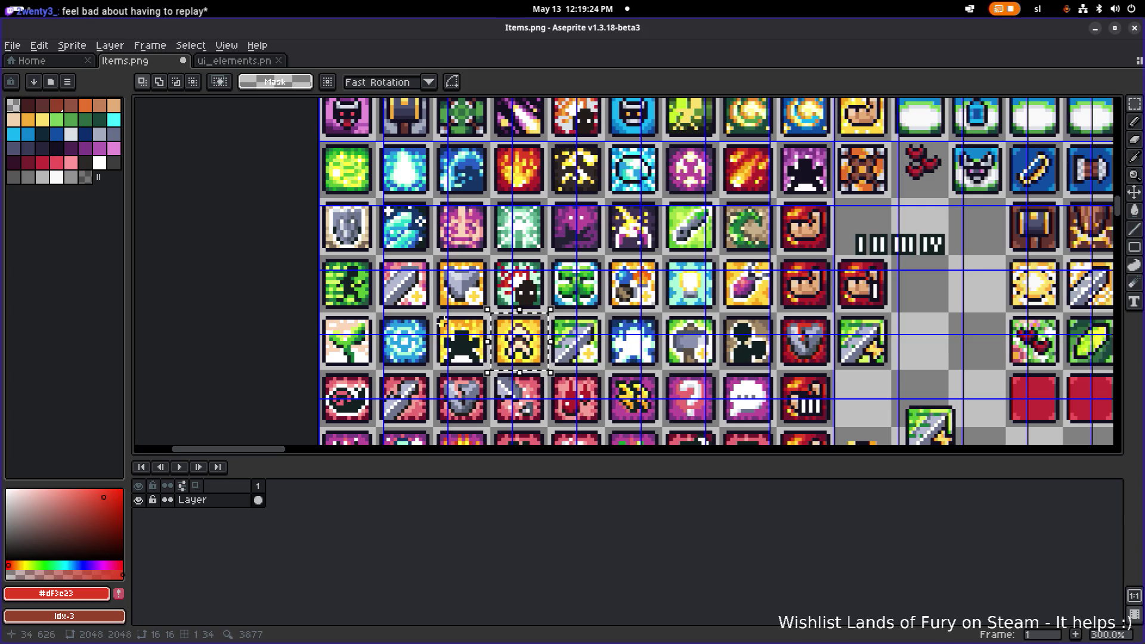
{"action": "left_click_drag", "start_coordinate": [435, 311], "coordinate": [477, 360]}
{"action": "scroll", "coordinate": [477, 360], "scroll_direction": "up", "scroll_amount": 1}
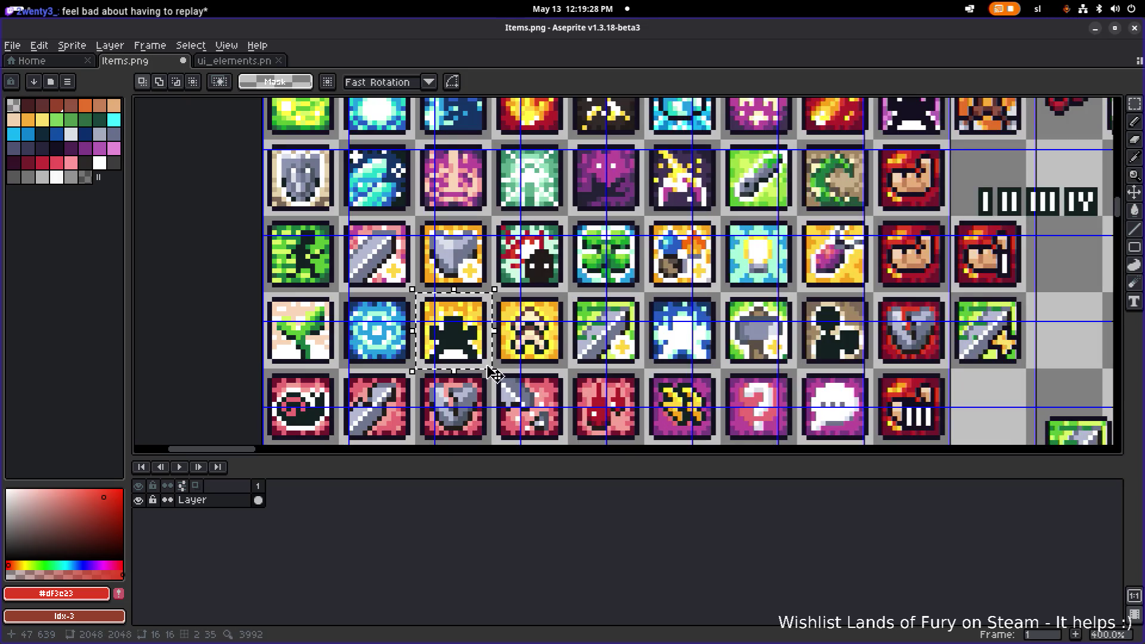
{"action": "scroll", "coordinate": [601, 333], "scroll_direction": "down", "scroll_amount": 3}
{"action": "scroll", "coordinate": [601, 332], "scroll_direction": "up", "scroll_amount": 4}
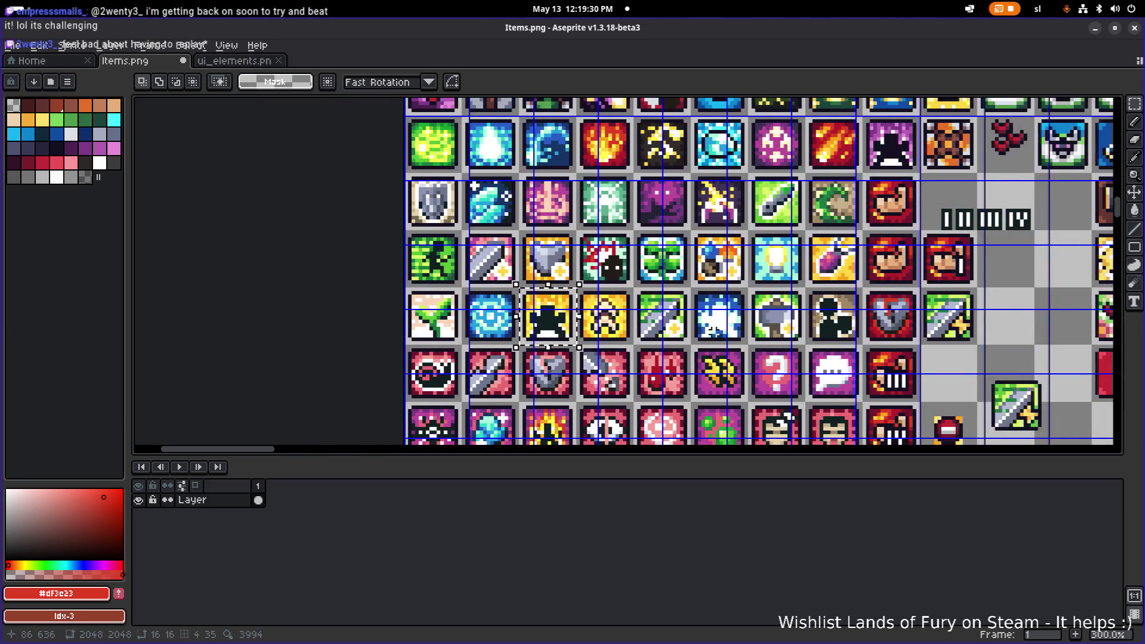
{"action": "scroll", "coordinate": [513, 310], "scroll_direction": "down", "scroll_amount": 1}
{"action": "left_click_drag", "start_coordinate": [374, 293], "coordinate": [717, 350]}
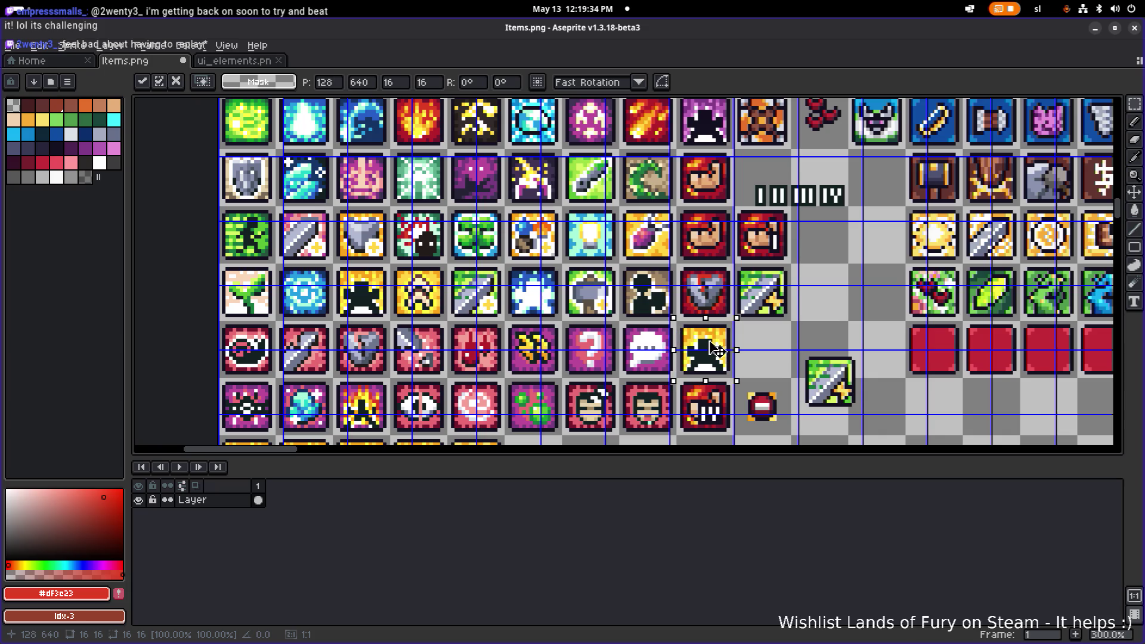
{"action": "left_click", "coordinate": [789, 333]}
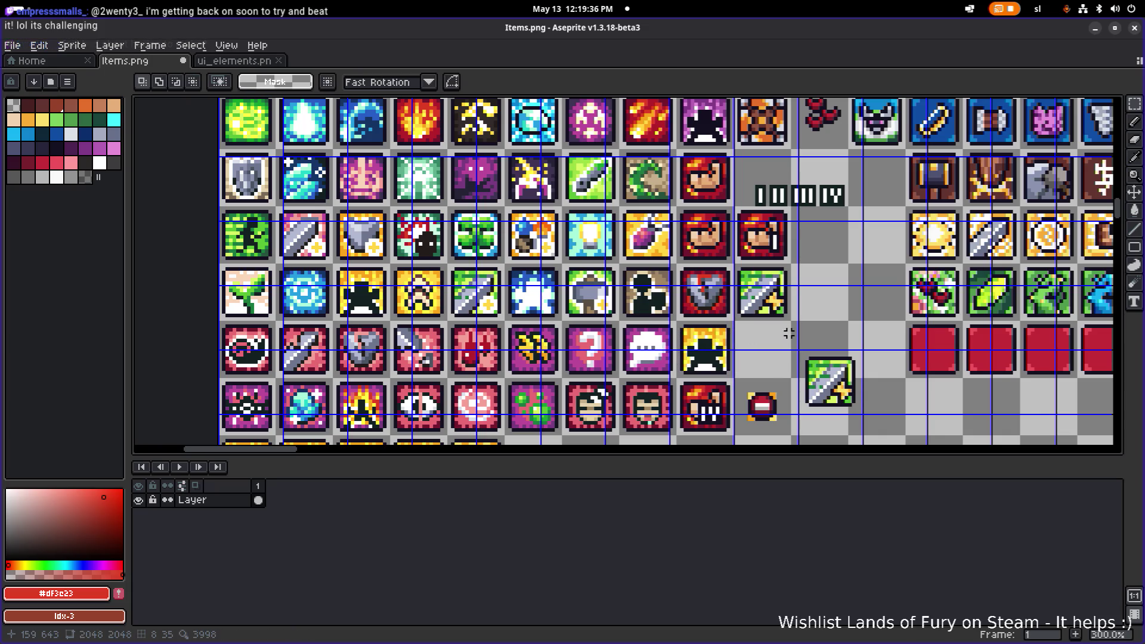
Save Items.png and pan toward the newly copied silhouette tile.
{"action": "key", "text": "ctrl+s"}
{"action": "scroll", "coordinate": [591, 221], "scroll_direction": "down", "scroll_amount": 2}
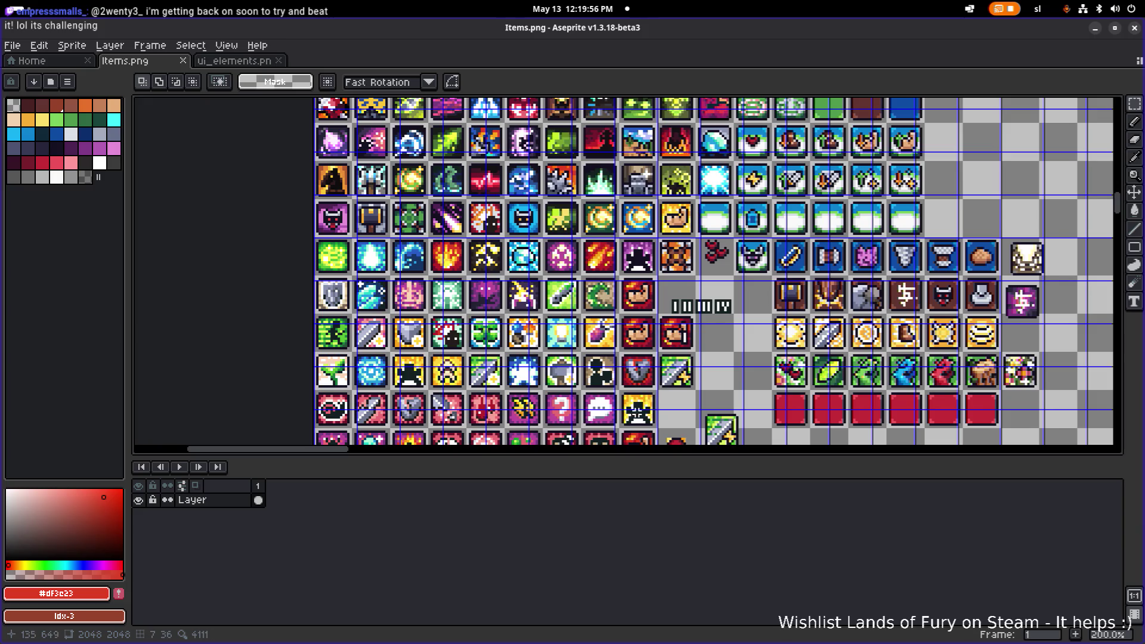
{"action": "left_click_drag", "start_coordinate": [643, 415], "coordinate": [674, 382]}
{"action": "scroll", "coordinate": [678, 383], "scroll_direction": "up", "scroll_amount": 2}
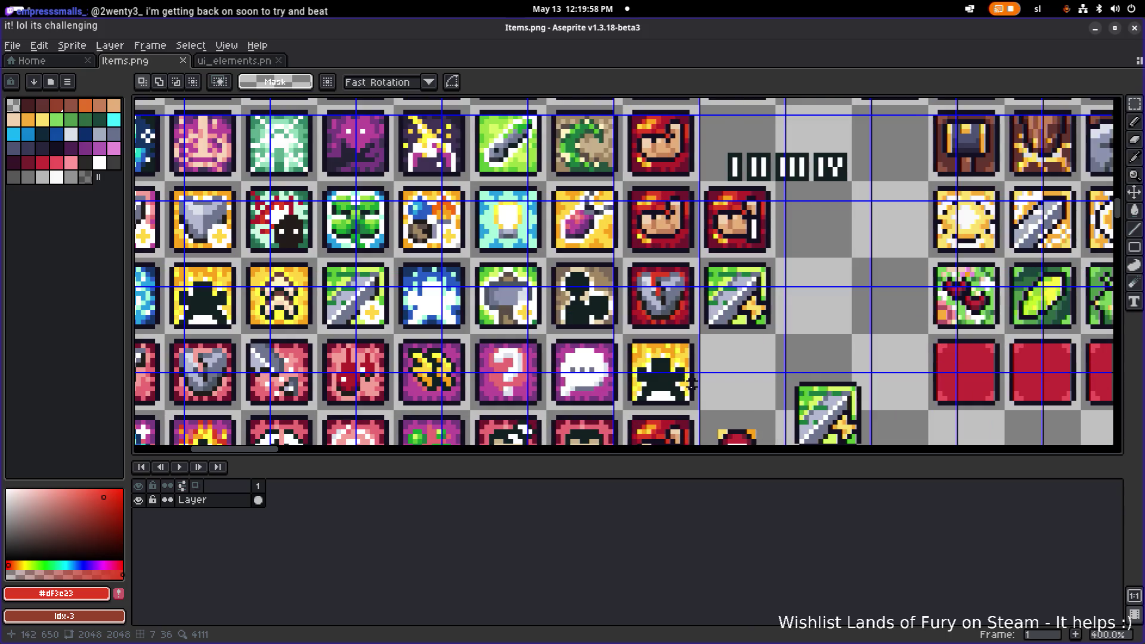
{"action": "scroll", "coordinate": [691, 383], "scroll_direction": "up", "scroll_amount": 2}
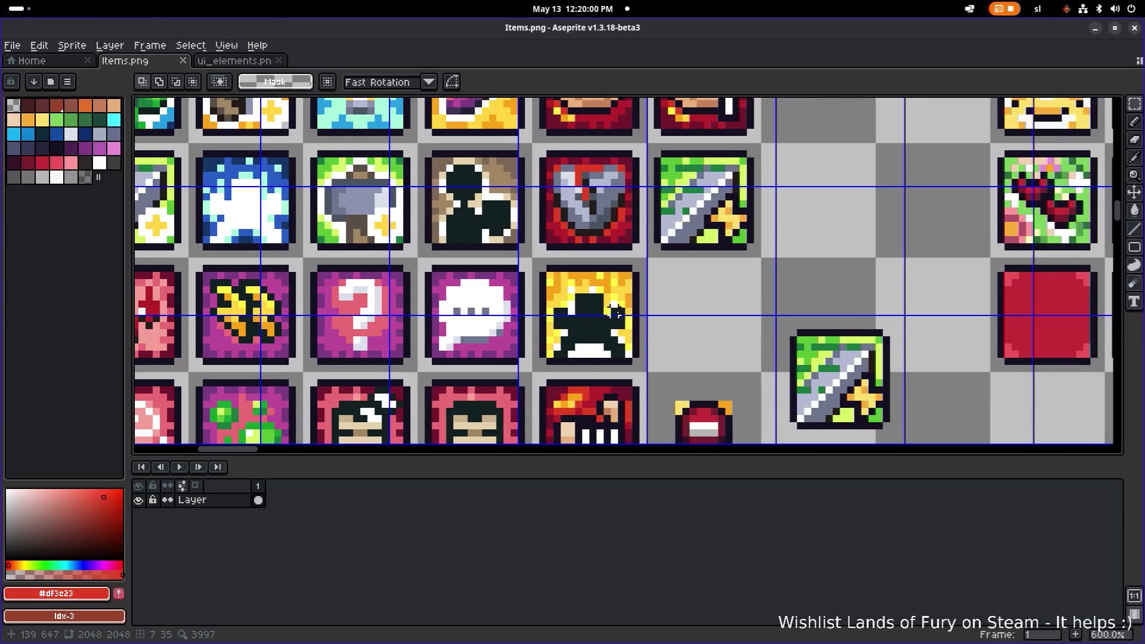
Zoom in on the silhouette tile and pick dark red #73172d from the shield icon.
{"action": "scroll", "coordinate": [614, 310], "scroll_direction": "down", "scroll_amount": 5}
{"action": "scroll", "coordinate": [530, 361], "scroll_direction": "up", "scroll_amount": 2}
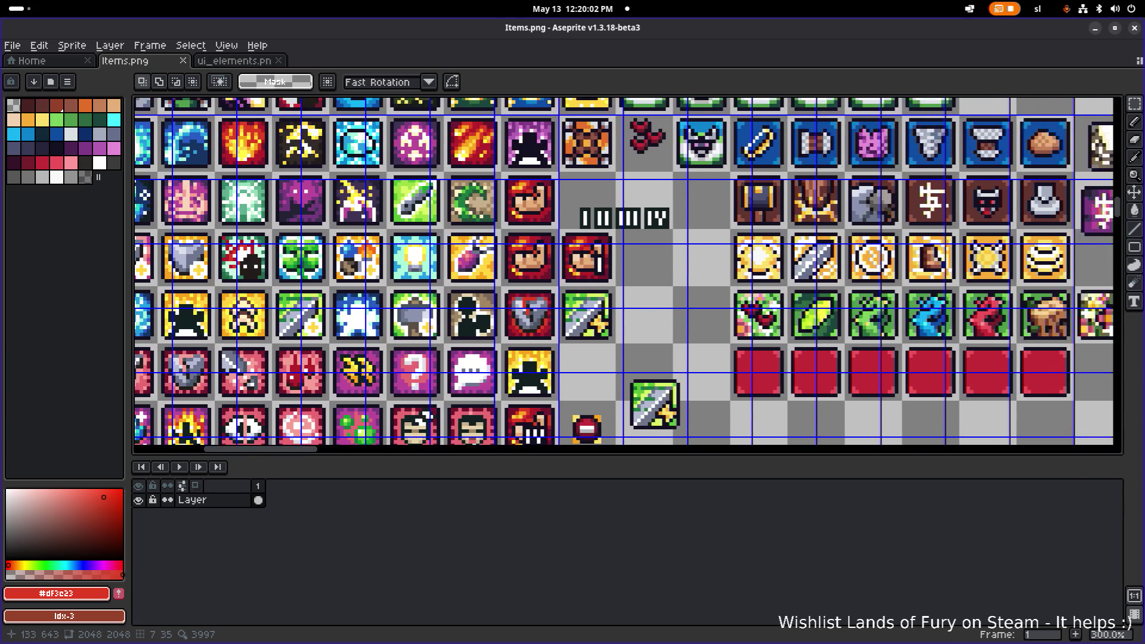
{"action": "left_click_drag", "start_coordinate": [537, 357], "coordinate": [595, 306]}
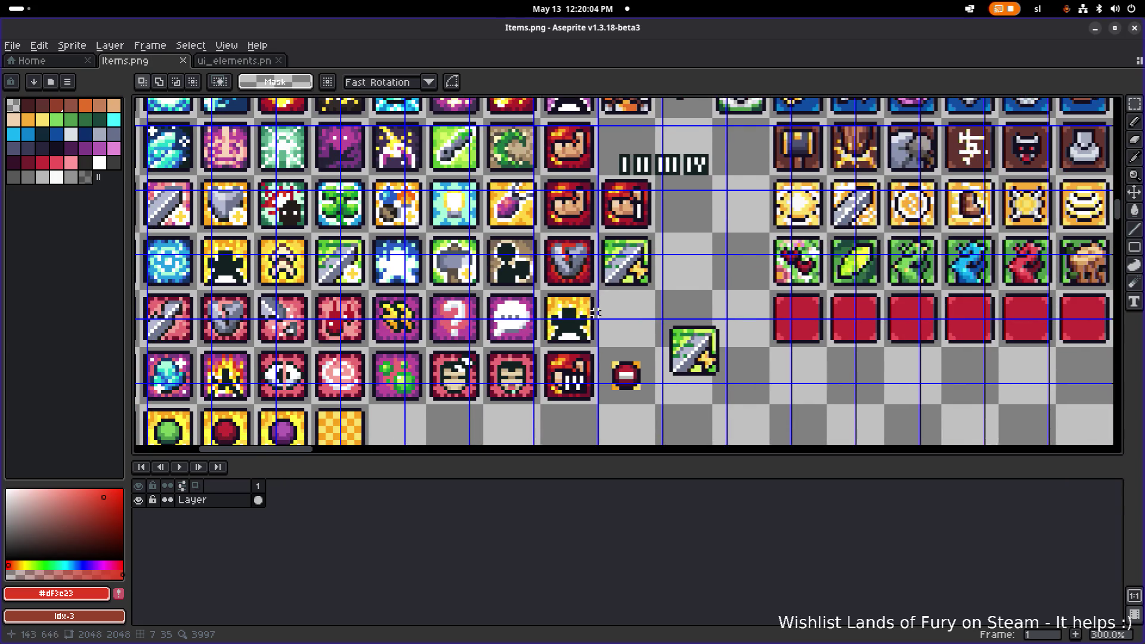
{"action": "scroll", "coordinate": [563, 292], "scroll_direction": "up", "scroll_amount": 4}
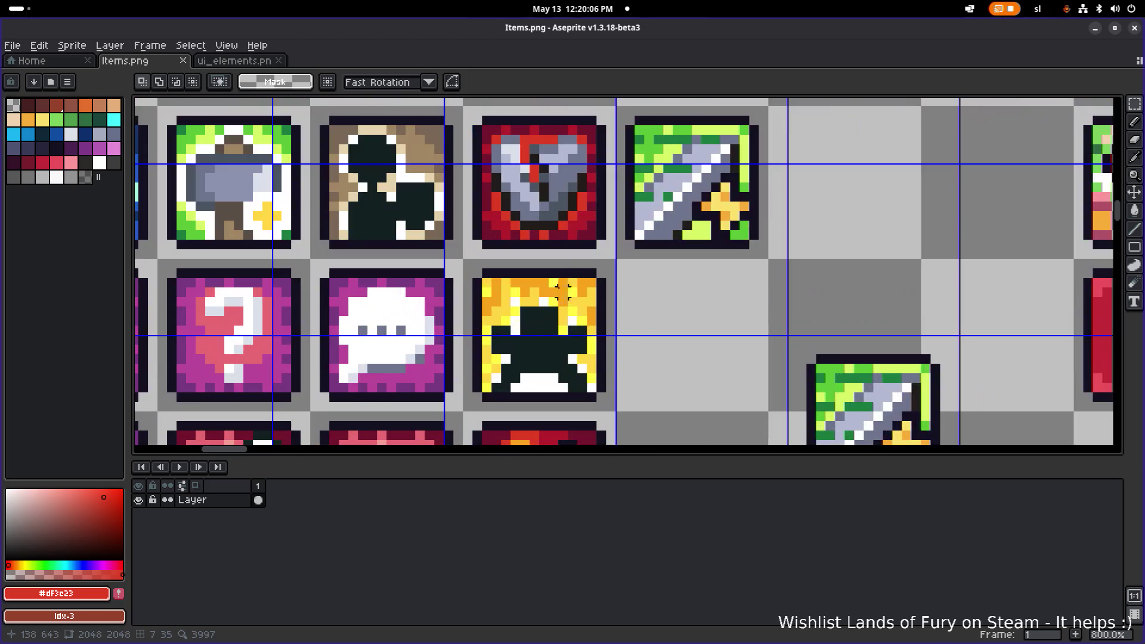
{"action": "left_click", "coordinate": [591, 234], "text": "alt"}
Paint-bucket the top flame areas of the silhouette tile with dark red.
{"action": "key", "text": "g"}
{"action": "left_click", "coordinate": [493, 303]}
{"action": "left_click", "coordinate": [491, 286]}
{"action": "left_click", "coordinate": [531, 285]}
{"action": "left_click", "coordinate": [554, 293]}
{"action": "left_click", "coordinate": [578, 284]}
Pick the brighter shield red and fill more top flame areas, undoing the last fill.
{"action": "left_click", "coordinate": [549, 239], "text": "alt"}
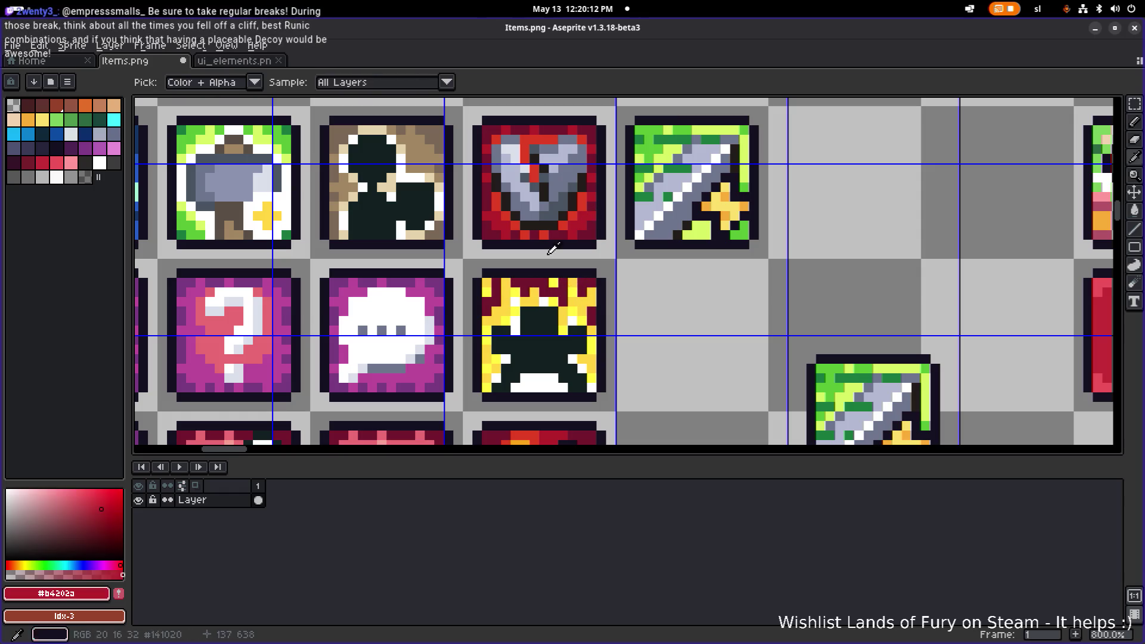
{"action": "key", "text": "alt"}
{"action": "left_click", "coordinate": [501, 284]}
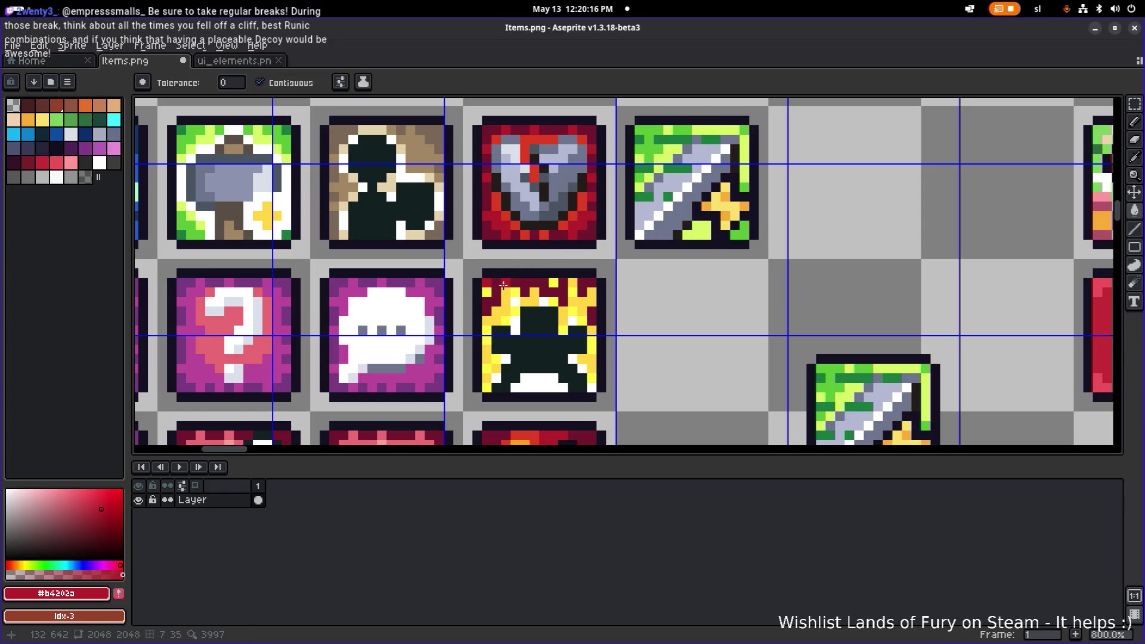
{"action": "left_click", "coordinate": [543, 295]}
{"action": "left_click", "coordinate": [573, 296]}
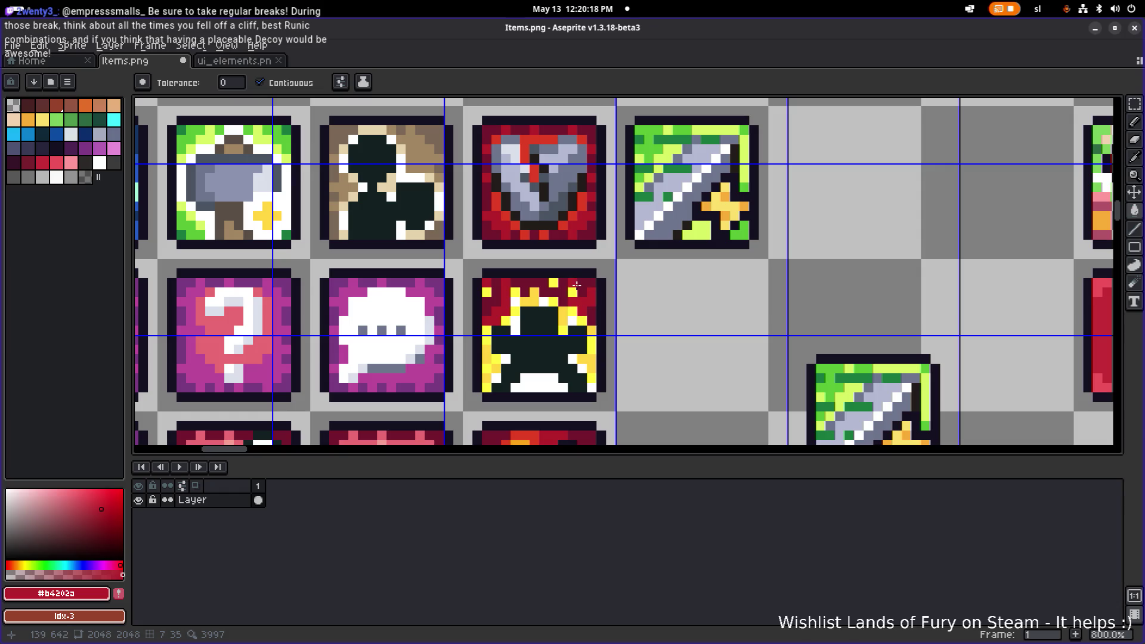
{"action": "key", "text": "ctrl+z"}
Fill the top-centre, top-left and edge yellow pixels with the lighter orange-red.
{"action": "left_click", "coordinate": [587, 199], "text": "alt"}
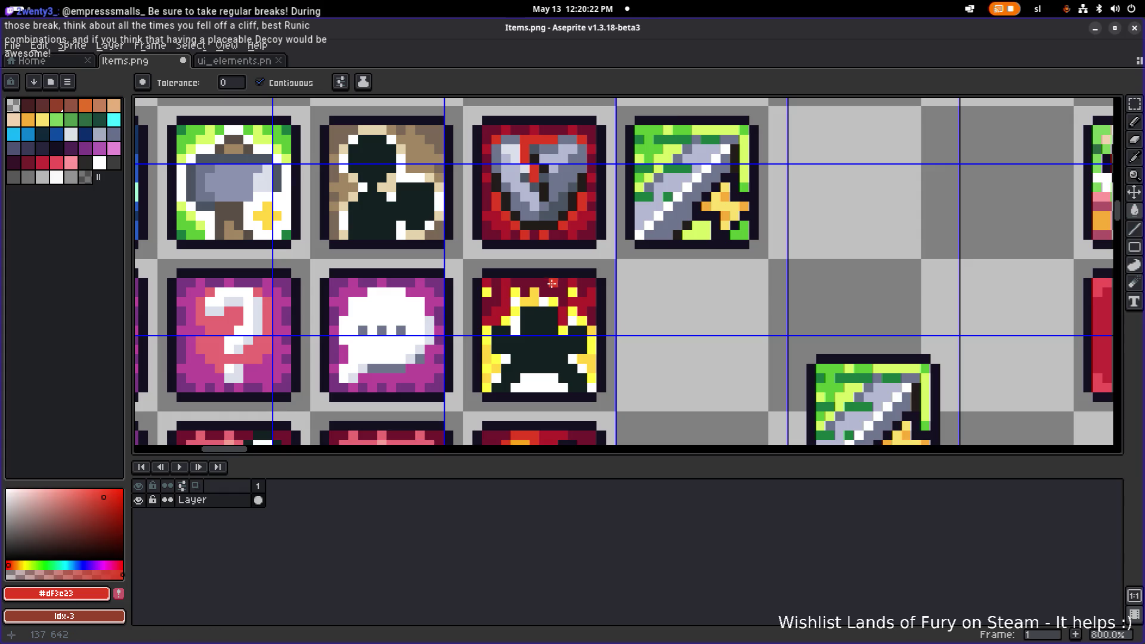
{"action": "left_click", "coordinate": [534, 299]}
{"action": "left_click", "coordinate": [489, 291]}
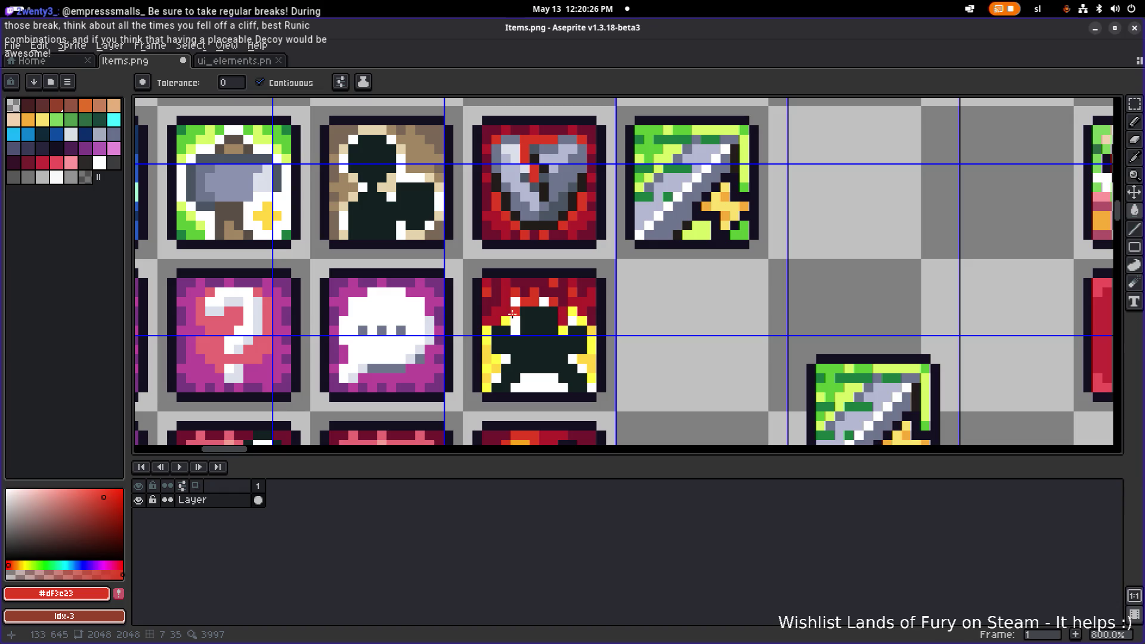
{"action": "left_click", "coordinate": [488, 331]}
{"action": "left_click", "coordinate": [582, 320]}
{"action": "left_click", "coordinate": [580, 321]}
{"action": "left_click", "coordinate": [563, 329]}
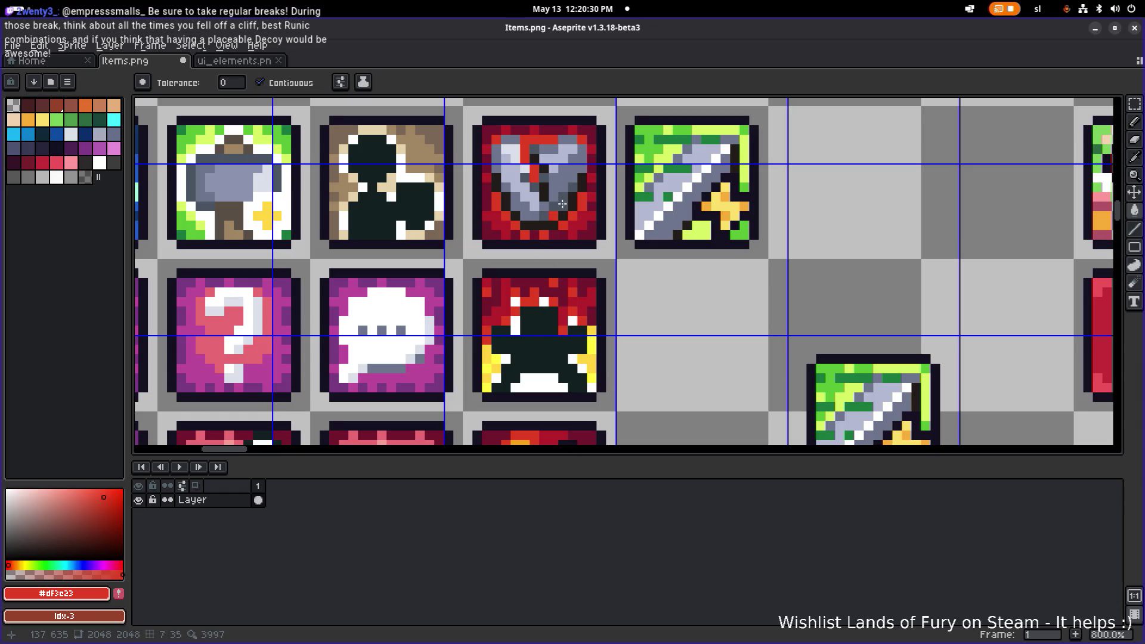
{"action": "left_click", "coordinate": [494, 360]}
Re-pick the fill colour and recolour the remaining lower-left and right-edge yellow pixels.
{"action": "key", "text": "alt"}
{"action": "left_click", "coordinate": [588, 314], "text": "alt"}
{"action": "left_click", "coordinate": [588, 328], "text": "alt"}
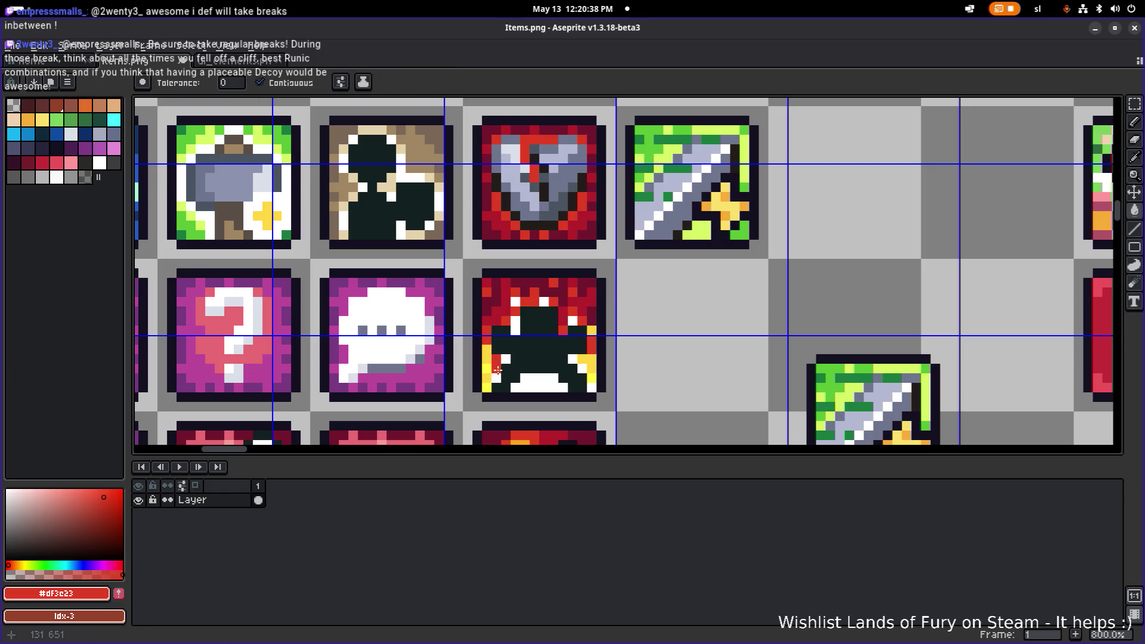
{"action": "key", "text": "alt"}
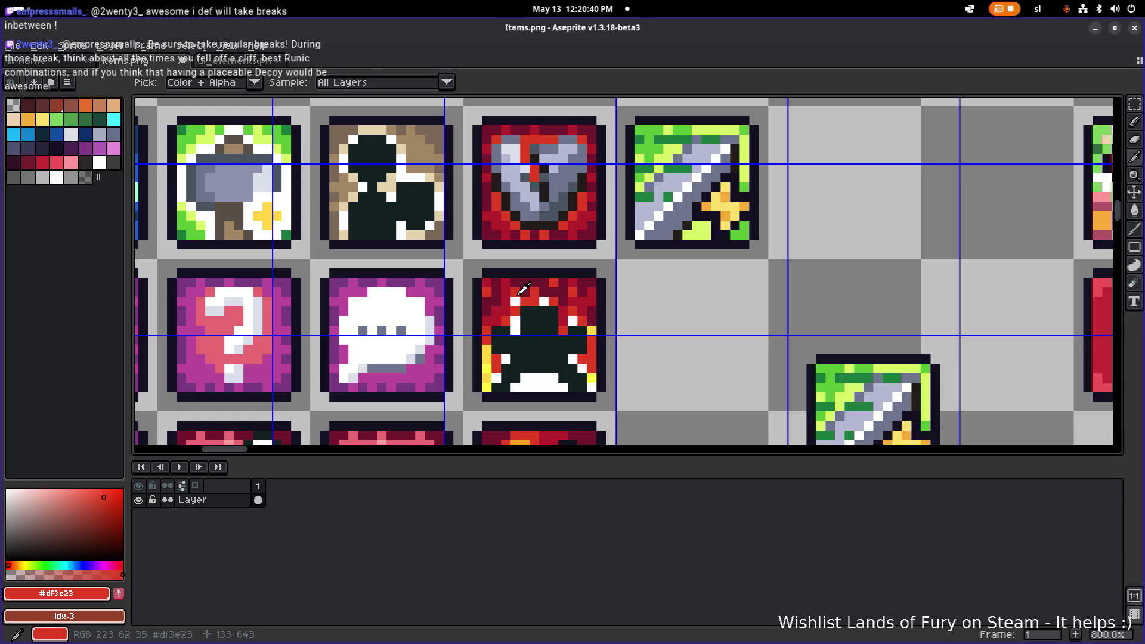
{"action": "left_click", "coordinate": [489, 371]}
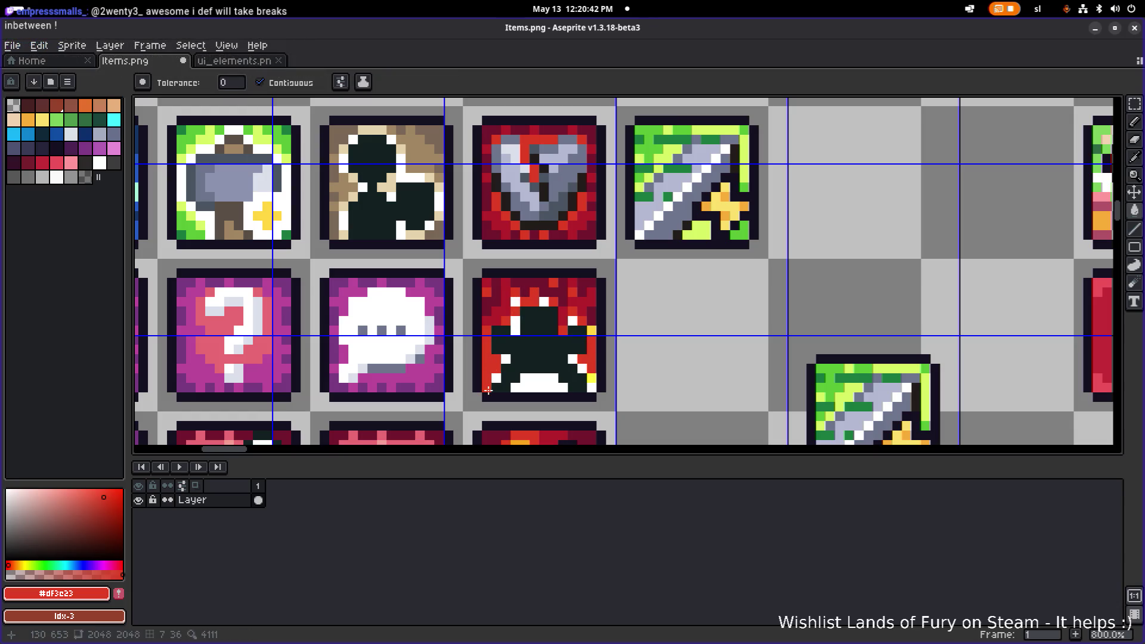
{"action": "left_click", "coordinate": [591, 329]}
{"action": "left_click", "coordinate": [591, 377]}
{"action": "scroll", "coordinate": [603, 367], "scroll_direction": "down", "scroll_amount": 3}
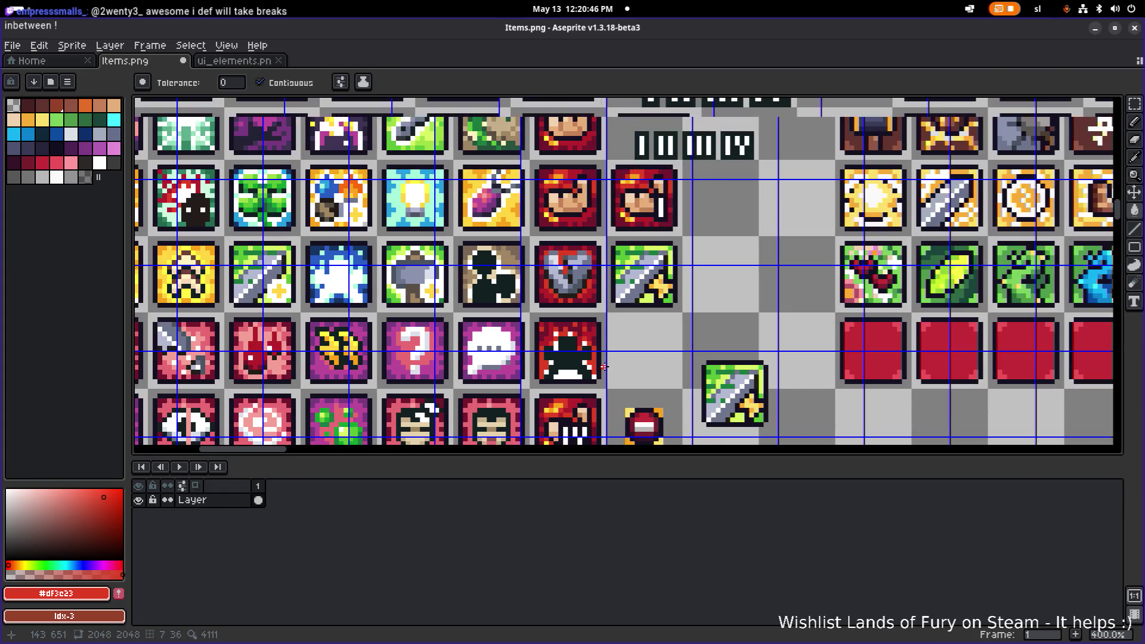
Save the red-backed silhouette icon sheet, check it zoomed out, and switch to Godot.
{"action": "scroll", "coordinate": [605, 368], "scroll_direction": "up", "scroll_amount": 1}
{"action": "key", "text": "ctrl+s"}
{"action": "scroll", "coordinate": [611, 355], "scroll_direction": "down", "scroll_amount": 2}
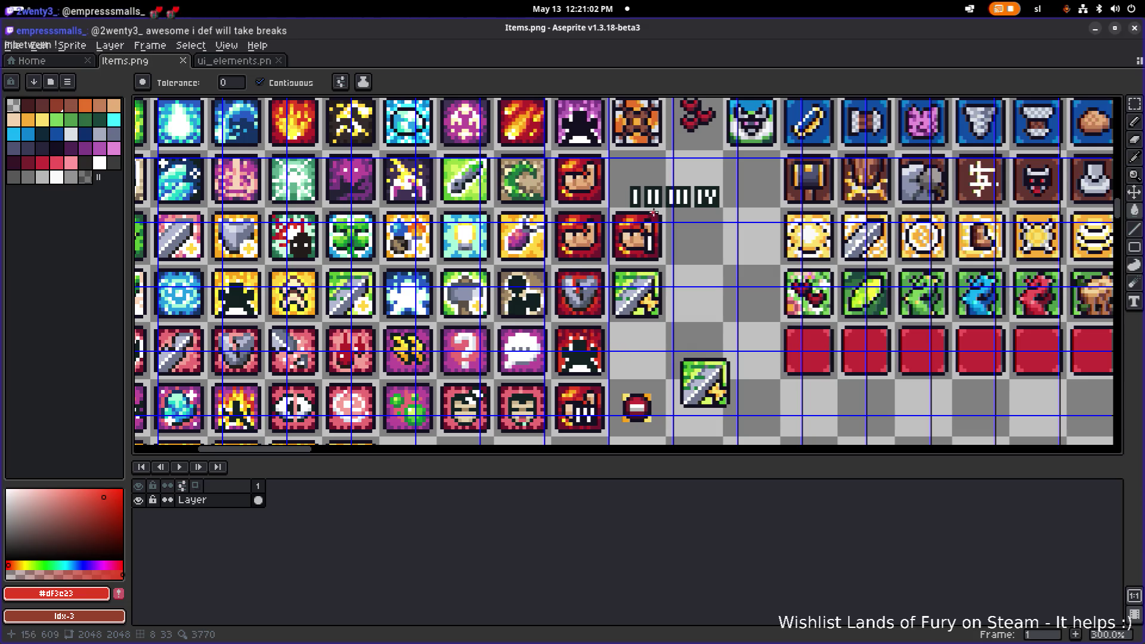
{"action": "scroll", "coordinate": [658, 266], "scroll_direction": "up", "scroll_amount": 1}
{"action": "scroll", "coordinate": [657, 267], "scroll_direction": "down", "scroll_amount": 2}
{"action": "key", "text": "ctrl+s"}
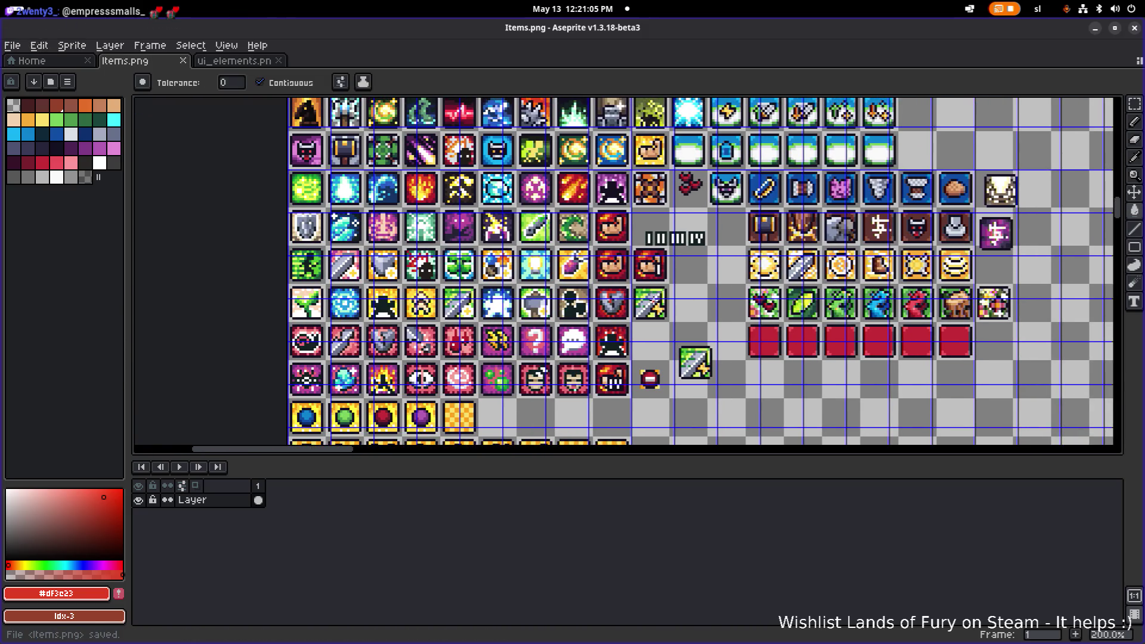
{"action": "left_click_drag", "start_coordinate": [663, 288], "coordinate": [661, 293]}
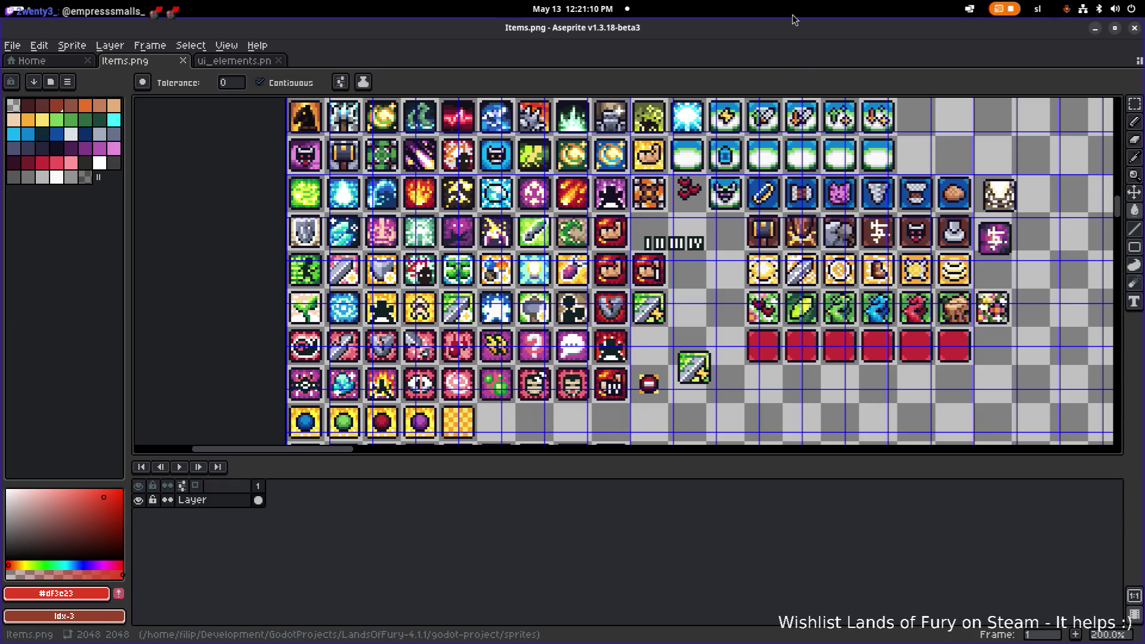
{"action": "key", "text": "alt+Tab"}
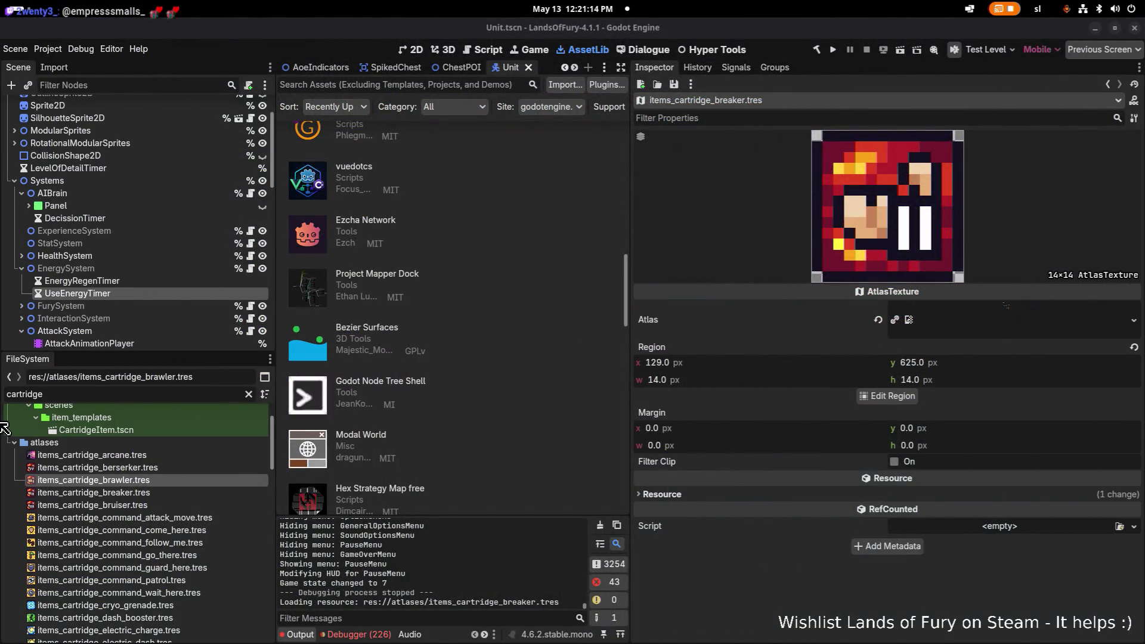
Preview the berserker, breaker, brawler and bruiser cartridge textures, then return to Aseprite.
{"action": "left_click", "coordinate": [148, 467]}
{"action": "left_click", "coordinate": [119, 493]}
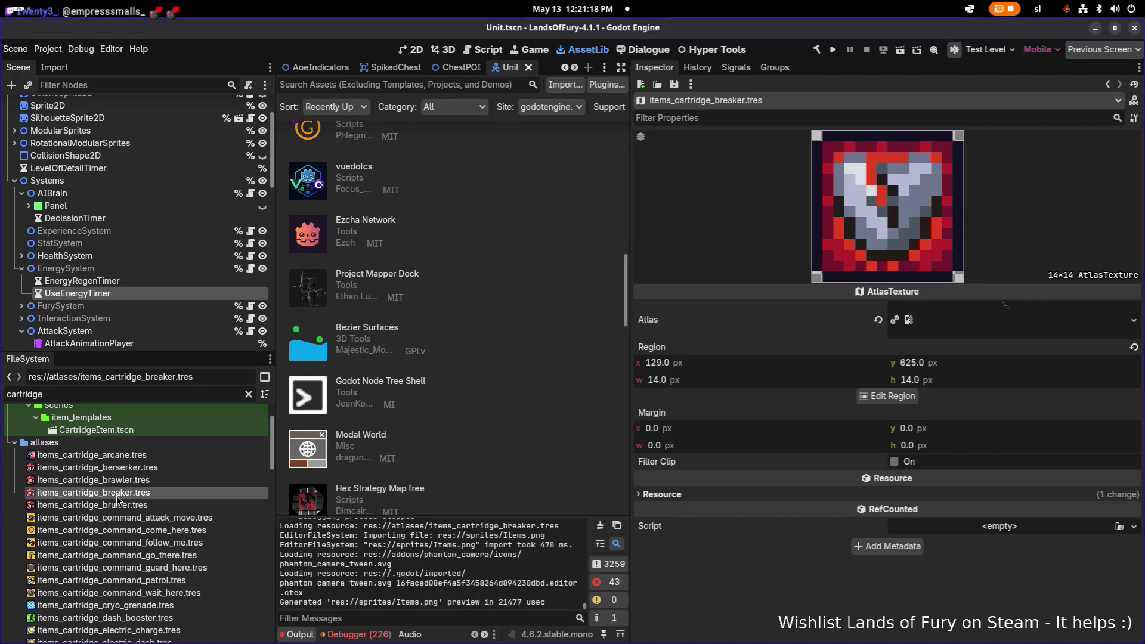
{"action": "left_click", "coordinate": [127, 484]}
{"action": "left_click", "coordinate": [127, 495]}
{"action": "left_click", "coordinate": [126, 506]}
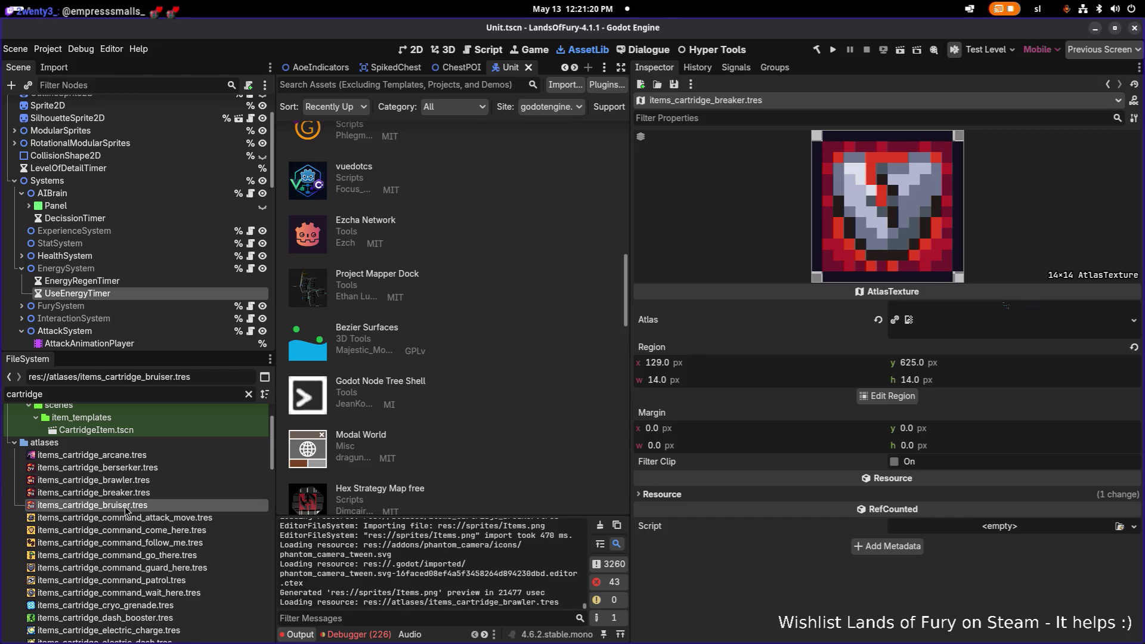
{"action": "left_click", "coordinate": [134, 467]}
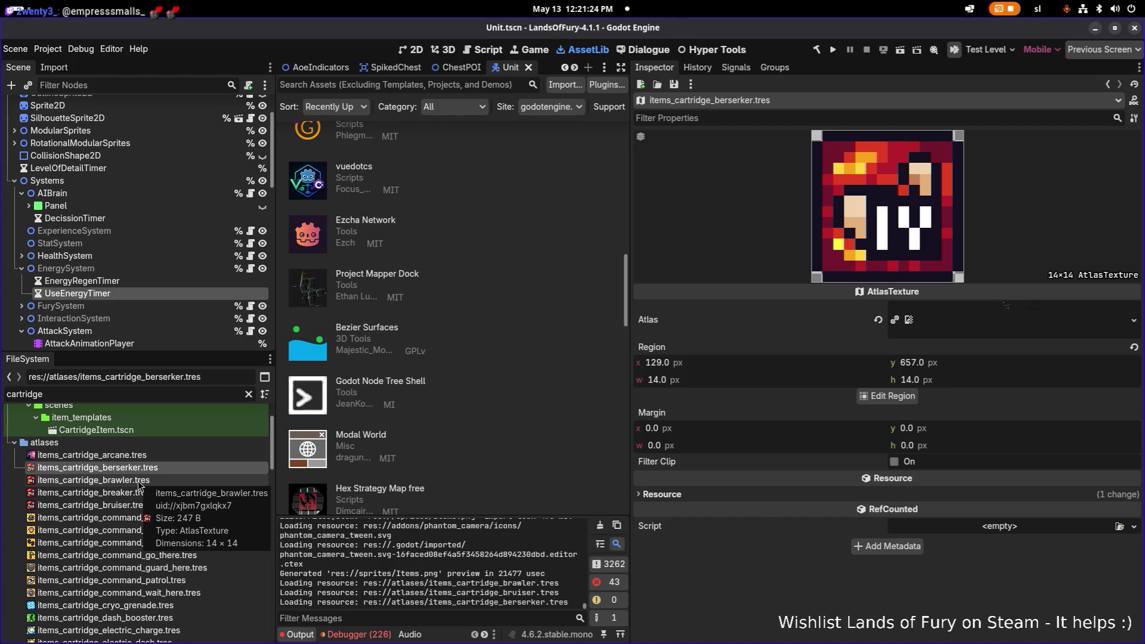
{"action": "left_click", "coordinate": [139, 480]}
{"action": "left_click", "coordinate": [138, 493]}
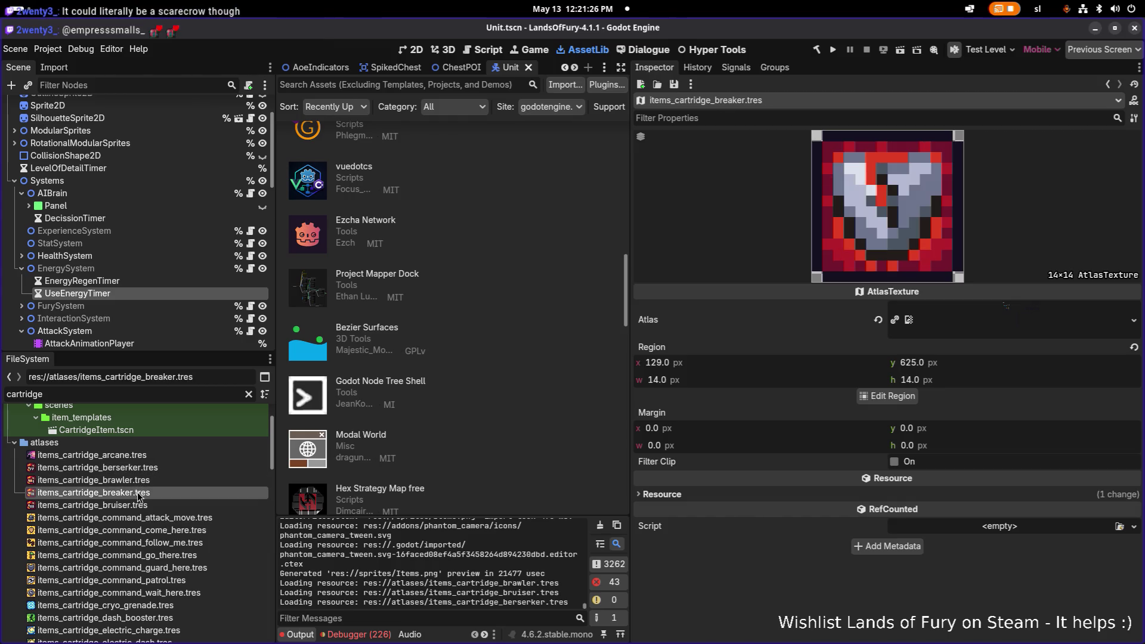
{"action": "left_click", "coordinate": [136, 502]}
{"action": "left_click", "coordinate": [126, 470]}
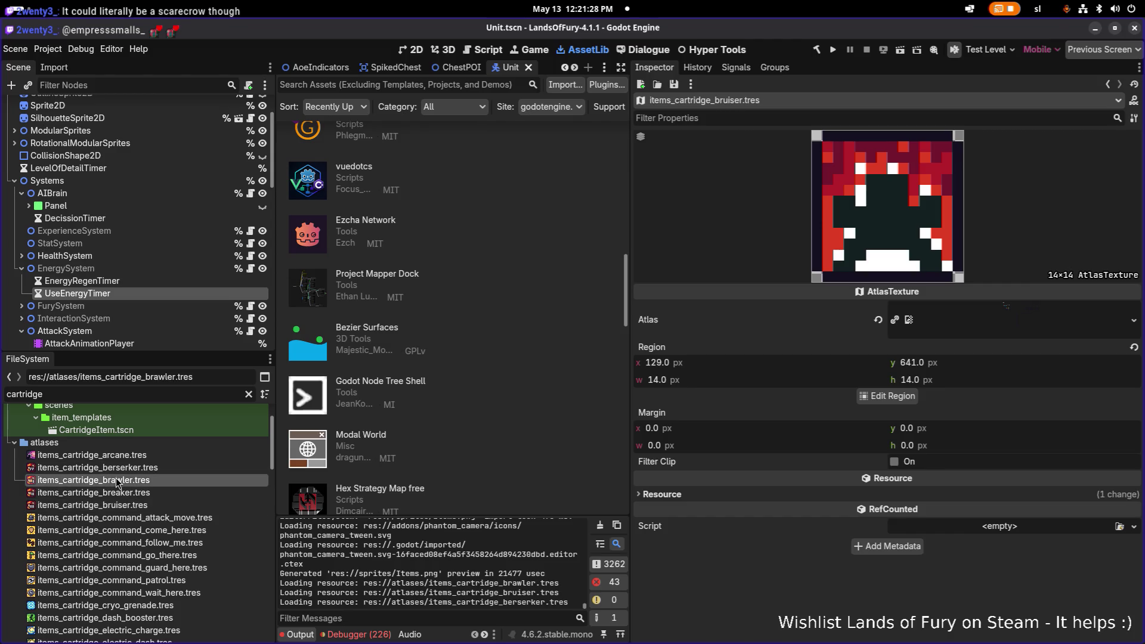
{"action": "key", "text": "alt+Tab"}
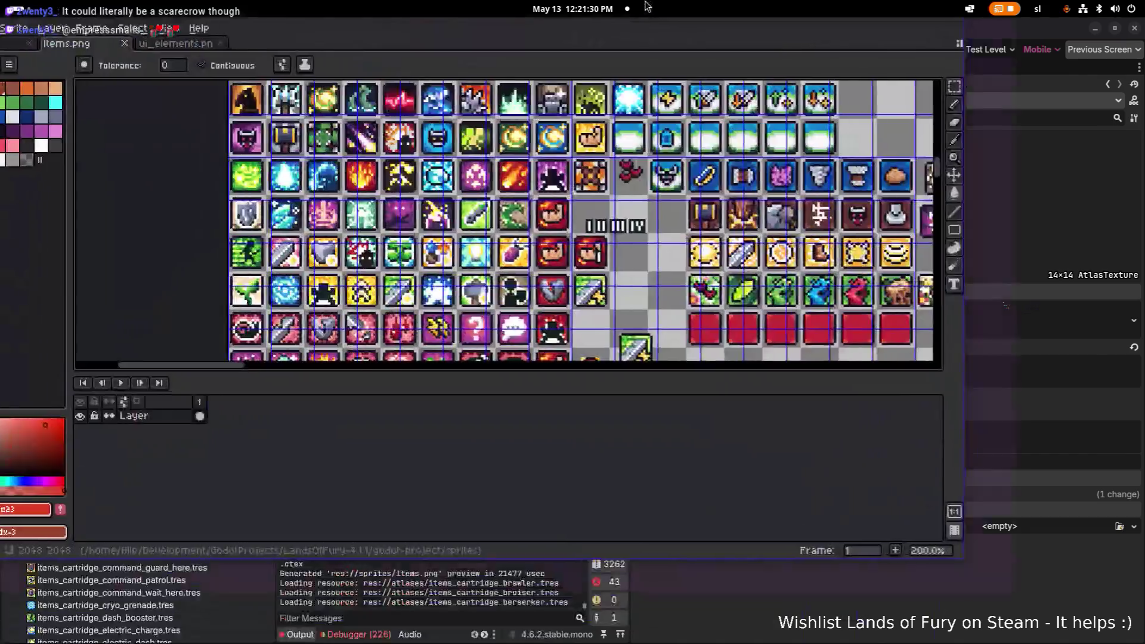
Pan down through the Items.png icon sheet to the lower icon rows with the fire icon.
{"action": "left_click_drag", "start_coordinate": [493, 218], "coordinate": [472, 387]}
{"action": "left_click_drag", "start_coordinate": [475, 249], "coordinate": [452, 341]}
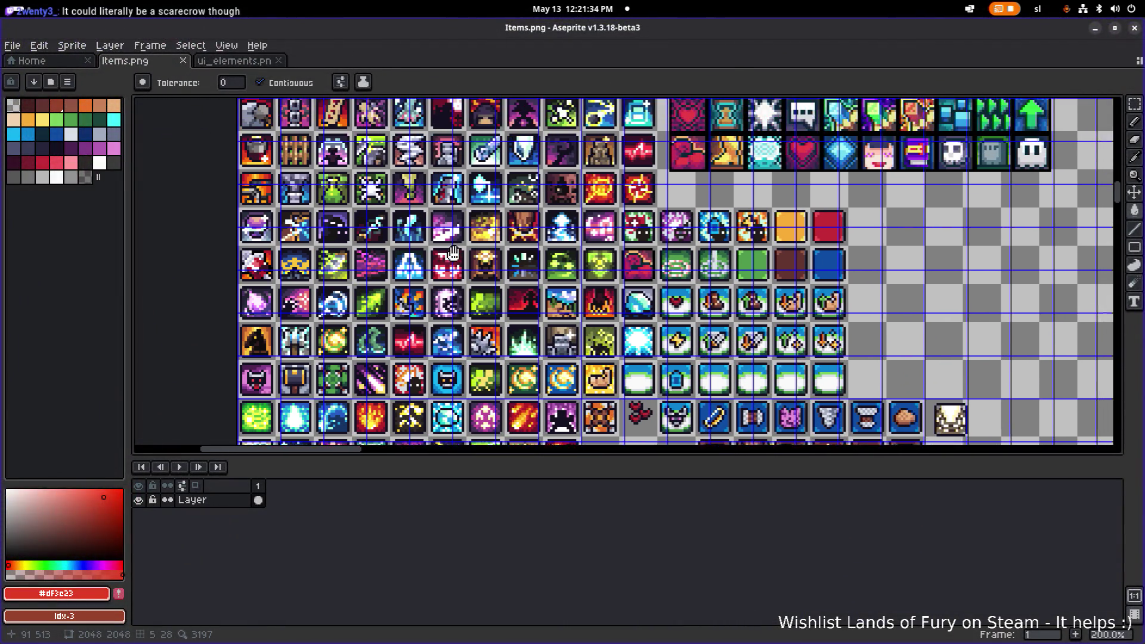
{"action": "left_click_drag", "start_coordinate": [418, 179], "coordinate": [395, 261]}
{"action": "left_click_drag", "start_coordinate": [406, 206], "coordinate": [399, 257]}
{"action": "scroll", "coordinate": [407, 203], "scroll_direction": "up", "scroll_amount": 3}
{"action": "scroll", "coordinate": [407, 204], "scroll_direction": "down", "scroll_amount": 3}
{"action": "scroll", "coordinate": [407, 203], "scroll_direction": "up", "scroll_amount": 3}
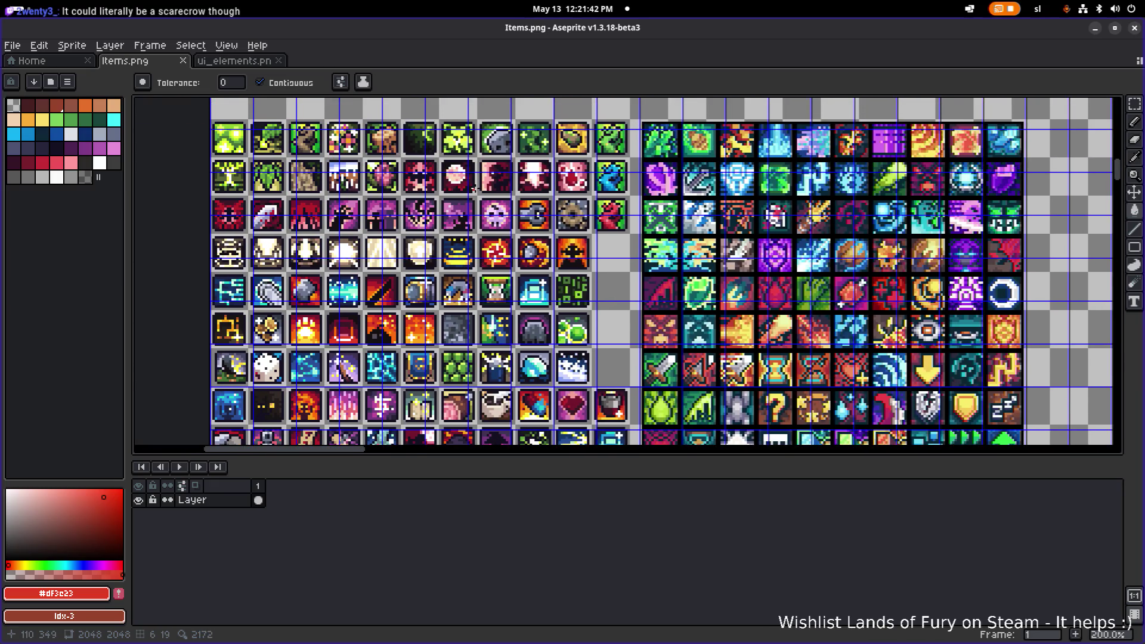
{"action": "scroll", "coordinate": [475, 188], "scroll_direction": "up", "scroll_amount": 4}
{"action": "scroll", "coordinate": [516, 164], "scroll_direction": "down", "scroll_amount": 2}
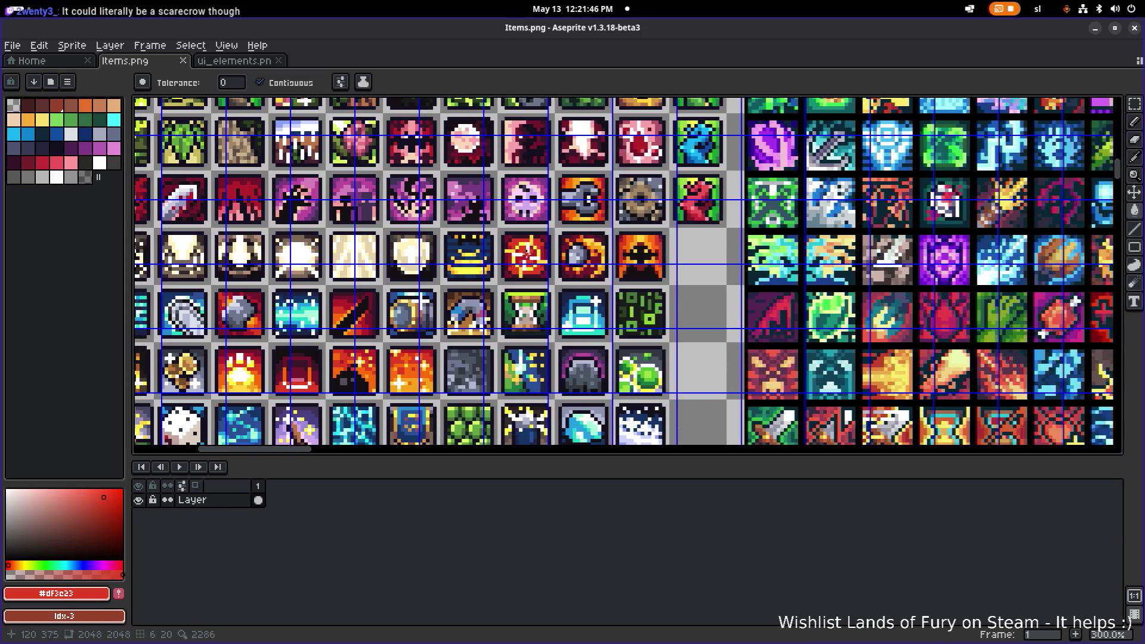
{"action": "scroll", "coordinate": [617, 186], "scroll_direction": "down", "scroll_amount": 3}
{"action": "scroll", "coordinate": [618, 187], "scroll_direction": "right", "scroll_amount": 2}
Switch to the Rectangular Marquee (M) to select the orange fire icon.
{"action": "key", "text": "m"}
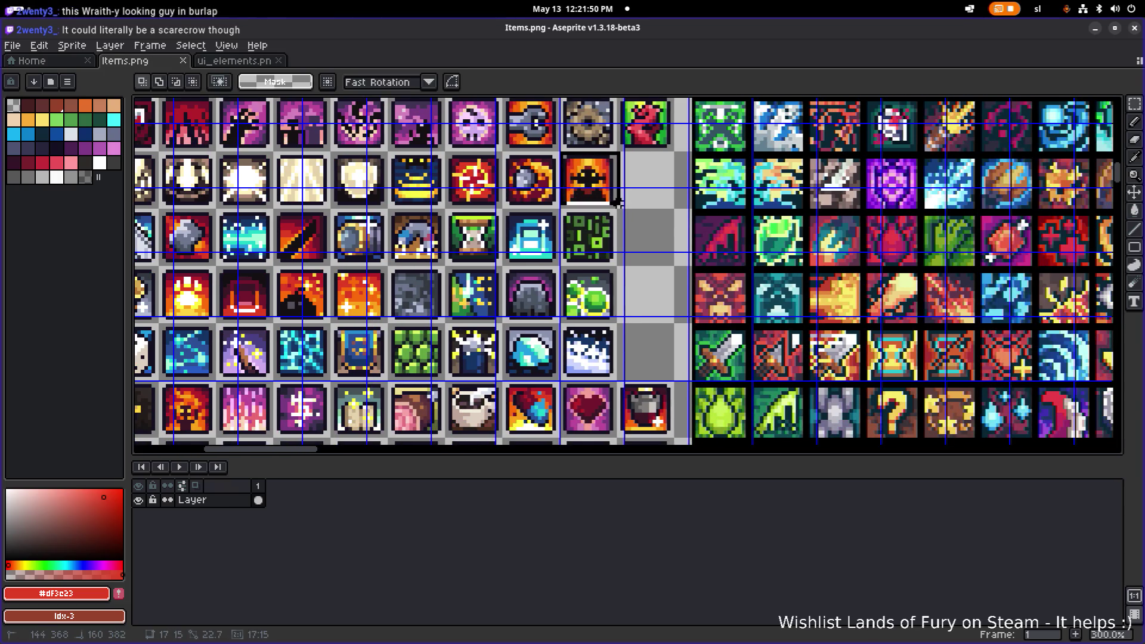
{"action": "scroll", "coordinate": [606, 208], "scroll_direction": "down", "scroll_amount": 3}
{"action": "scroll", "coordinate": [606, 209], "scroll_direction": "up", "scroll_amount": 2}
{"action": "scroll", "coordinate": [605, 179], "scroll_direction": "down", "scroll_amount": 1}
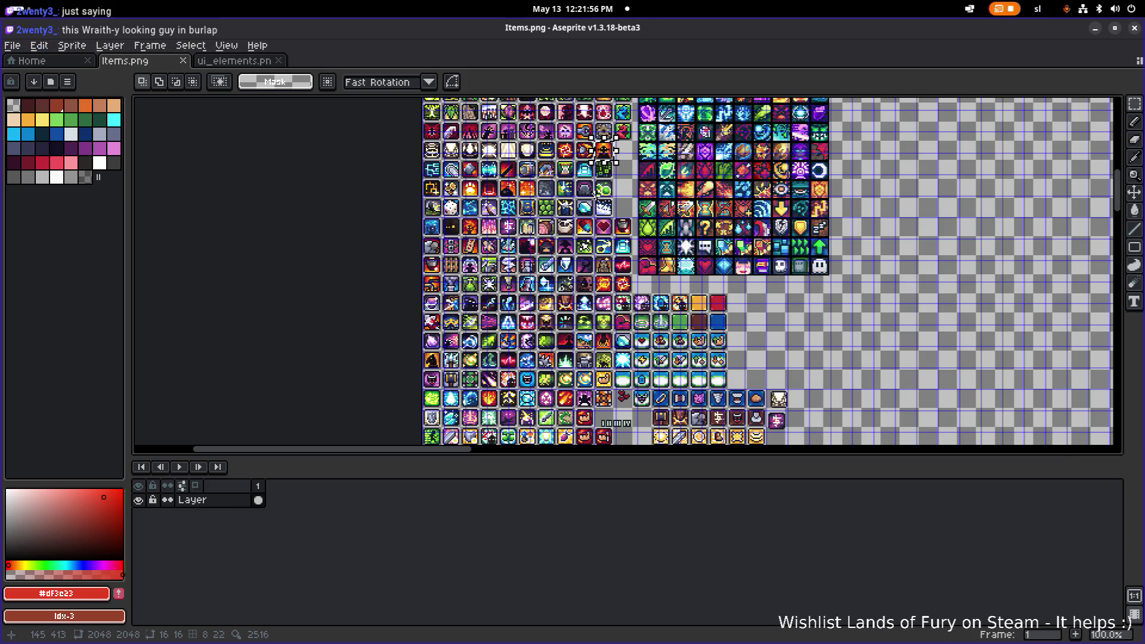
Drag the selected fire icon a couple of cells down toward the lower rows.
{"action": "scroll", "coordinate": [589, 191], "scroll_direction": "up", "scroll_amount": 3}
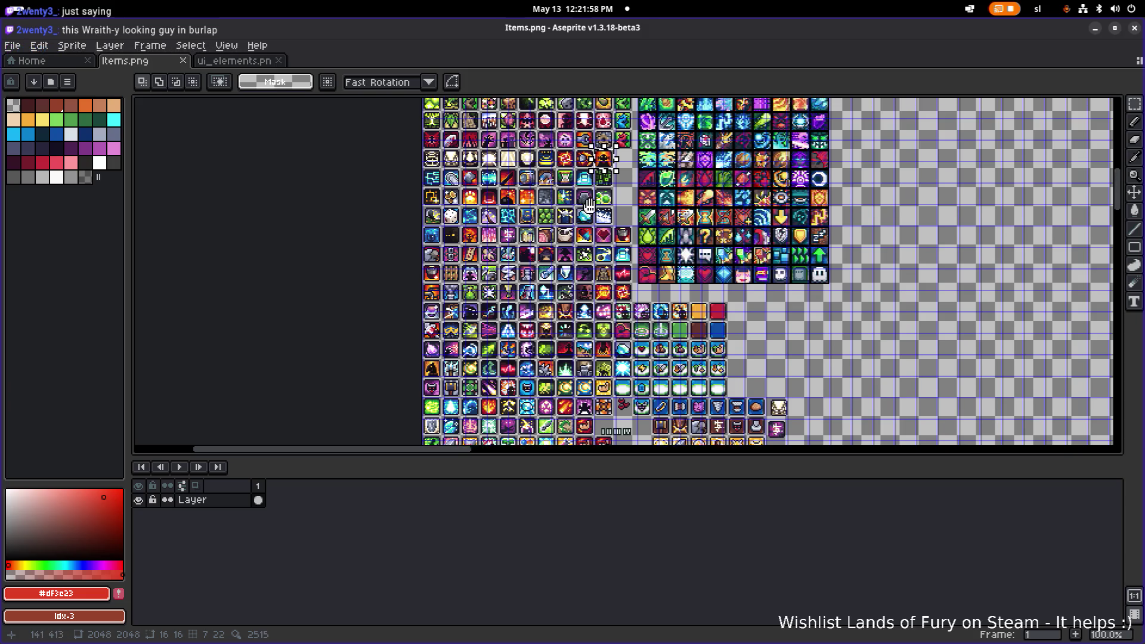
{"action": "scroll", "coordinate": [578, 218], "scroll_direction": "up", "scroll_amount": 2}
{"action": "left_click_drag", "start_coordinate": [644, 282], "coordinate": [657, 383]}
{"action": "scroll", "coordinate": [657, 383], "scroll_direction": "down", "scroll_amount": 1}
{"action": "scroll", "coordinate": [656, 383], "scroll_direction": "down", "scroll_amount": 5}
{"action": "mouse_move", "coordinate": [581, 191]}
{"action": "left_mouse_down"}
{"action": "mouse_move", "coordinate": [664, 380]}
{"action": "mouse_move", "coordinate": [406, 341]}
{"action": "left_mouse_up"}
{"action": "scroll", "coordinate": [665, 380], "scroll_direction": "down", "scroll_amount": 4}
{"action": "scroll", "coordinate": [664, 380], "scroll_direction": "right", "scroll_amount": 3}
{"action": "scroll", "coordinate": [608, 163], "scroll_direction": "down", "scroll_amount": 3}
{"action": "scroll", "coordinate": [608, 162], "scroll_direction": "left", "scroll_amount": 3}
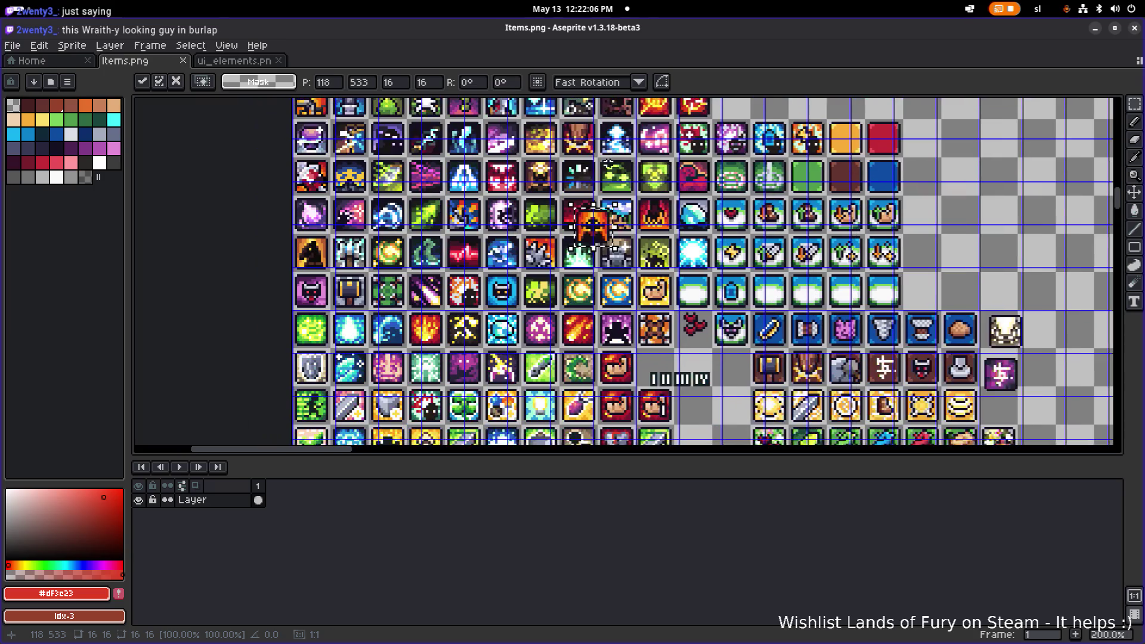
Place the fire icon in the empty cell left of the red dot icon and drop it.
{"action": "left_click_drag", "start_coordinate": [592, 225], "coordinate": [731, 420]}
{"action": "scroll", "coordinate": [733, 422], "scroll_direction": "up", "scroll_amount": 1}
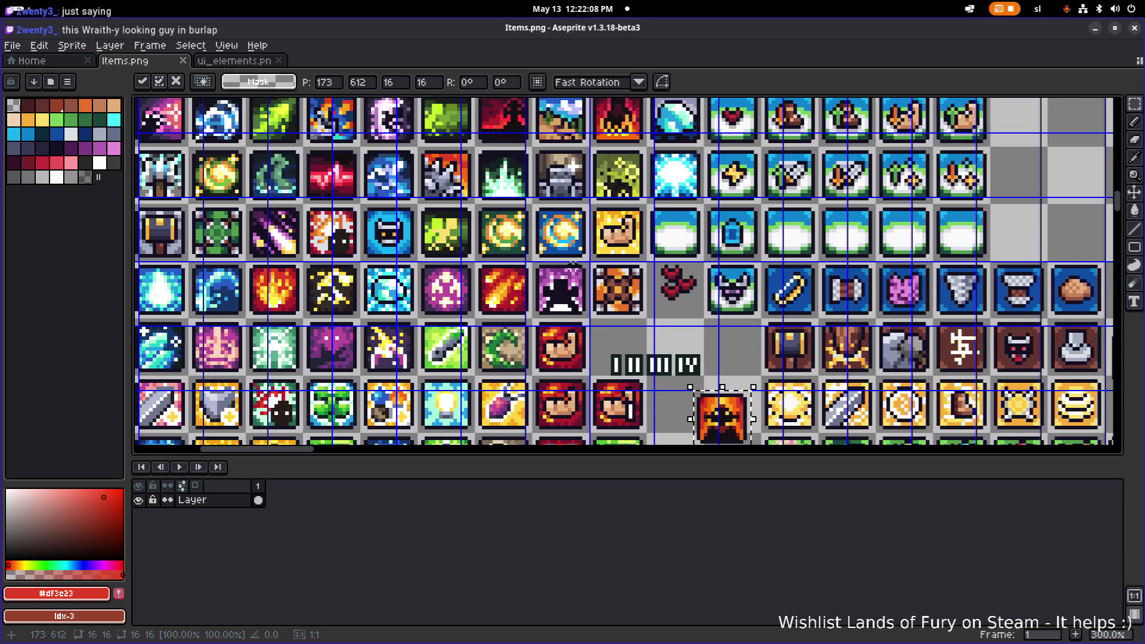
{"action": "scroll", "coordinate": [571, 263], "scroll_direction": "down", "scroll_amount": 4}
{"action": "left_click_drag", "start_coordinate": [699, 248], "coordinate": [595, 346]}
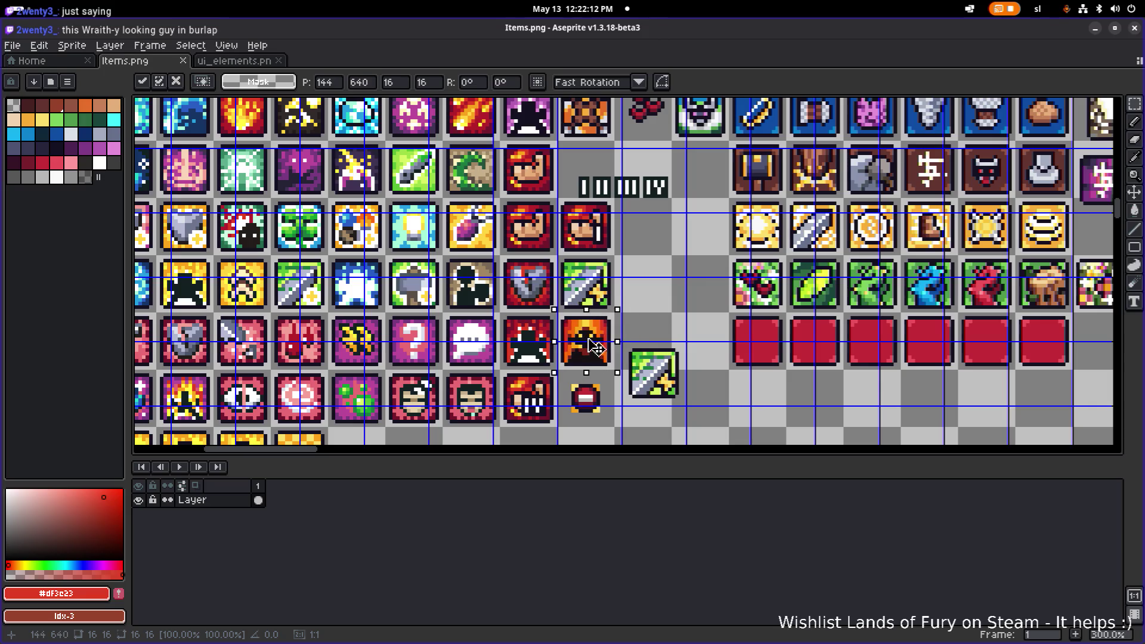
{"action": "scroll", "coordinate": [596, 342], "scroll_direction": "up", "scroll_amount": 4}
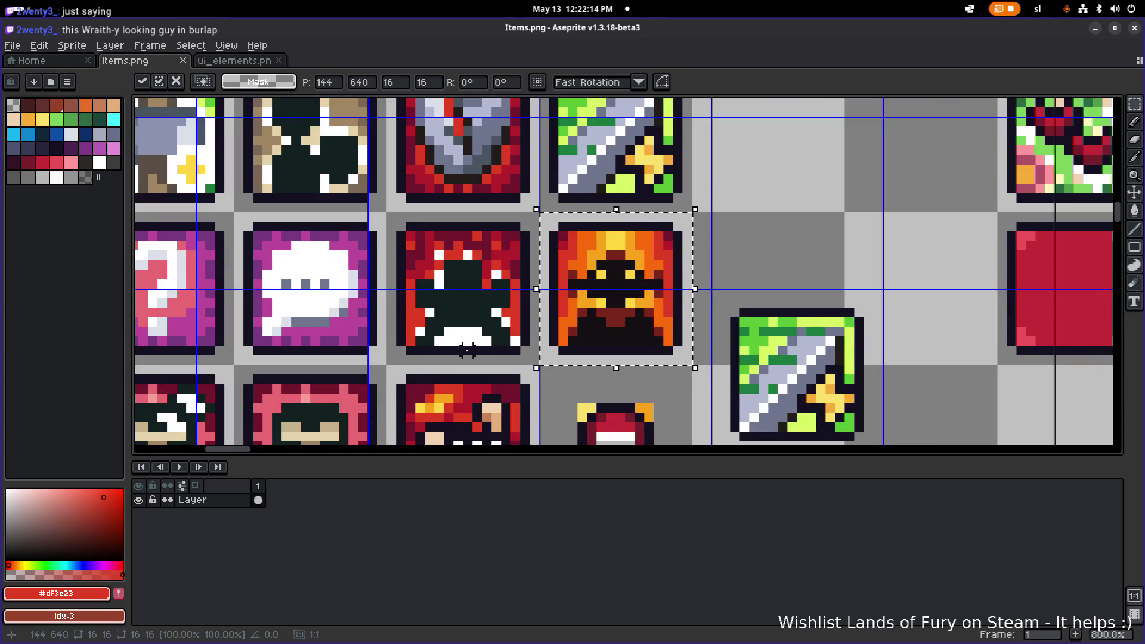
{"action": "scroll", "coordinate": [467, 351], "scroll_direction": "down", "scroll_amount": 2}
{"action": "scroll", "coordinate": [468, 351], "scroll_direction": "left", "scroll_amount": 3}
{"action": "mouse_move", "coordinate": [794, 203]}
{"action": "left_mouse_down"}
{"action": "mouse_move", "coordinate": [634, 358]}
{"action": "mouse_move", "coordinate": [780, 281]}
{"action": "mouse_move", "coordinate": [646, 353]}
{"action": "left_mouse_up"}
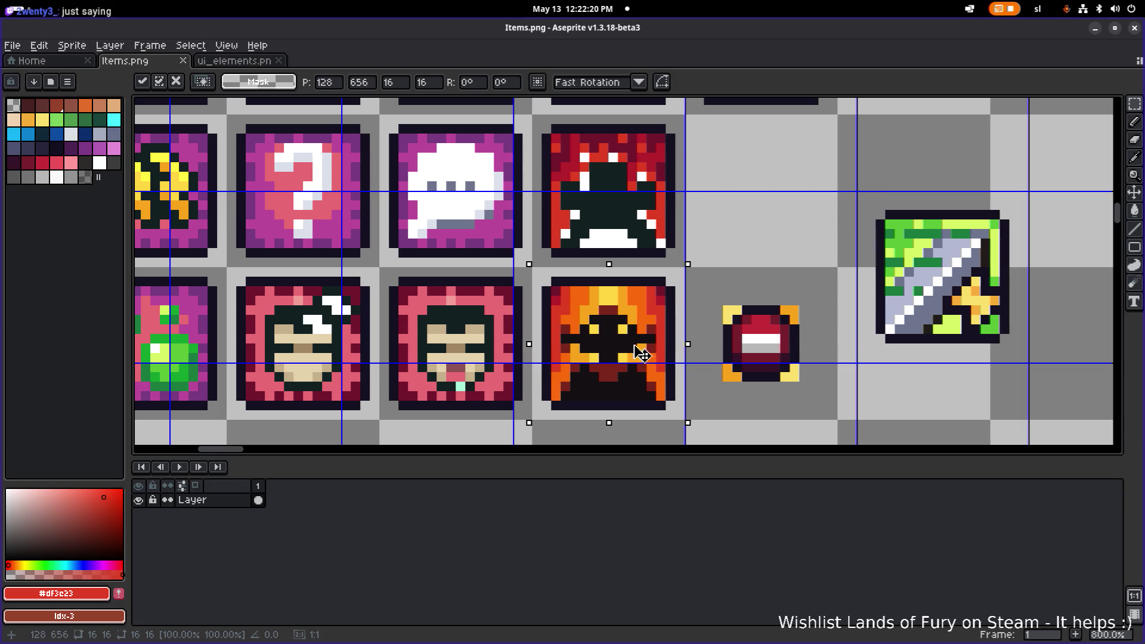
{"action": "scroll", "coordinate": [668, 299], "scroll_direction": "down", "scroll_amount": 4}
{"action": "scroll", "coordinate": [692, 275], "scroll_direction": "down", "scroll_amount": 1}
{"action": "left_click", "coordinate": [695, 275]}
{"action": "scroll", "coordinate": [710, 271], "scroll_direction": "up", "scroll_amount": 1}
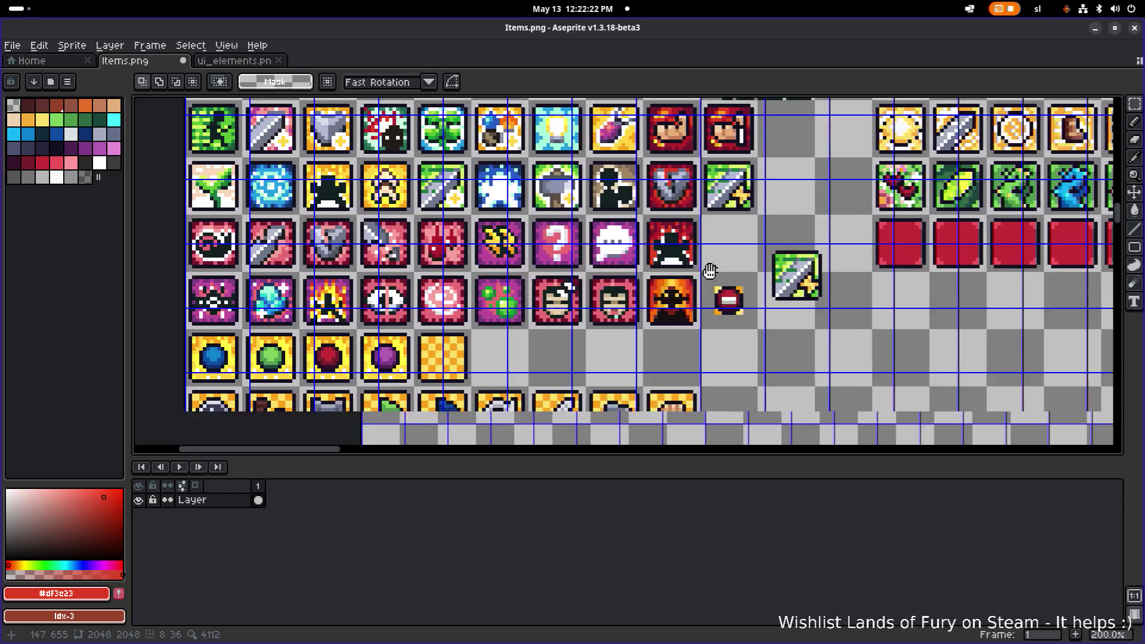
Save Items.png with Ctrl+S.
{"action": "scroll", "coordinate": [710, 271], "scroll_direction": "down", "scroll_amount": 1}
{"action": "scroll", "coordinate": [685, 280], "scroll_direction": "down", "scroll_amount": 1}
{"action": "scroll", "coordinate": [672, 292], "scroll_direction": "up", "scroll_amount": 1}
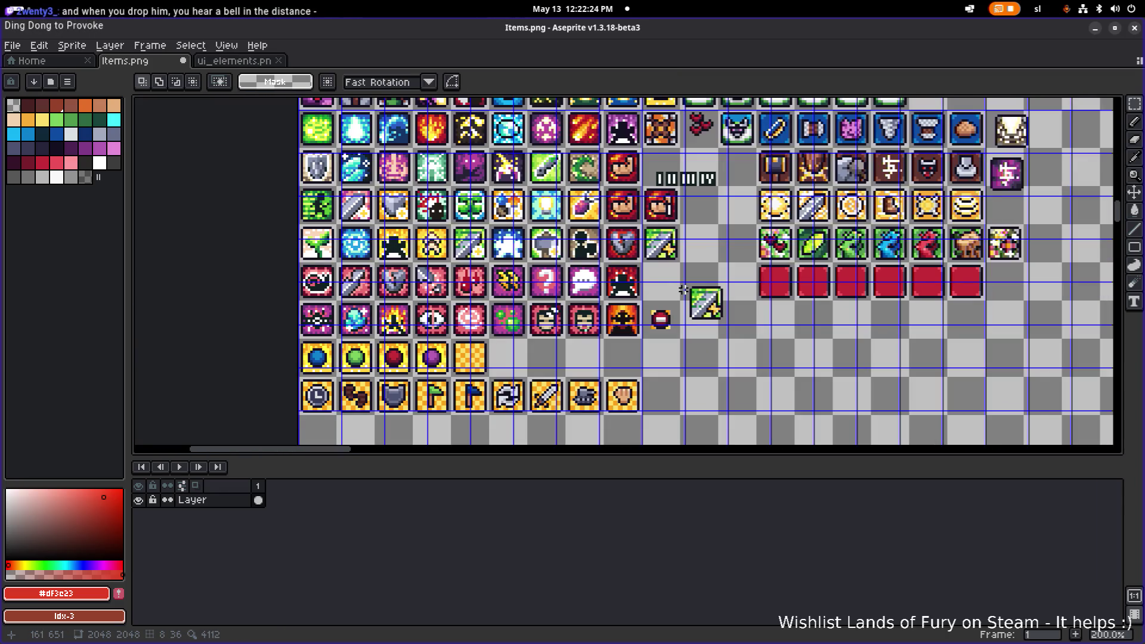
{"action": "key", "text": "ctrl+s"}
Zoom in to inspect the moved fire icon, then save Items.png again.
{"action": "scroll", "coordinate": [674, 297], "scroll_direction": "up", "scroll_amount": 1}
{"action": "scroll", "coordinate": [596, 328], "scroll_direction": "up", "scroll_amount": 2}
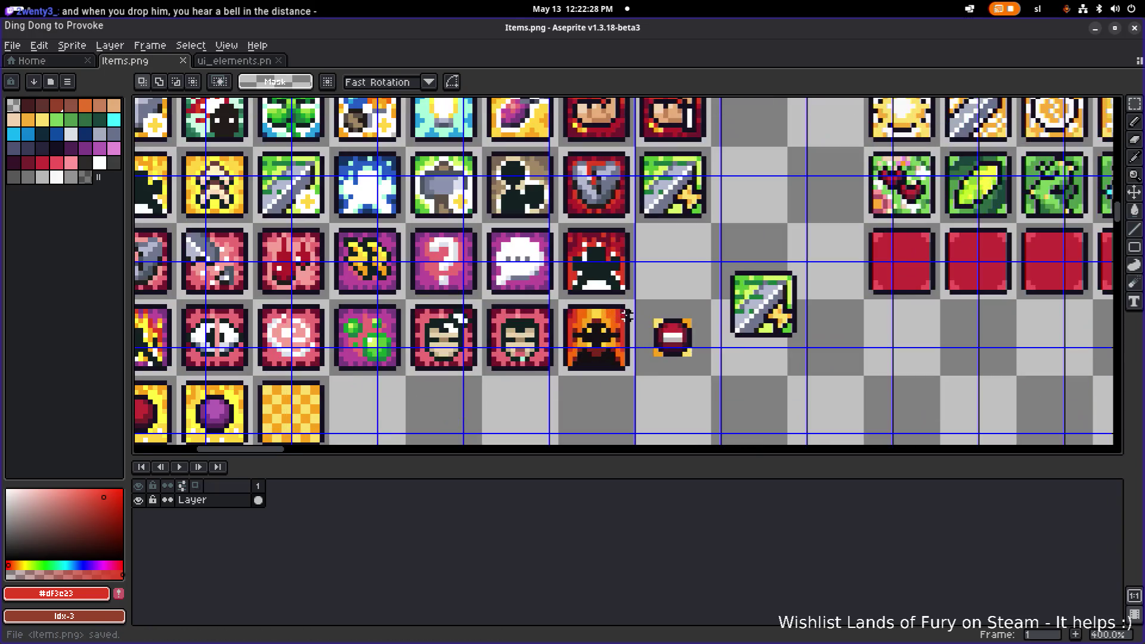
{"action": "scroll", "coordinate": [586, 334], "scroll_direction": "up", "scroll_amount": 1}
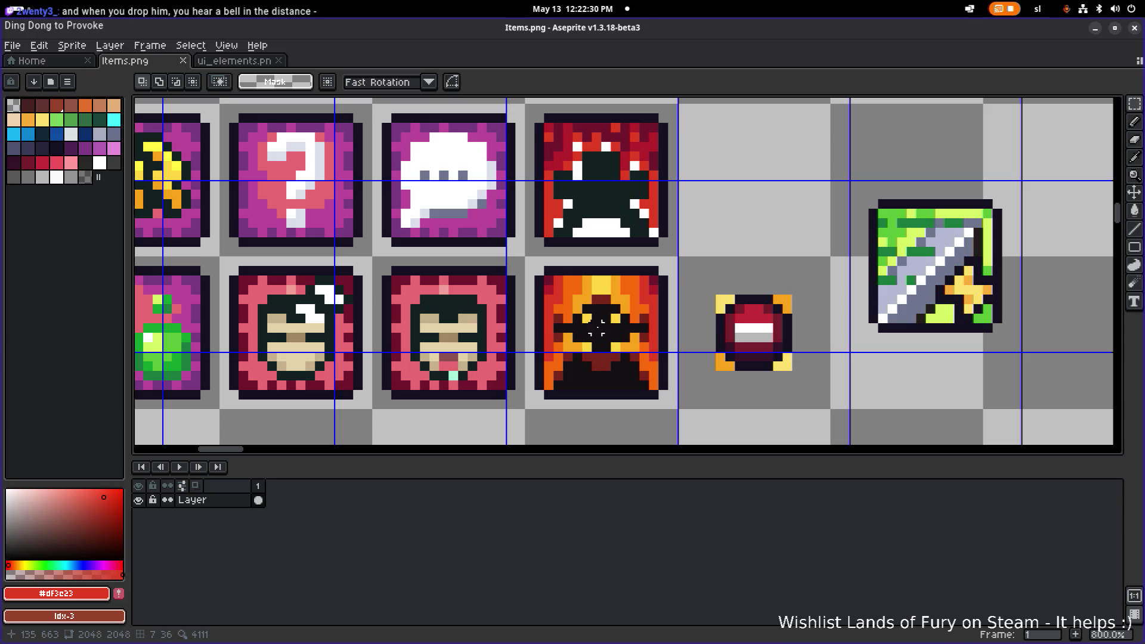
{"action": "scroll", "coordinate": [597, 329], "scroll_direction": "down", "scroll_amount": 1}
{"action": "scroll", "coordinate": [581, 307], "scroll_direction": "up", "scroll_amount": 1}
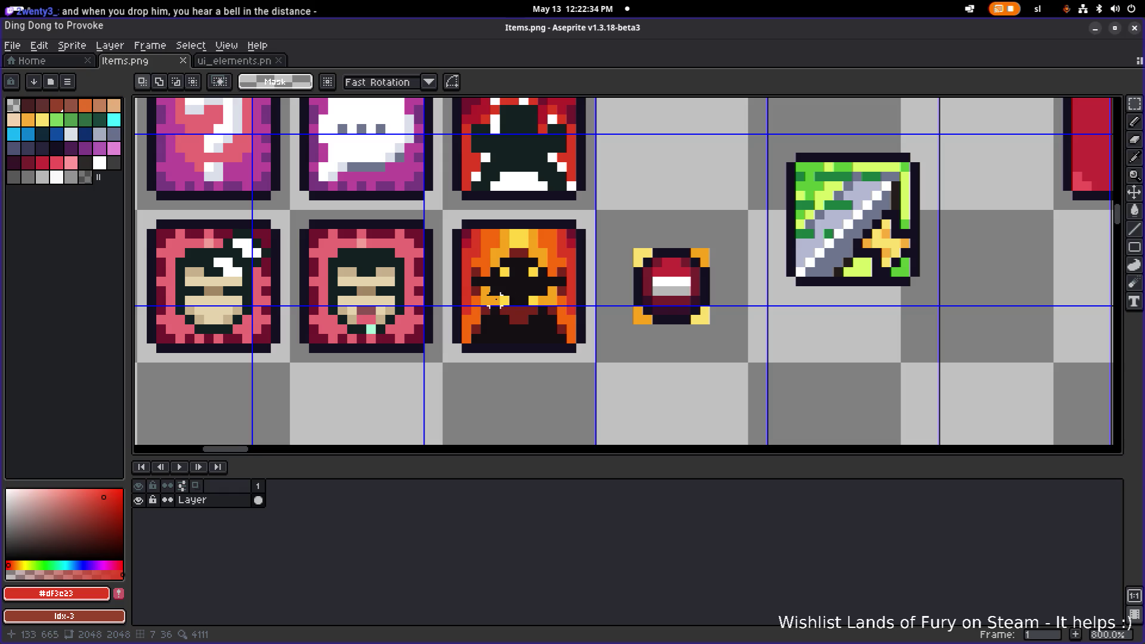
{"action": "scroll", "coordinate": [494, 300], "scroll_direction": "up", "scroll_amount": 5}
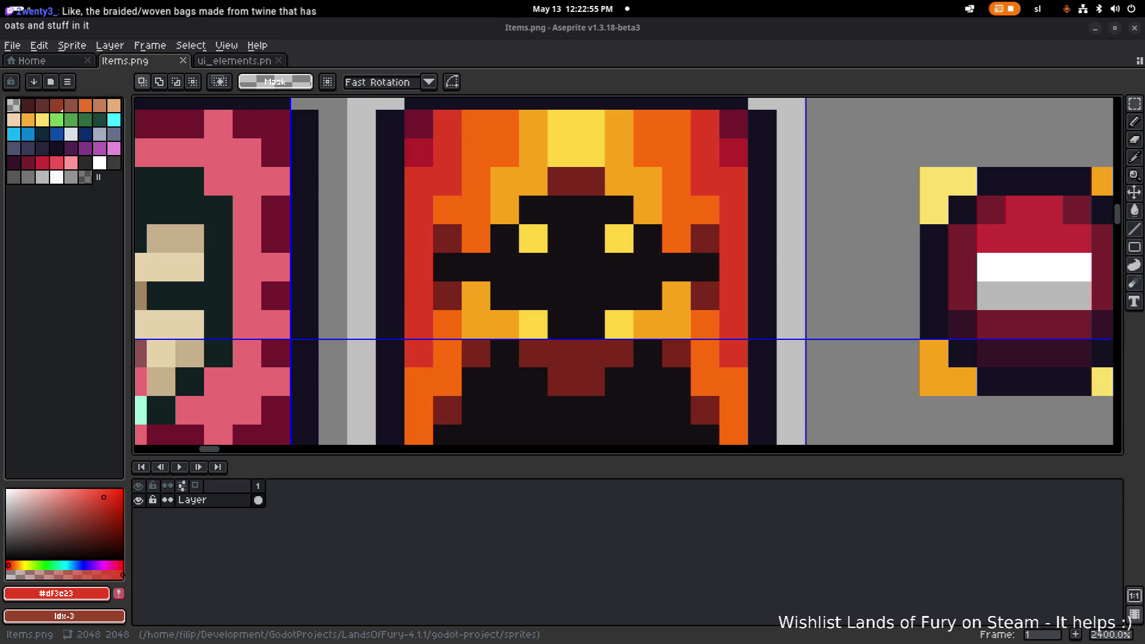
{"action": "scroll", "coordinate": [501, 328], "scroll_direction": "down", "scroll_amount": 6}
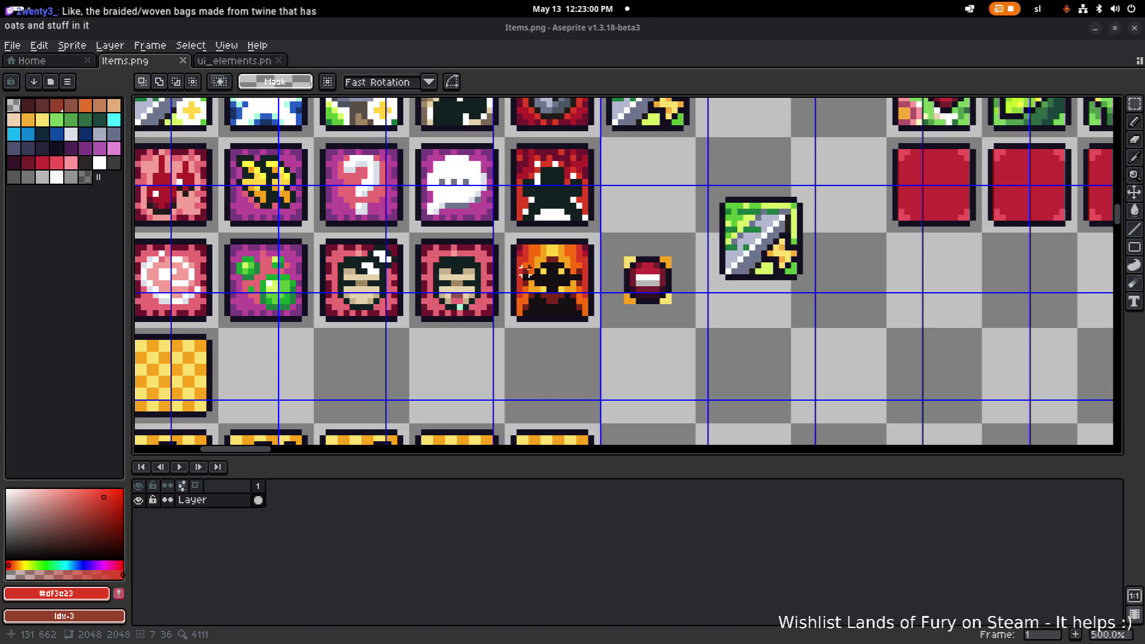
{"action": "scroll", "coordinate": [543, 254], "scroll_direction": "up", "scroll_amount": 5}
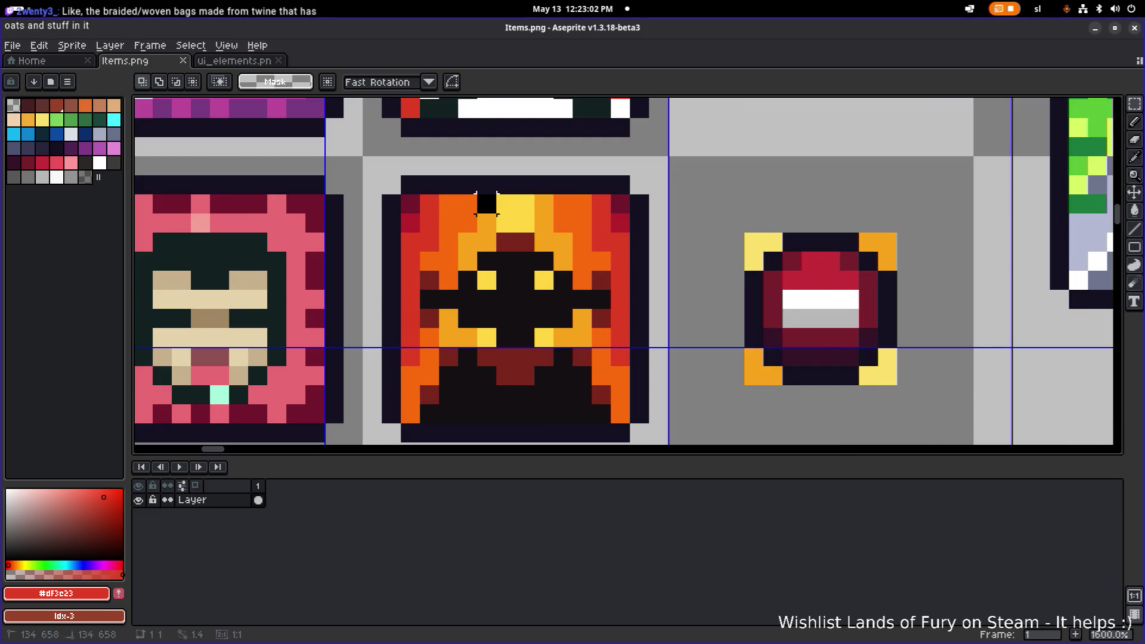
{"action": "scroll", "coordinate": [501, 220], "scroll_direction": "down", "scroll_amount": 3}
{"action": "scroll", "coordinate": [482, 229], "scroll_direction": "down", "scroll_amount": 2}
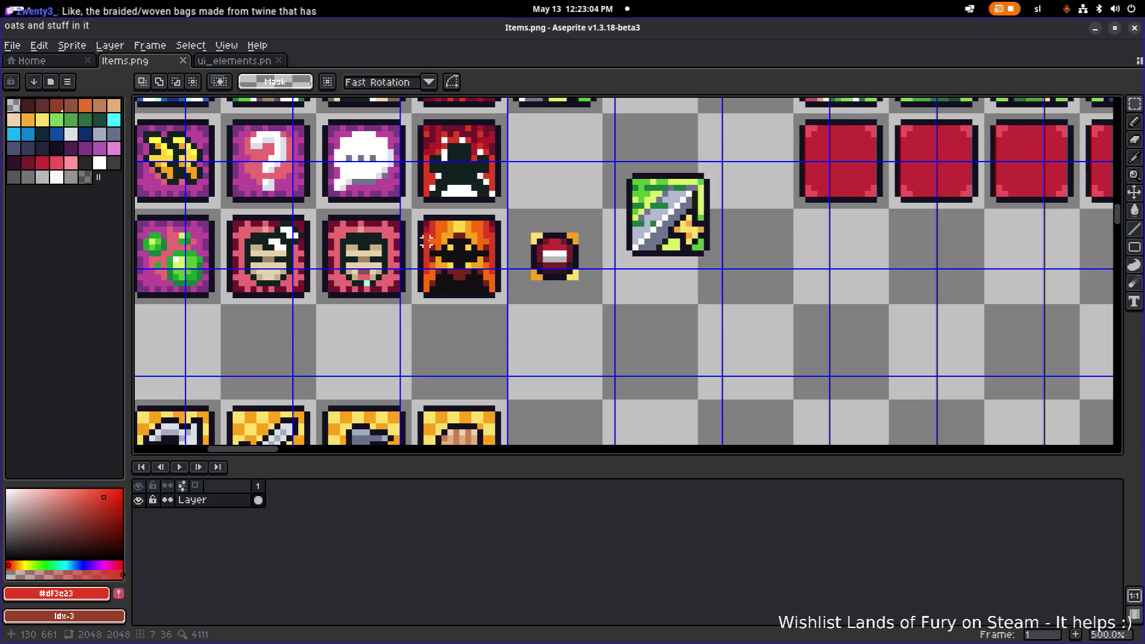
{"action": "scroll", "coordinate": [438, 322], "scroll_direction": "up", "scroll_amount": 2}
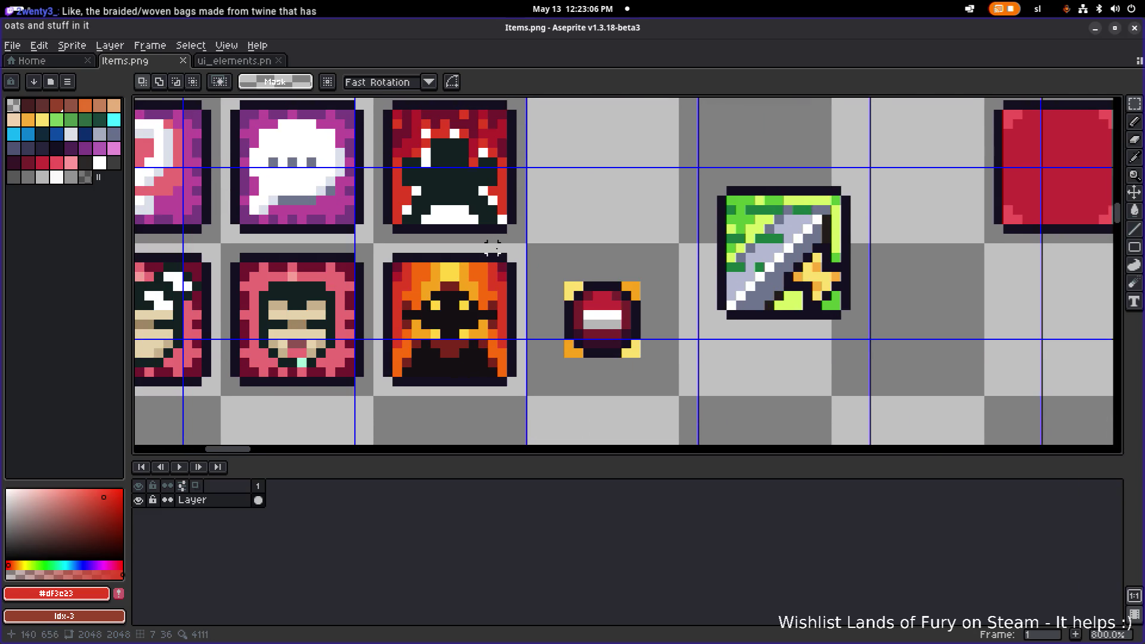
{"action": "scroll", "coordinate": [501, 226], "scroll_direction": "down", "scroll_amount": 6}
{"action": "key", "text": "ctrl+s"}
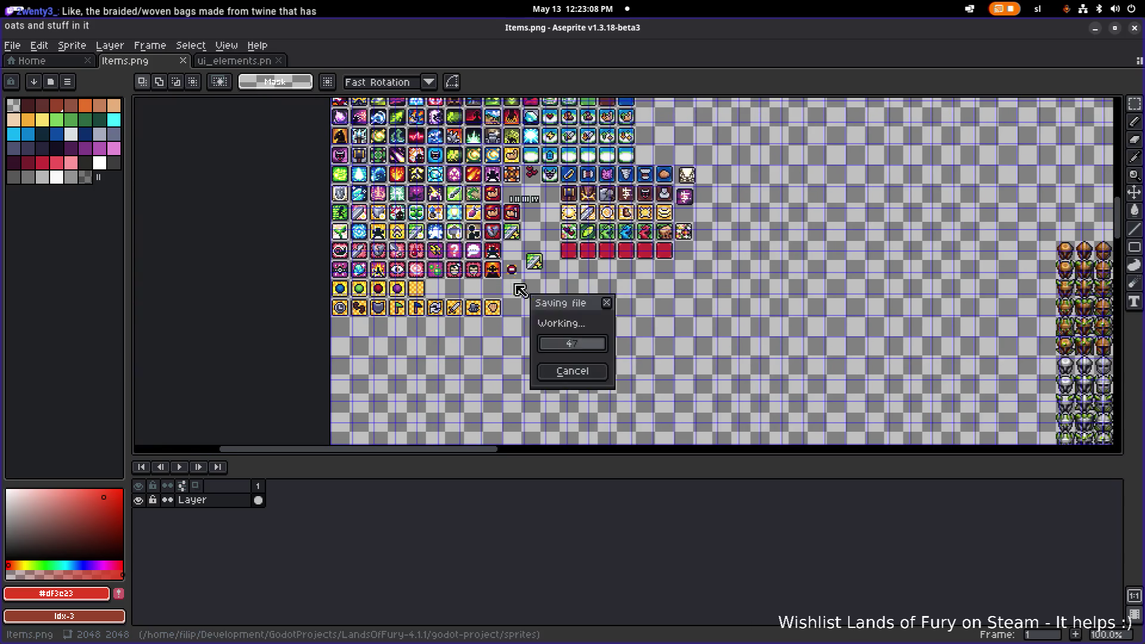
{"action": "scroll", "coordinate": [507, 265], "scroll_direction": "up", "scroll_amount": 8}
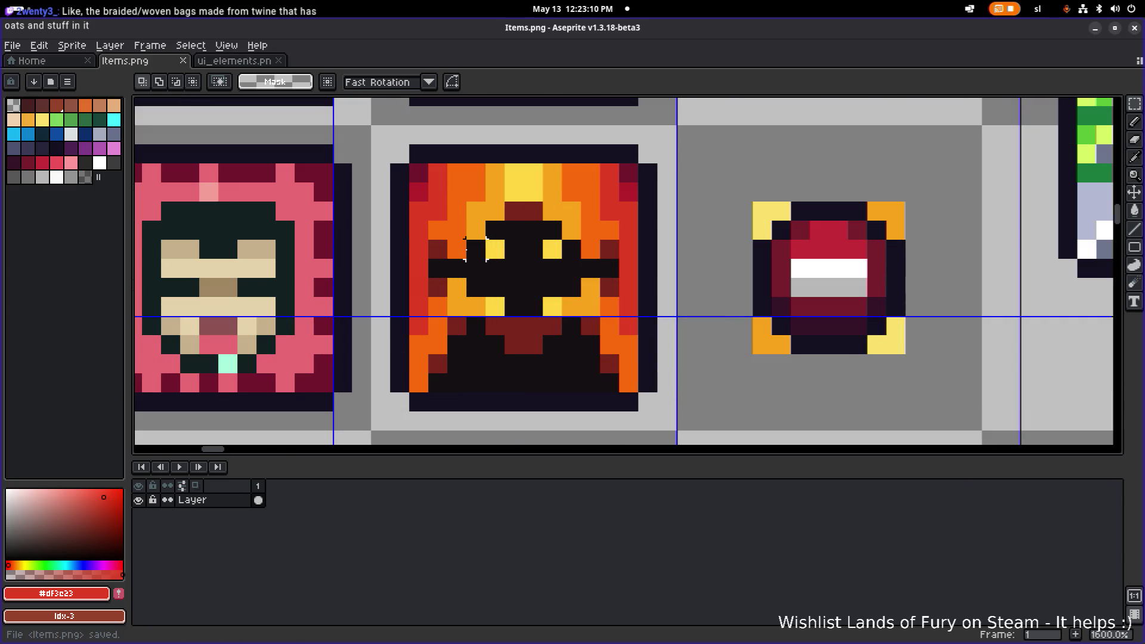
{"action": "left_click", "coordinate": [486, 253]}
Use the Pencil to paint dark pixels shaping horns on the fire icon's silhouette.
{"action": "key", "text": "b"}
{"action": "left_click", "coordinate": [452, 195]}
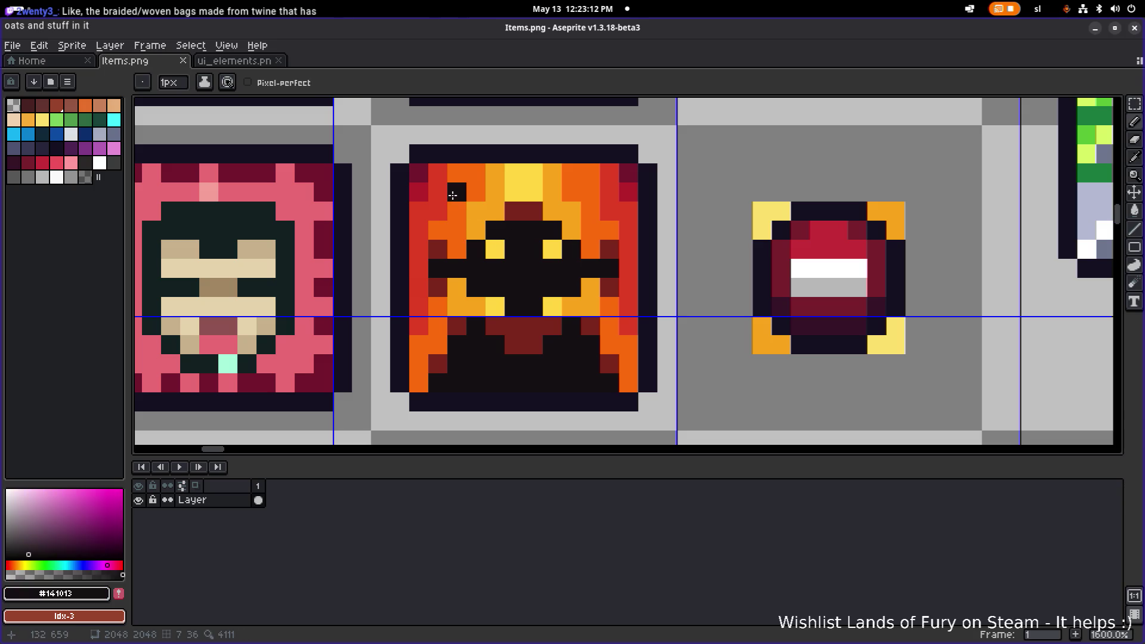
{"action": "left_click", "coordinate": [476, 230]}
{"action": "left_click", "coordinate": [456, 211]}
{"action": "left_click", "coordinate": [571, 212]}
{"action": "key", "text": "ctrl+z"}
{"action": "left_click", "coordinate": [571, 229]}
{"action": "left_click", "coordinate": [590, 211]}
{"action": "left_click", "coordinate": [590, 192]}
{"action": "left_click", "coordinate": [571, 211]}
{"action": "left_click", "coordinate": [591, 230]}
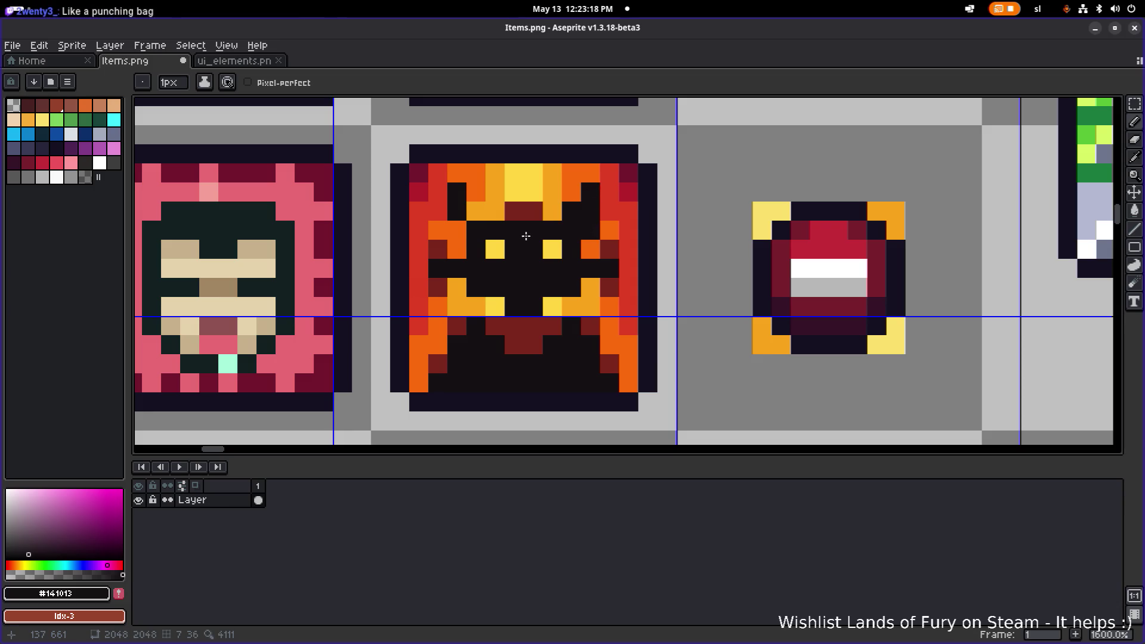
{"action": "left_click", "coordinate": [476, 212]}
{"action": "left_click", "coordinate": [457, 230]}
Eyedrop dark red, orange and yellow from the icon and touch up the flame pixels.
{"action": "key", "text": "alt"}
{"action": "left_click", "coordinate": [435, 249], "text": "alt"}
{"action": "left_click", "coordinate": [438, 268]}
{"action": "left_click", "coordinate": [616, 273]}
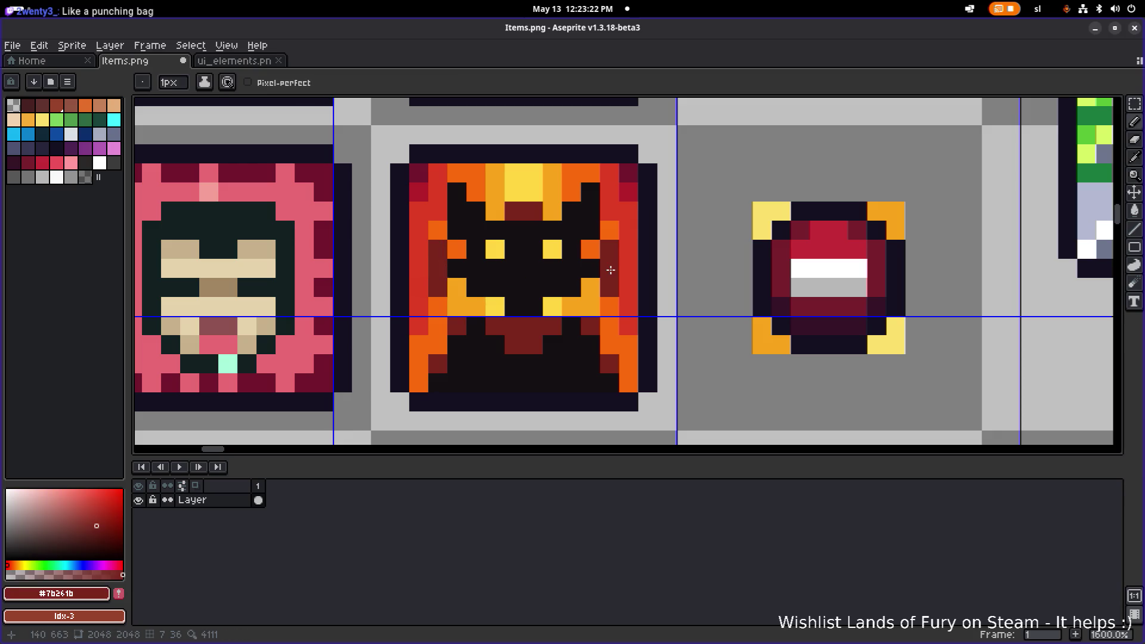
{"action": "left_click", "coordinate": [456, 250], "text": "alt"}
{"action": "left_click", "coordinate": [456, 268]}
{"action": "left_click", "coordinate": [476, 270]}
{"action": "key", "text": "ctrl+z"}
{"action": "left_click", "coordinate": [485, 288]}
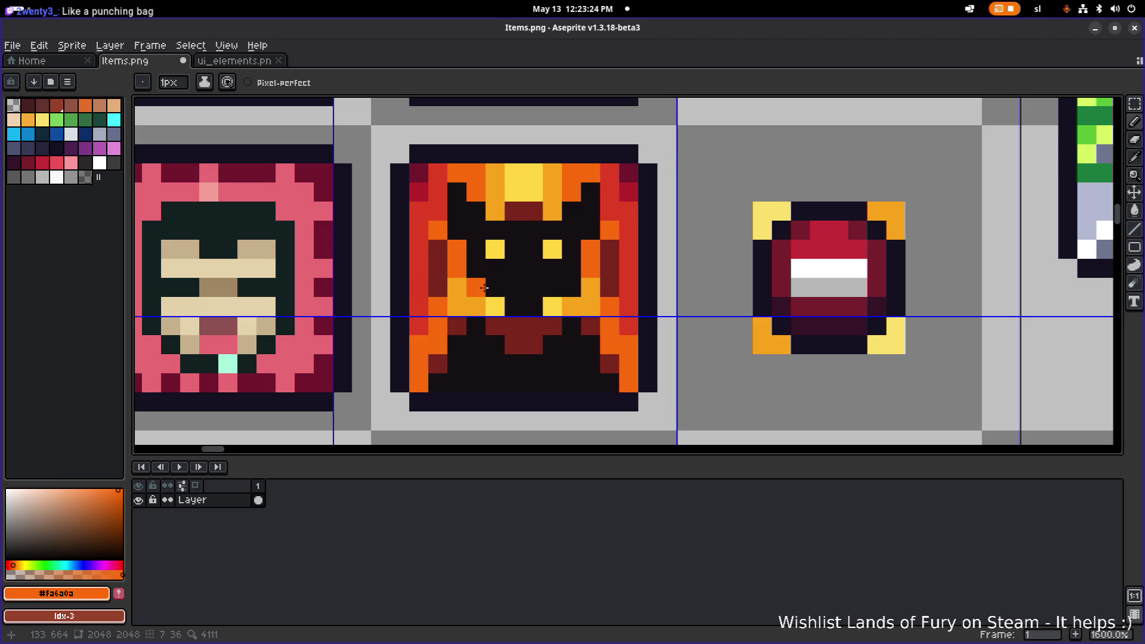
{"action": "left_click", "coordinate": [495, 307], "text": "alt"}
{"action": "left_click", "coordinate": [476, 287]}
{"action": "left_click", "coordinate": [570, 288]}
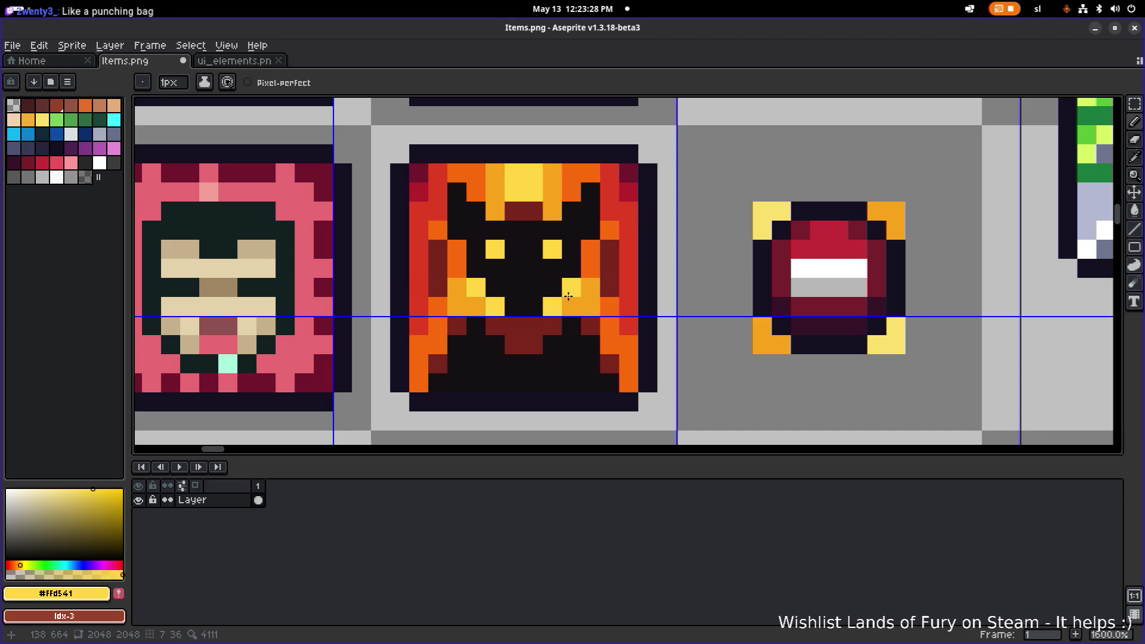
Repaint the top flame peak pixels yellow.
{"action": "scroll", "coordinate": [568, 297], "scroll_direction": "down", "scroll_amount": 4}
{"action": "scroll", "coordinate": [569, 294], "scroll_direction": "up", "scroll_amount": 4}
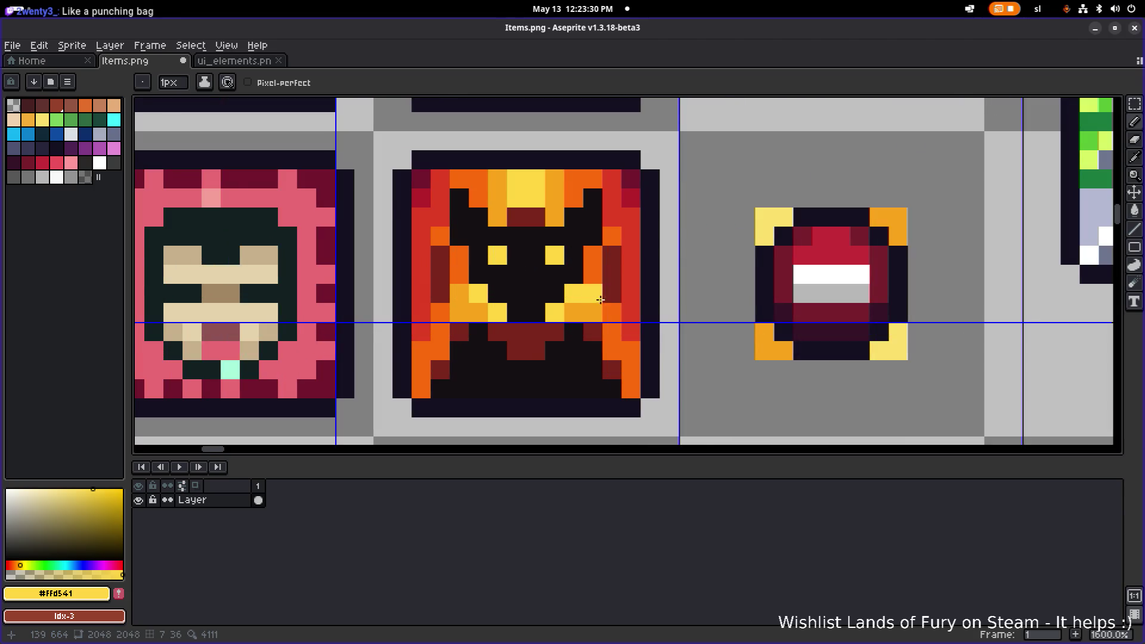
{"action": "scroll", "coordinate": [569, 299], "scroll_direction": "down", "scroll_amount": 4}
{"action": "scroll", "coordinate": [570, 300], "scroll_direction": "up", "scroll_amount": 2}
{"action": "scroll", "coordinate": [569, 300], "scroll_direction": "up", "scroll_amount": 3}
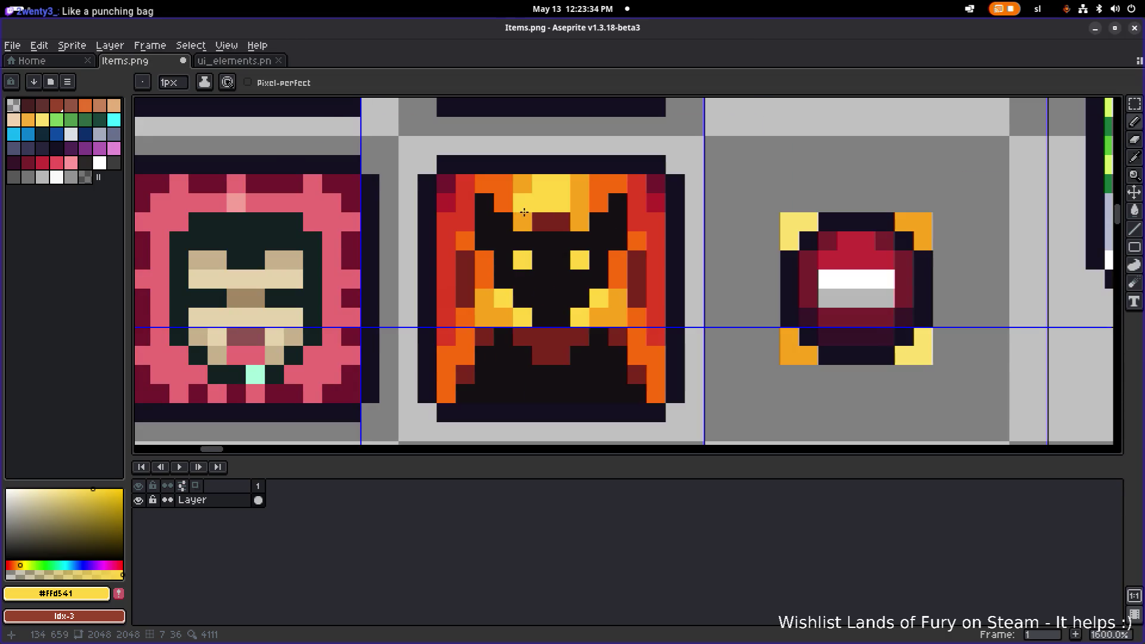
{"action": "left_click", "coordinate": [504, 202], "text": "alt"}
{"action": "mouse_move", "coordinate": [536, 198]}
{"action": "left_mouse_down"}
{"action": "mouse_move", "coordinate": [557, 197]}
{"action": "mouse_move", "coordinate": [547, 217]}
{"action": "mouse_move", "coordinate": [516, 222]}
{"action": "left_mouse_up"}
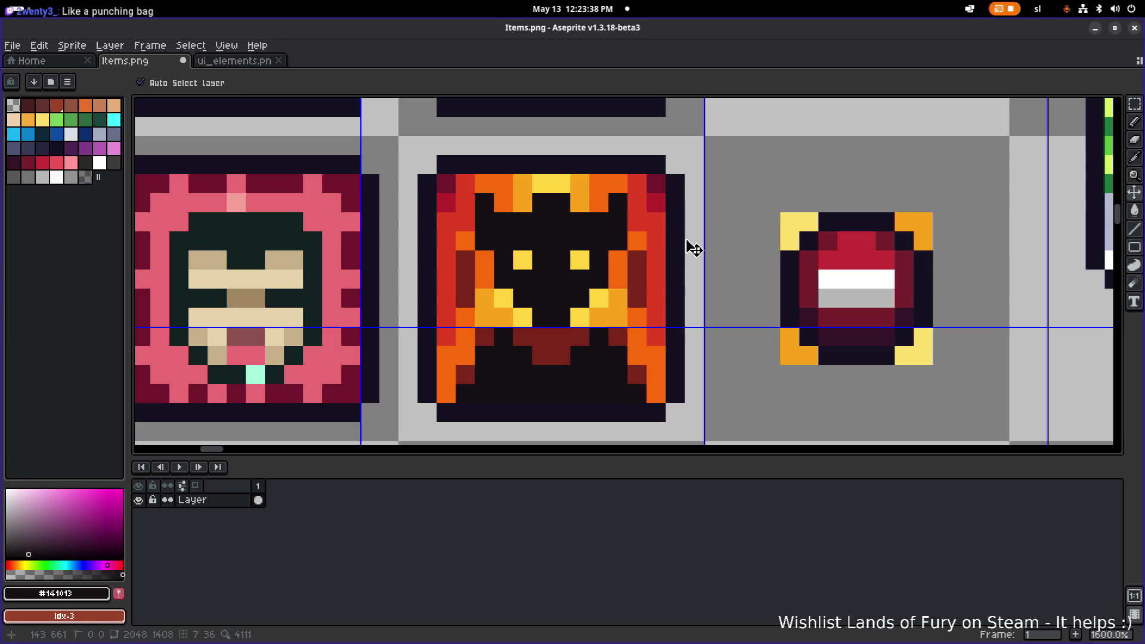
{"action": "key", "text": "ctrl+z"}
{"action": "key", "text": "ctrl+z"}
{"action": "key", "text": "ctrl+z"}
{"action": "key", "text": "ctrl+z"}
{"action": "key", "text": "ctrl+z"}
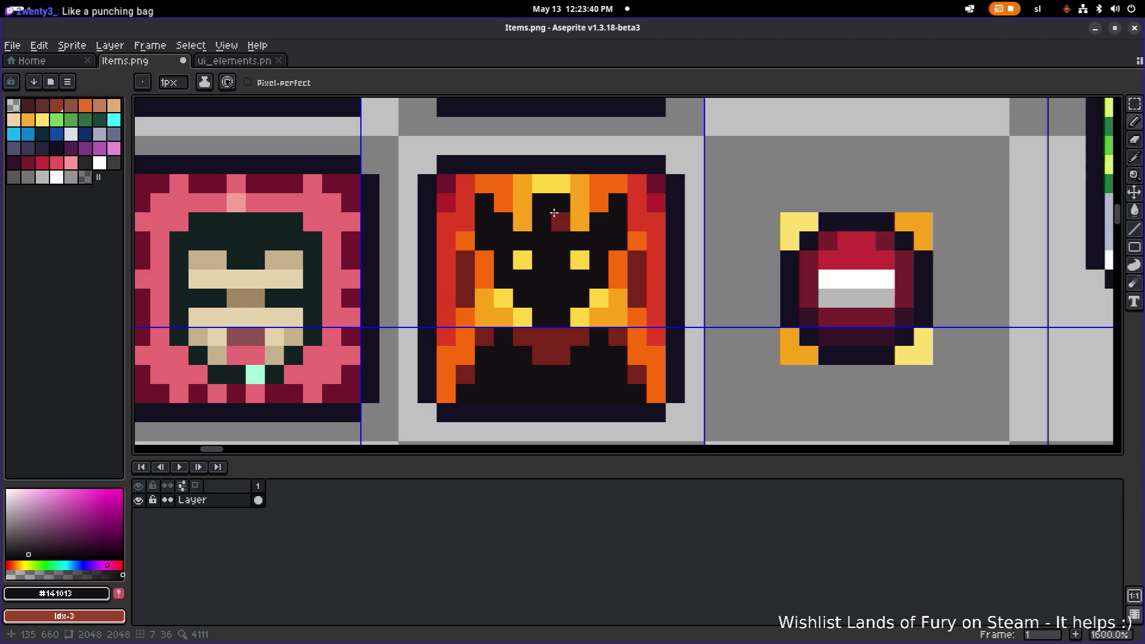
{"action": "left_click", "coordinate": [560, 200], "text": "alt"}
{"action": "left_click", "coordinate": [542, 203]}
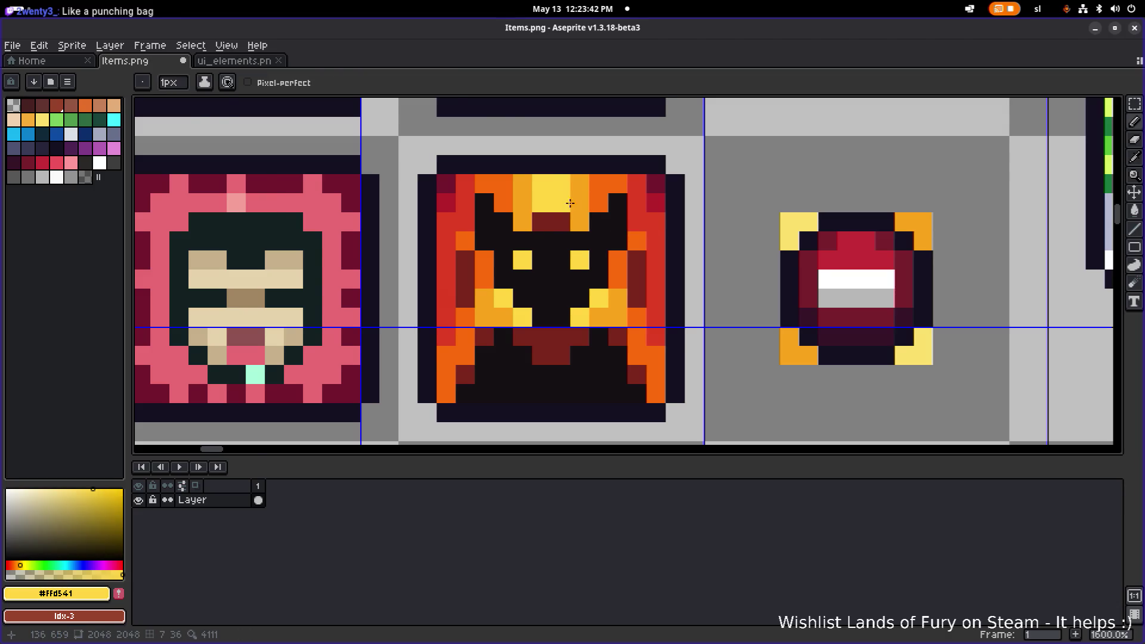
{"action": "scroll", "coordinate": [541, 203], "scroll_direction": "down", "scroll_amount": 3}
{"action": "scroll", "coordinate": [550, 210], "scroll_direction": "up", "scroll_amount": 3}
{"action": "left_click_drag", "start_coordinate": [571, 212], "coordinate": [551, 210]}
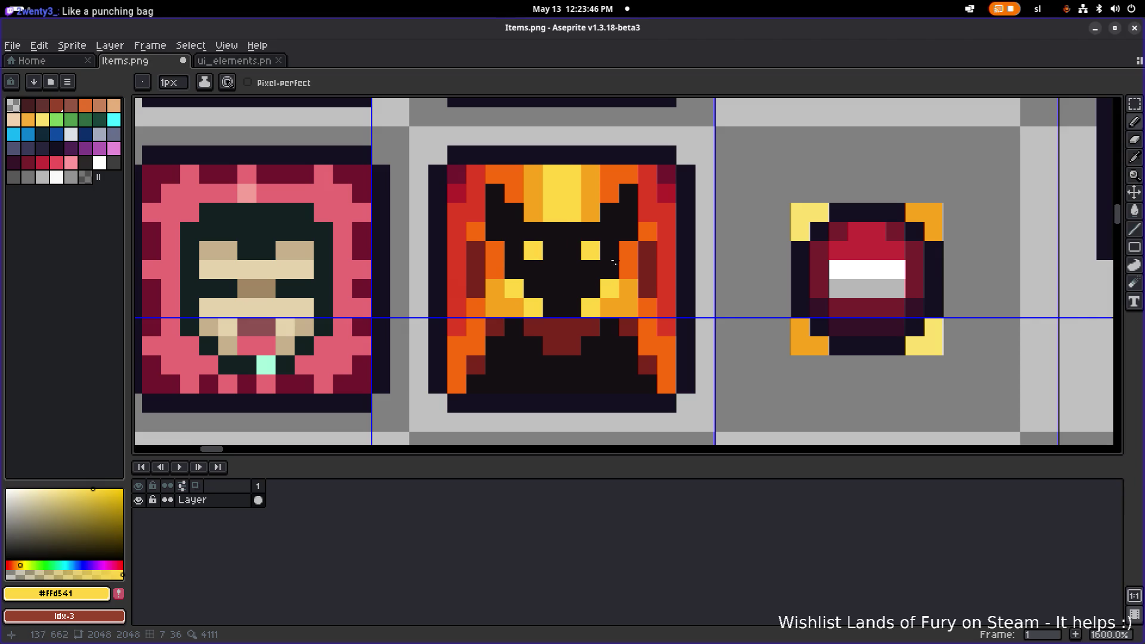
Paint both eyes crimson, sampled from the icon's red edge.
{"action": "left_click", "coordinate": [460, 194], "text": "alt"}
{"action": "left_click", "coordinate": [533, 251]}
{"action": "left_click", "coordinate": [590, 251]}
{"action": "scroll", "coordinate": [695, 269], "scroll_direction": "down", "scroll_amount": 4}
{"action": "scroll", "coordinate": [700, 270], "scroll_direction": "up", "scroll_amount": 4}
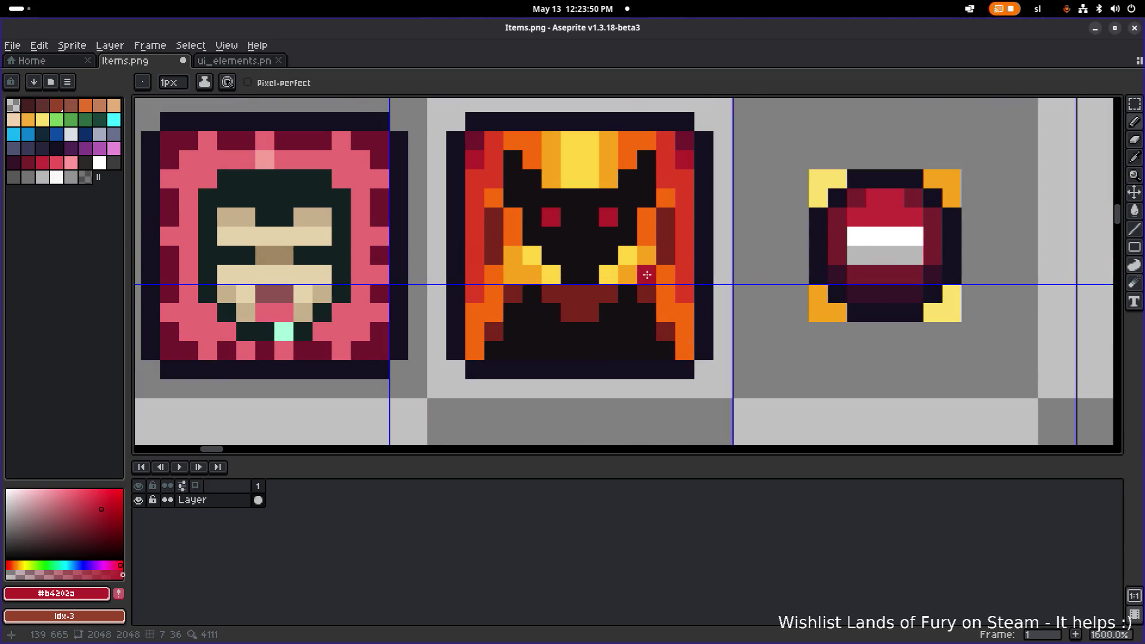
Sample the near-black and darken the orange pixels around the silhouette's lower body.
{"action": "left_click", "coordinate": [529, 298], "text": "alt"}
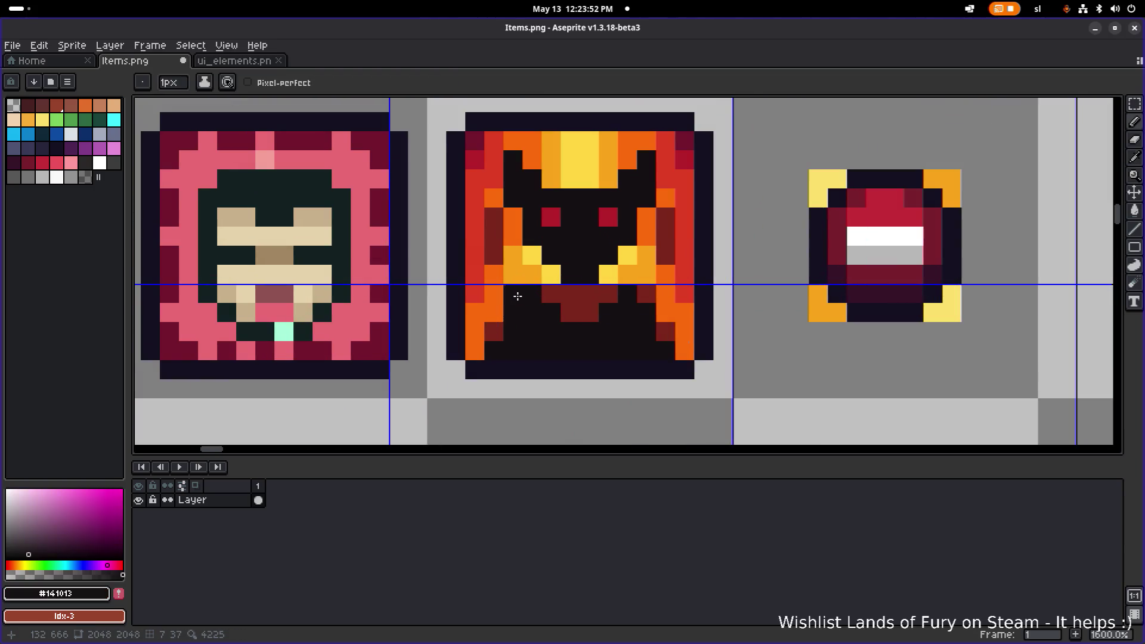
{"action": "left_click", "coordinate": [493, 294]}
{"action": "left_click", "coordinate": [513, 294]}
{"action": "left_click", "coordinate": [475, 313]}
{"action": "left_click", "coordinate": [683, 313]}
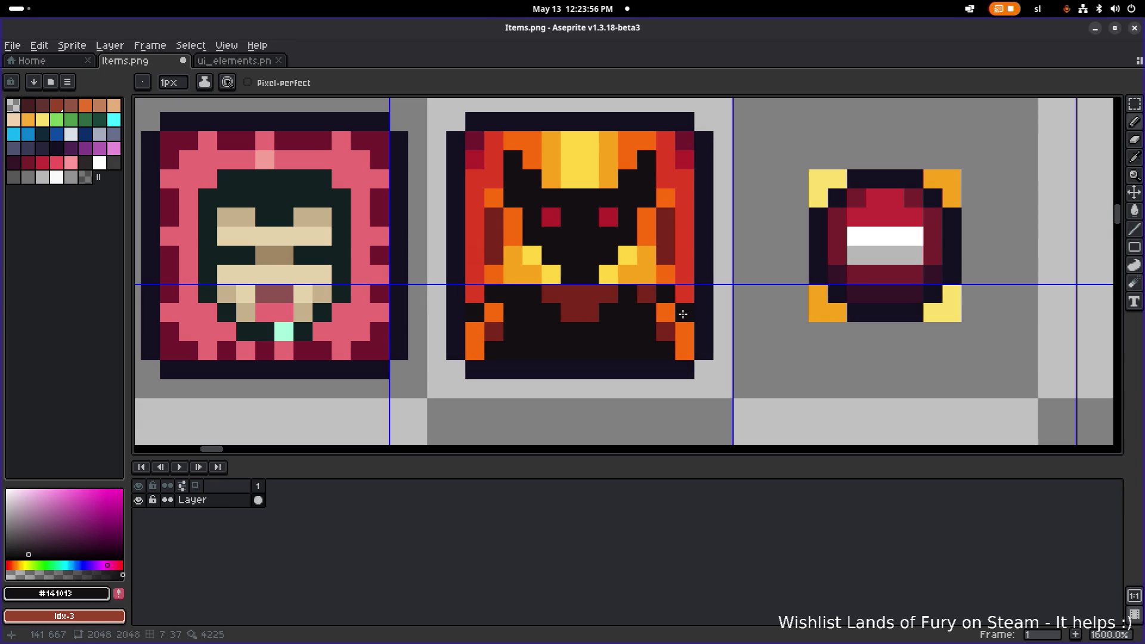
{"action": "scroll", "coordinate": [533, 344], "scroll_direction": "down", "scroll_amount": 1}
{"action": "left_click", "coordinate": [510, 325]}
{"action": "scroll", "coordinate": [512, 325], "scroll_direction": "up", "scroll_amount": 1}
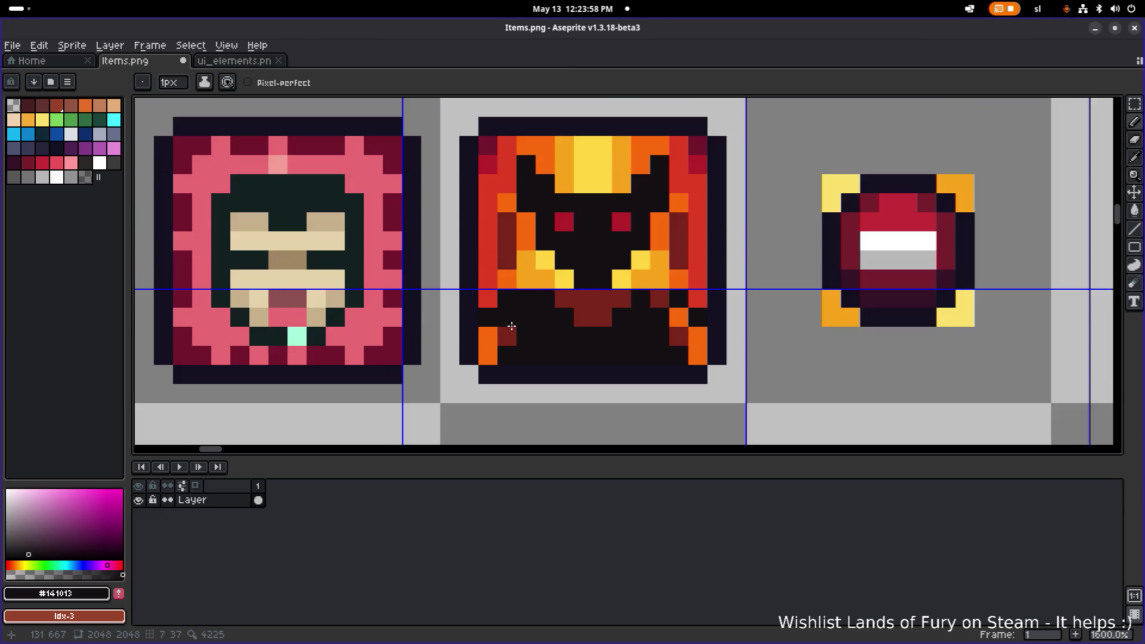
Blacken the bottom-left and bottom-right flame pixels into a solid silhouette.
{"action": "left_click_drag", "start_coordinate": [509, 326], "coordinate": [488, 350]}
{"action": "left_click", "coordinate": [679, 317]}
{"action": "left_click_drag", "start_coordinate": [678, 335], "coordinate": [696, 353]}
{"action": "scroll", "coordinate": [697, 353], "scroll_direction": "down", "scroll_amount": 3}
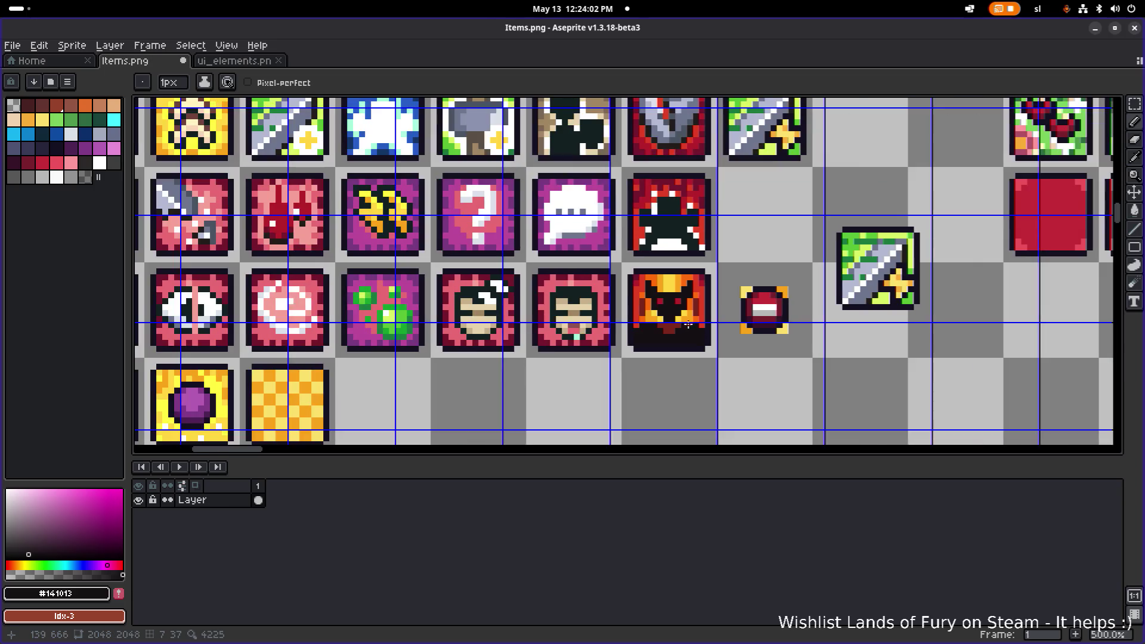
{"action": "scroll", "coordinate": [689, 325], "scroll_direction": "up", "scroll_amount": 4}
{"action": "left_click", "coordinate": [567, 314]}
{"action": "left_click", "coordinate": [649, 322]}
{"action": "left_click", "coordinate": [712, 306]}
{"action": "scroll", "coordinate": [712, 305], "scroll_direction": "down", "scroll_amount": 1}
{"action": "scroll", "coordinate": [712, 306], "scroll_direction": "down", "scroll_amount": 5}
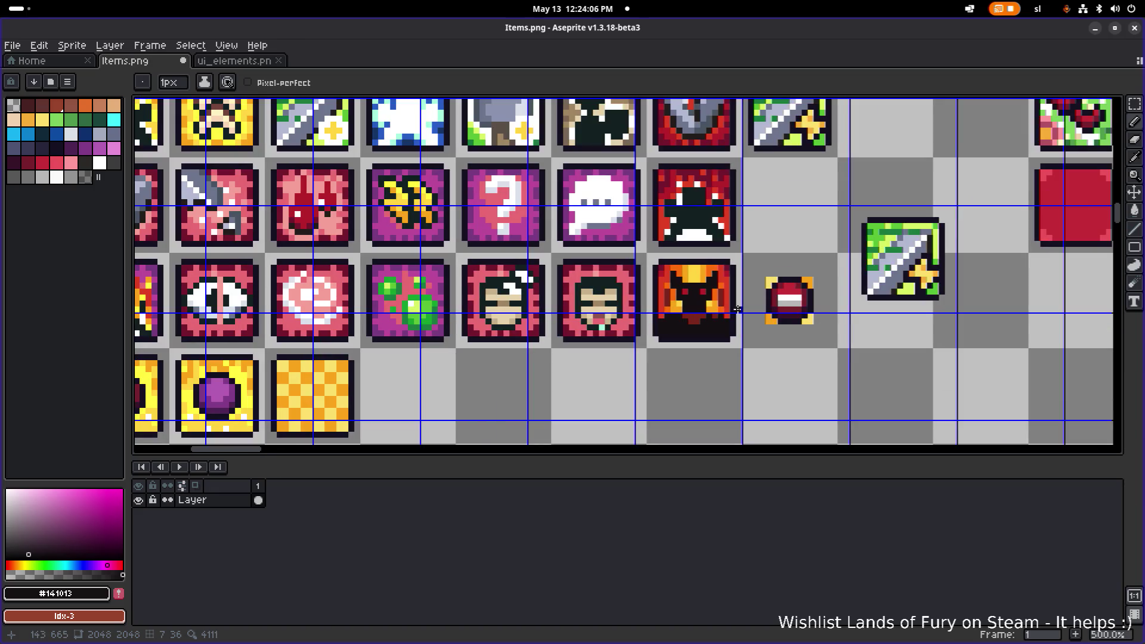
{"action": "scroll", "coordinate": [738, 309], "scroll_direction": "up", "scroll_amount": 4}
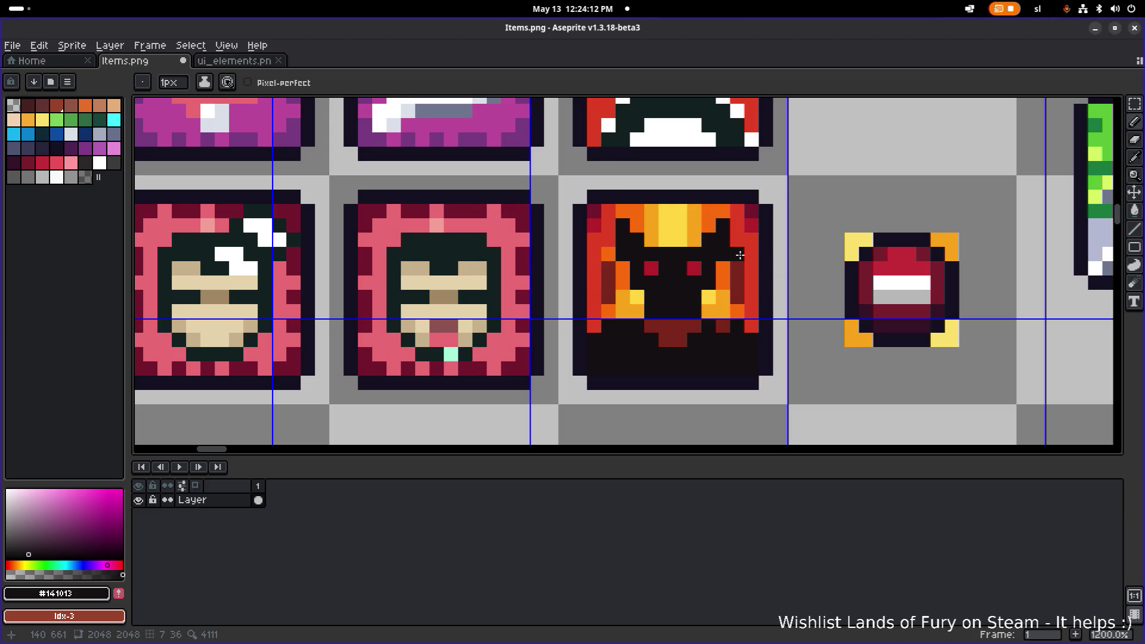
{"action": "scroll", "coordinate": [739, 255], "scroll_direction": "down", "scroll_amount": 5}
{"action": "scroll", "coordinate": [775, 270], "scroll_direction": "up", "scroll_amount": 3}
{"action": "left_click_drag", "start_coordinate": [782, 264], "coordinate": [596, 251]}
{"action": "key", "text": "m"}
{"action": "mouse_move", "coordinate": [408, 177]}
{"action": "left_mouse_down"}
{"action": "mouse_move", "coordinate": [529, 322]}
{"action": "mouse_move", "coordinate": [558, 329]}
{"action": "left_mouse_up"}
{"action": "scroll", "coordinate": [532, 283], "scroll_direction": "down", "scroll_amount": 3}
{"action": "mouse_move", "coordinate": [509, 236]}
{"action": "left_mouse_down"}
{"action": "mouse_move", "coordinate": [686, 297]}
{"action": "mouse_move", "coordinate": [675, 294]}
{"action": "left_mouse_up"}
{"action": "key", "text": "ctrl+d"}
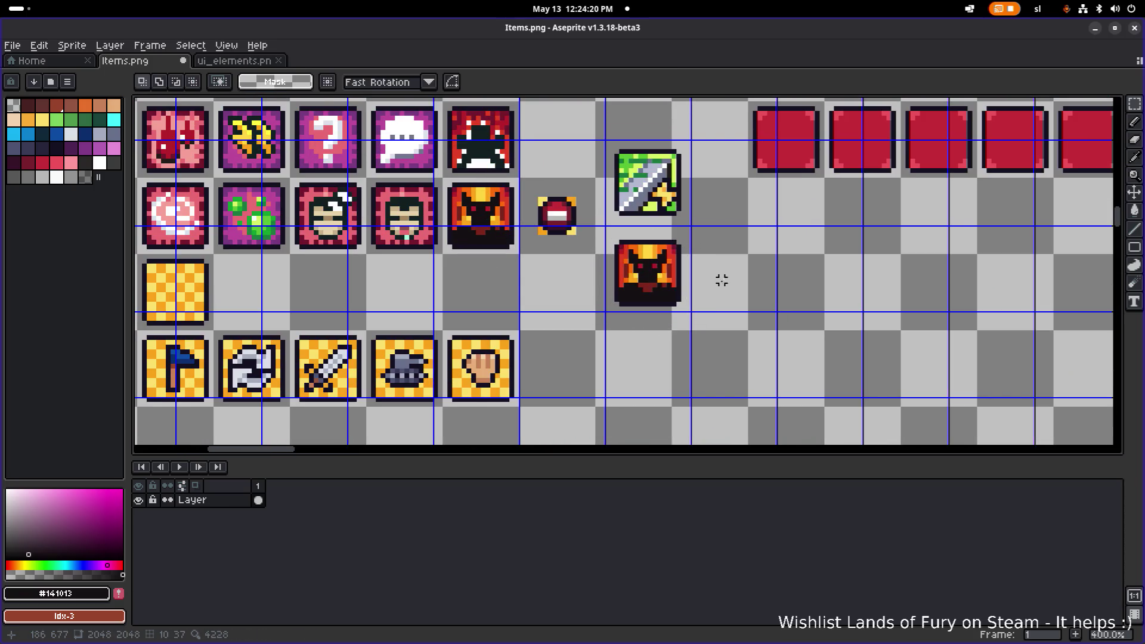
{"action": "scroll", "coordinate": [679, 274], "scroll_direction": "up", "scroll_amount": 2}
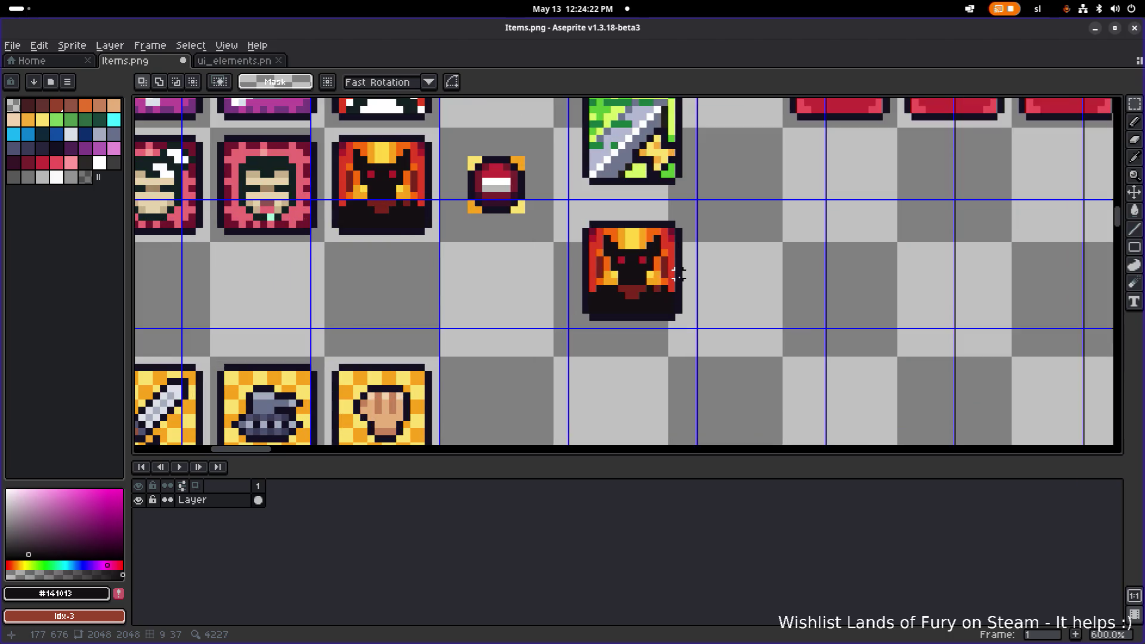
{"action": "scroll", "coordinate": [679, 274], "scroll_direction": "up", "scroll_amount": 3}
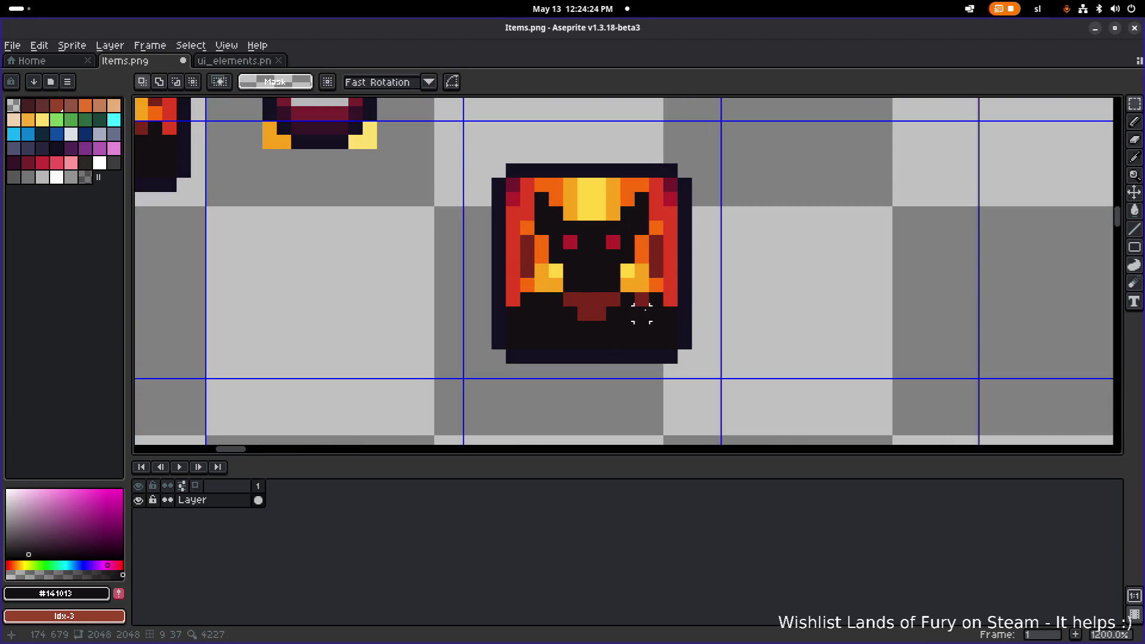
{"action": "key", "text": "b"}
{"action": "scroll", "coordinate": [647, 301], "scroll_direction": "down", "scroll_amount": 3}
{"action": "scroll", "coordinate": [686, 304], "scroll_direction": "up", "scroll_amount": 3}
{"action": "key", "text": "ctrl+z"}
{"action": "left_click", "coordinate": [653, 287]}
{"action": "left_click_drag", "start_coordinate": [608, 308], "coordinate": [598, 307]}
{"action": "scroll", "coordinate": [697, 317], "scroll_direction": "down", "scroll_amount": 2}
{"action": "scroll", "coordinate": [711, 323], "scroll_direction": "down", "scroll_amount": 2}
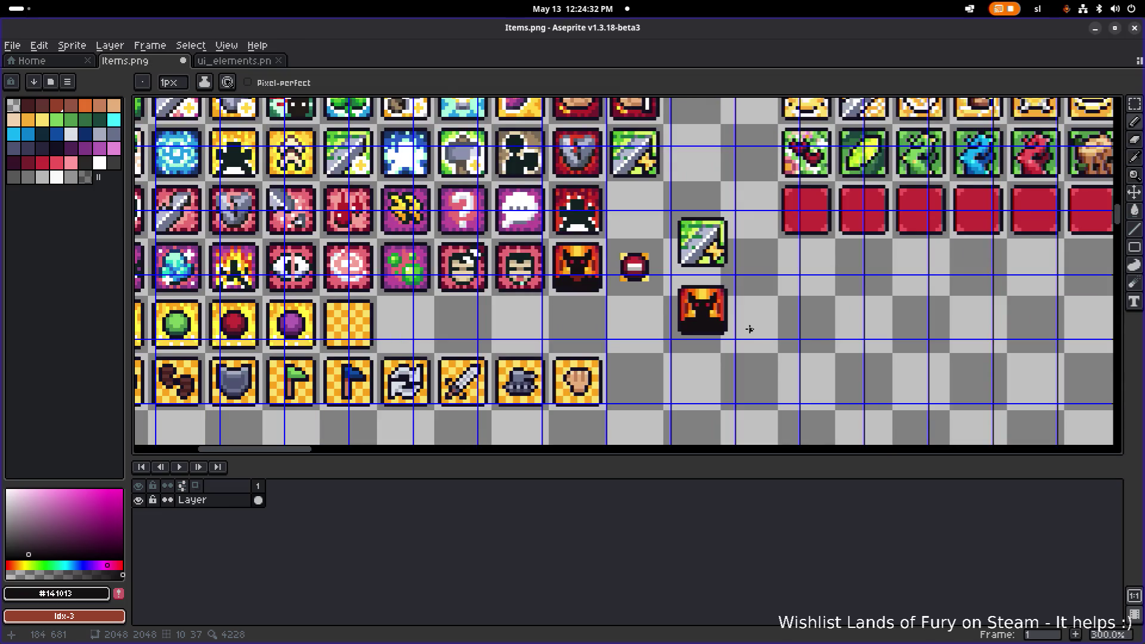
{"action": "scroll", "coordinate": [739, 327], "scroll_direction": "up", "scroll_amount": 7}
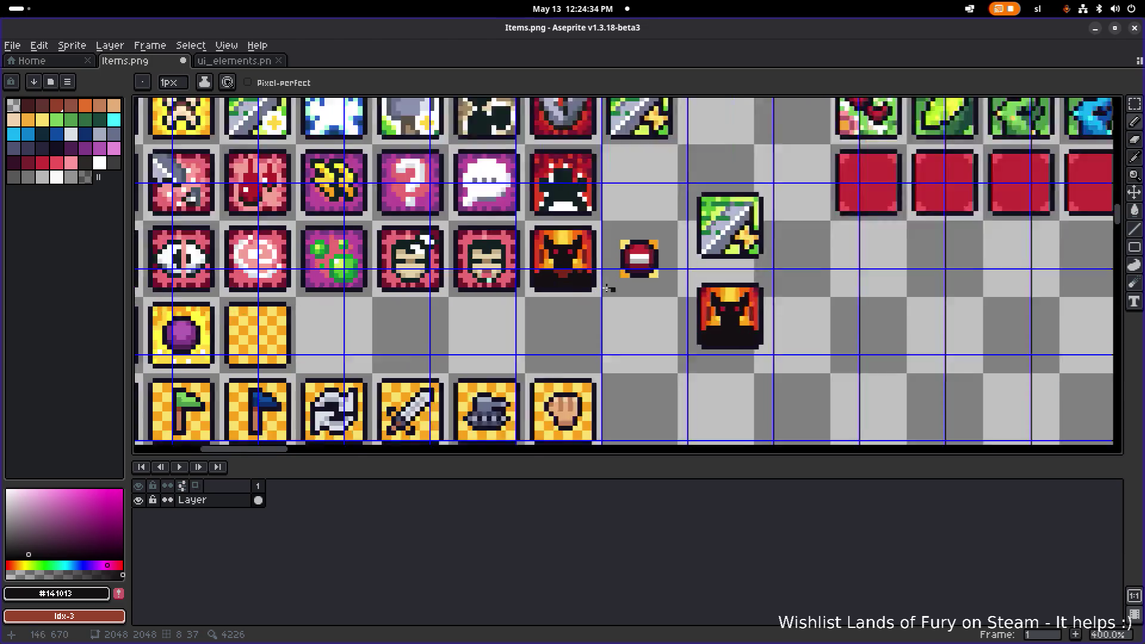
{"action": "scroll", "coordinate": [877, 324], "scroll_direction": "down", "scroll_amount": 1}
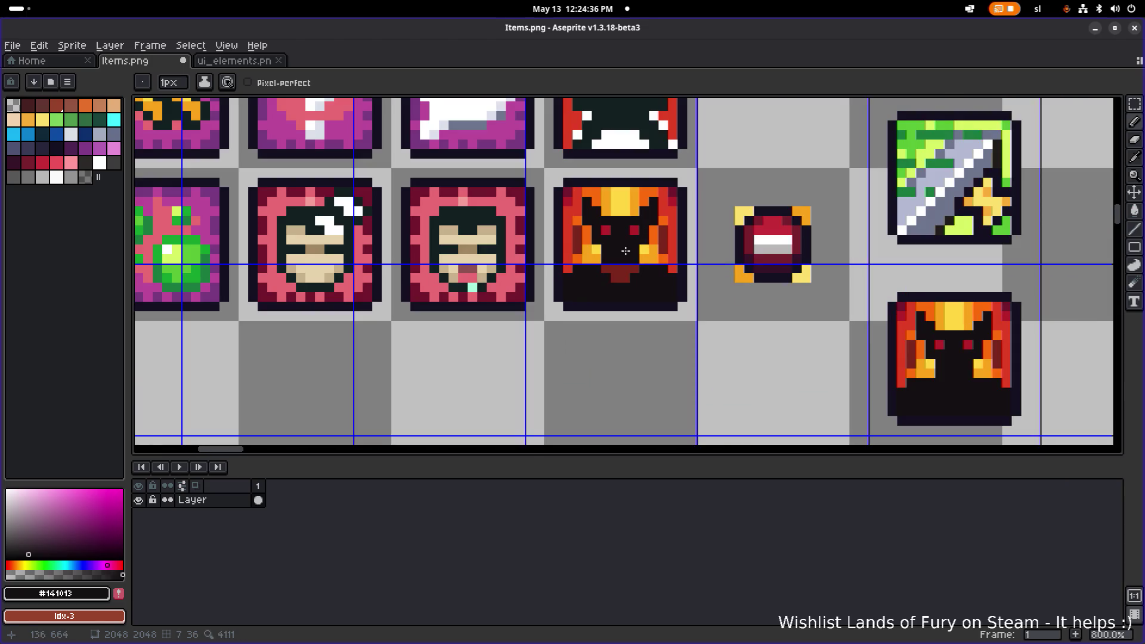
{"action": "left_click_drag", "start_coordinate": [738, 317], "coordinate": [578, 266]}
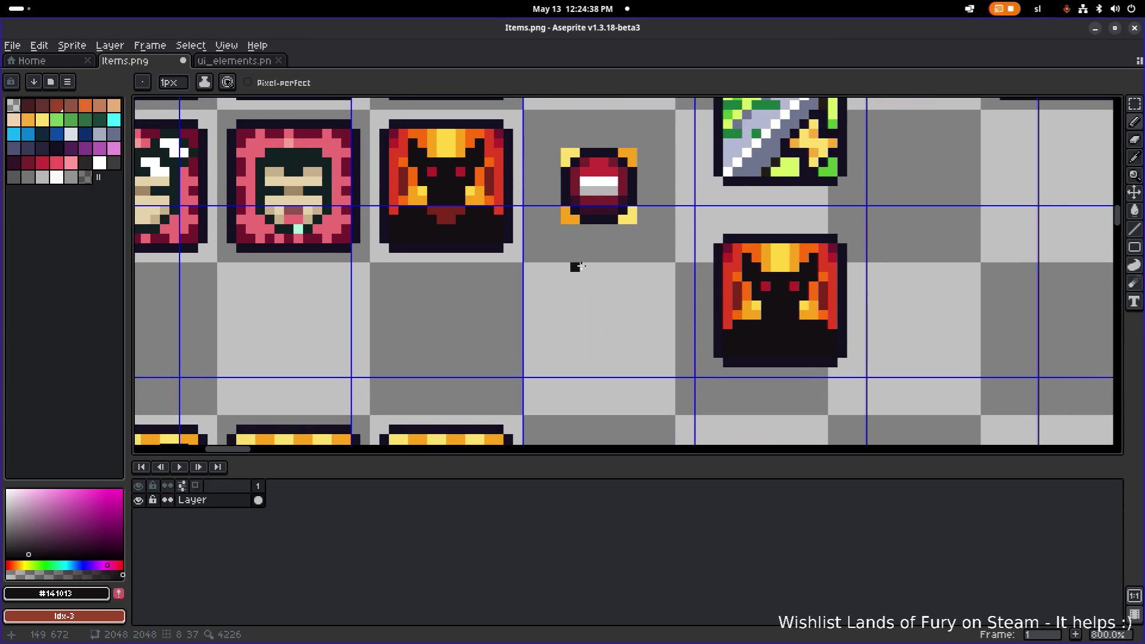
{"action": "key", "text": "m"}
{"action": "left_click_drag", "start_coordinate": [687, 378], "coordinate": [864, 215]}
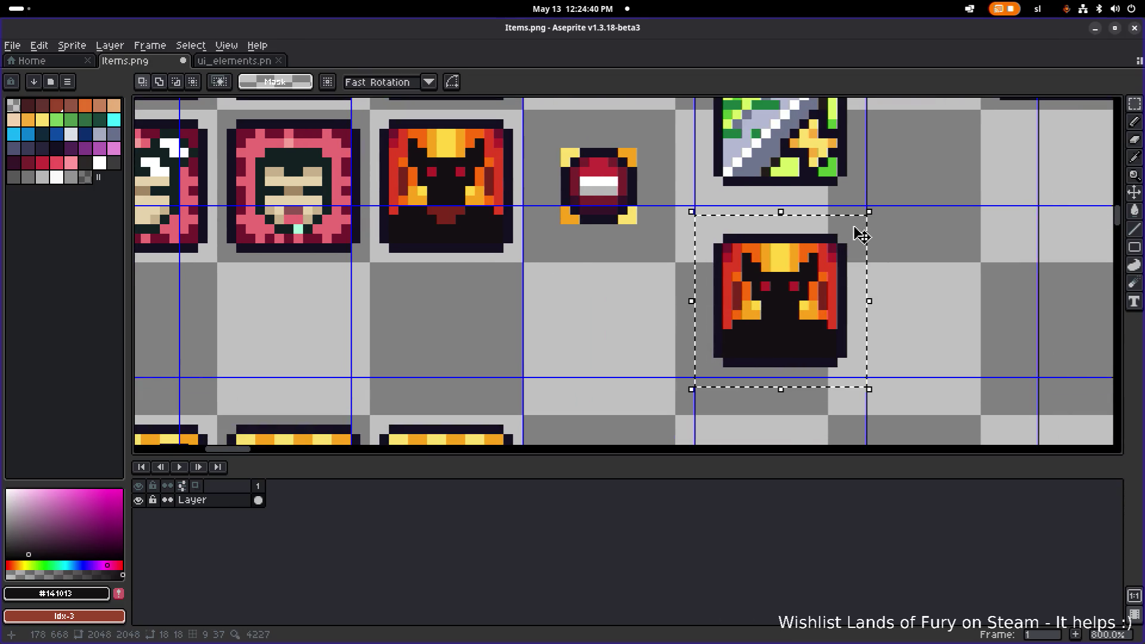
{"action": "key", "text": "ctrl+x"}
{"action": "scroll", "coordinate": [481, 183], "scroll_direction": "up", "scroll_amount": 5}
{"action": "key", "text": "b"}
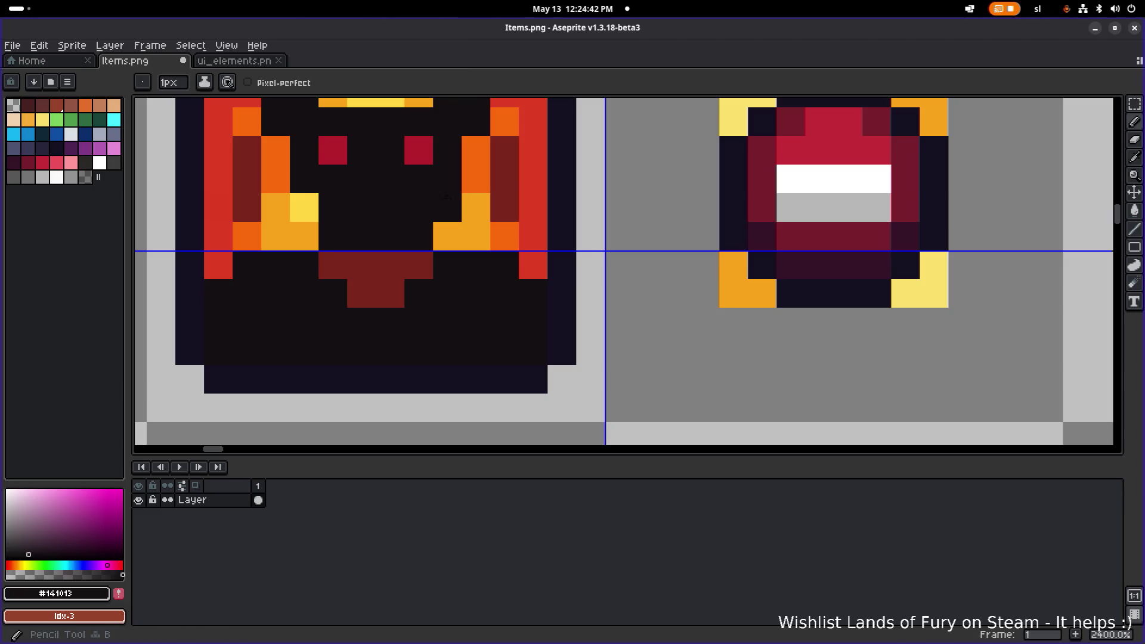
{"action": "scroll", "coordinate": [590, 254], "scroll_direction": "down", "scroll_amount": 6}
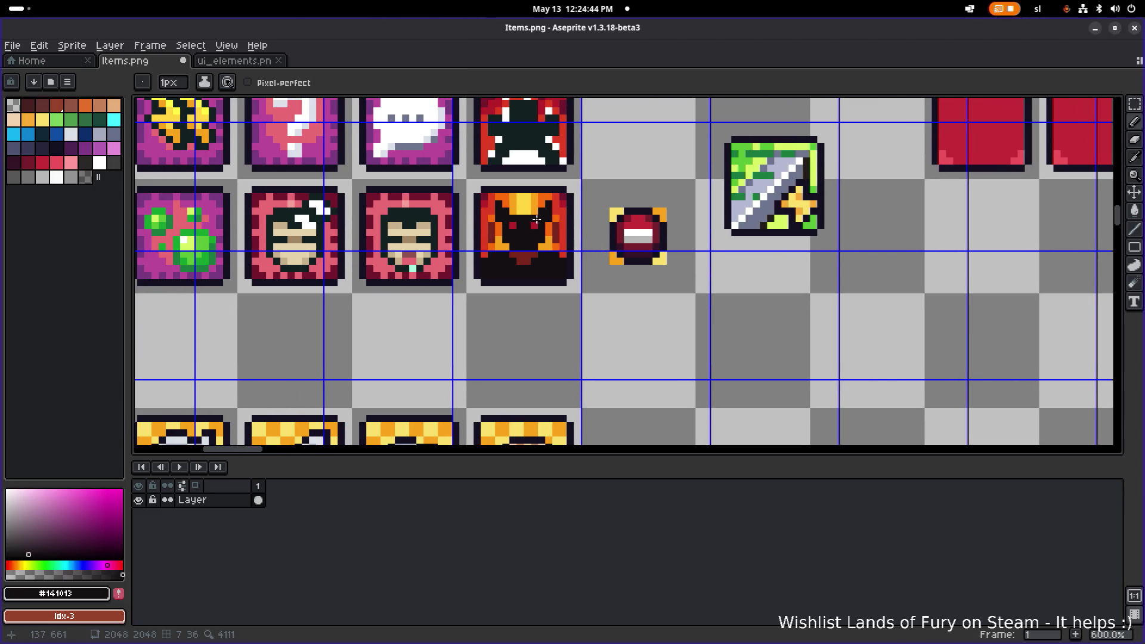
Add a red eye pixel and darken gold and red flame pixels along the fire icon's top and left edge.
{"action": "scroll", "coordinate": [537, 219], "scroll_direction": "up", "scroll_amount": 4}
{"action": "left_click", "coordinate": [535, 239]}
{"action": "left_click", "coordinate": [477, 200]}
{"action": "left_click", "coordinate": [534, 200]}
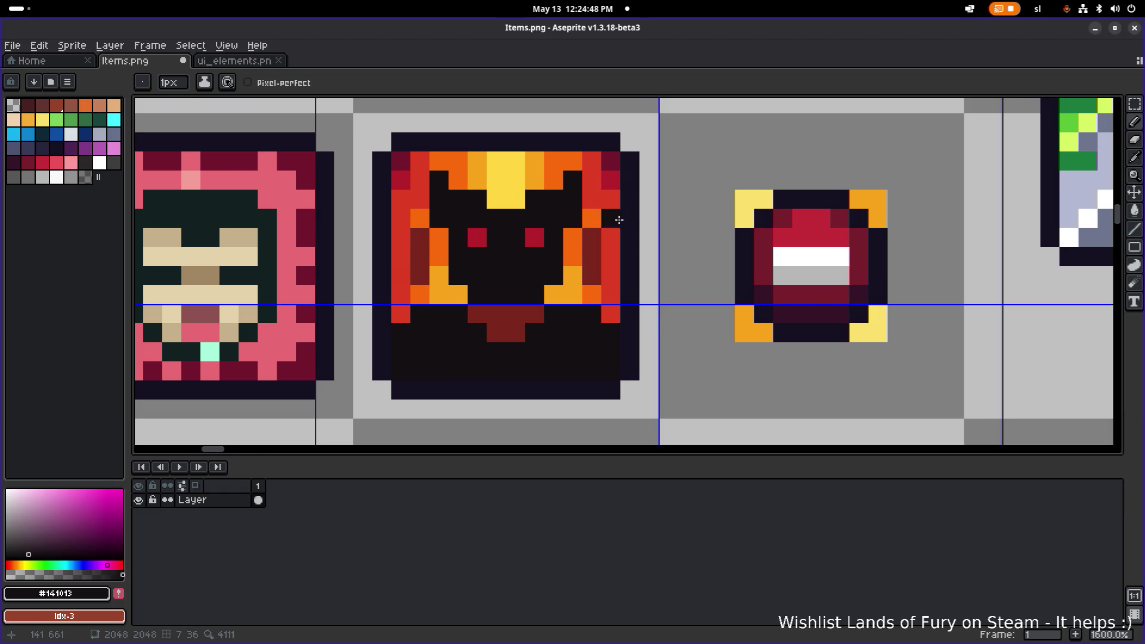
{"action": "scroll", "coordinate": [619, 219], "scroll_direction": "down", "scroll_amount": 3}
{"action": "scroll", "coordinate": [614, 209], "scroll_direction": "up", "scroll_amount": 3}
{"action": "left_click", "coordinate": [612, 202]}
{"action": "left_click", "coordinate": [611, 216]}
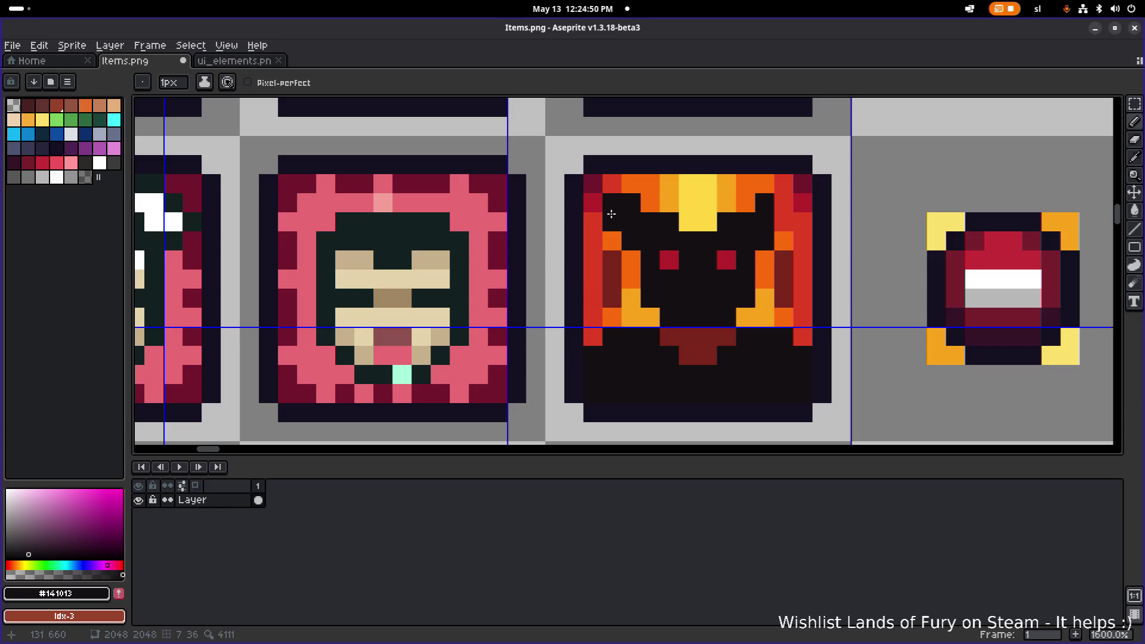
{"action": "left_click", "coordinate": [774, 221]}
{"action": "left_click", "coordinate": [775, 204]}
{"action": "scroll", "coordinate": [840, 222], "scroll_direction": "down", "scroll_amount": 3}
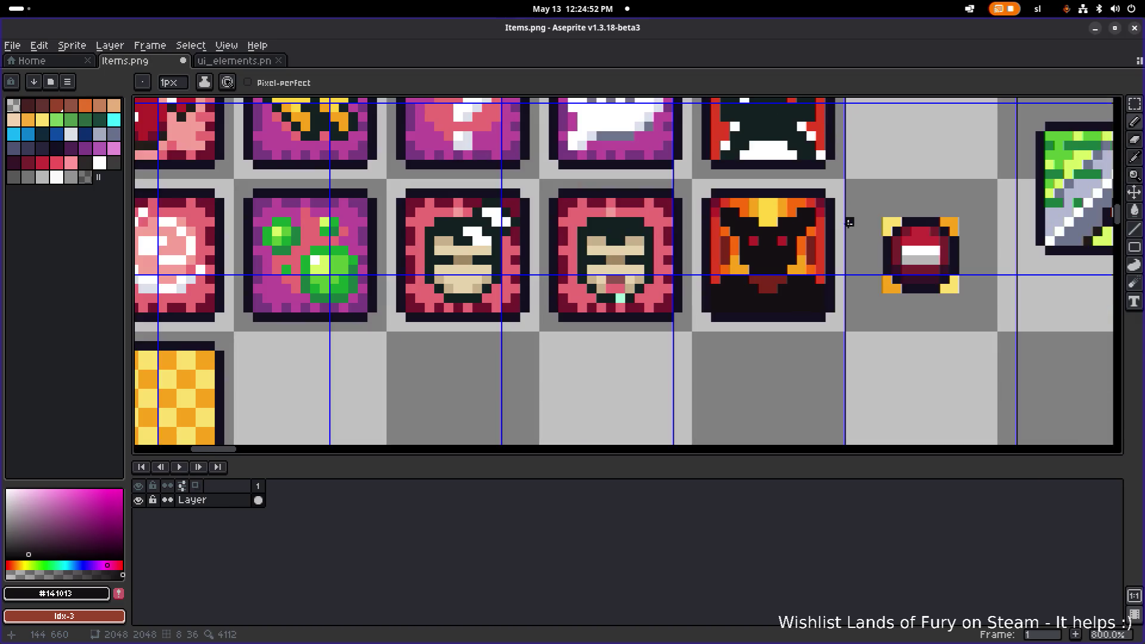
Undo the last pencil stroke and save Items.png.
{"action": "left_click_drag", "start_coordinate": [851, 220], "coordinate": [705, 230]}
{"action": "key", "text": "v"}
{"action": "key", "text": "ctrl+z"}
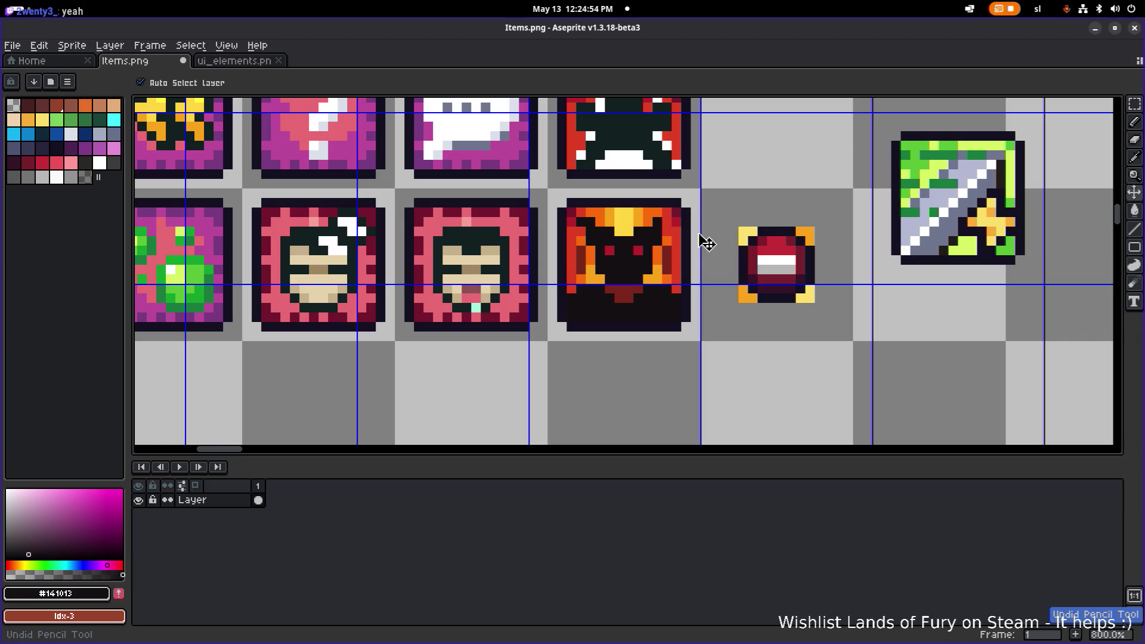
{"action": "key", "text": "b"}
{"action": "key", "text": "ctrl+s"}
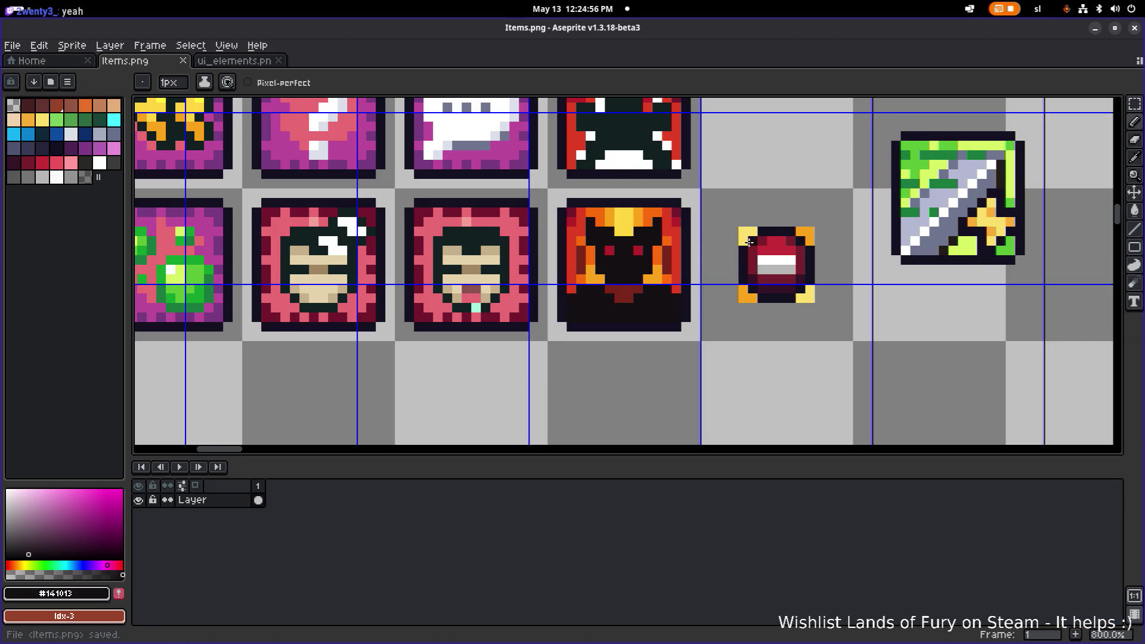
Paint the fire icon's top-right corner pixel maroon.
{"action": "scroll", "coordinate": [746, 242], "scroll_direction": "down", "scroll_amount": 1}
{"action": "scroll", "coordinate": [622, 293], "scroll_direction": "down", "scroll_amount": 3}
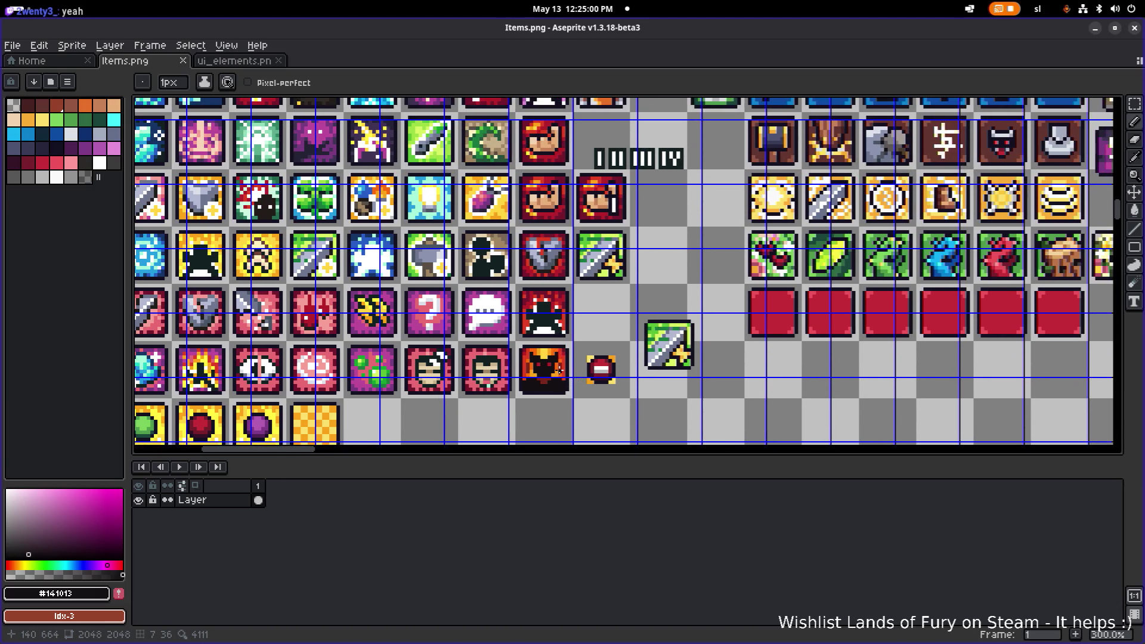
{"action": "scroll", "coordinate": [559, 370], "scroll_direction": "up", "scroll_amount": 6}
{"action": "scroll", "coordinate": [580, 293], "scroll_direction": "down", "scroll_amount": 4}
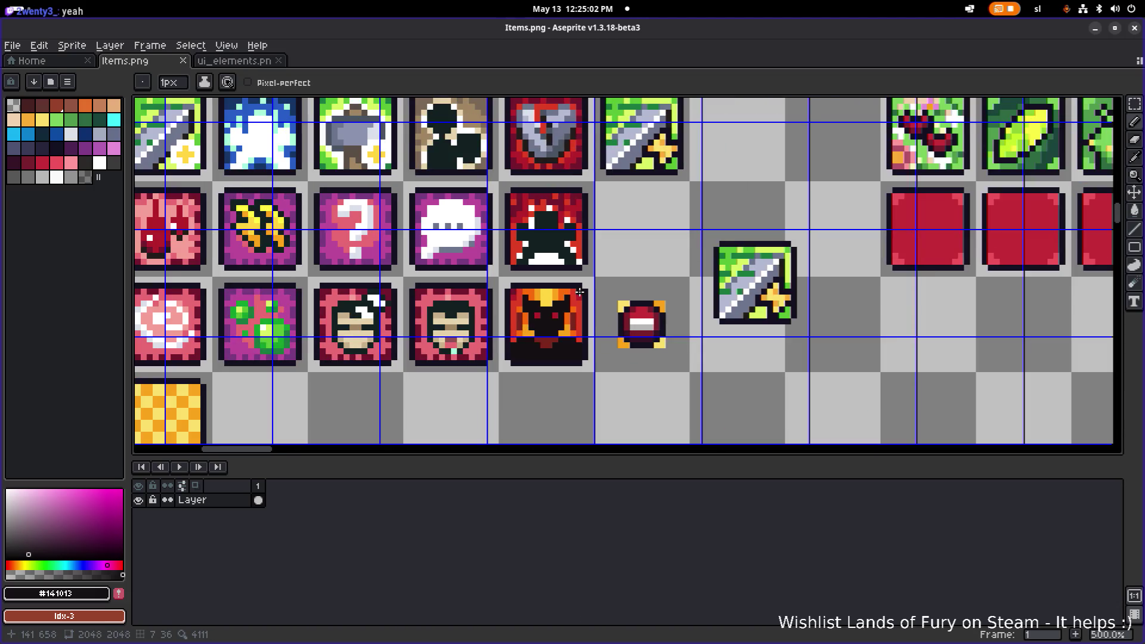
{"action": "scroll", "coordinate": [548, 367], "scroll_direction": "up", "scroll_amount": 4}
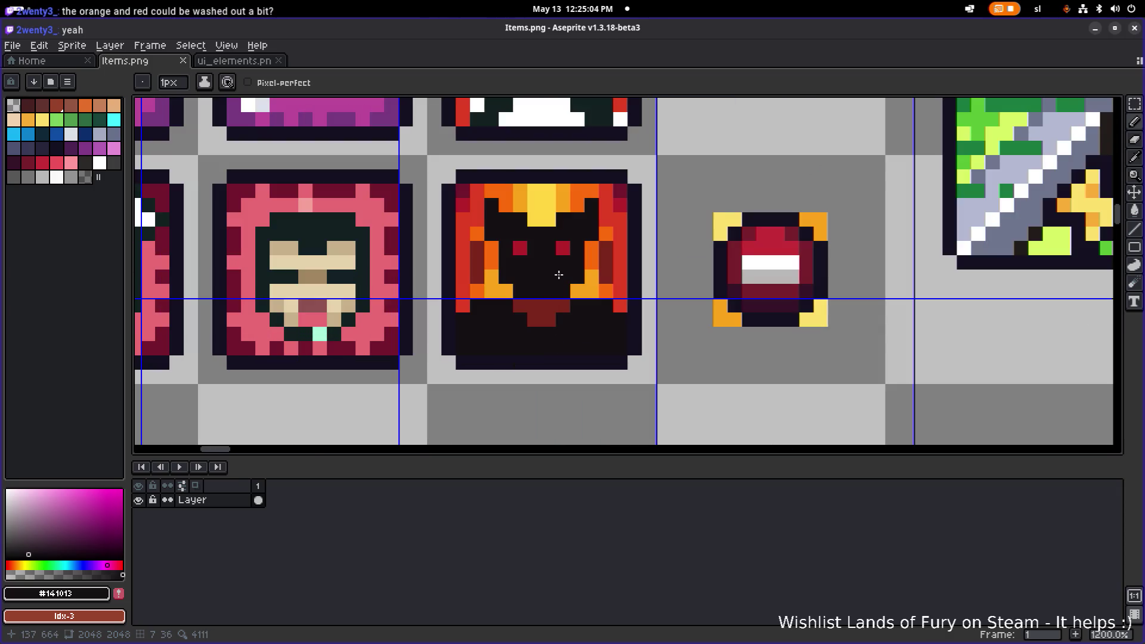
{"action": "scroll", "coordinate": [606, 248], "scroll_direction": "down", "scroll_amount": 4}
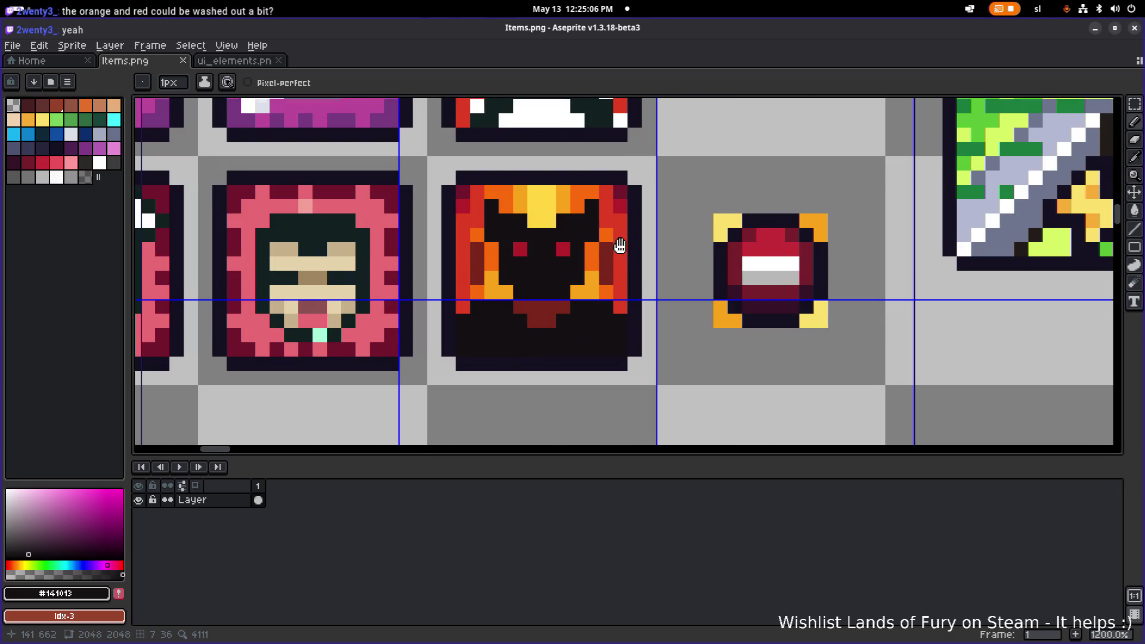
{"action": "scroll", "coordinate": [566, 262], "scroll_direction": "up", "scroll_amount": 2}
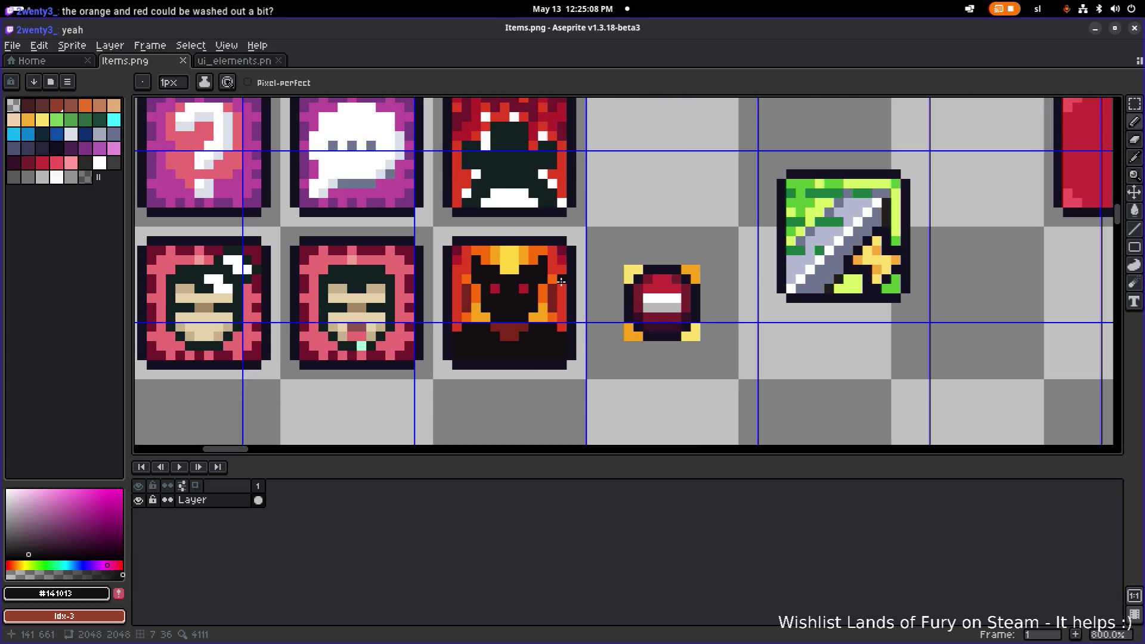
{"action": "scroll", "coordinate": [562, 282], "scroll_direction": "up", "scroll_amount": 2}
{"action": "left_click", "coordinate": [565, 240]}
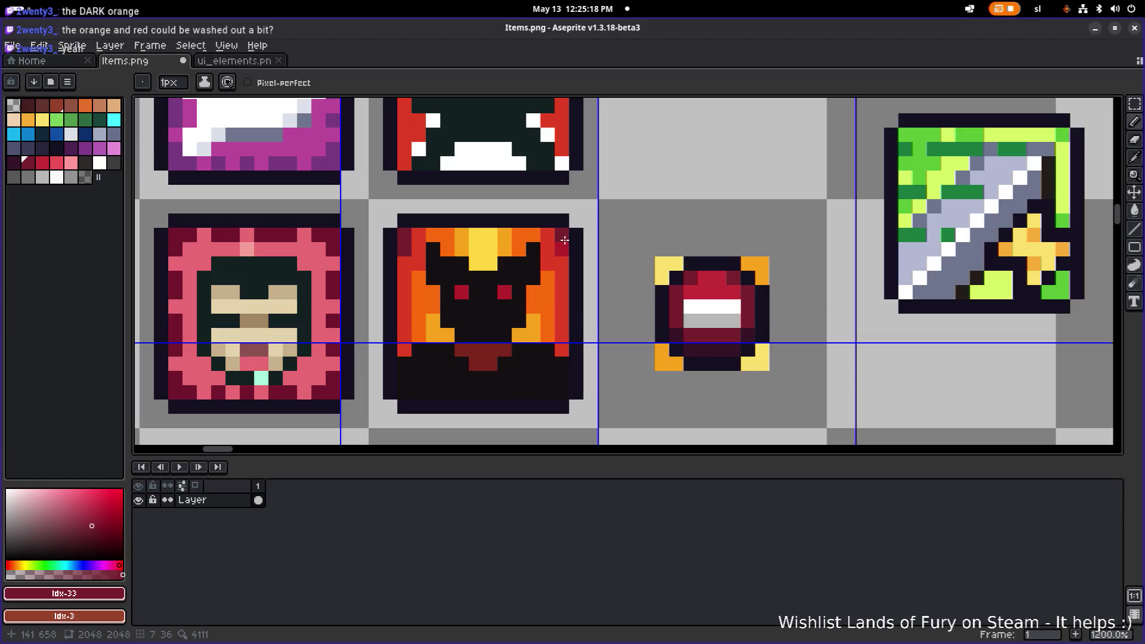
Paint the remaining top-row corner pixels maroon, then a top-left fire pixel red.
{"action": "left_click", "coordinate": [548, 235]}
{"action": "left_click", "coordinate": [417, 235]}
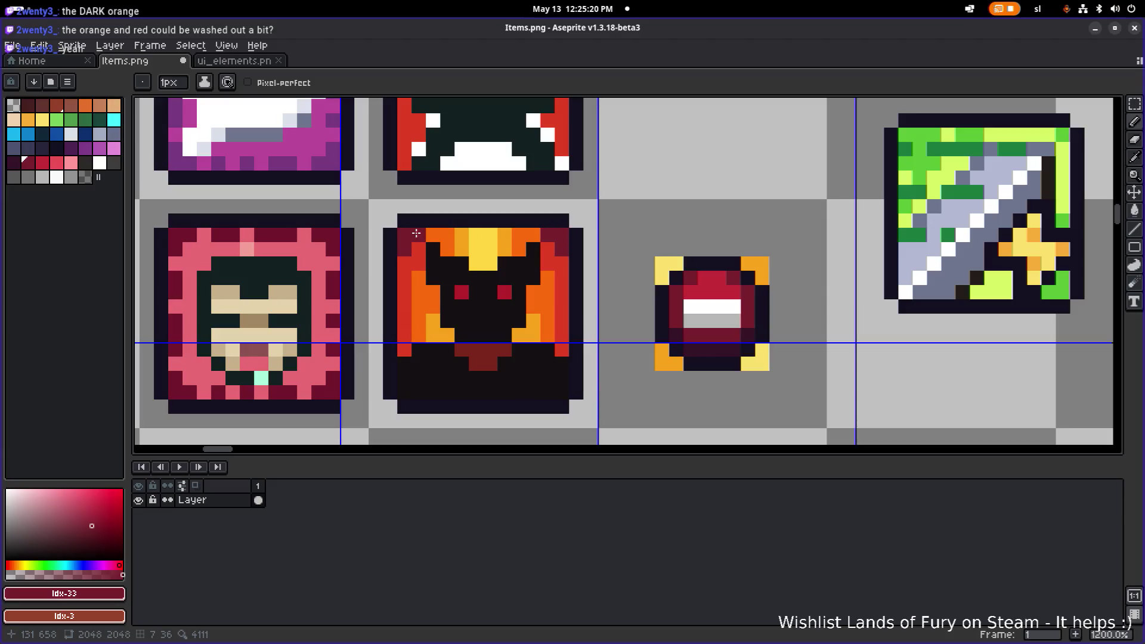
{"action": "left_click", "coordinate": [432, 234]}
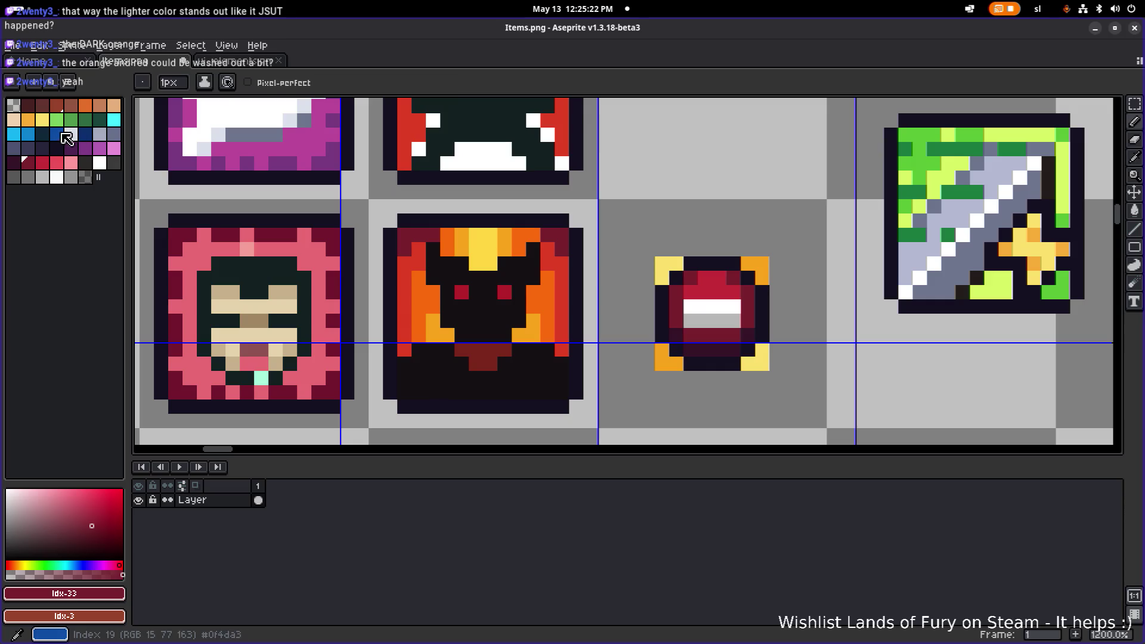
{"action": "left_click", "coordinate": [42, 162]}
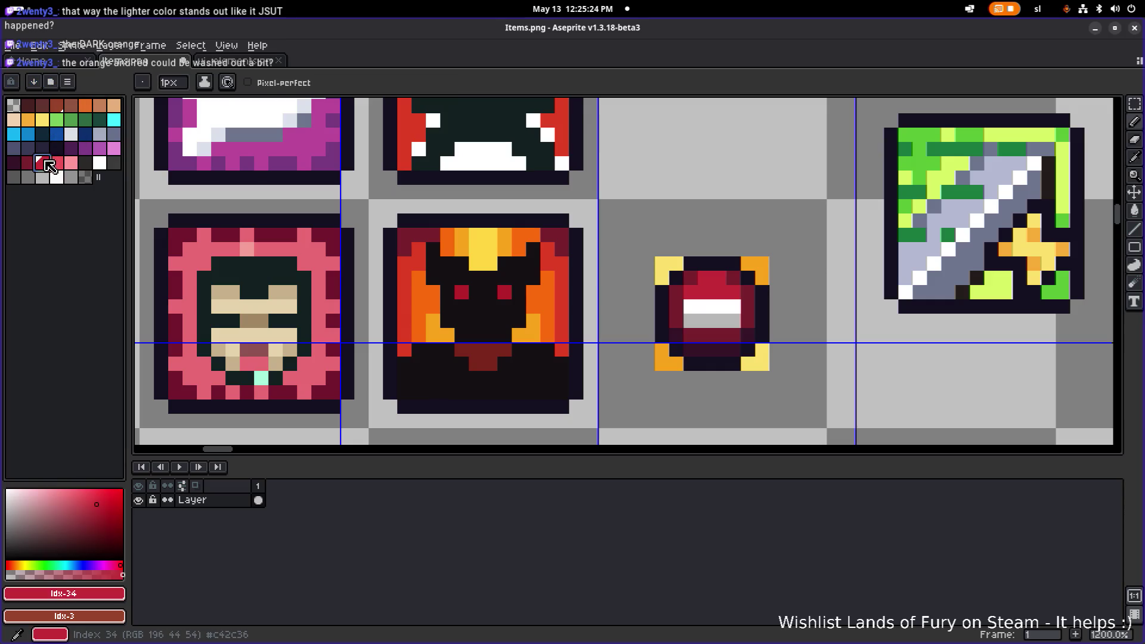
{"action": "left_click", "coordinate": [422, 236]}
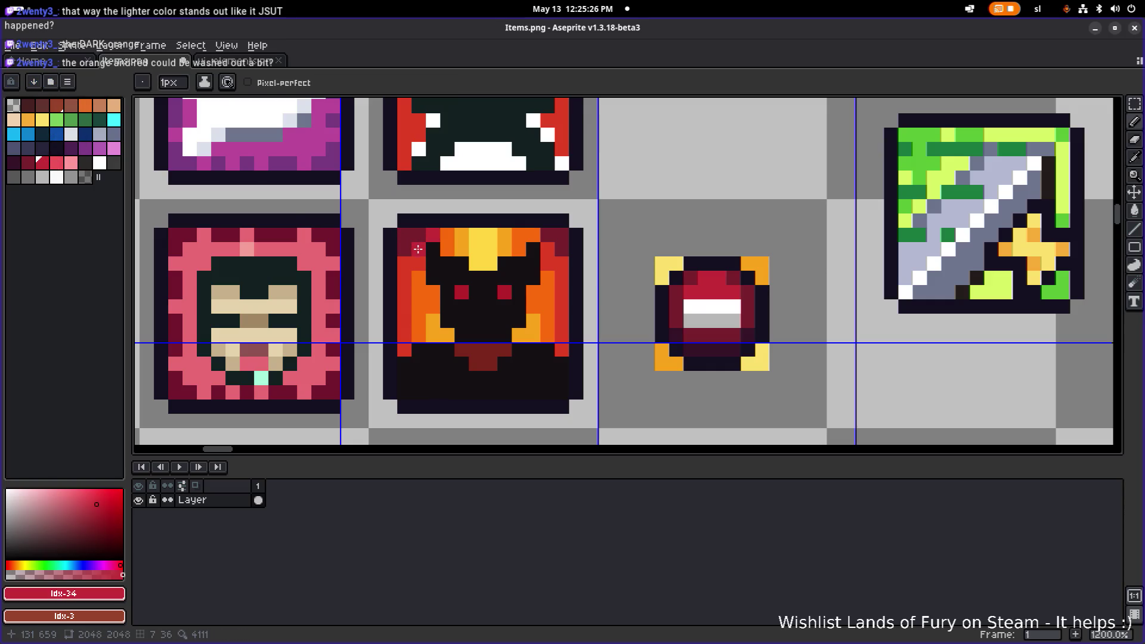
Flood-fill the fire background's left edge patches and right edge with crimson.
{"action": "key", "text": "g"}
{"action": "left_click", "coordinate": [403, 303]}
{"action": "left_click", "coordinate": [422, 264]}
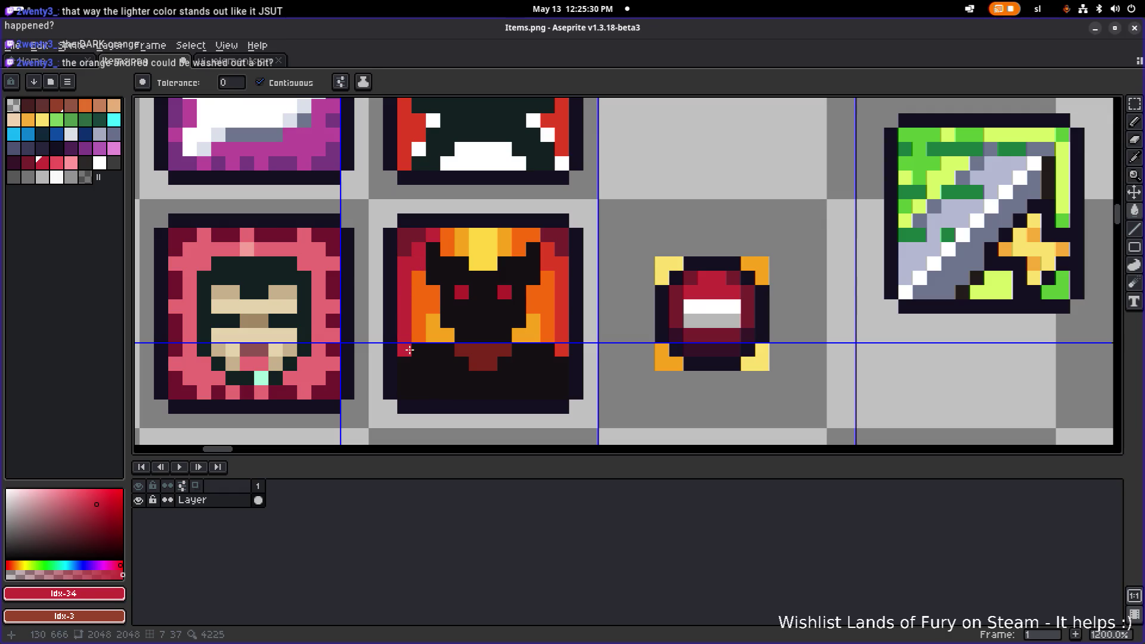
{"action": "left_click", "coordinate": [564, 270]}
Paint the top-left and top-right orange pixels crimson, then fill an orange flame area pink.
{"action": "key", "text": "b"}
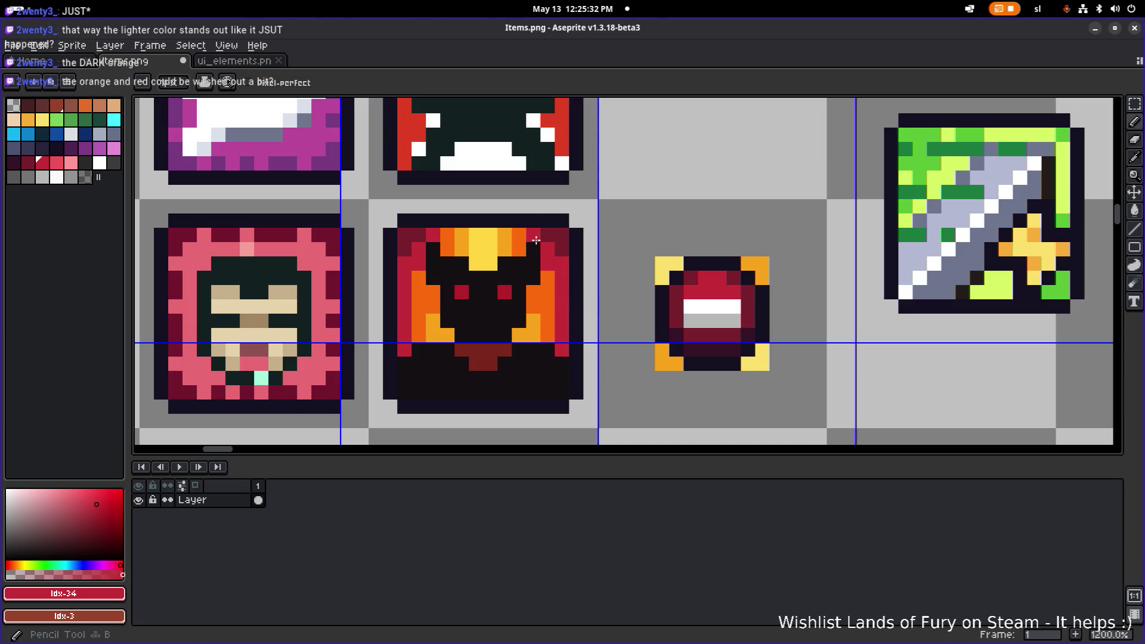
{"action": "left_click", "coordinate": [447, 236]}
{"action": "left_click", "coordinate": [517, 245]}
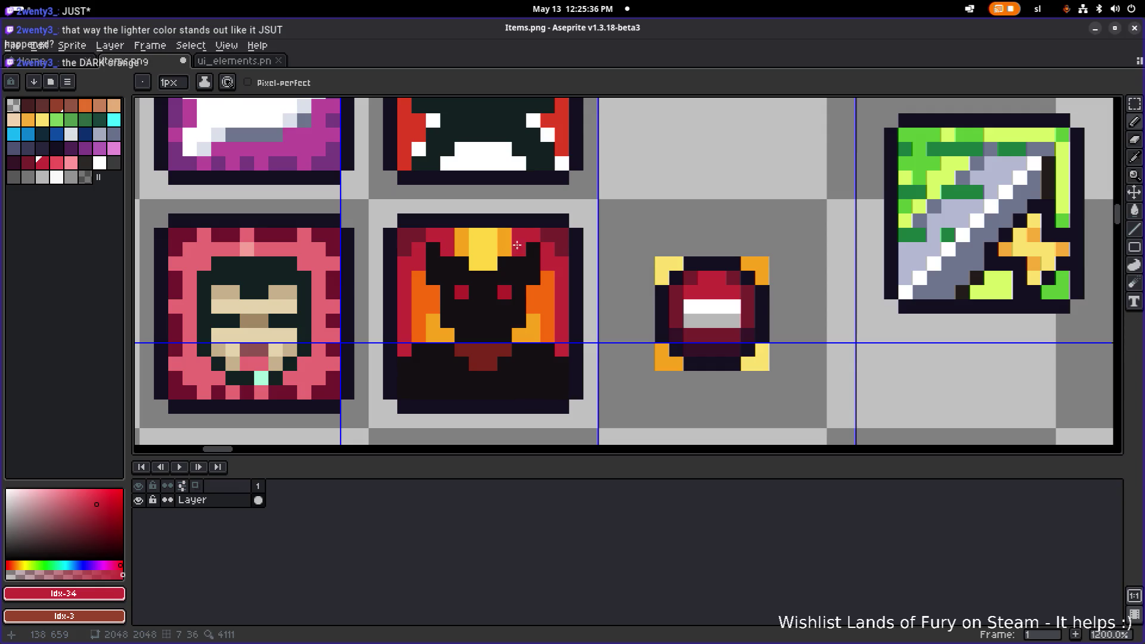
{"action": "key", "text": "bracketright"}
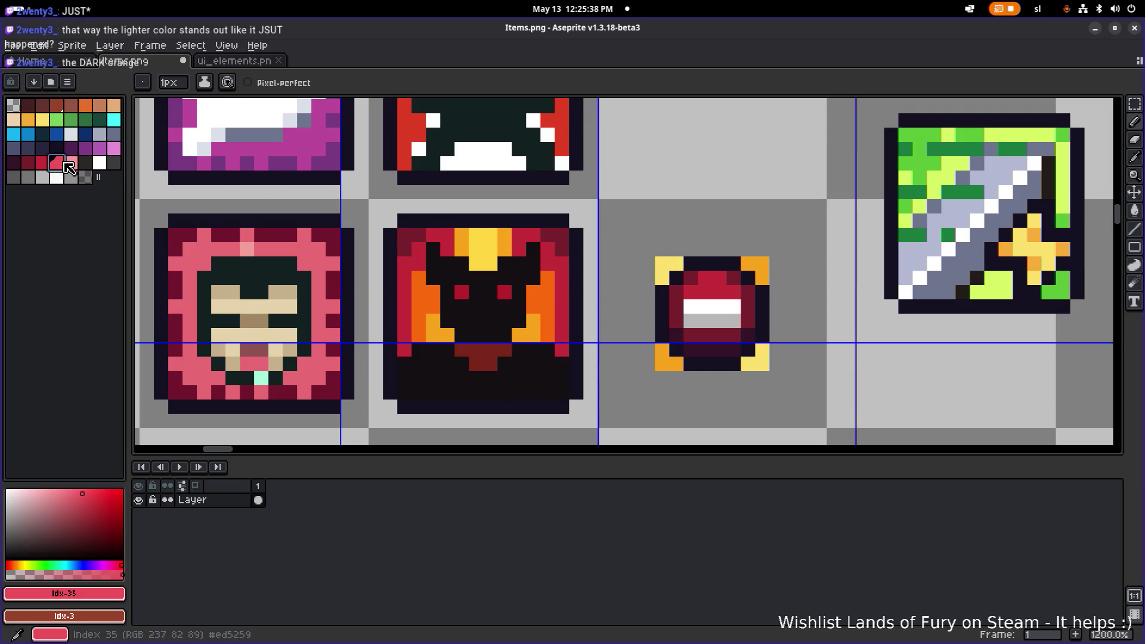
{"action": "key", "text": "g"}
{"action": "left_click", "coordinate": [547, 308]}
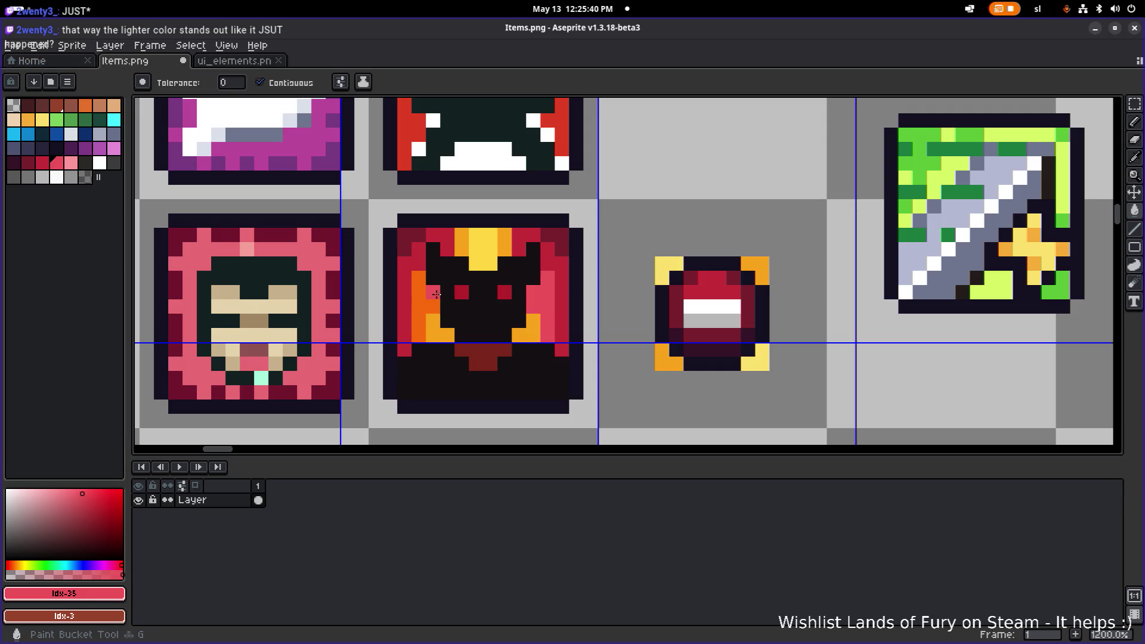
Fill the remaining orange patches pink and the yellow top and lower patches light pink.
{"action": "left_click", "coordinate": [419, 298]}
{"action": "left_click", "coordinate": [460, 248]}
{"action": "left_click", "coordinate": [504, 236]}
{"action": "left_click", "coordinate": [504, 249]}
{"action": "key", "text": "bracketright"}
{"action": "left_click", "coordinate": [483, 251]}
{"action": "left_click", "coordinate": [433, 327]}
{"action": "left_click", "coordinate": [526, 328]}
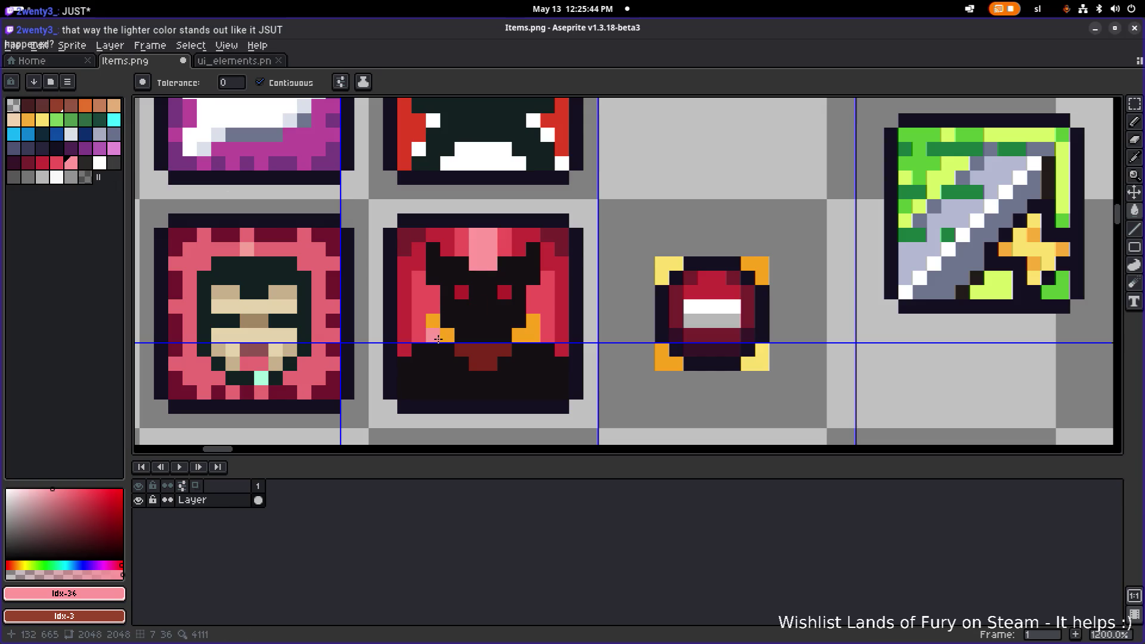
Fill the icon's top red pixels and the left and right red and crimson patches light pink.
{"action": "scroll", "coordinate": [535, 333], "scroll_direction": "down", "scroll_amount": 5}
{"action": "scroll", "coordinate": [478, 265], "scroll_direction": "up", "scroll_amount": 5}
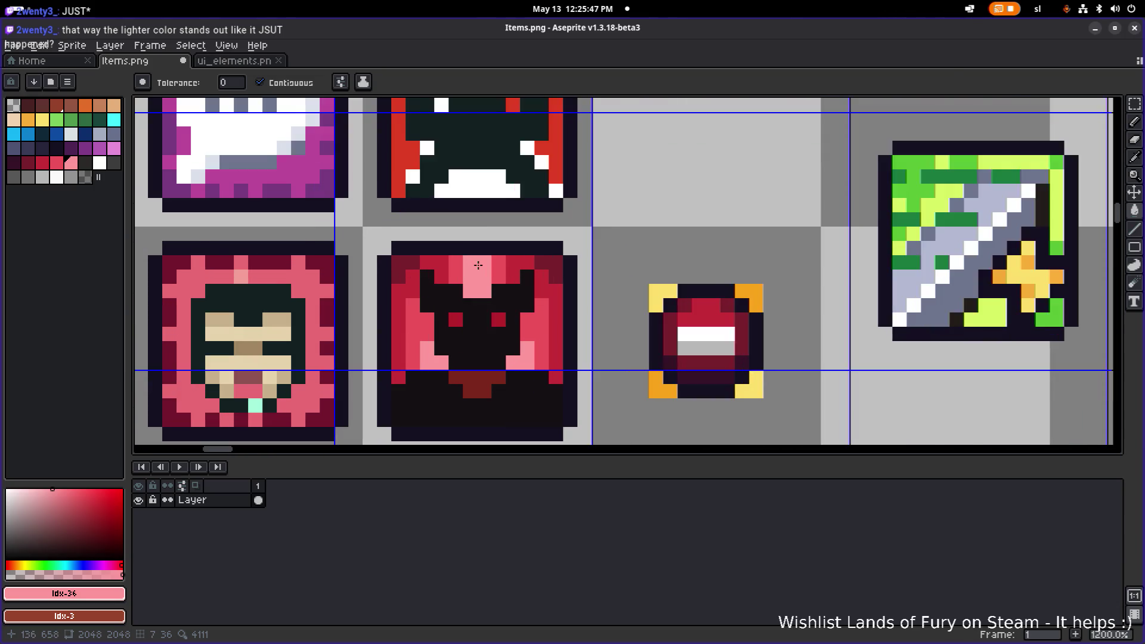
{"action": "scroll", "coordinate": [478, 264], "scroll_direction": "up", "scroll_amount": 1}
{"action": "left_click", "coordinate": [448, 281]}
{"action": "left_click", "coordinate": [448, 261]}
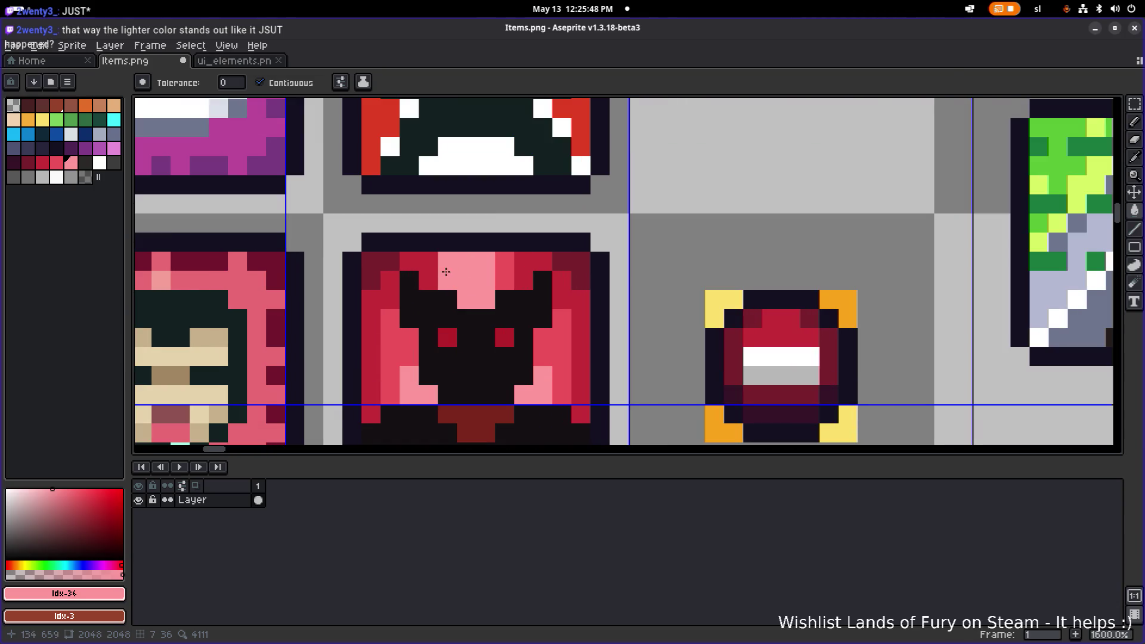
{"action": "left_click", "coordinate": [428, 261]}
{"action": "left_click", "coordinate": [409, 261]}
{"action": "left_click", "coordinate": [428, 281]}
{"action": "left_click", "coordinate": [505, 261]}
{"action": "left_click", "coordinate": [505, 281]}
{"action": "left_click", "coordinate": [524, 261]}
{"action": "left_click", "coordinate": [523, 280]}
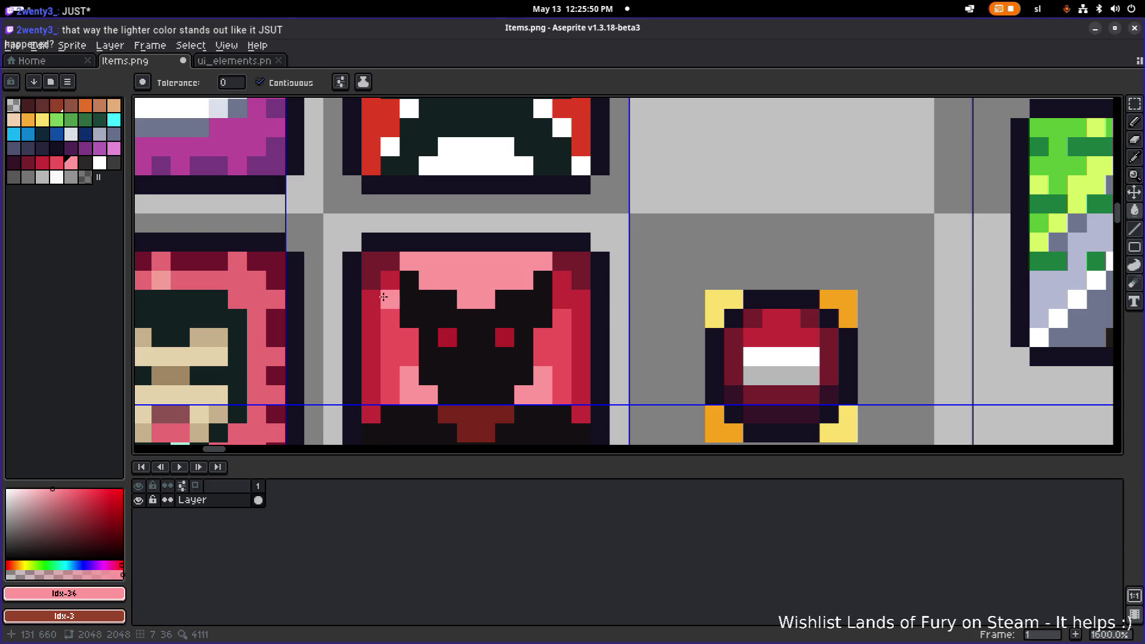
{"action": "left_click", "coordinate": [376, 304]}
{"action": "left_click", "coordinate": [393, 333]}
{"action": "left_click", "coordinate": [562, 391]}
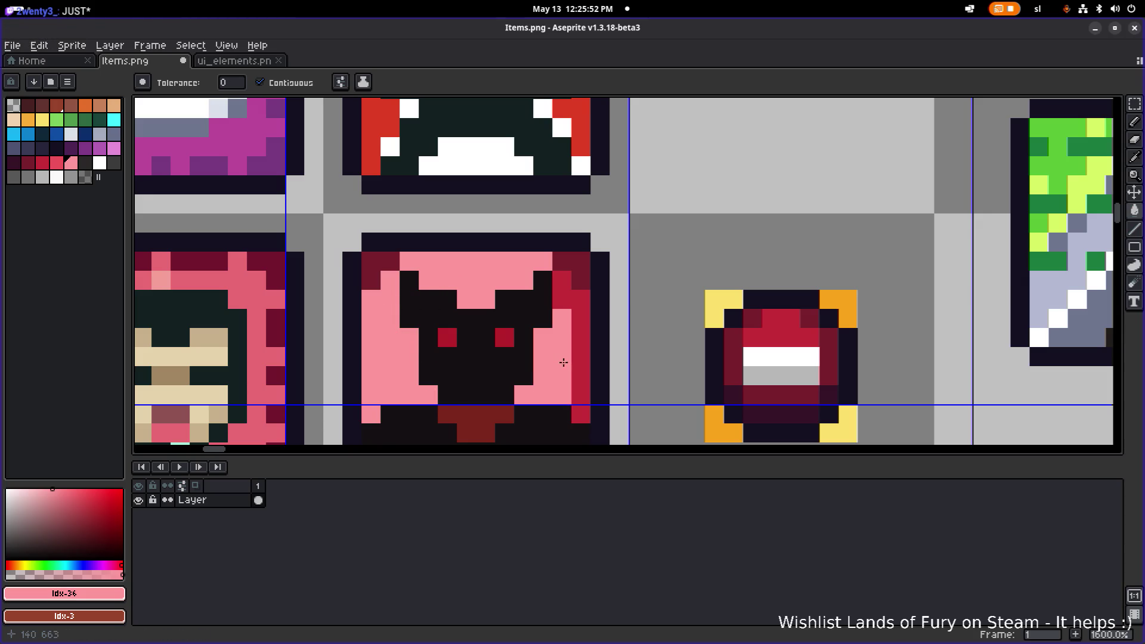
{"action": "left_click", "coordinate": [581, 356]}
{"action": "left_click", "coordinate": [568, 412]}
Undo the last two light-pink fills.
{"action": "scroll", "coordinate": [569, 406], "scroll_direction": "down", "scroll_amount": 5}
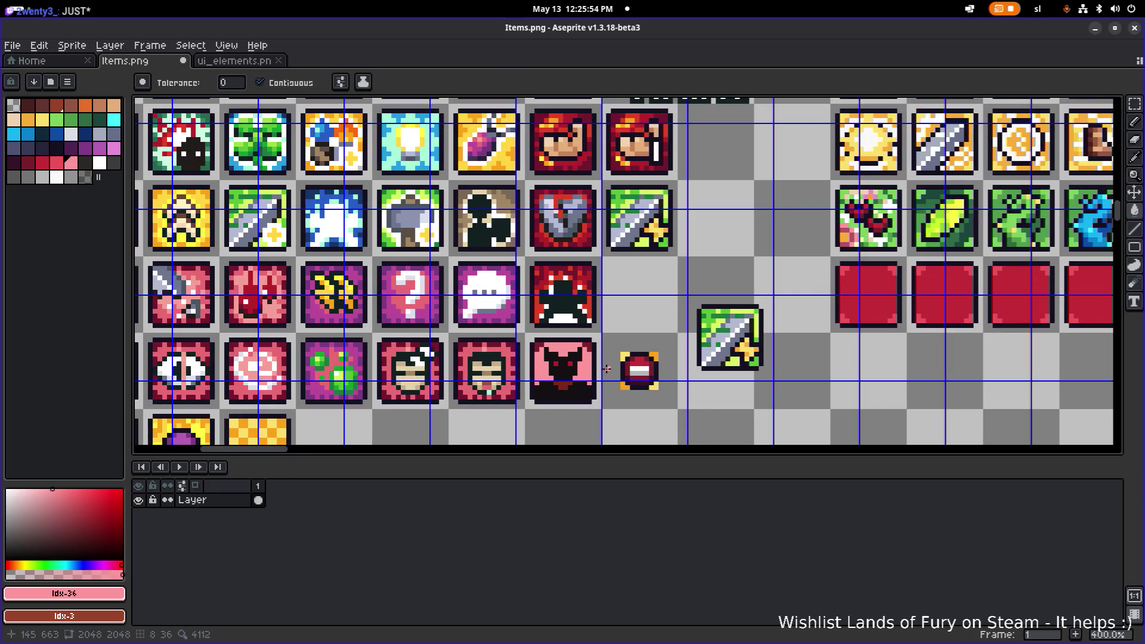
{"action": "scroll", "coordinate": [607, 368], "scroll_direction": "up", "scroll_amount": 2}
{"action": "key", "text": "ctrl+z"}
{"action": "key", "text": "ctrl+z"}
{"action": "key", "text": "ctrl+z"}
{"action": "key", "text": "ctrl+z"}
{"action": "key", "text": "ctrl+z"}
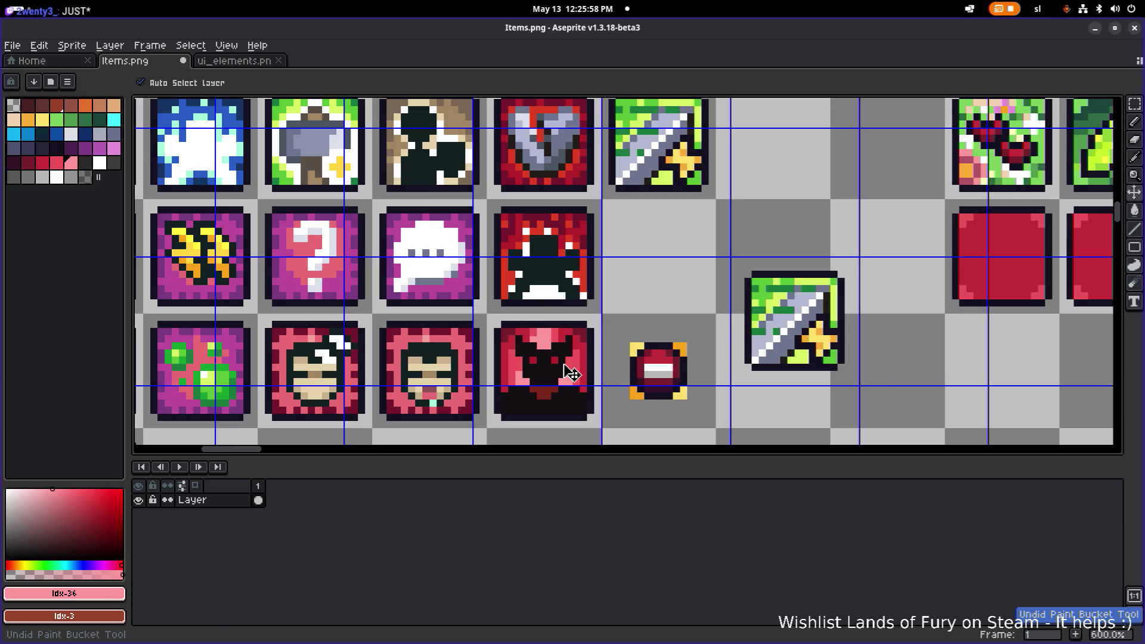
Eyedrop the medium pink and repaint the two top-centre pixels and one below the horns.
{"action": "scroll", "coordinate": [555, 334], "scroll_direction": "up", "scroll_amount": 4}
{"action": "left_click", "coordinate": [500, 310], "text": "alt"}
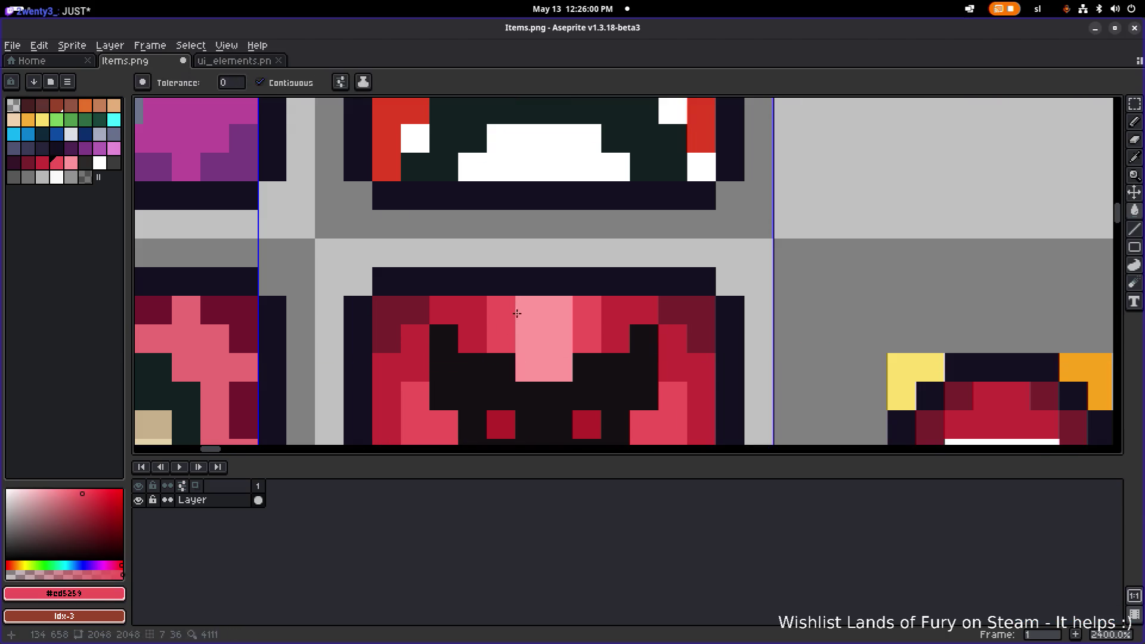
{"action": "key", "text": "b"}
{"action": "left_click_drag", "start_coordinate": [559, 339], "coordinate": [529, 339]}
{"action": "scroll", "coordinate": [564, 337], "scroll_direction": "down", "scroll_amount": 6}
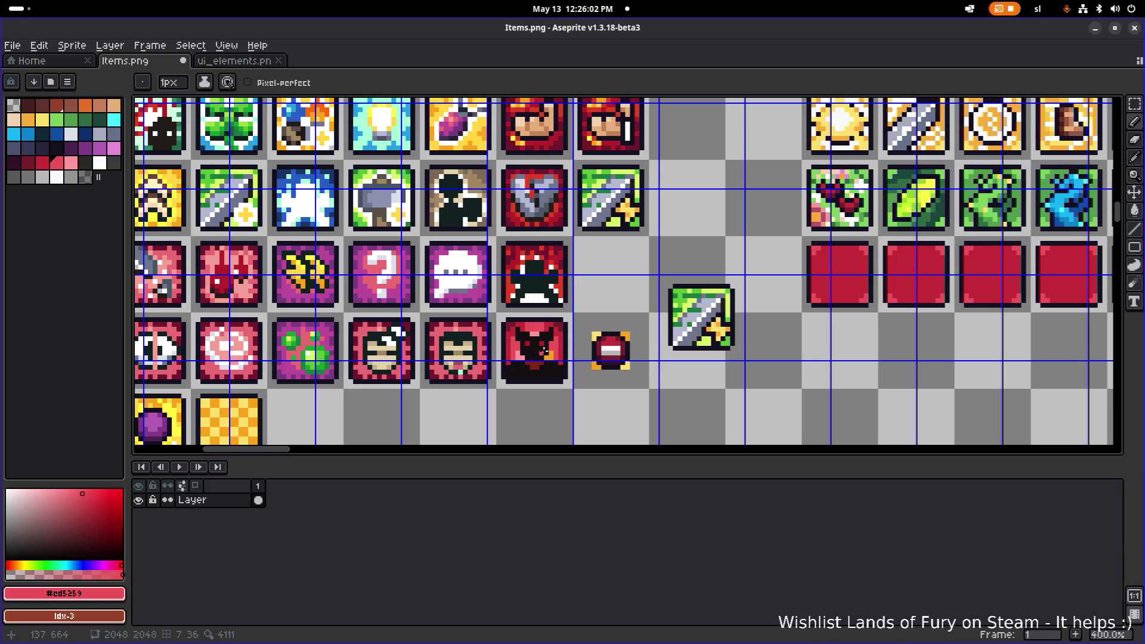
{"action": "scroll", "coordinate": [544, 350], "scroll_direction": "up", "scroll_amount": 4}
{"action": "left_click", "coordinate": [493, 306]}
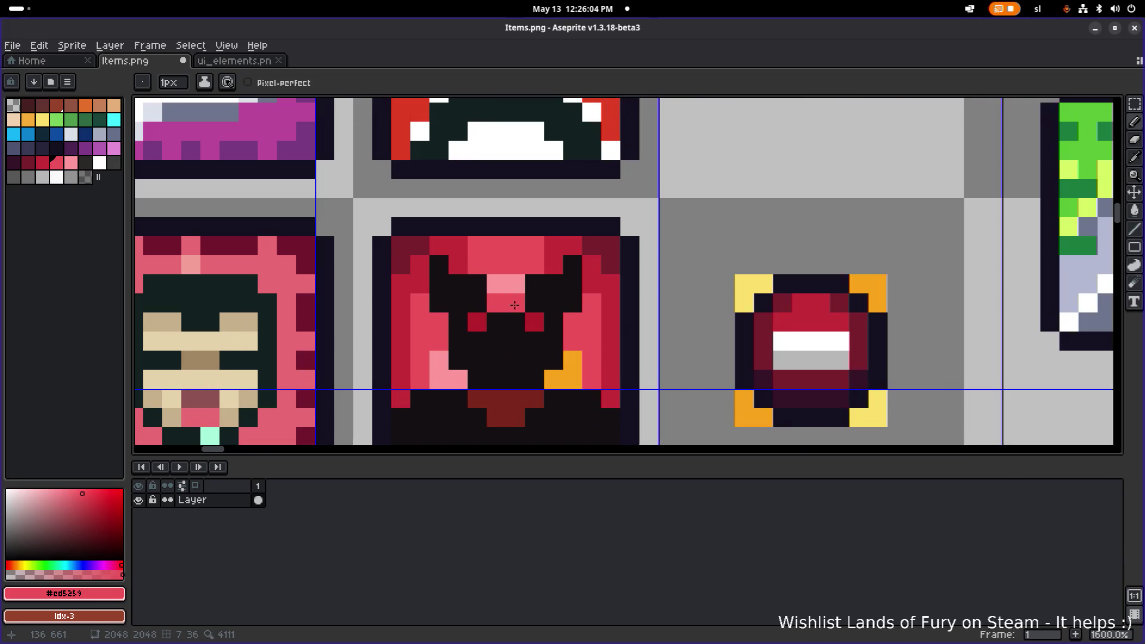
{"action": "scroll", "coordinate": [615, 310], "scroll_direction": "down", "scroll_amount": 4}
{"action": "scroll", "coordinate": [615, 309], "scroll_direction": "up", "scroll_amount": 1}
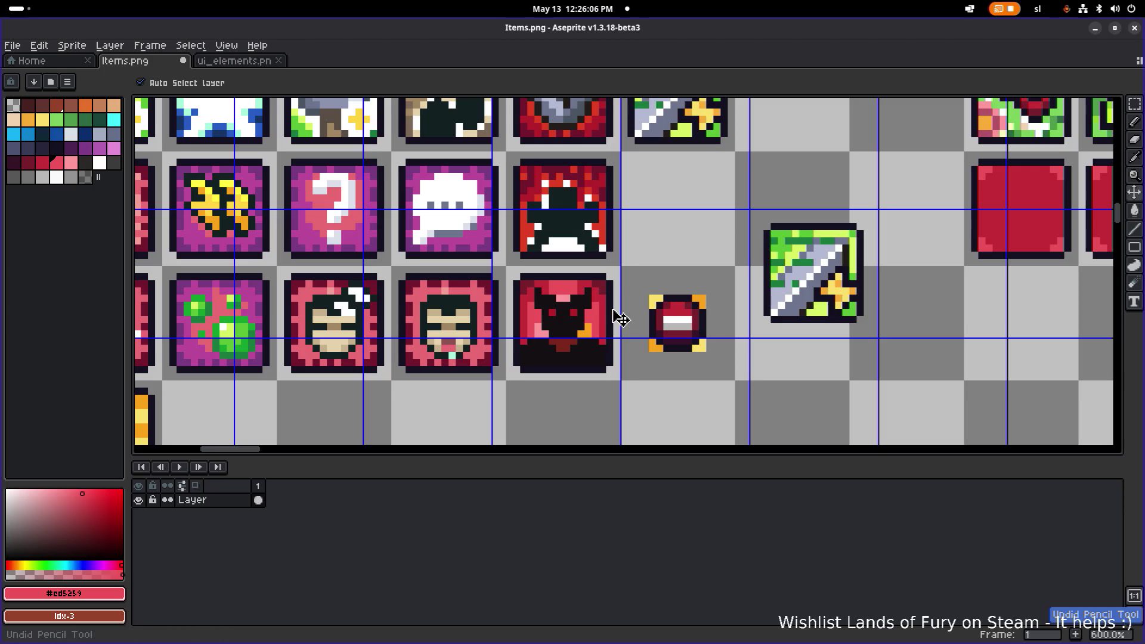
{"action": "scroll", "coordinate": [540, 327], "scroll_direction": "up", "scroll_amount": 4}
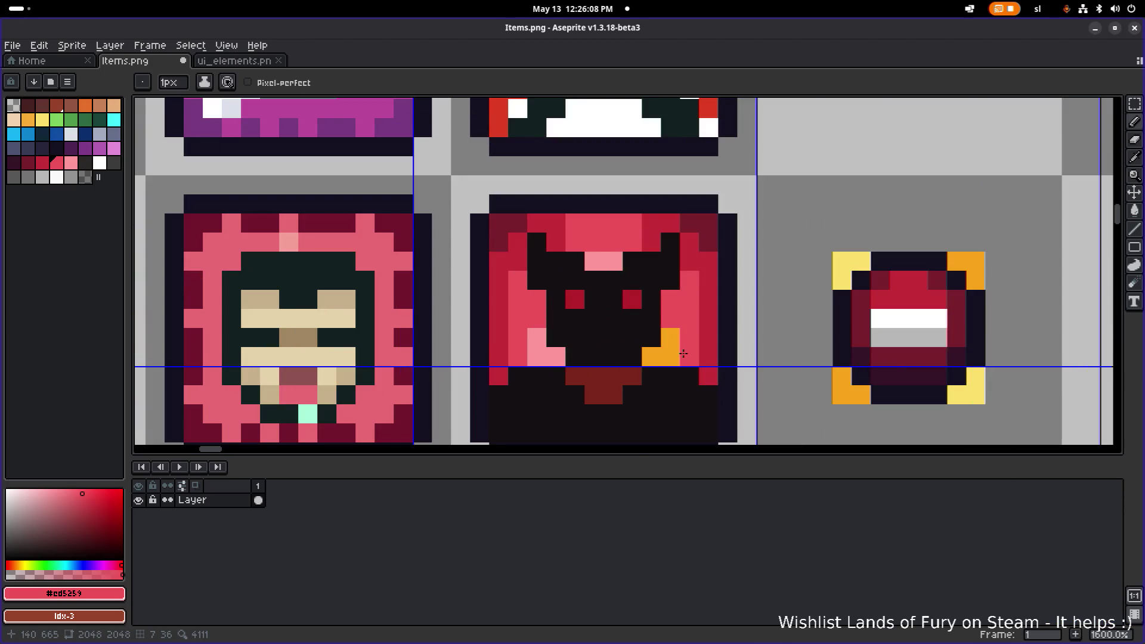
Eyedrop the dark red and repaint the light-pink, dark and last orange pixels red.
{"action": "left_click", "coordinate": [506, 322], "text": "alt"}
{"action": "mouse_move", "coordinate": [537, 337]}
{"action": "left_mouse_down"}
{"action": "mouse_move", "coordinate": [536, 357]}
{"action": "mouse_move", "coordinate": [555, 357]}
{"action": "left_mouse_up"}
{"action": "left_click", "coordinate": [632, 357]}
{"action": "left_click", "coordinate": [671, 357]}
{"action": "left_click", "coordinate": [651, 356]}
{"action": "left_click", "coordinate": [670, 338]}
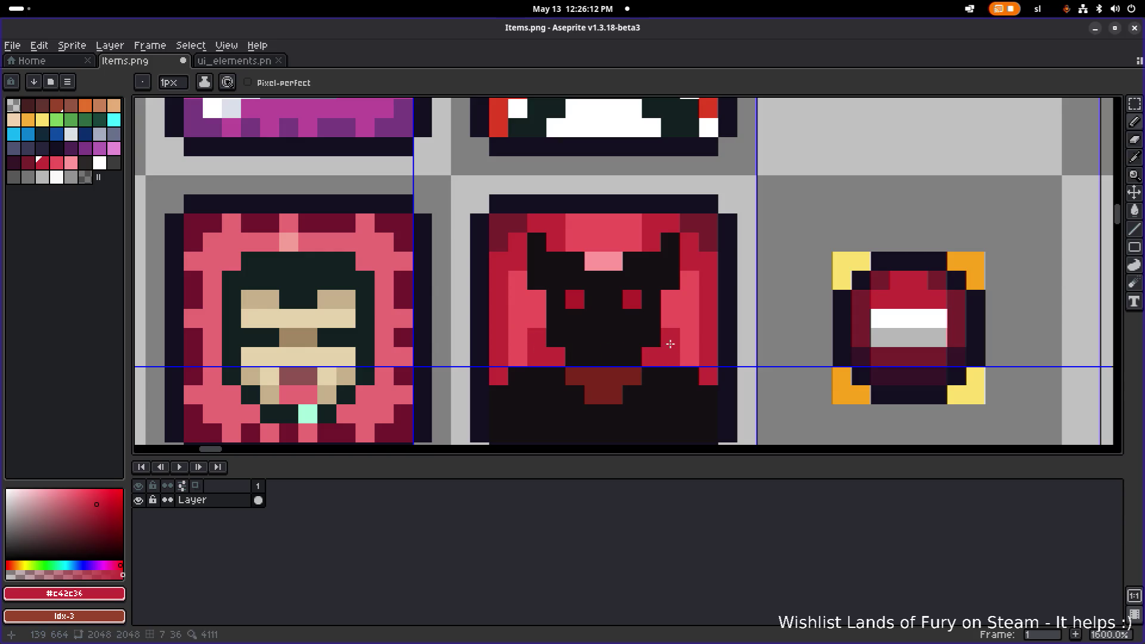
{"action": "scroll", "coordinate": [705, 340], "scroll_direction": "down", "scroll_amount": 5}
{"action": "scroll", "coordinate": [699, 340], "scroll_direction": "up", "scroll_amount": 6}
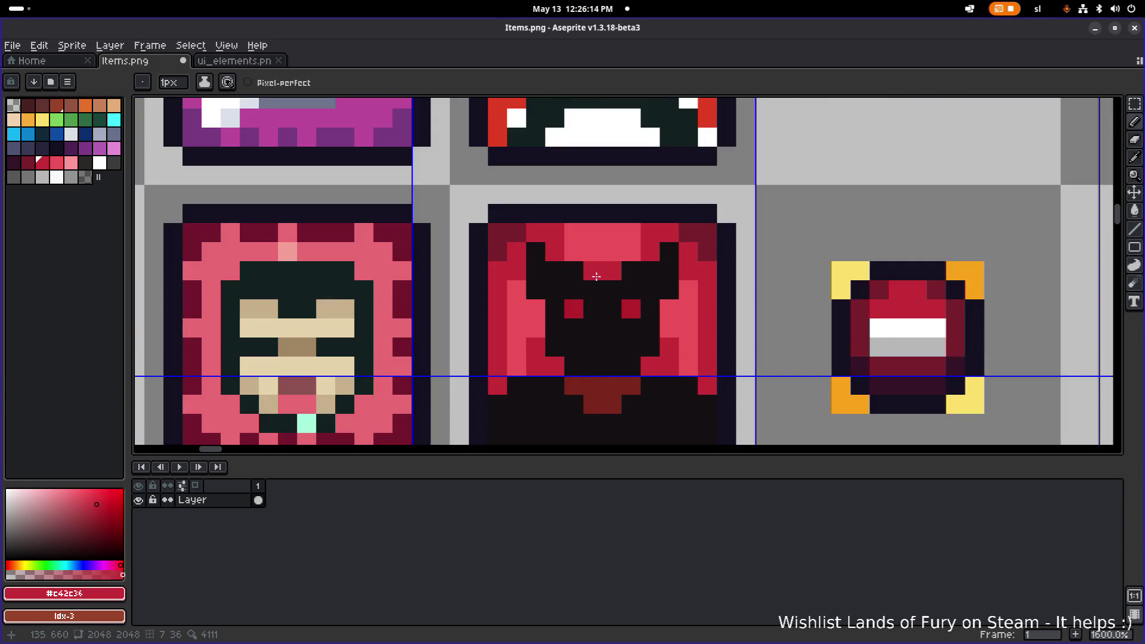
{"action": "scroll", "coordinate": [750, 306], "scroll_direction": "down", "scroll_amount": 6}
{"action": "left_click_drag", "start_coordinate": [748, 304], "coordinate": [618, 307]}
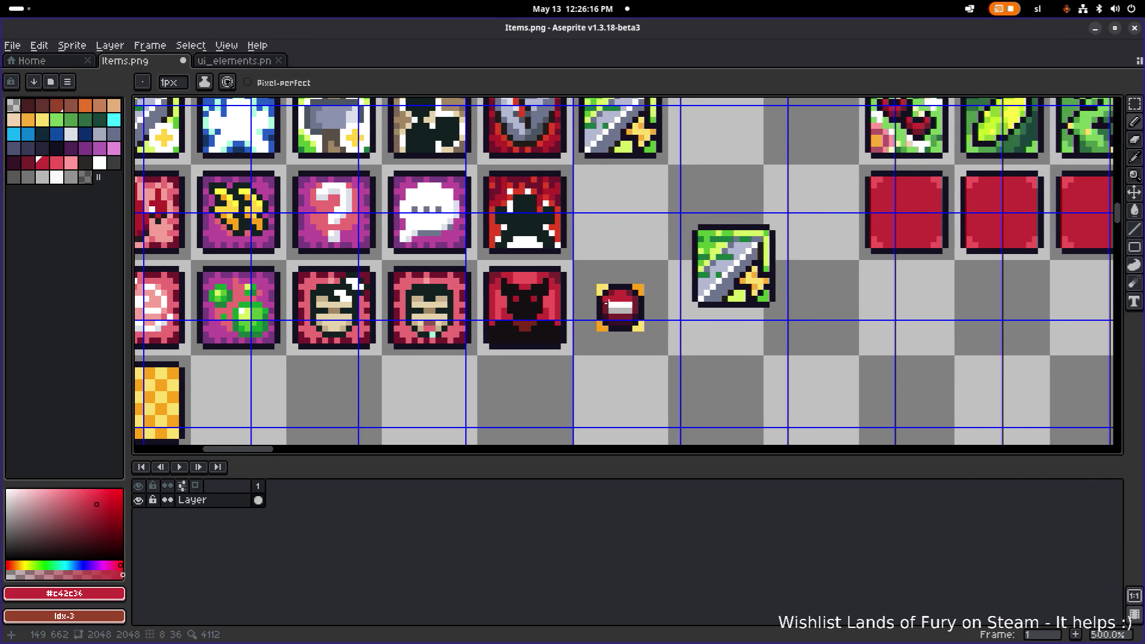
Undo the red fills and pencil strokes until the orange flames and the cleared icon copy return.
{"action": "key", "text": "v"}
{"action": "key", "text": "ctrl+z"}
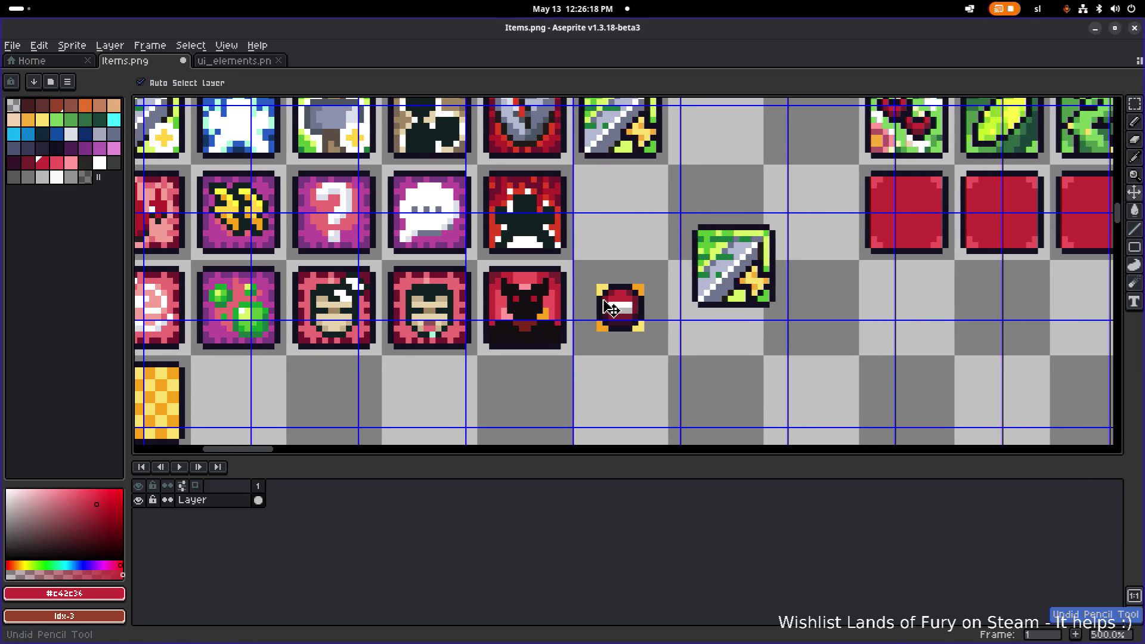
{"action": "key", "text": "ctrl+z"}
{"action": "key", "text": "ctrl+z"}
{"action": "key", "text": "ctrl+z"}
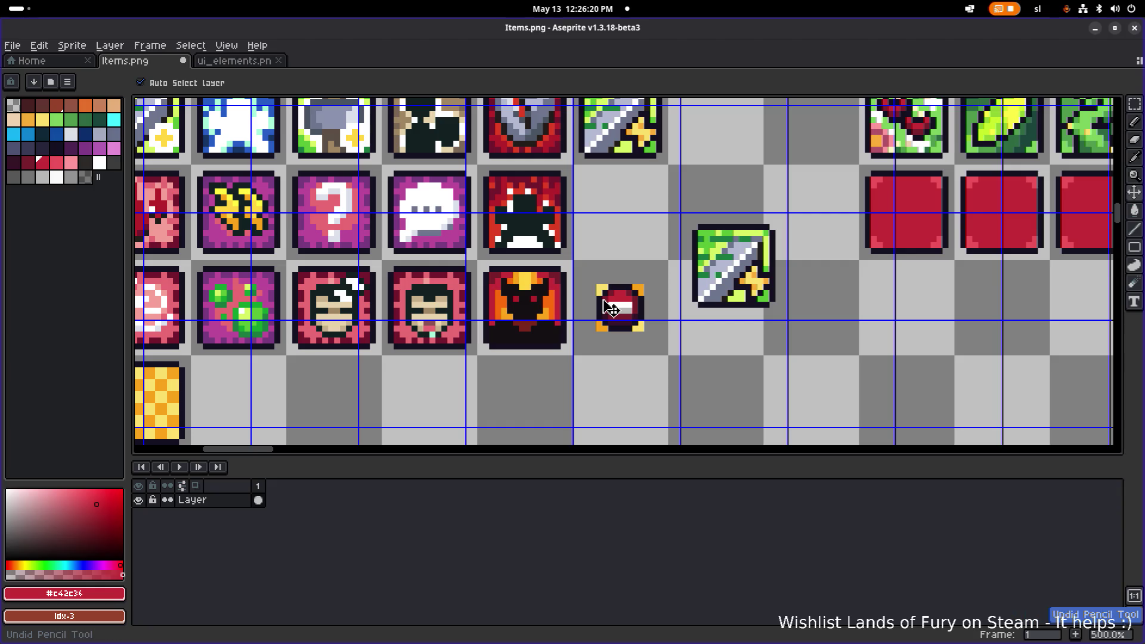
{"action": "key", "text": "ctrl+z"}
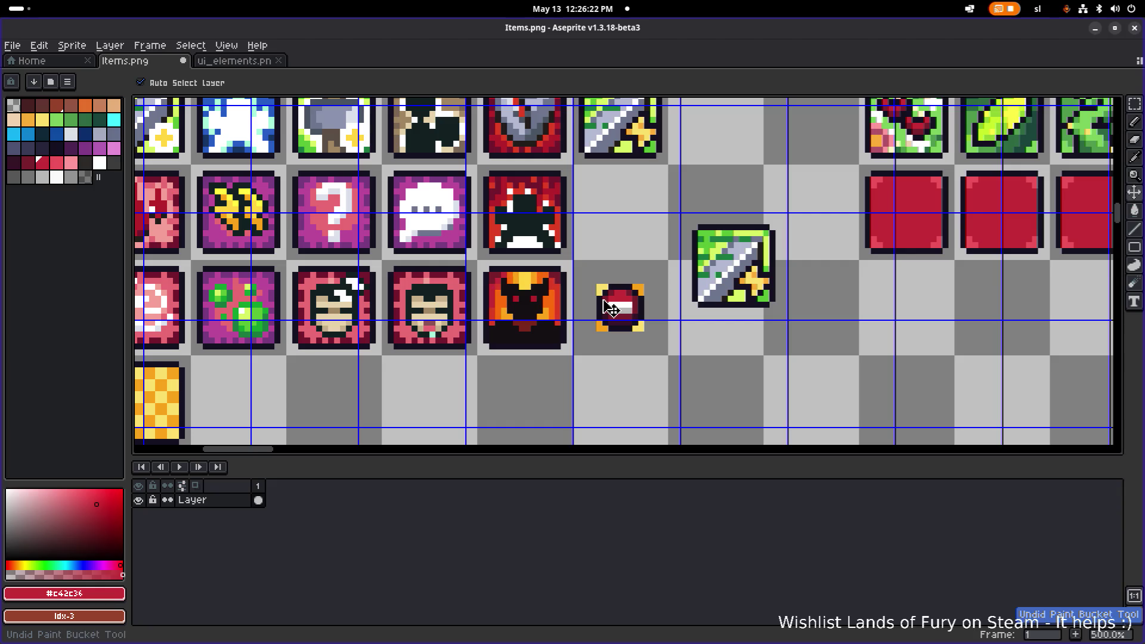
{"action": "key", "text": "ctrl+z"}
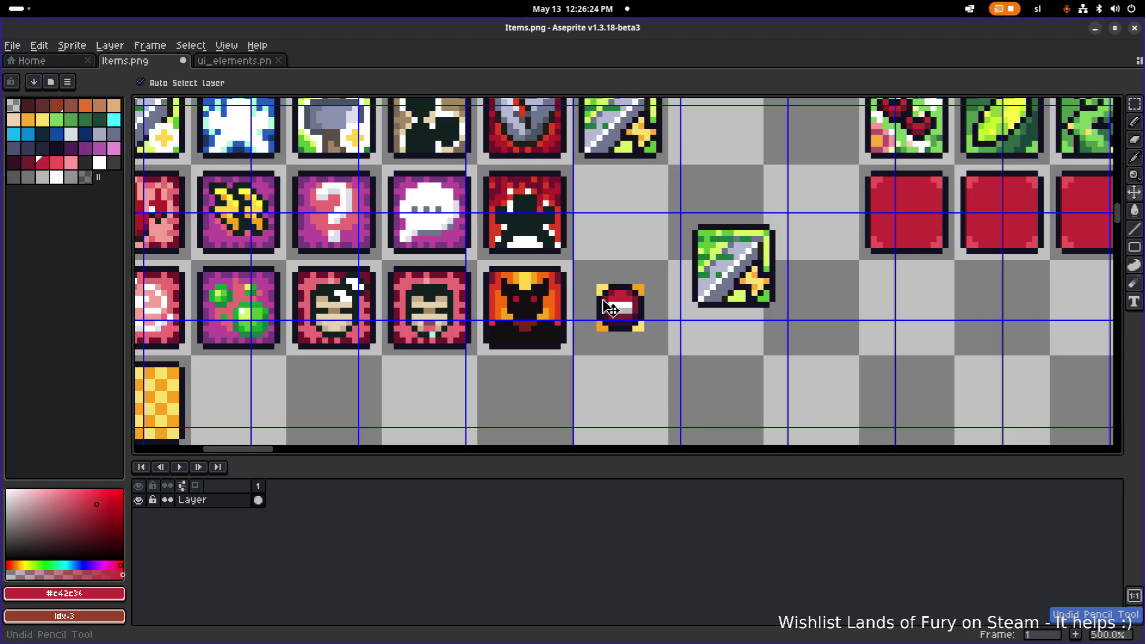
{"action": "key", "text": "ctrl+y"}
{"action": "key", "text": "ctrl+z"}
{"action": "key", "text": "ctrl+y"}
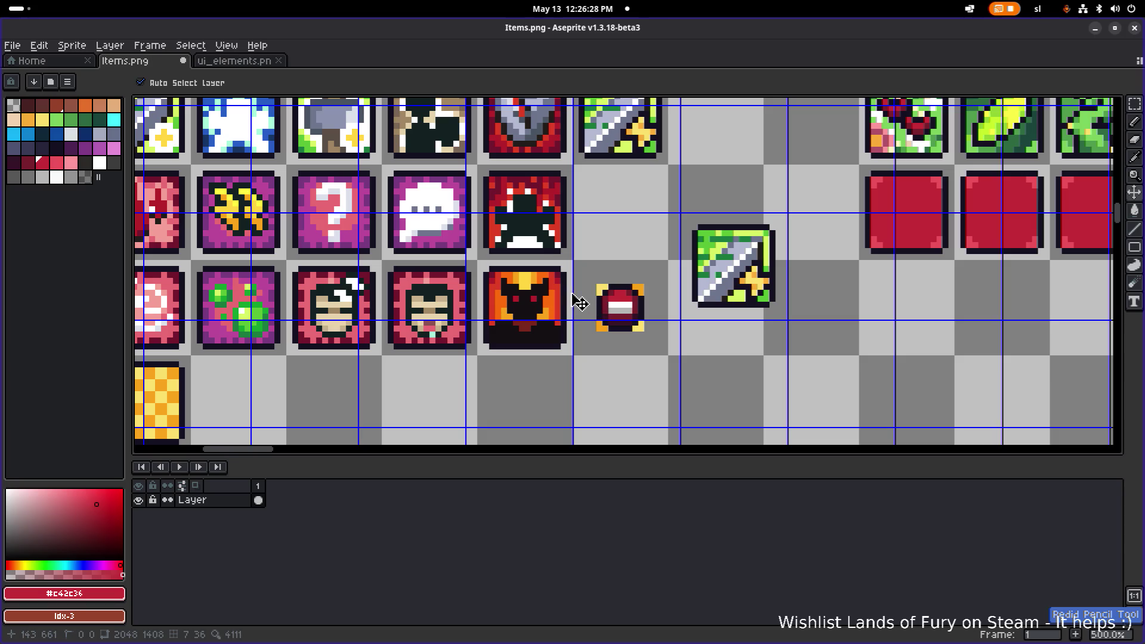
{"action": "key", "text": "ctrl+z"}
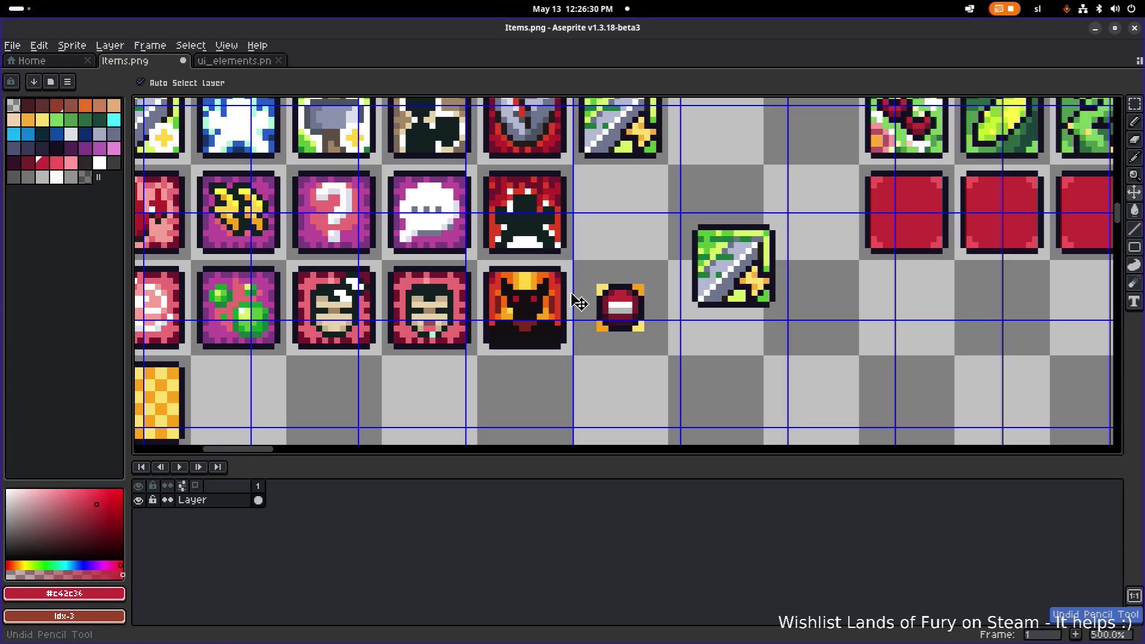
{"action": "key", "text": "ctrl+z"}
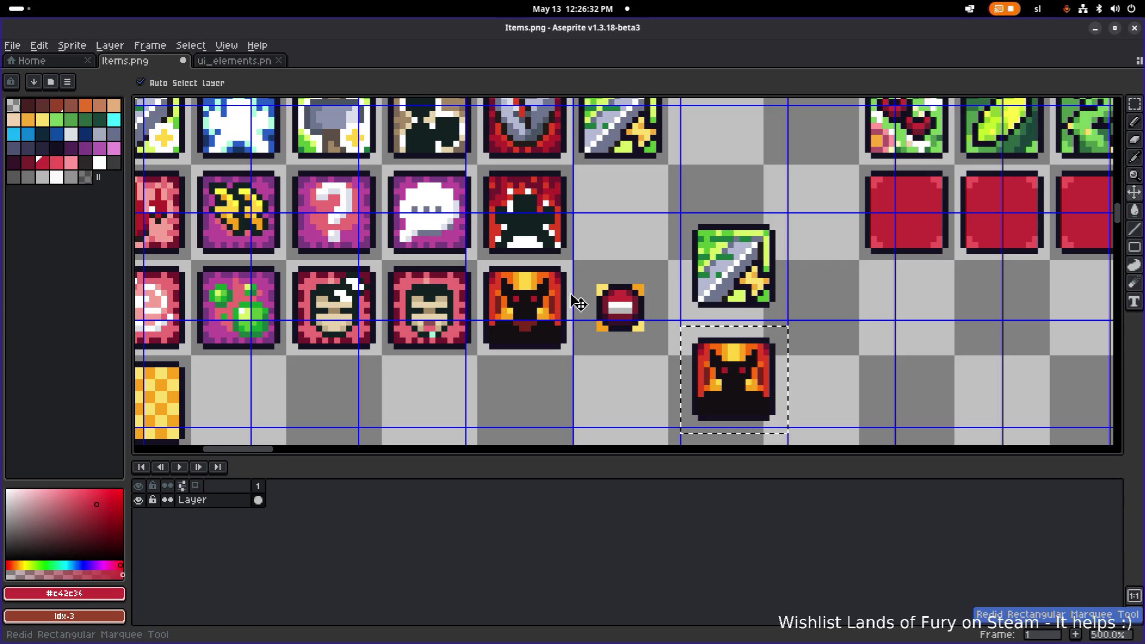
Eyedrop the orange #fa6a0a from the fire background and drop the selection around the copied icon.
{"action": "key", "text": "b"}
{"action": "scroll", "coordinate": [506, 295], "scroll_direction": "up", "scroll_amount": 4}
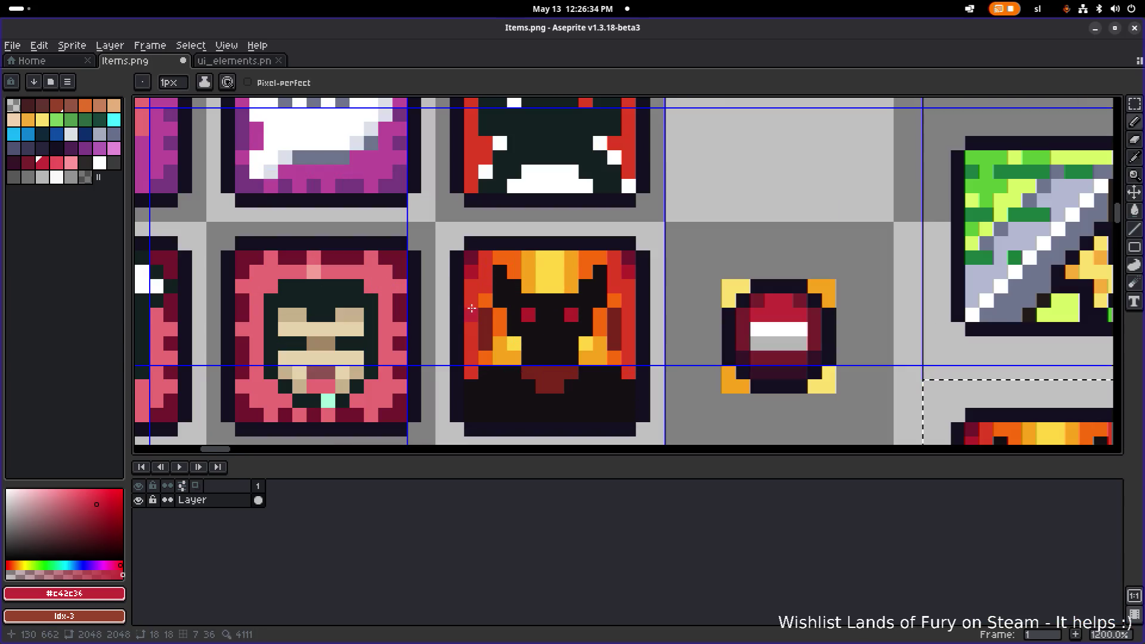
{"action": "left_click", "coordinate": [482, 303], "text": "alt"}
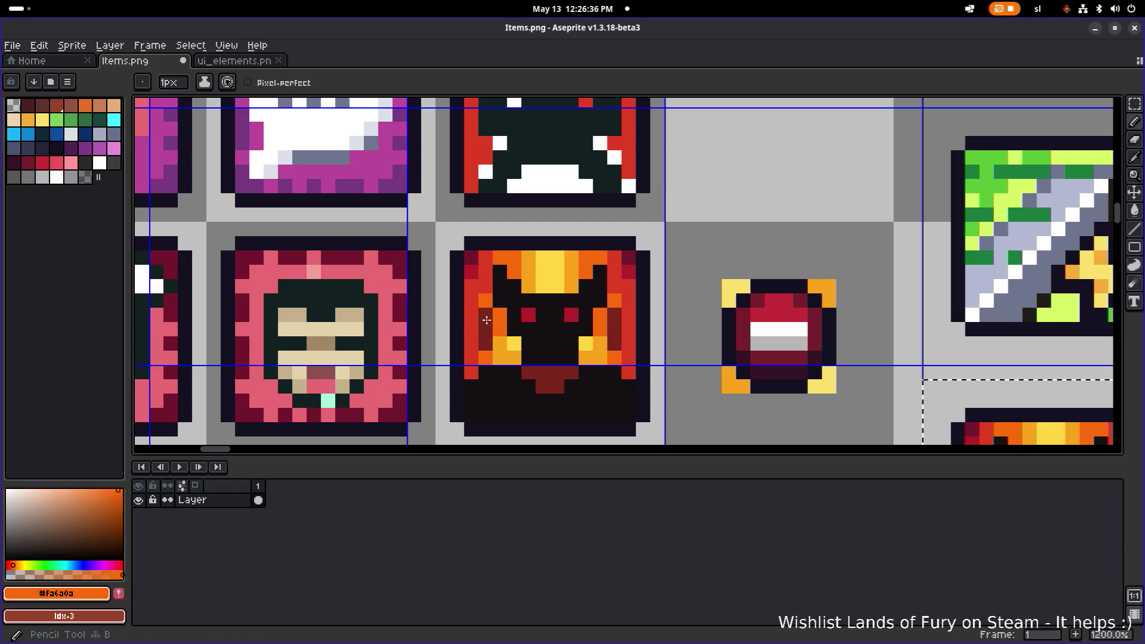
{"action": "key", "text": "m"}
{"action": "key", "text": "ctrl+d"}
{"action": "key", "text": "b"}
Paint the fire's left side, the demon's crown top and its yellow lower patches orange.
{"action": "left_click_drag", "start_coordinate": [485, 317], "coordinate": [485, 331]}
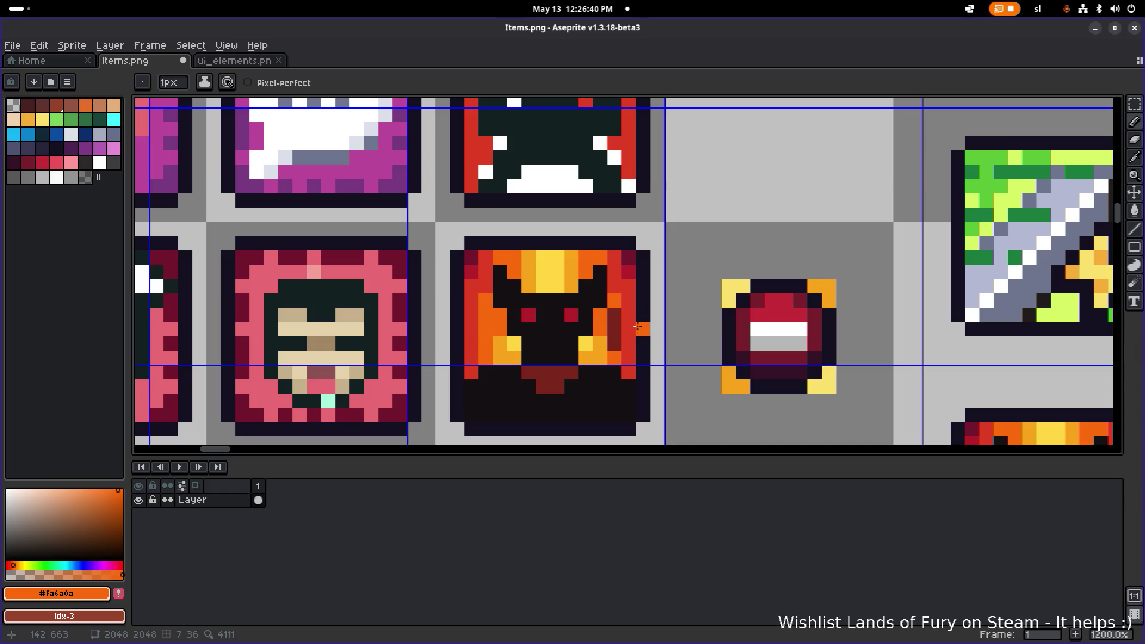
{"action": "scroll", "coordinate": [617, 342], "scroll_direction": "down", "scroll_amount": 5}
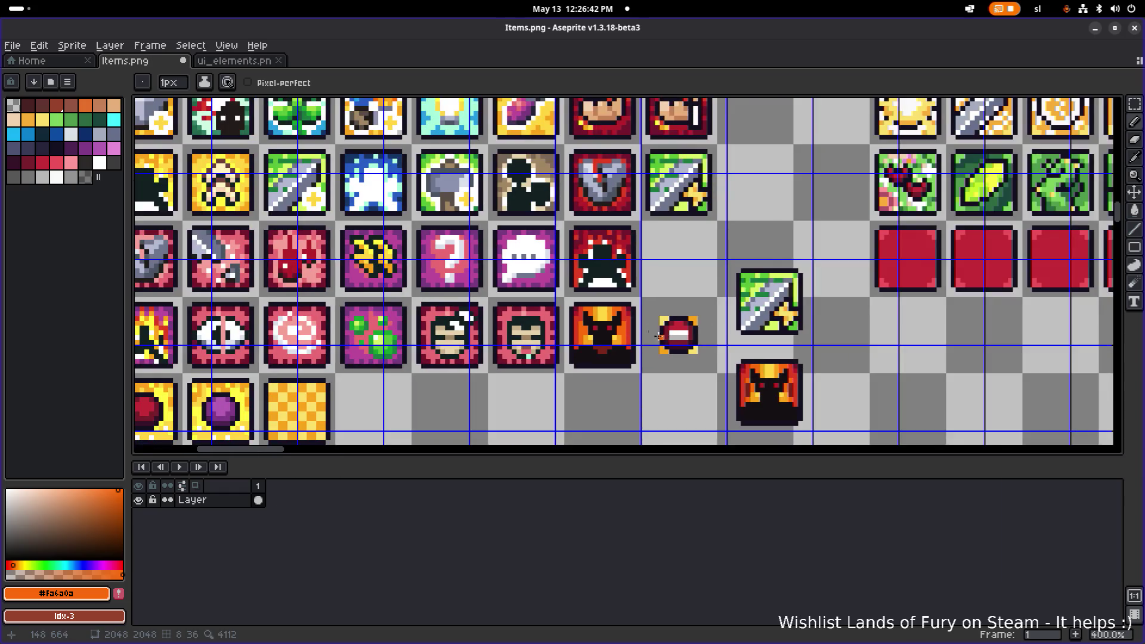
{"action": "scroll", "coordinate": [608, 331], "scroll_direction": "up", "scroll_amount": 5}
{"action": "mouse_move", "coordinate": [561, 289]}
{"action": "left_mouse_down"}
{"action": "mouse_move", "coordinate": [613, 284]}
{"action": "mouse_move", "coordinate": [614, 292]}
{"action": "left_mouse_up"}
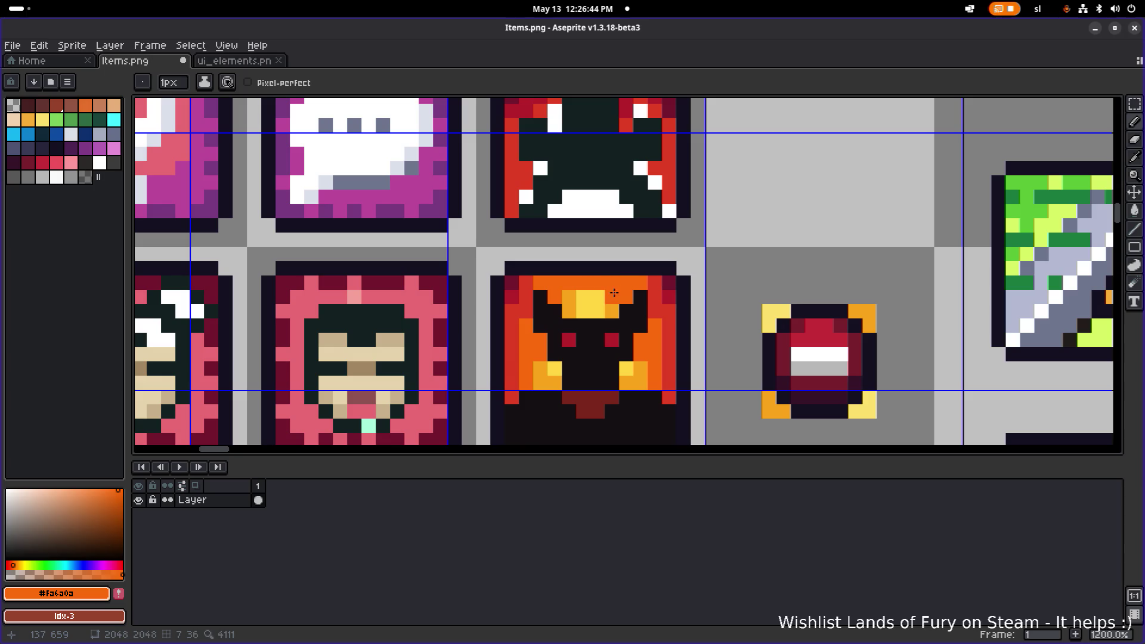
{"action": "scroll", "coordinate": [615, 292], "scroll_direction": "down", "scroll_amount": 5}
{"action": "scroll", "coordinate": [629, 295], "scroll_direction": "up", "scroll_amount": 5}
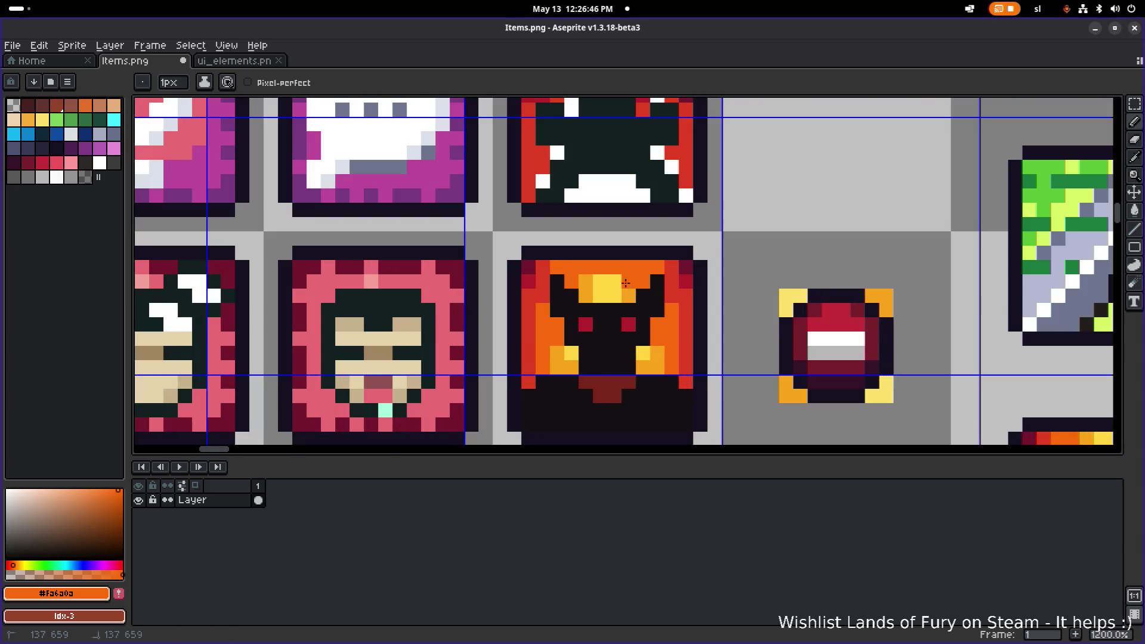
{"action": "left_click_drag", "start_coordinate": [558, 347], "coordinate": [558, 368]}
{"action": "mouse_move", "coordinate": [644, 369]}
{"action": "left_mouse_down"}
{"action": "mouse_move", "coordinate": [662, 352]}
{"action": "mouse_move", "coordinate": [658, 370]}
{"action": "left_mouse_up"}
Save Items.png, eyedrop the red from the demon icon, and save again.
{"action": "scroll", "coordinate": [701, 354], "scroll_direction": "down", "scroll_amount": 4}
{"action": "scroll", "coordinate": [551, 338], "scroll_direction": "right", "scroll_amount": 3}
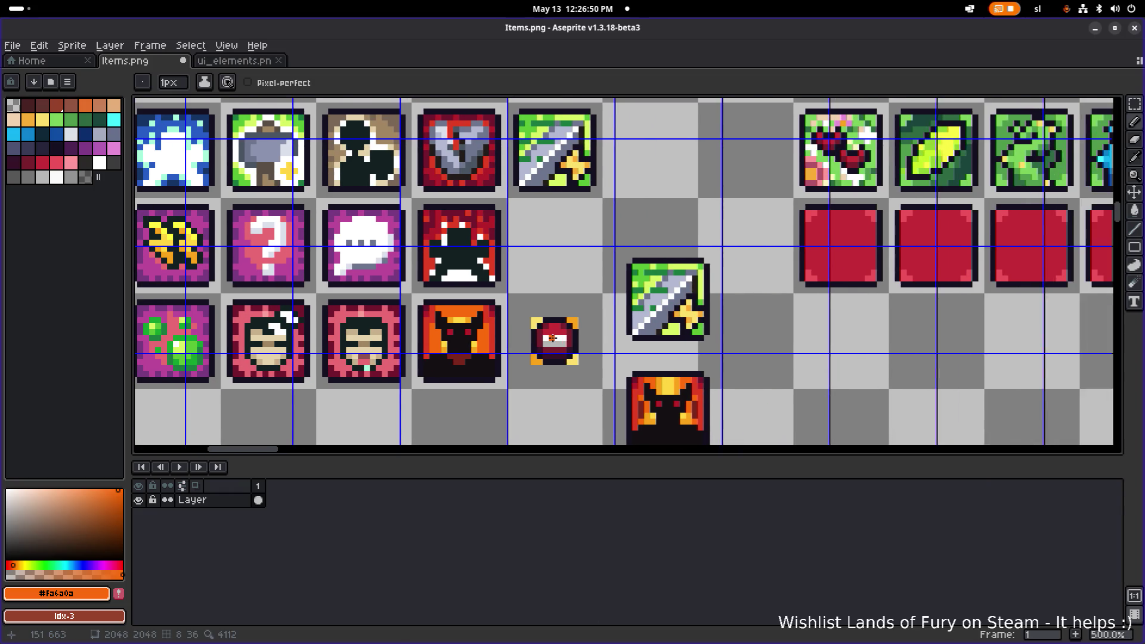
{"action": "scroll", "coordinate": [560, 337], "scroll_direction": "down", "scroll_amount": 1}
{"action": "key", "text": "ctrl+s"}
{"action": "scroll", "coordinate": [468, 321], "scroll_direction": "up", "scroll_amount": 2}
{"action": "scroll", "coordinate": [468, 321], "scroll_direction": "up", "scroll_amount": 4}
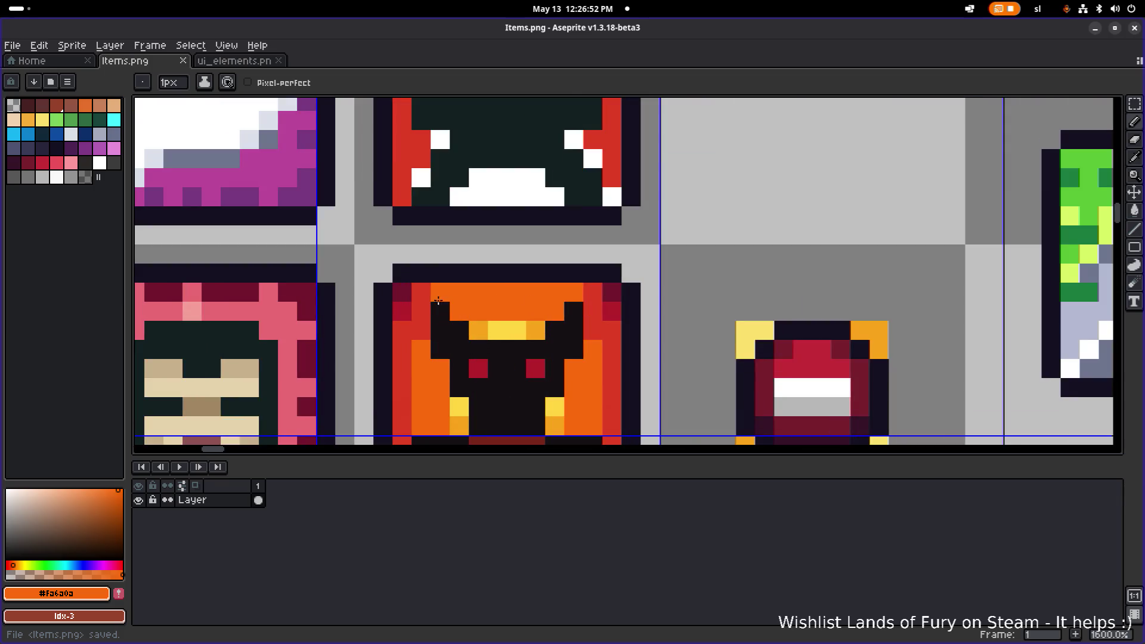
{"action": "left_click", "coordinate": [434, 293], "text": "alt"}
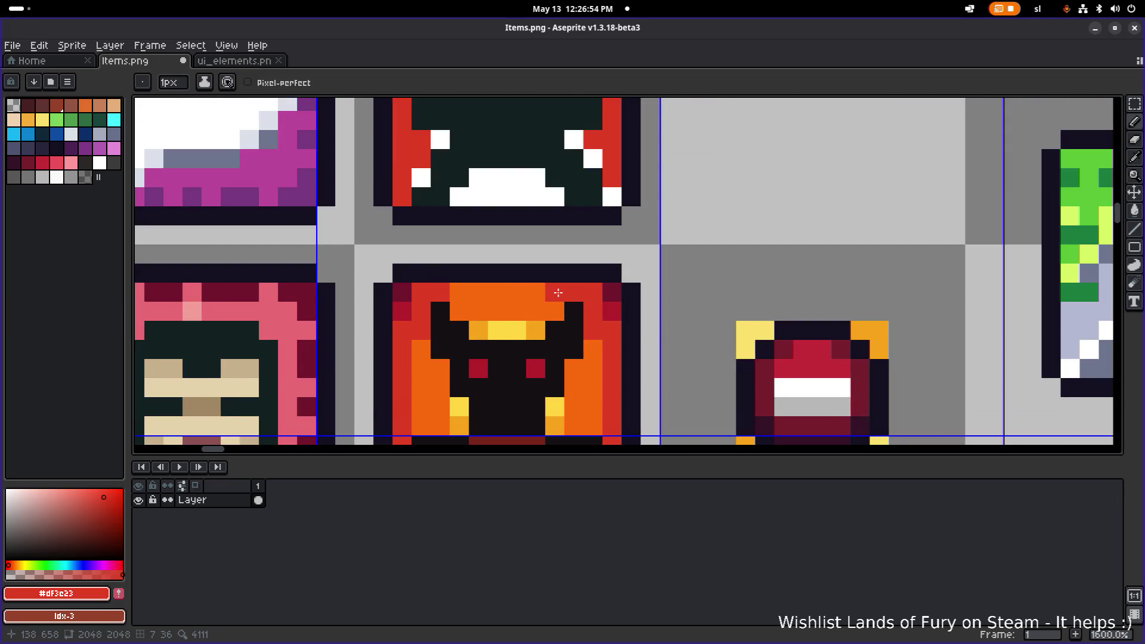
{"action": "scroll", "coordinate": [511, 282], "scroll_direction": "down", "scroll_amount": 5}
{"action": "key", "text": "ctrl+s"}
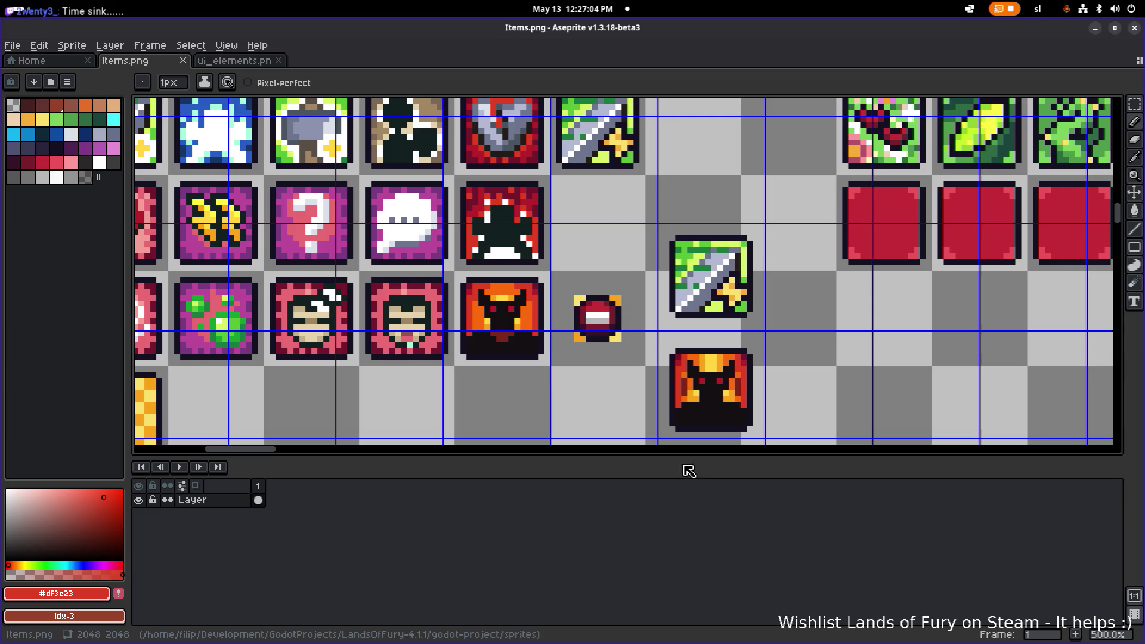
Select the spare demon icon below the sword copy and delete it.
{"action": "key", "text": "m"}
{"action": "mouse_move", "coordinate": [658, 344]}
{"action": "left_mouse_down"}
{"action": "mouse_move", "coordinate": [808, 440]}
{"action": "mouse_move", "coordinate": [771, 274]}
{"action": "mouse_move", "coordinate": [767, 288]}
{"action": "left_mouse_up"}
{"action": "scroll", "coordinate": [754, 294], "scroll_direction": "up", "scroll_amount": 2}
{"action": "key", "text": "Delete"}
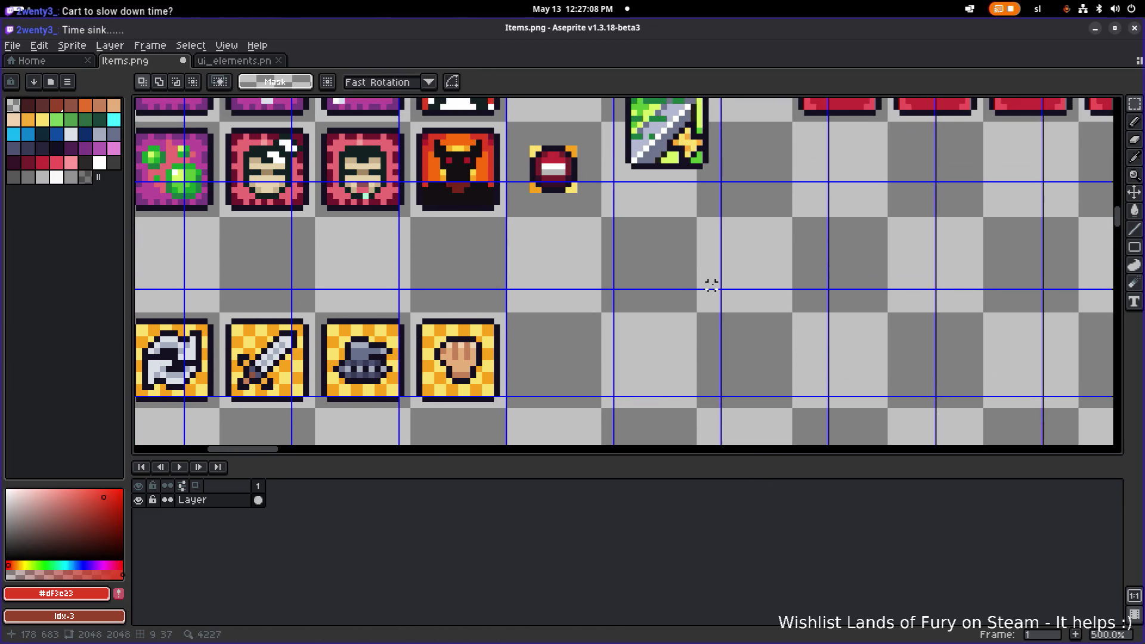
Save Items.png and switch over to the Godot editor.
{"action": "scroll", "coordinate": [656, 327], "scroll_direction": "up", "scroll_amount": 3}
{"action": "key", "text": "ctrl+s"}
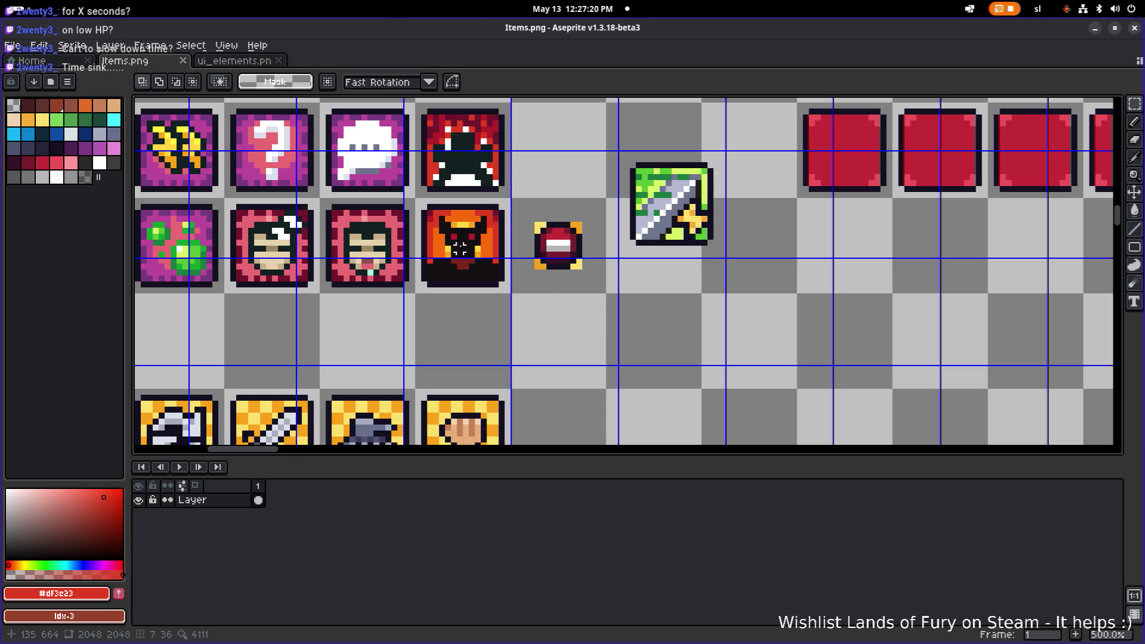
{"action": "scroll", "coordinate": [549, 284], "scroll_direction": "down", "scroll_amount": 1}
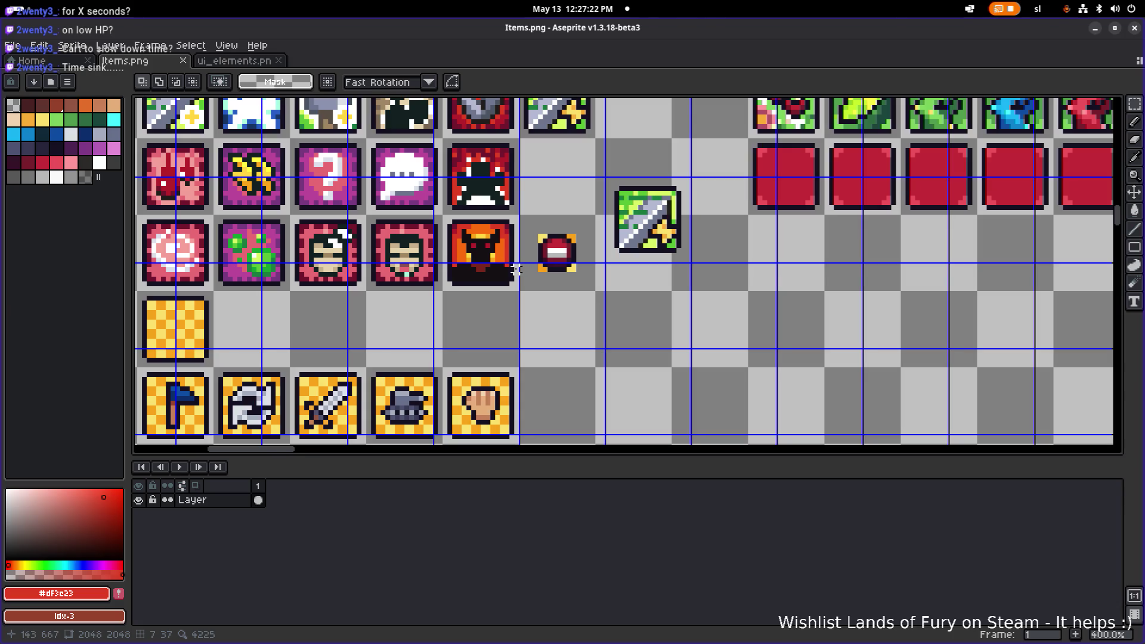
{"action": "key", "text": "ctrl+s"}
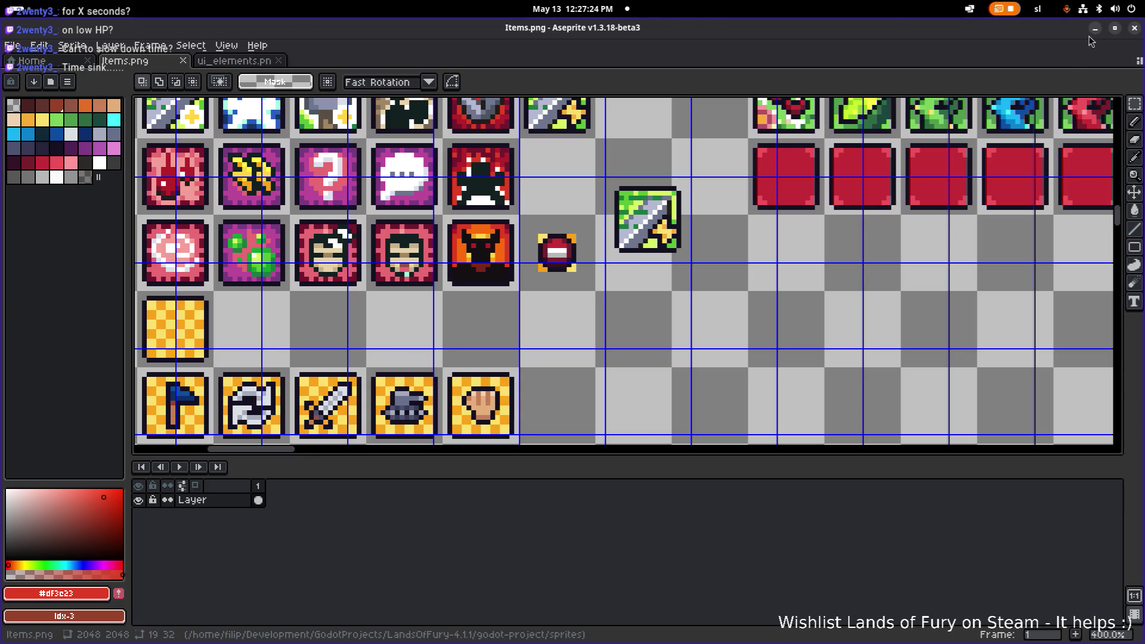
{"action": "key", "text": "alt+Tab"}
Preview items_cartridge_brawler, bruiser and breaker .tres atlas textures in FileSystem, then return to Aseprite.
{"action": "left_click", "coordinate": [158, 492]}
{"action": "left_click", "coordinate": [159, 480]}
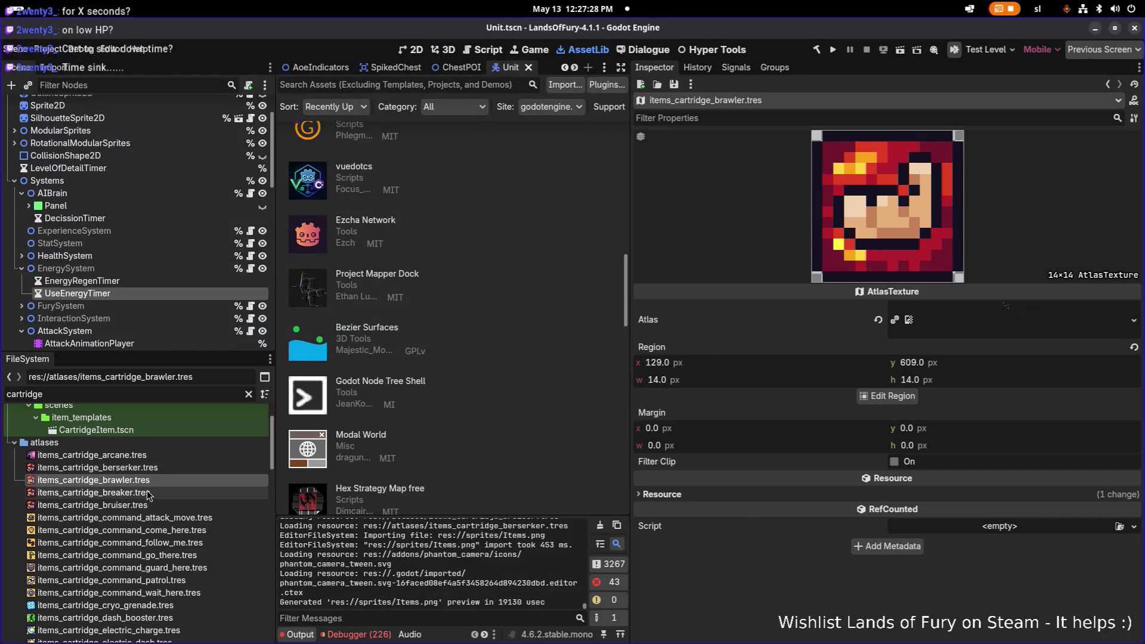
{"action": "left_click", "coordinate": [148, 498]}
{"action": "left_click", "coordinate": [149, 504]}
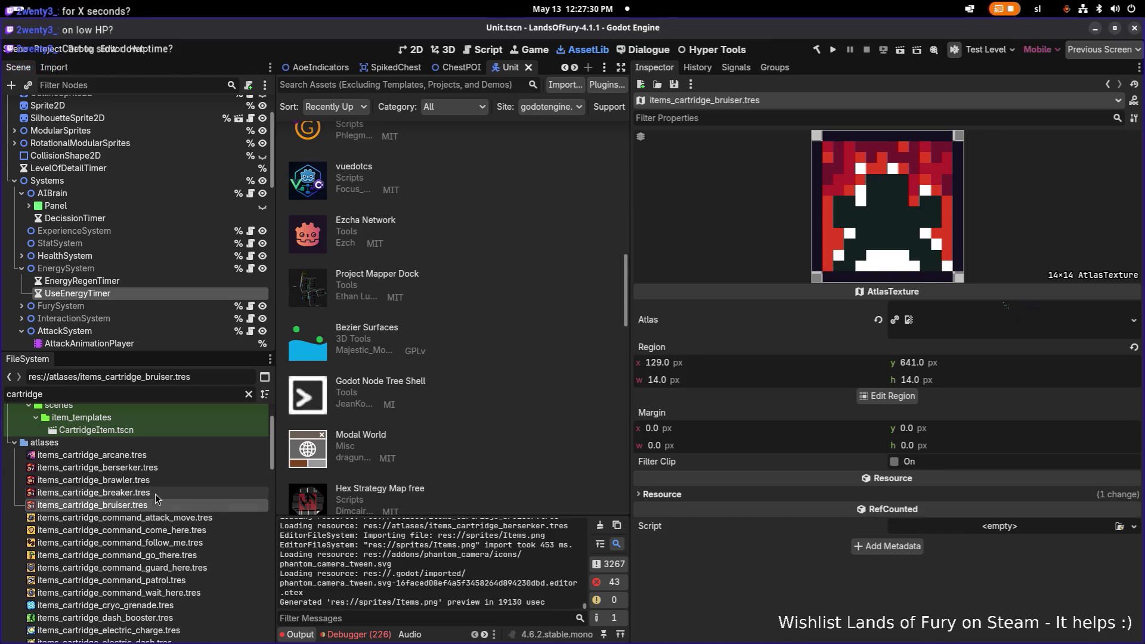
{"action": "left_click", "coordinate": [153, 496]}
{"action": "left_click", "coordinate": [153, 506]}
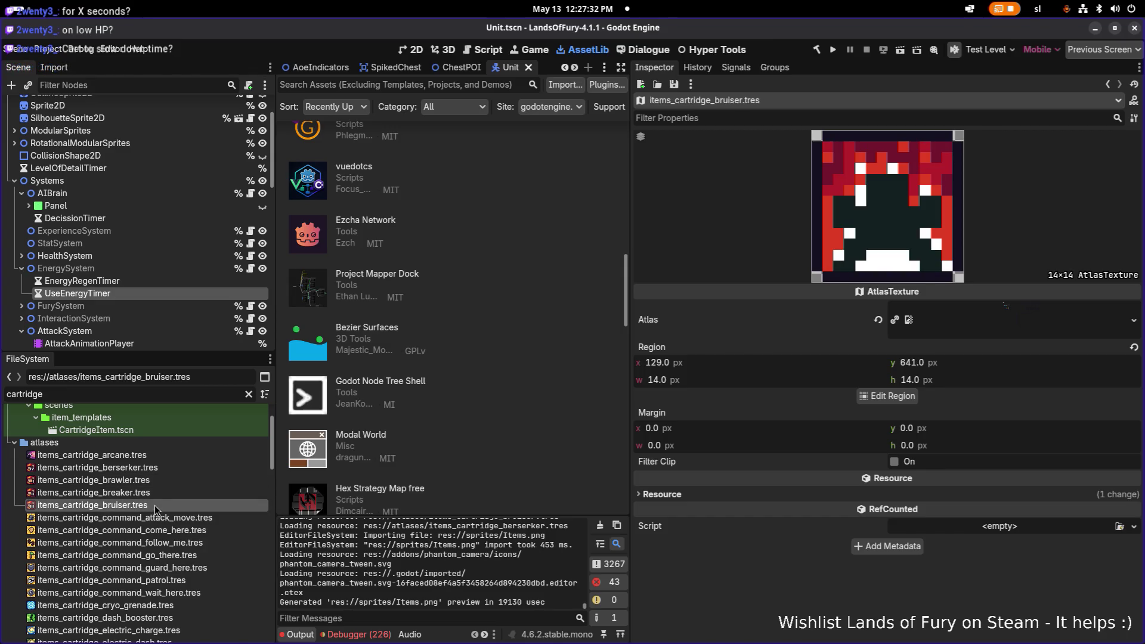
{"action": "left_click", "coordinate": [159, 497]}
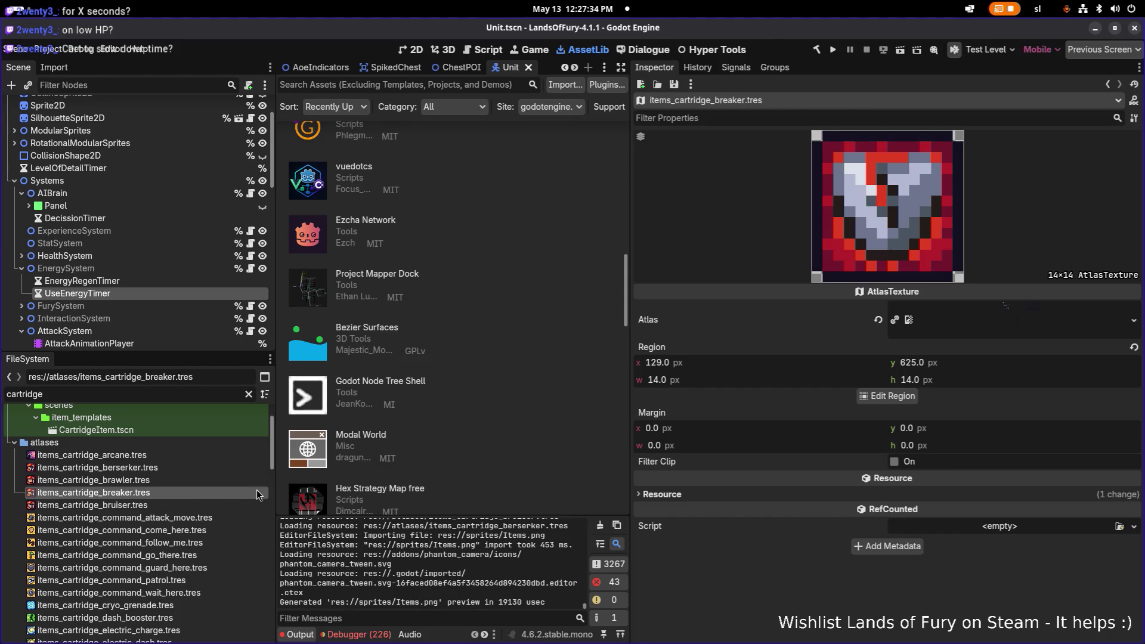
{"action": "key", "text": "alt+Tab"}
{"action": "key", "text": "Tab"}
{"action": "key", "text": "Tab"}
{"action": "key", "text": "Tab"}
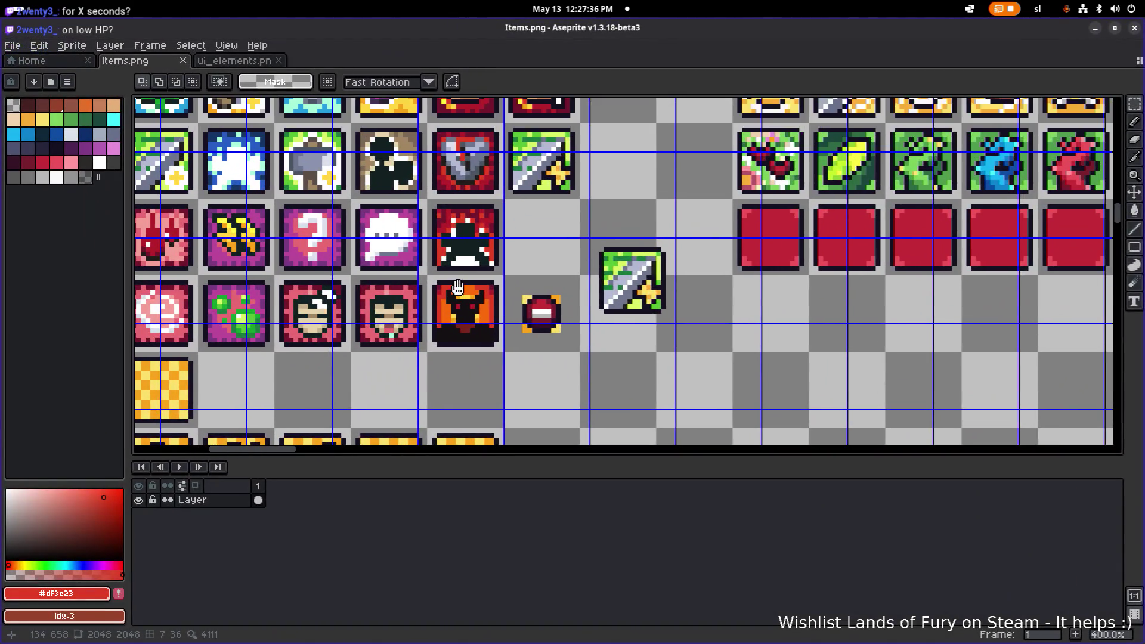
Pick the navy #141020 outline colour and darken the shield with pencil pixels and a fill.
{"action": "scroll", "coordinate": [458, 186], "scroll_direction": "up", "scroll_amount": 5}
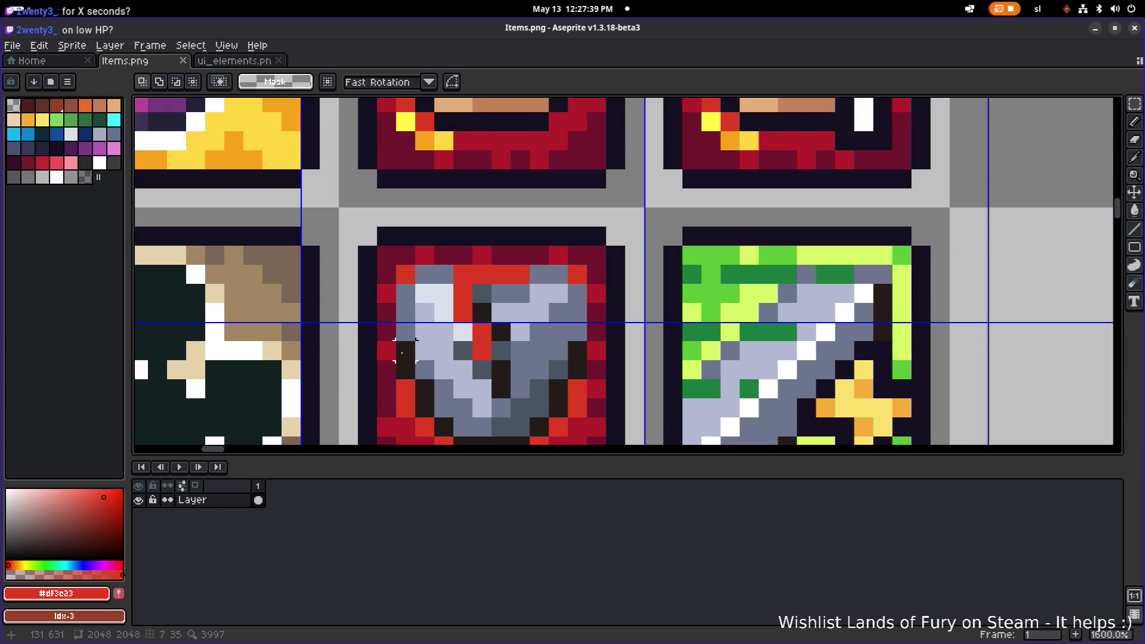
{"action": "scroll", "coordinate": [403, 352], "scroll_direction": "down", "scroll_amount": 2}
{"action": "left_click", "coordinate": [371, 268], "text": "alt"}
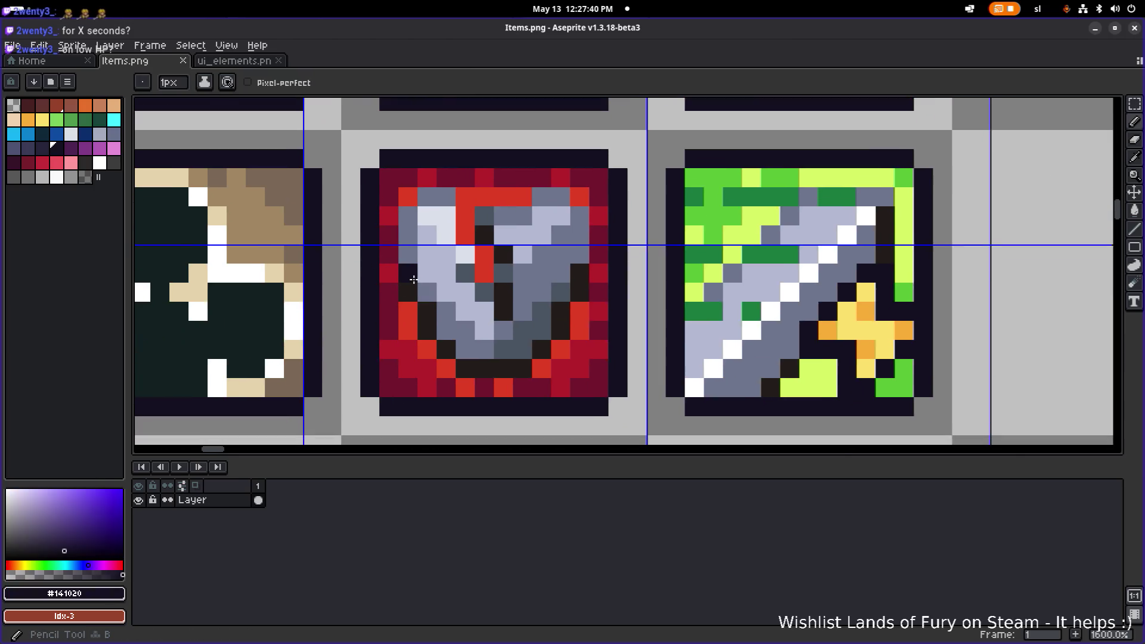
{"action": "key", "text": "b"}
{"action": "left_click_drag", "start_coordinate": [408, 273], "coordinate": [455, 352]}
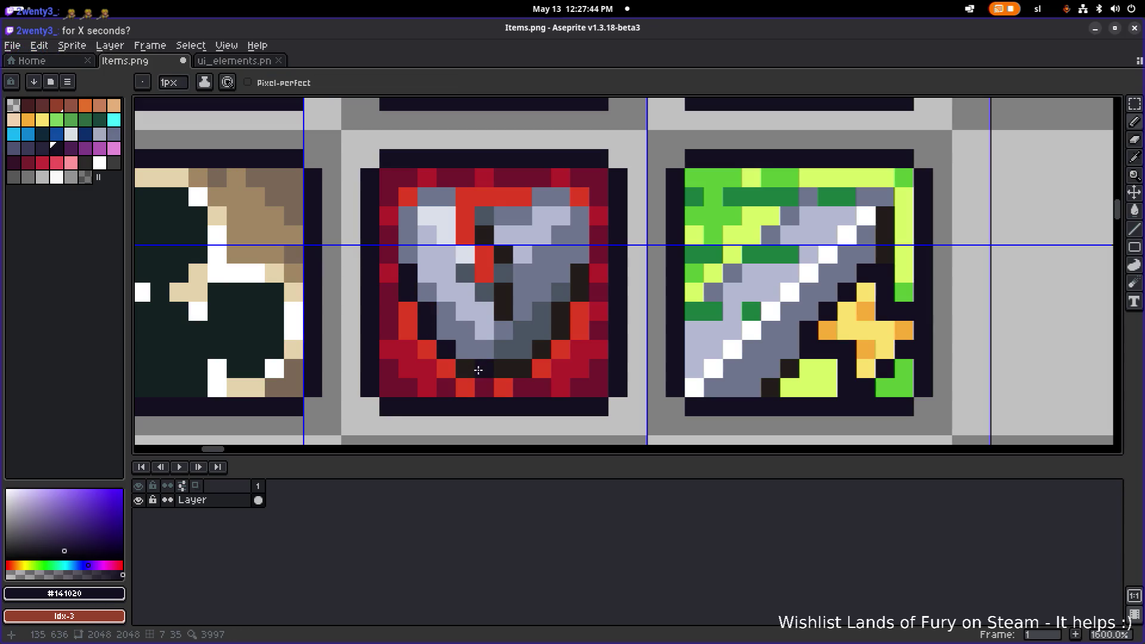
{"action": "key", "text": "g"}
{"action": "left_click", "coordinate": [486, 370]}
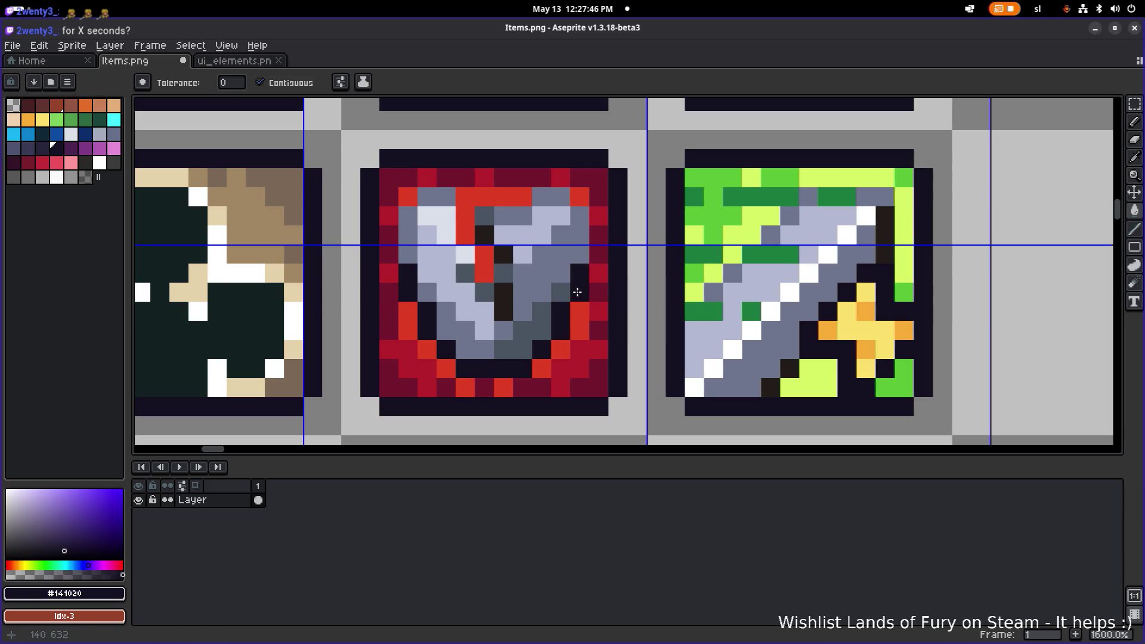
Fill the demon's body and head with the navy #141020 outline colour.
{"action": "scroll", "coordinate": [505, 352], "scroll_direction": "down", "scroll_amount": 5}
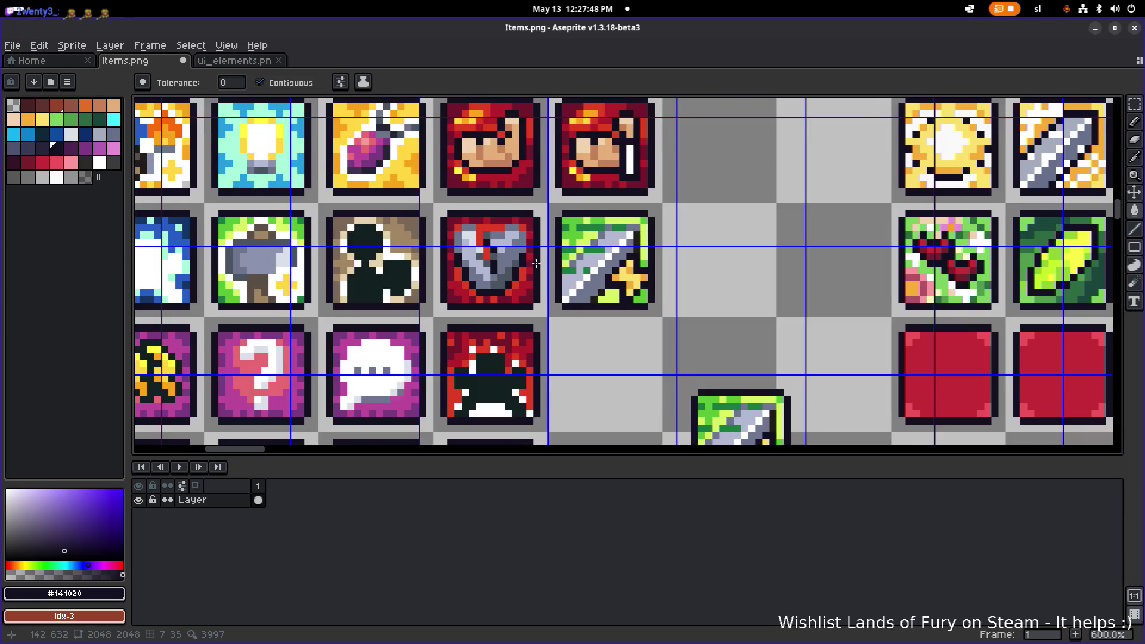
{"action": "scroll", "coordinate": [505, 356], "scroll_direction": "up", "scroll_amount": 4}
{"action": "scroll", "coordinate": [481, 235], "scroll_direction": "down", "scroll_amount": 4}
{"action": "scroll", "coordinate": [486, 298], "scroll_direction": "down", "scroll_amount": 3}
{"action": "scroll", "coordinate": [491, 313], "scroll_direction": "up", "scroll_amount": 1}
{"action": "scroll", "coordinate": [491, 313], "scroll_direction": "up", "scroll_amount": 3}
{"action": "scroll", "coordinate": [472, 238], "scroll_direction": "down", "scroll_amount": 1}
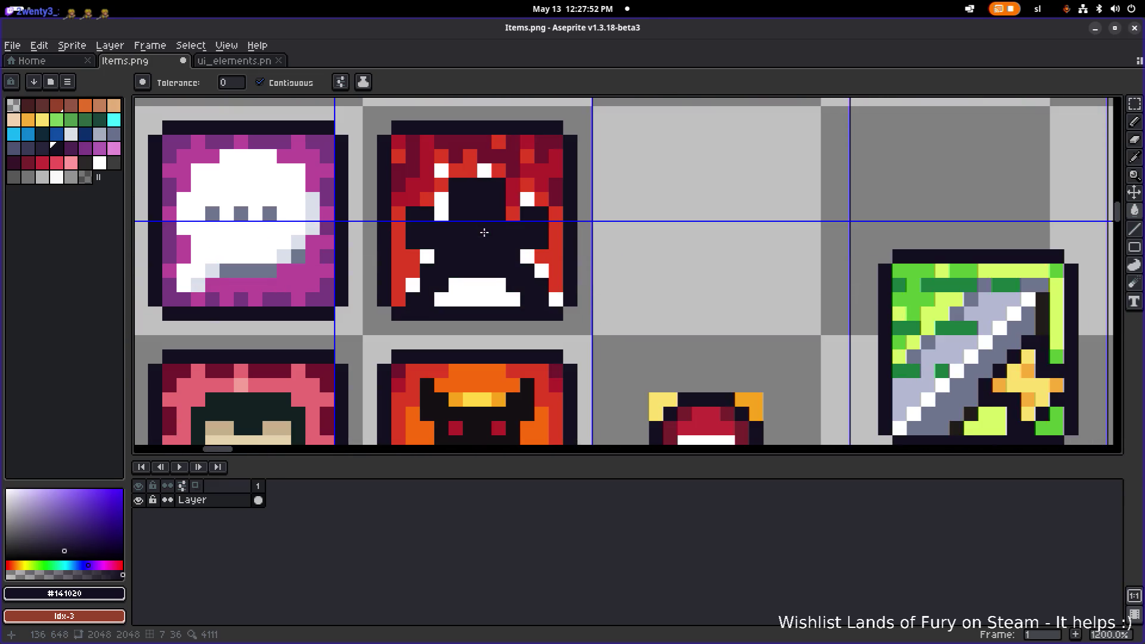
{"action": "scroll", "coordinate": [480, 232], "scroll_direction": "down", "scroll_amount": 4}
{"action": "scroll", "coordinate": [505, 245], "scroll_direction": "down", "scroll_amount": 1}
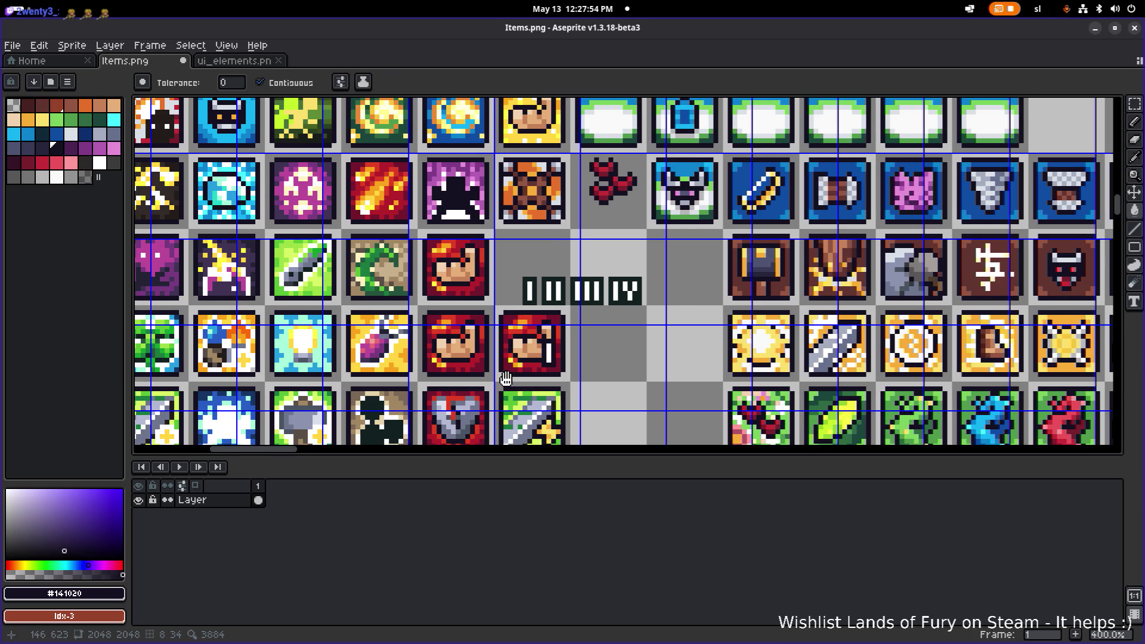
{"action": "scroll", "coordinate": [455, 193], "scroll_direction": "up", "scroll_amount": 4}
{"action": "scroll", "coordinate": [455, 192], "scroll_direction": "up", "scroll_amount": 1}
{"action": "scroll", "coordinate": [477, 209], "scroll_direction": "down", "scroll_amount": 3}
{"action": "scroll", "coordinate": [495, 217], "scroll_direction": "down", "scroll_amount": 2}
{"action": "scroll", "coordinate": [503, 222], "scroll_direction": "up", "scroll_amount": 1}
{"action": "scroll", "coordinate": [506, 251], "scroll_direction": "down", "scroll_amount": 2}
{"action": "scroll", "coordinate": [536, 292], "scroll_direction": "up", "scroll_amount": 1}
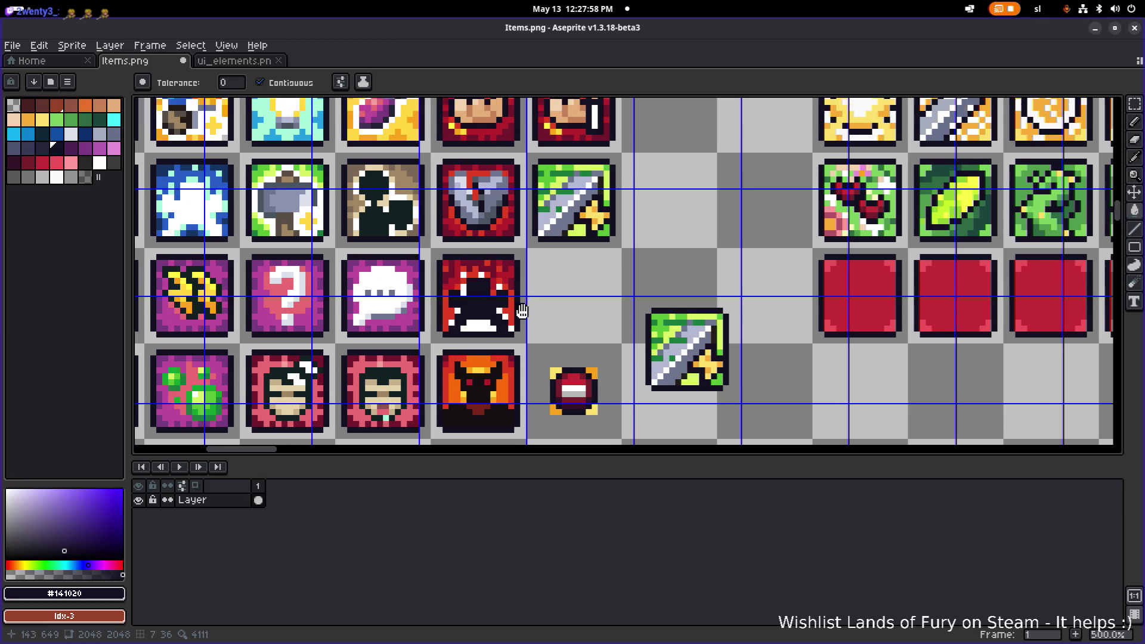
{"action": "scroll", "coordinate": [531, 298], "scroll_direction": "down", "scroll_amount": 3}
{"action": "scroll", "coordinate": [518, 307], "scroll_direction": "up", "scroll_amount": 2}
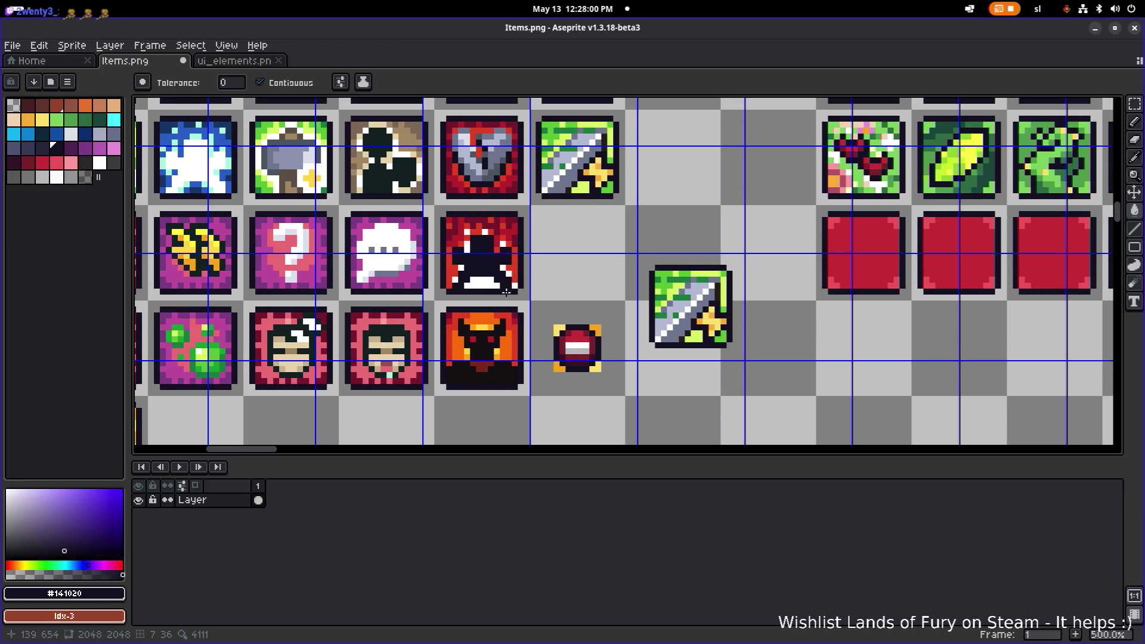
{"action": "scroll", "coordinate": [472, 340], "scroll_direction": "up", "scroll_amount": 5}
{"action": "left_click", "coordinate": [503, 373]}
{"action": "left_click", "coordinate": [474, 304]}
Save Items.png and minimize Aseprite to return to Godot.
{"action": "scroll", "coordinate": [475, 304], "scroll_direction": "down", "scroll_amount": 5}
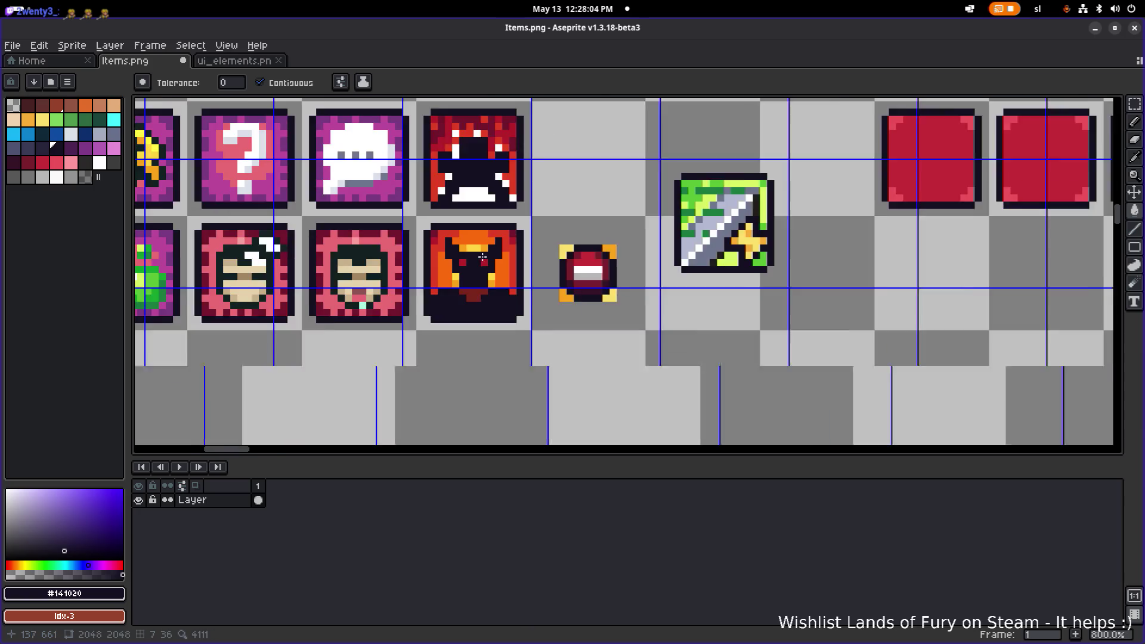
{"action": "key", "text": "ctrl+s"}
{"action": "left_click", "coordinate": [1100, 28]}
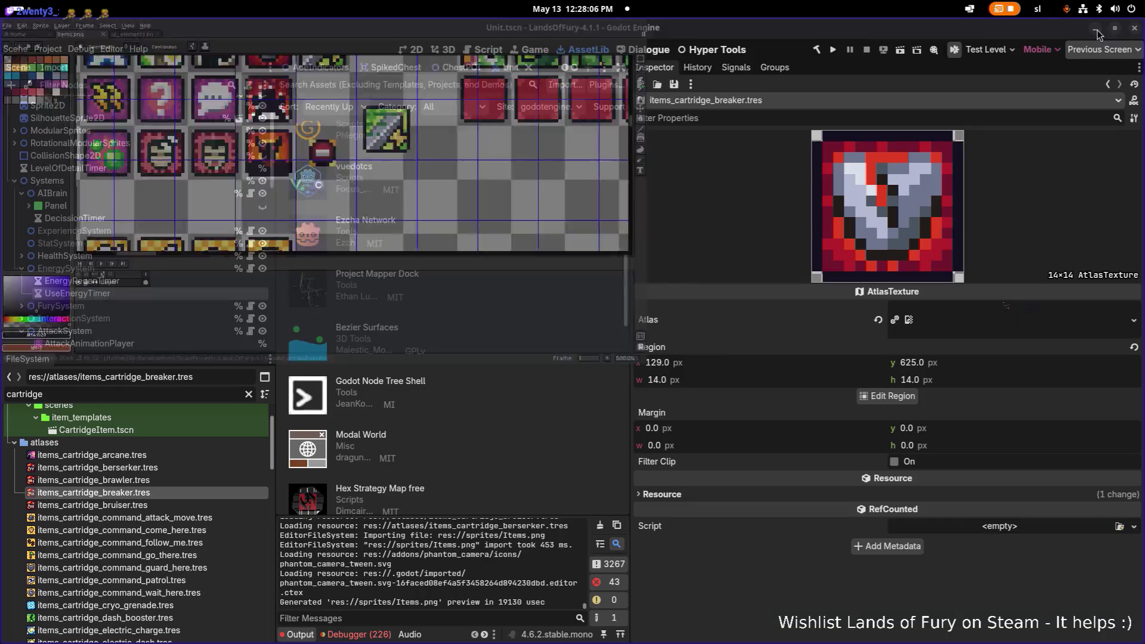
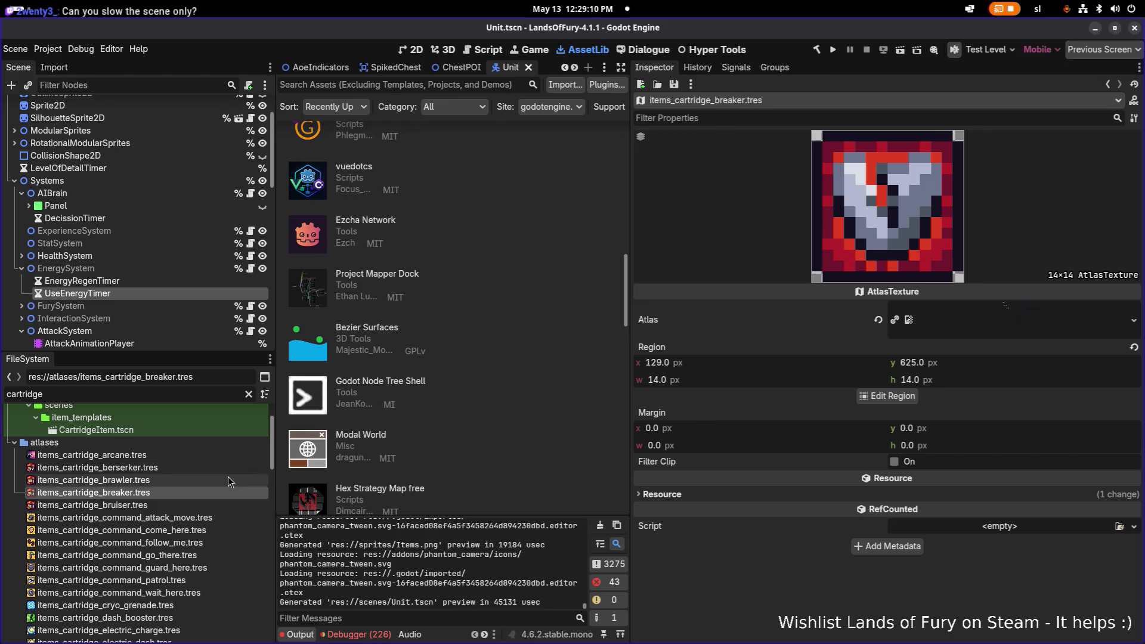
Preview the bruiser, breaker and brawler cartridge atlas textures, ending on the brawler's 14×14 atlas.
{"action": "left_click", "coordinate": [183, 507]}
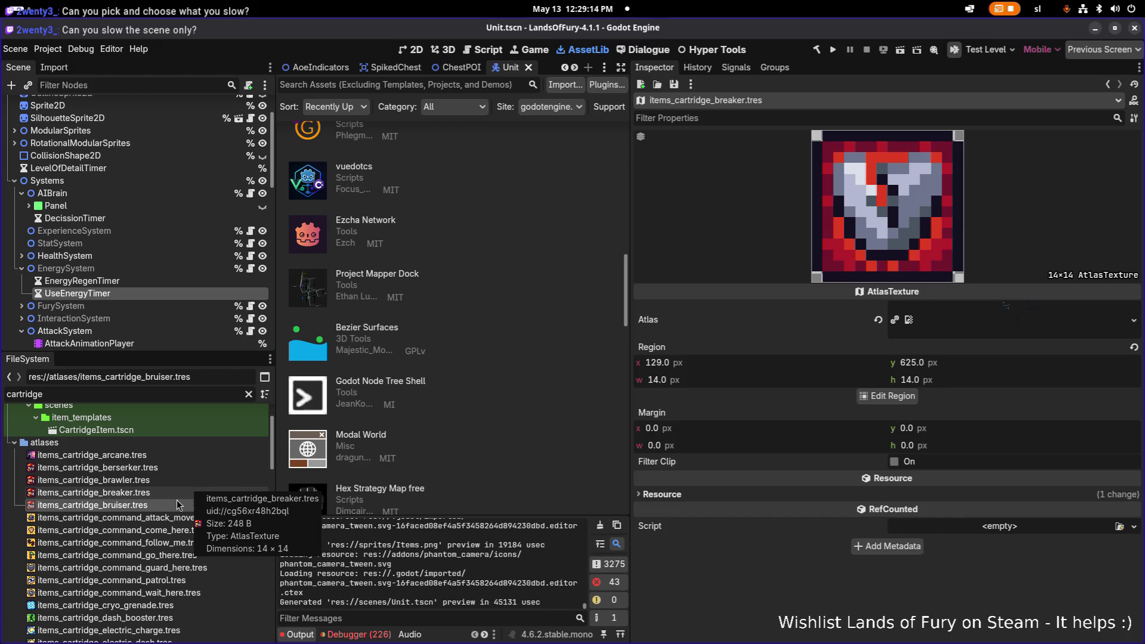
{"action": "left_click", "coordinate": [180, 493]}
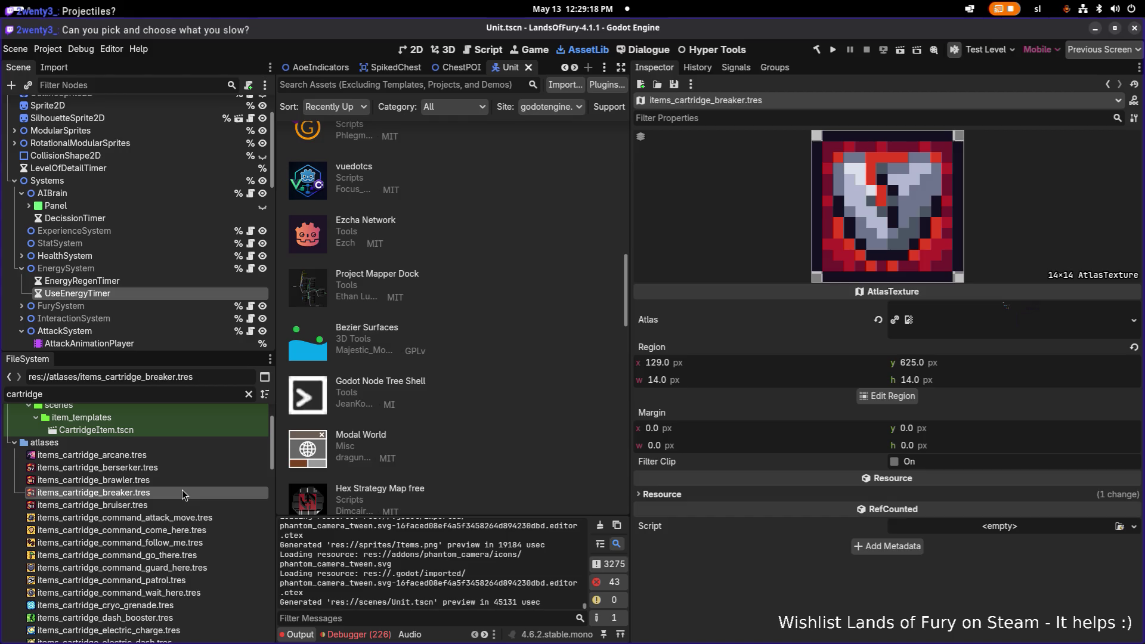
{"action": "mouse_move", "coordinate": [181, 481]}
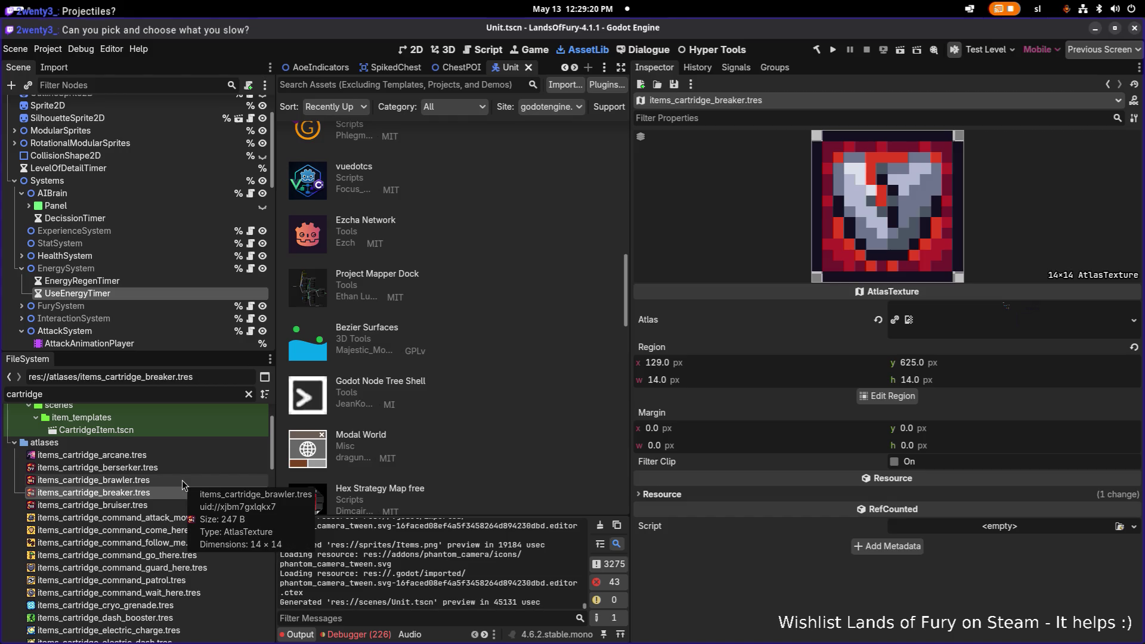
{"action": "left_click", "coordinate": [179, 480]}
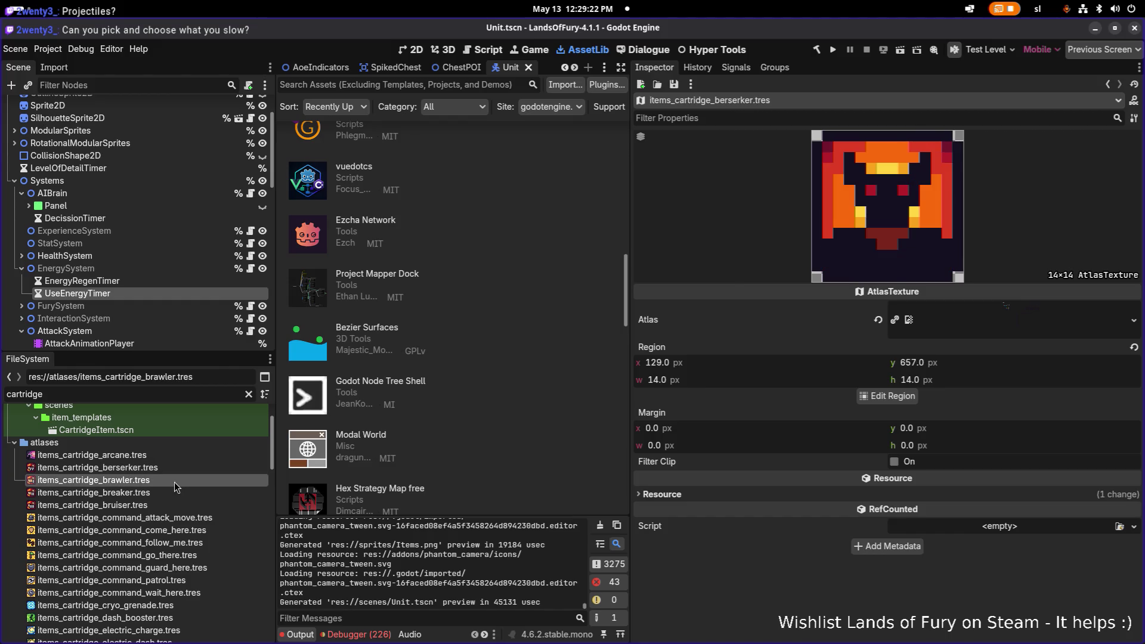
Scroll the FileSystem down to the unlockable cartridge skills and select the file filter text.
{"action": "scroll", "coordinate": [199, 467], "scroll_direction": "down", "scroll_amount": 10}
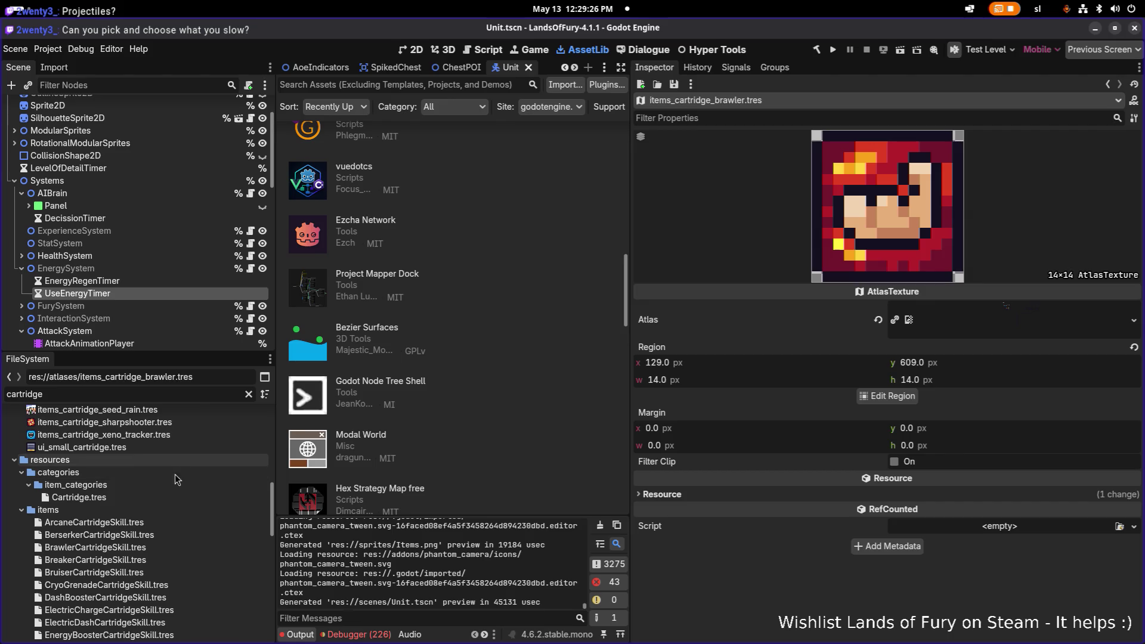
{"action": "scroll", "coordinate": [150, 509], "scroll_direction": "down", "scroll_amount": 10}
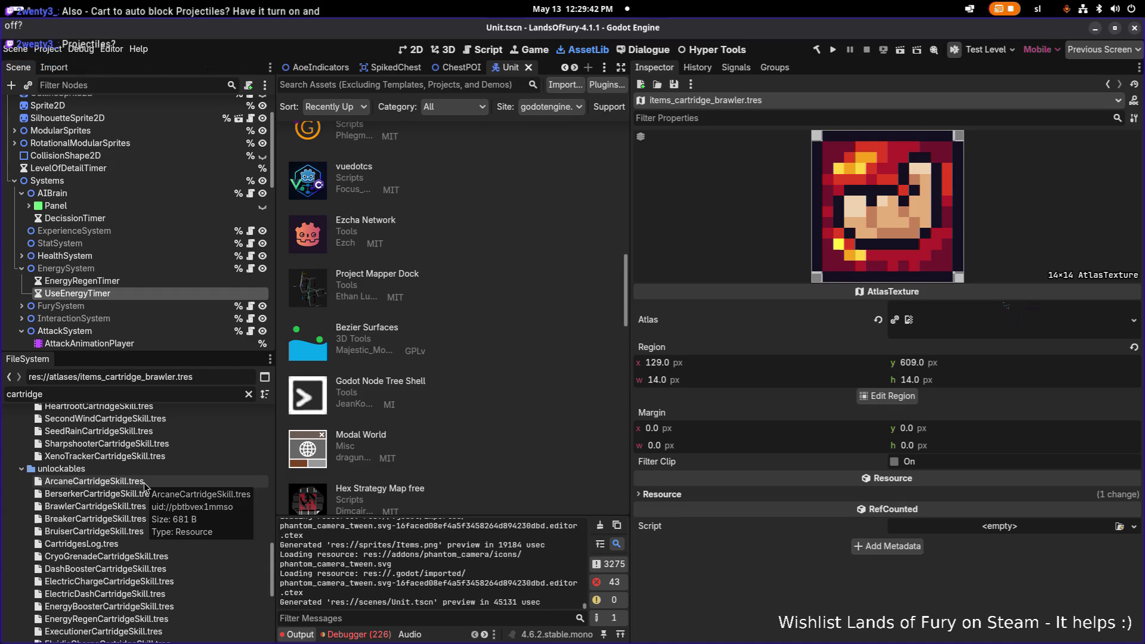
{"action": "scroll", "coordinate": [144, 482], "scroll_direction": "down", "scroll_amount": 3}
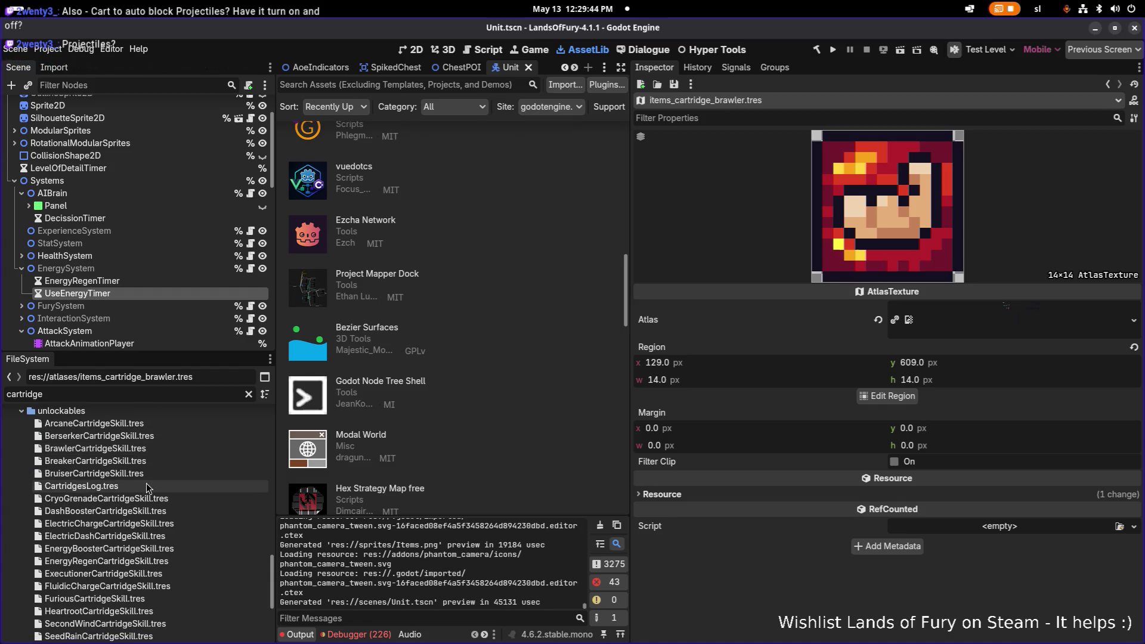
{"action": "double_click", "coordinate": [178, 394]}
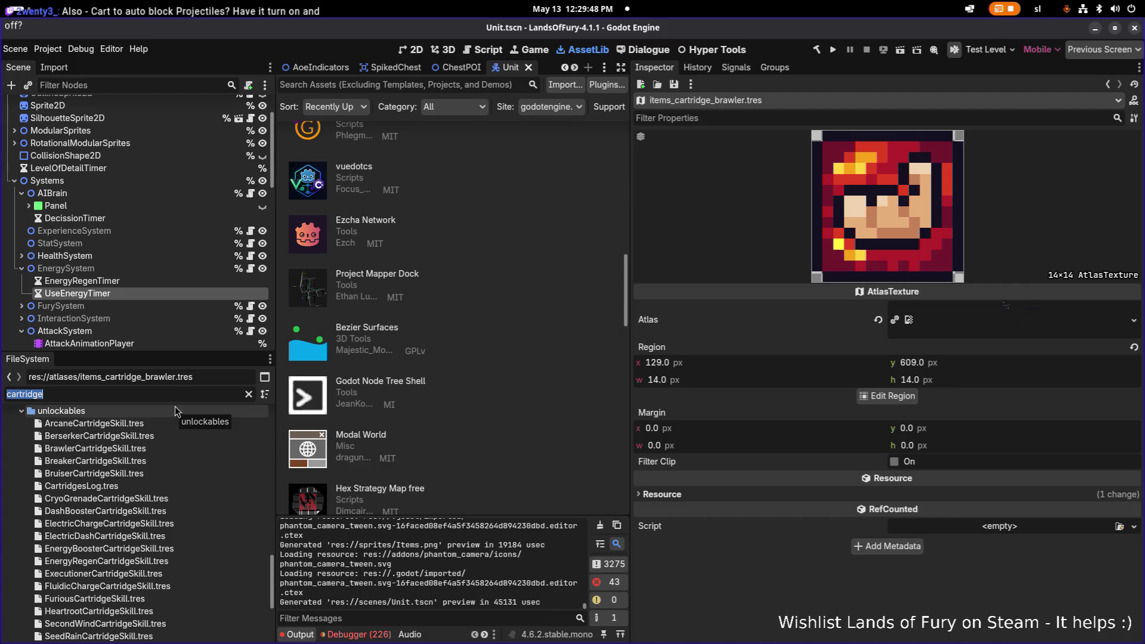
Open resources/items/BerserkerCartridgeSkill.tres from the unlockables.
{"action": "left_click", "coordinate": [158, 437]}
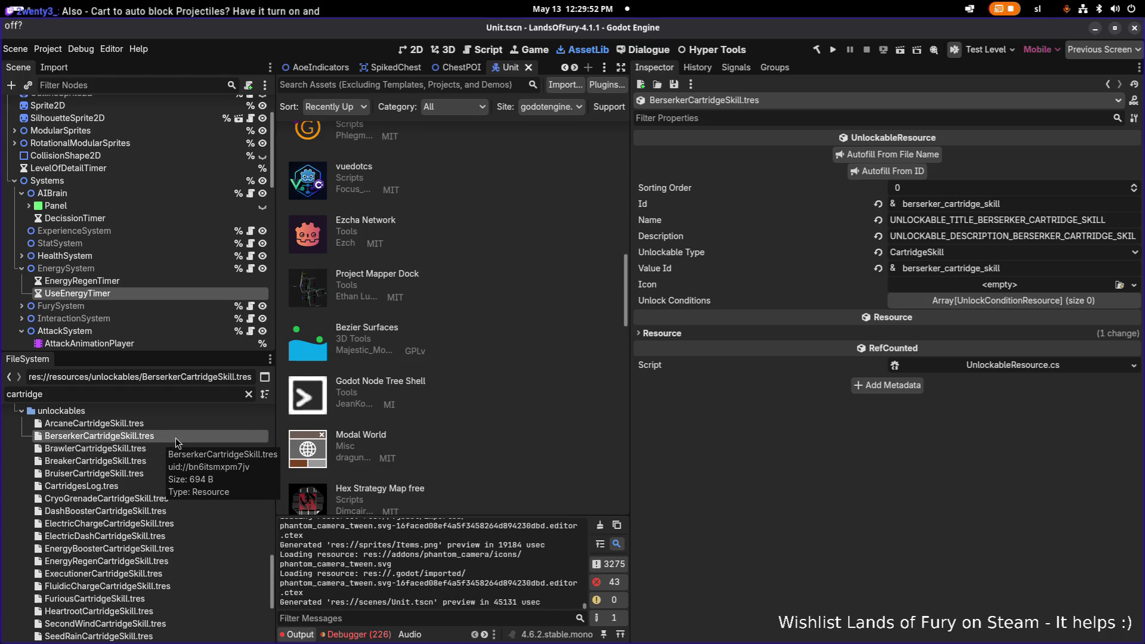
{"action": "scroll", "coordinate": [169, 429], "scroll_direction": "up", "scroll_amount": 5}
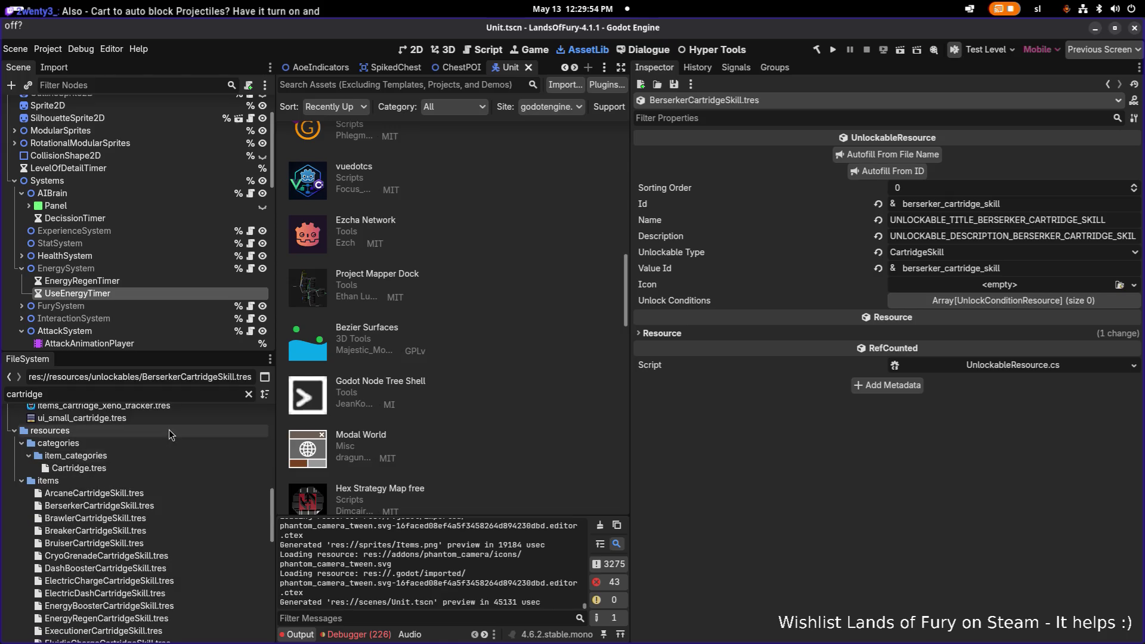
{"action": "left_click", "coordinate": [149, 504]}
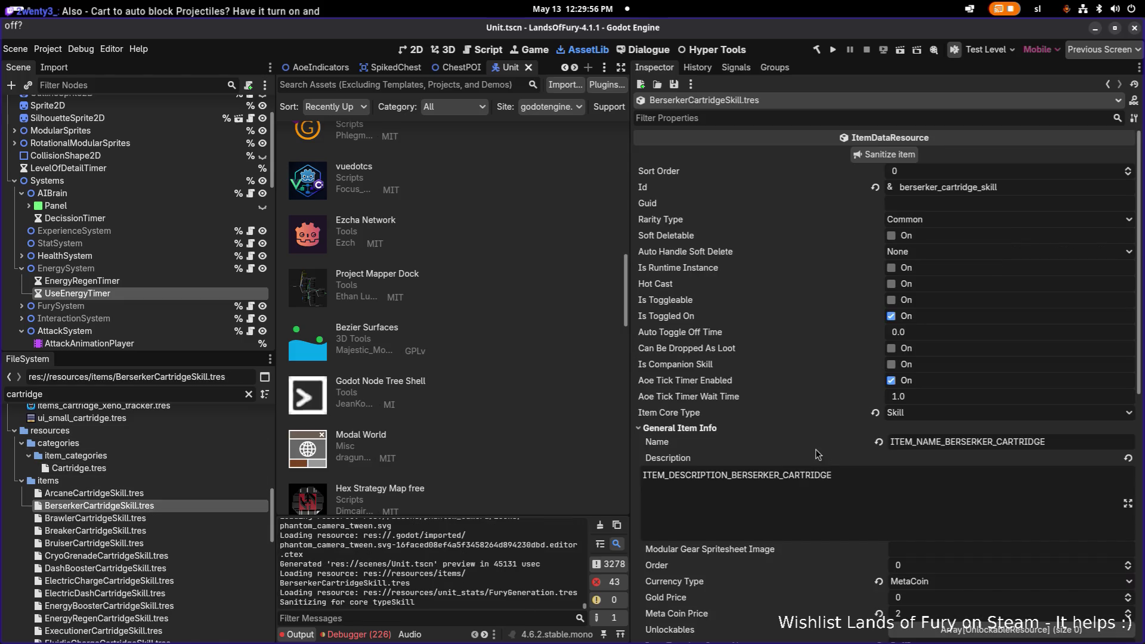
{"action": "scroll", "coordinate": [815, 449], "scroll_direction": "down", "scroll_amount": 5}
{"action": "scroll", "coordinate": [821, 458], "scroll_direction": "down", "scroll_amount": 3}
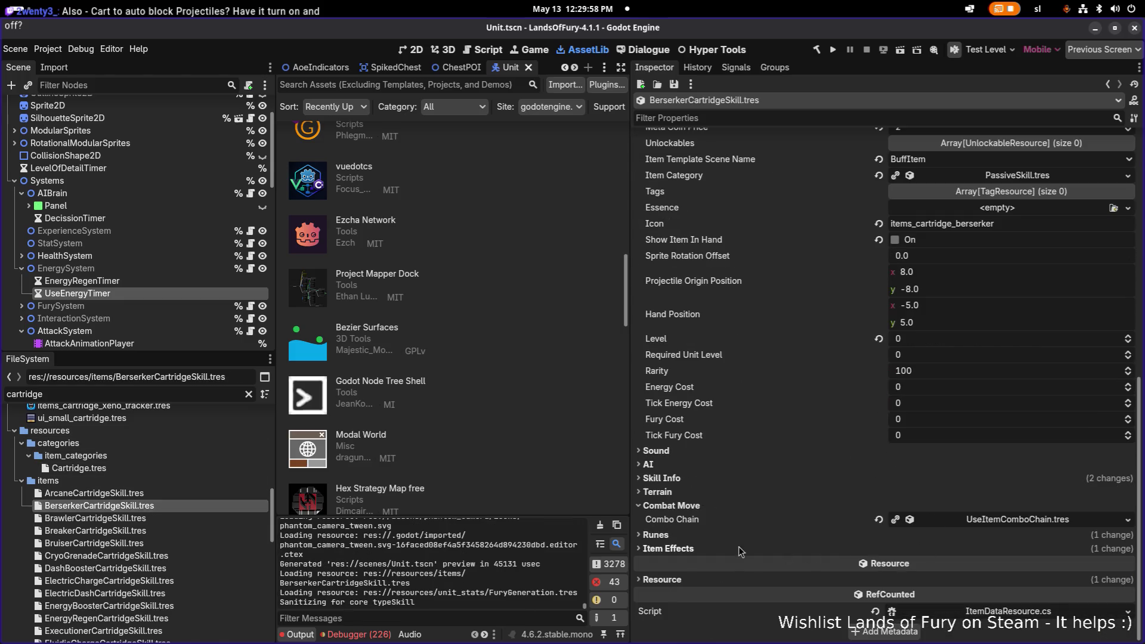
Expand Item Data Effects Resources to review the MeleePower effect and its listening condition, then FuryGeneration.
{"action": "left_click", "coordinate": [1011, 546]}
{"action": "scroll", "coordinate": [990, 537], "scroll_direction": "down", "scroll_amount": 2}
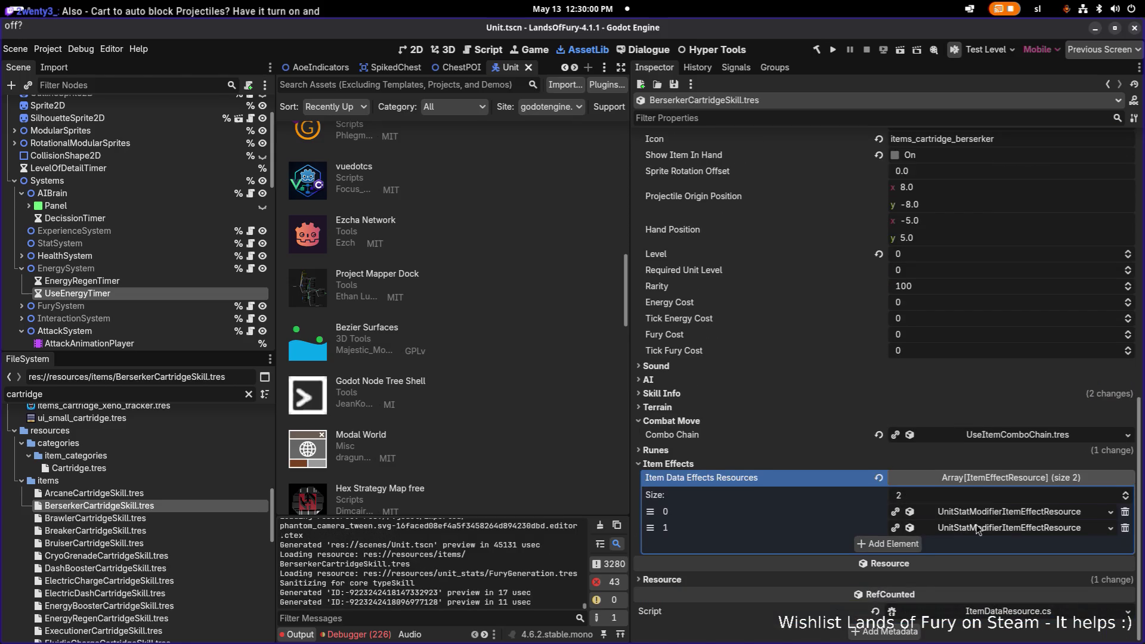
{"action": "left_click", "coordinate": [978, 519]}
{"action": "scroll", "coordinate": [980, 518], "scroll_direction": "down", "scroll_amount": 4}
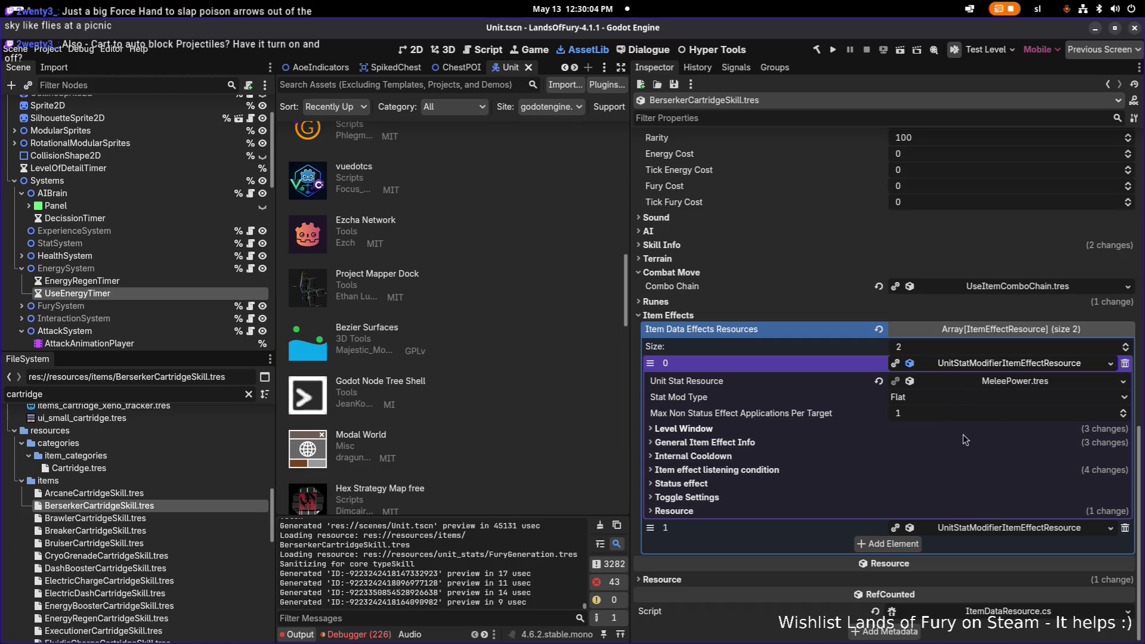
{"action": "left_click", "coordinate": [880, 473]}
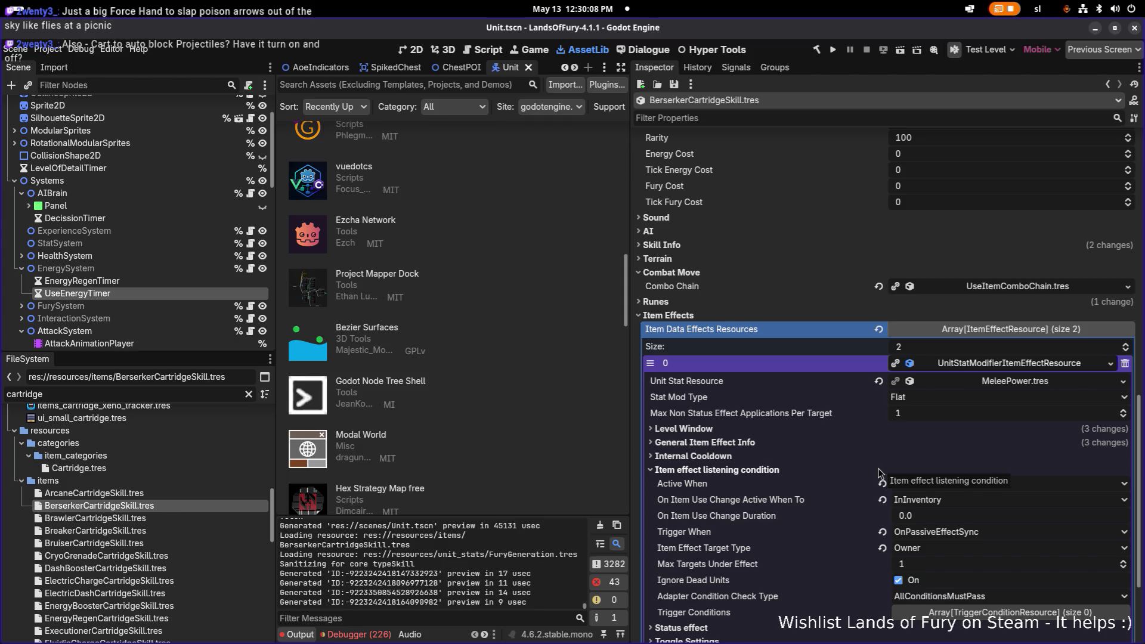
{"action": "left_click", "coordinate": [880, 472]}
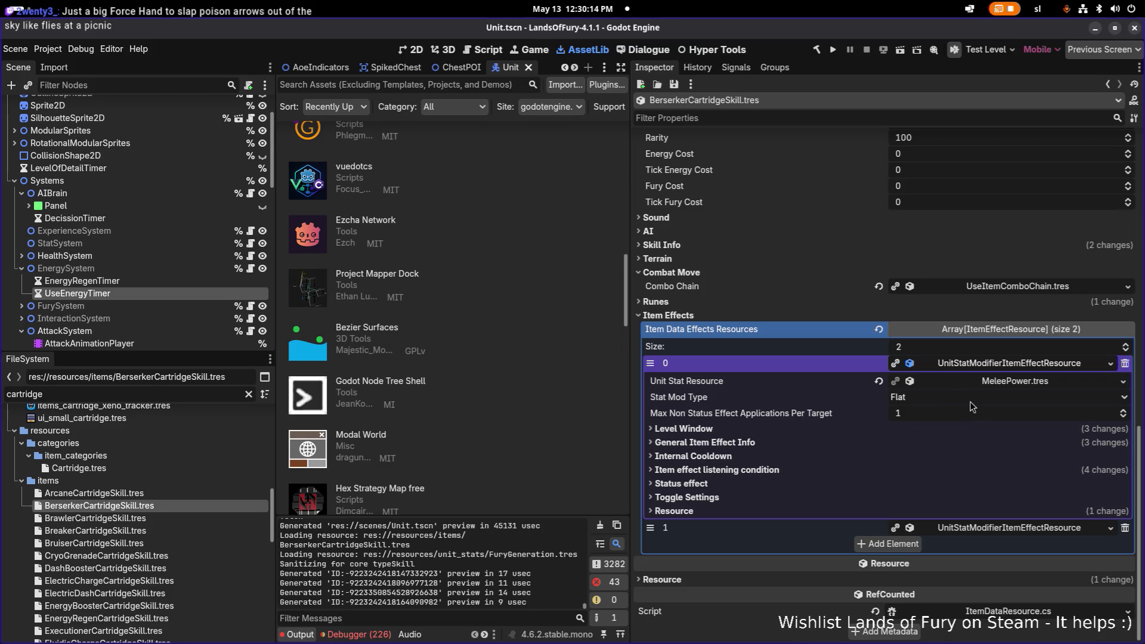
{"action": "left_click", "coordinate": [1005, 365]}
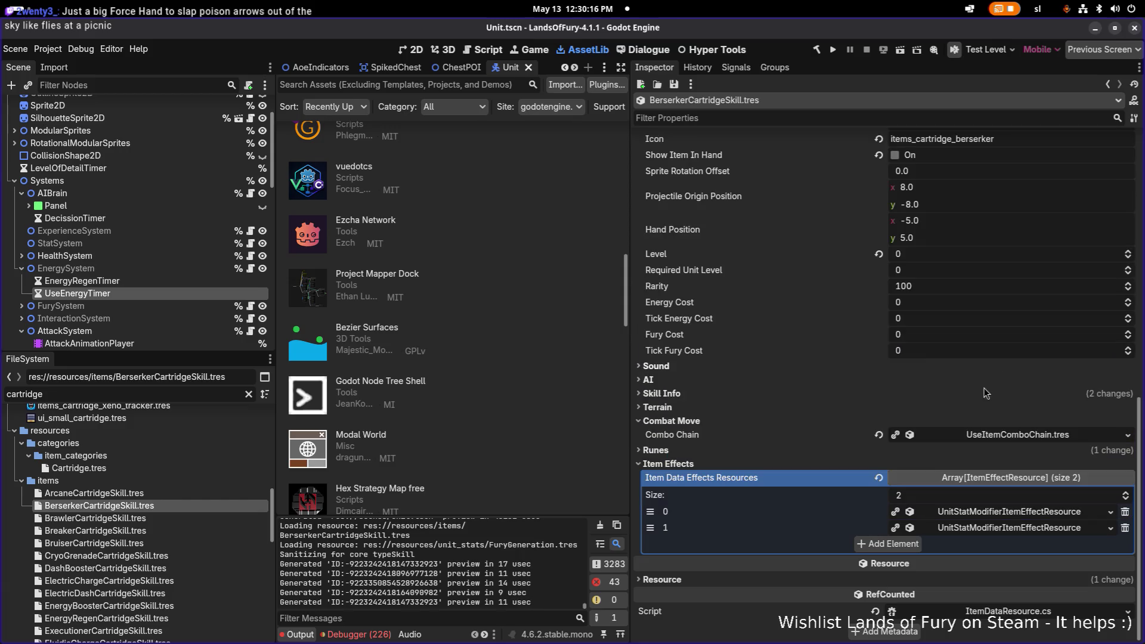
{"action": "left_click", "coordinate": [974, 527]}
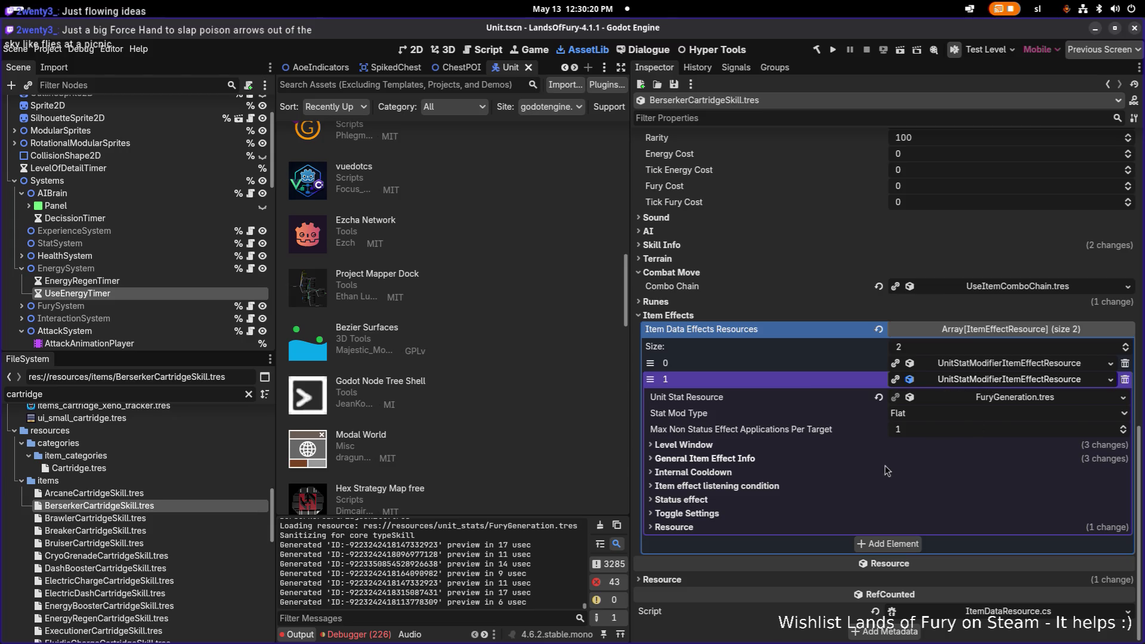
{"action": "left_click", "coordinate": [785, 488]}
{"action": "left_click", "coordinate": [786, 487]}
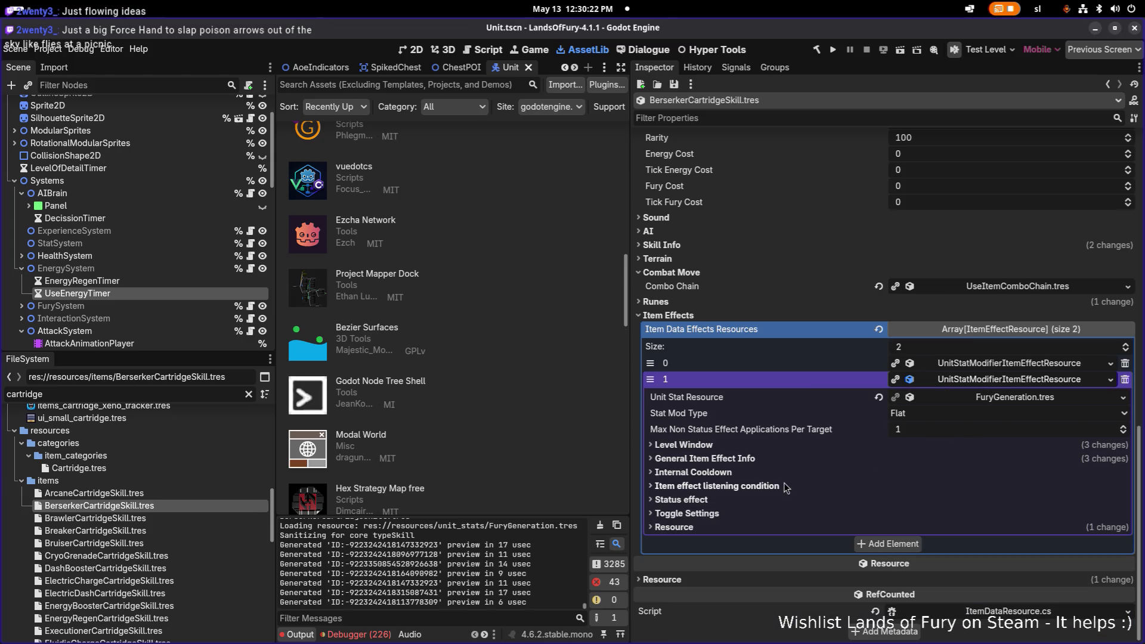
{"action": "left_click", "coordinate": [755, 514]}
{"action": "left_click", "coordinate": [753, 510]}
{"action": "left_click", "coordinate": [759, 501]}
{"action": "left_click", "coordinate": [761, 500]}
{"action": "left_click", "coordinate": [966, 364]}
{"action": "left_click", "coordinate": [854, 457]}
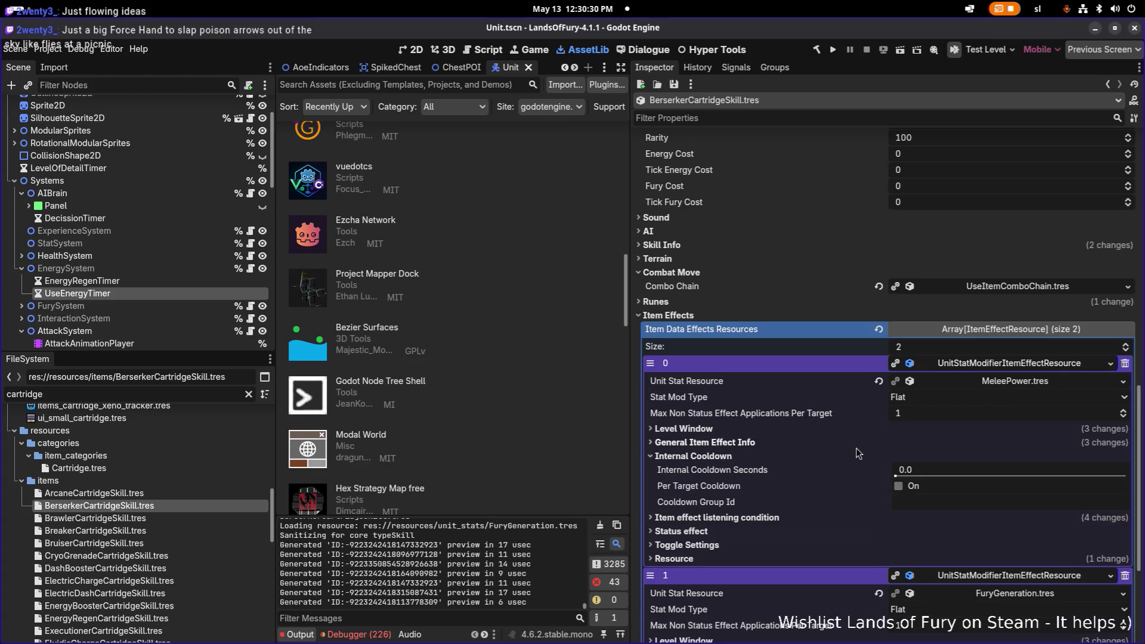
{"action": "left_click", "coordinate": [857, 444]}
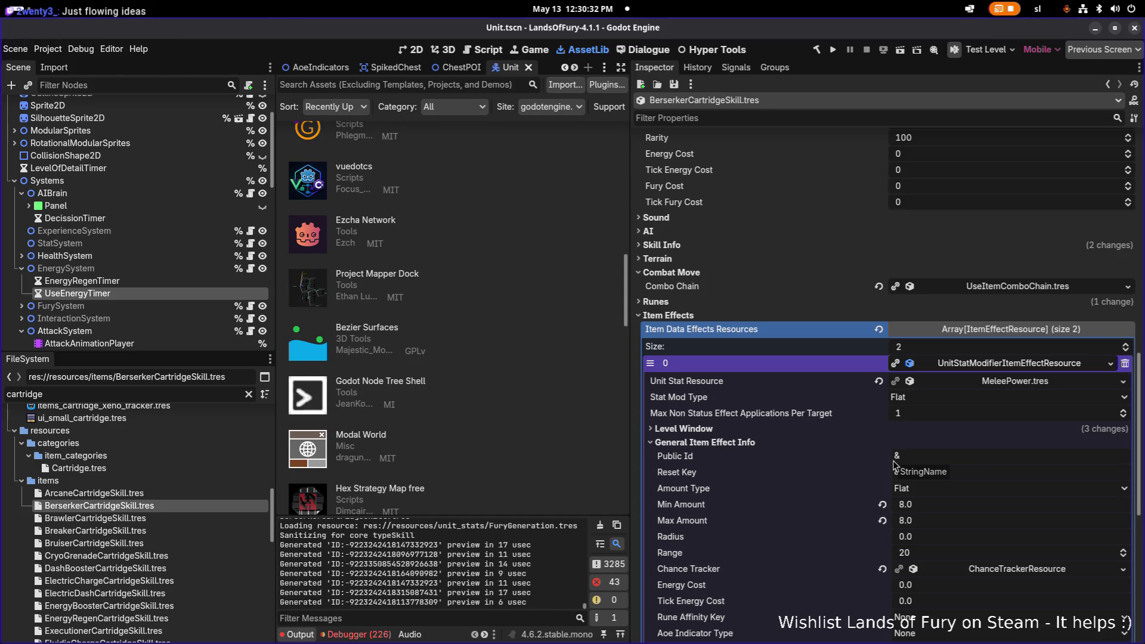
{"action": "left_click", "coordinate": [972, 365]}
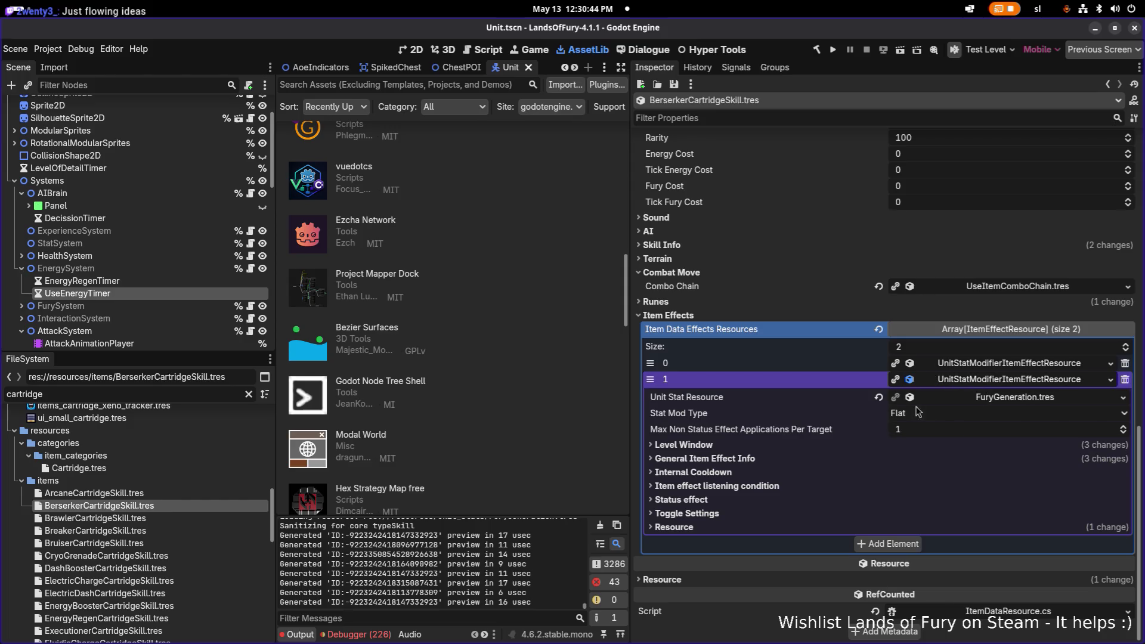
{"action": "left_click", "coordinate": [778, 458]}
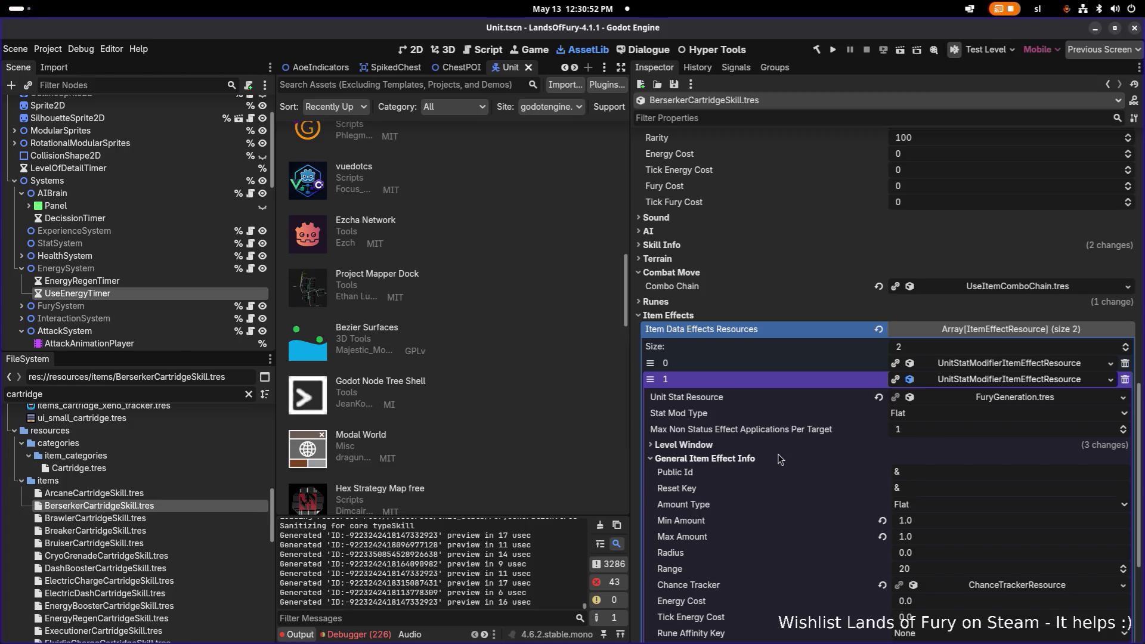
{"action": "left_click", "coordinate": [1006, 382]}
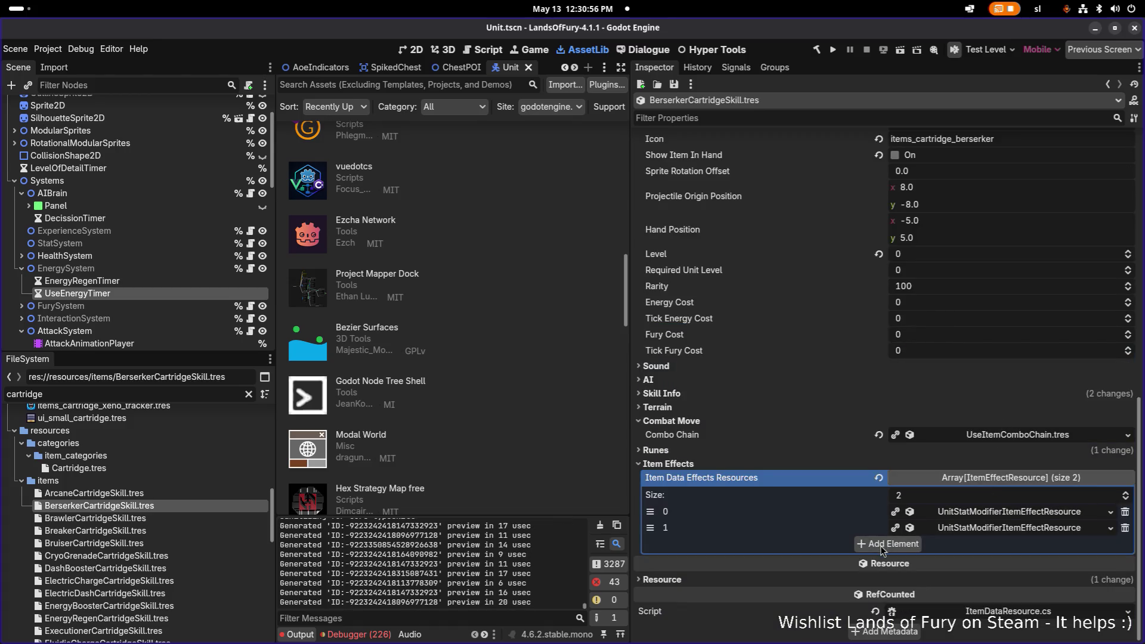
{"action": "left_click", "coordinate": [896, 549]}
{"action": "left_click", "coordinate": [969, 545]}
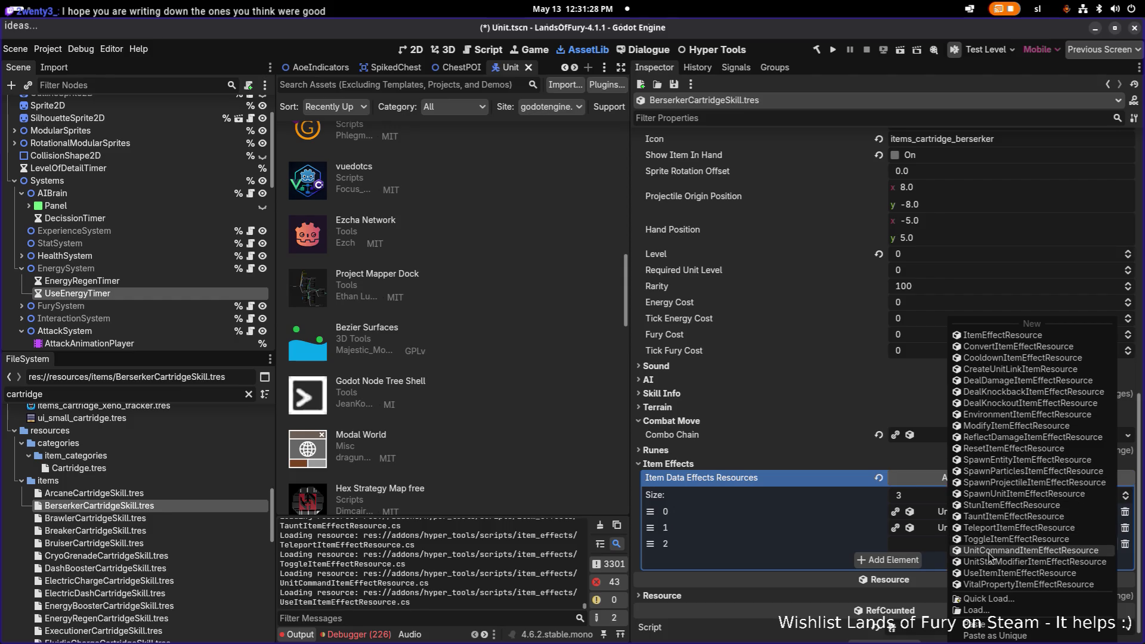
{"action": "left_click", "coordinate": [846, 546]}
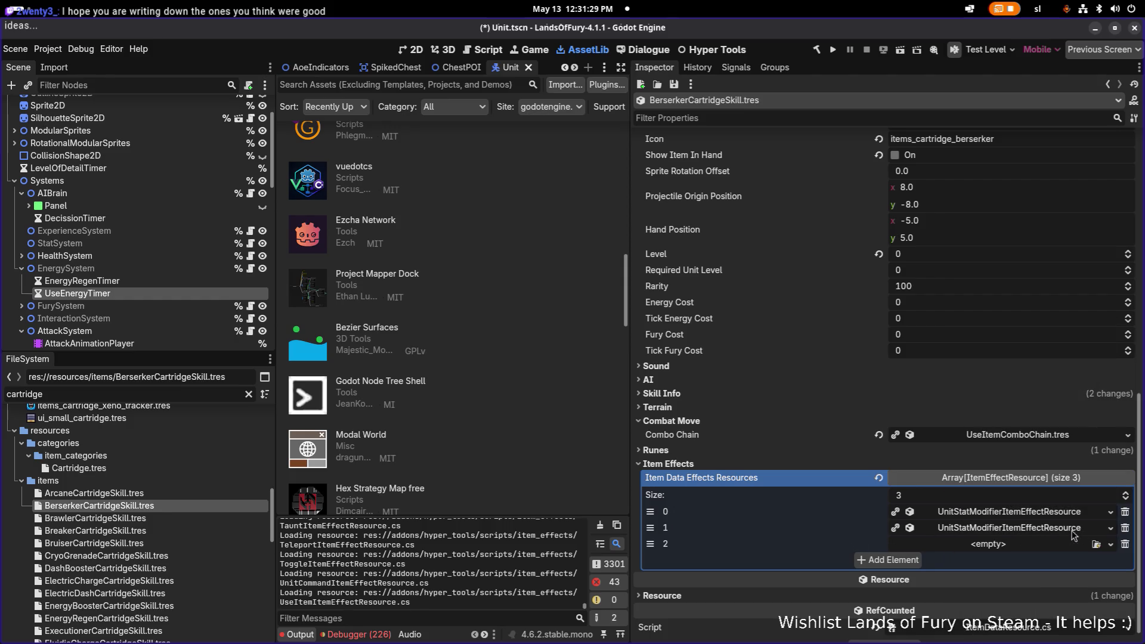
{"action": "left_click", "coordinate": [1125, 545]}
{"action": "left_click", "coordinate": [1008, 514]}
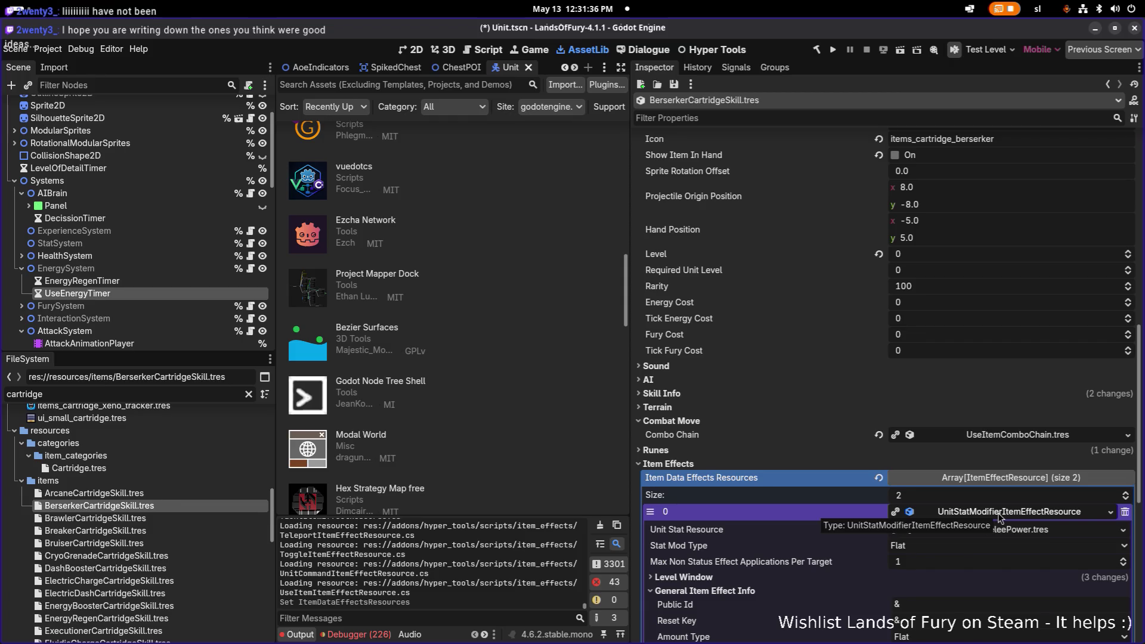
{"action": "left_click", "coordinate": [997, 514]}
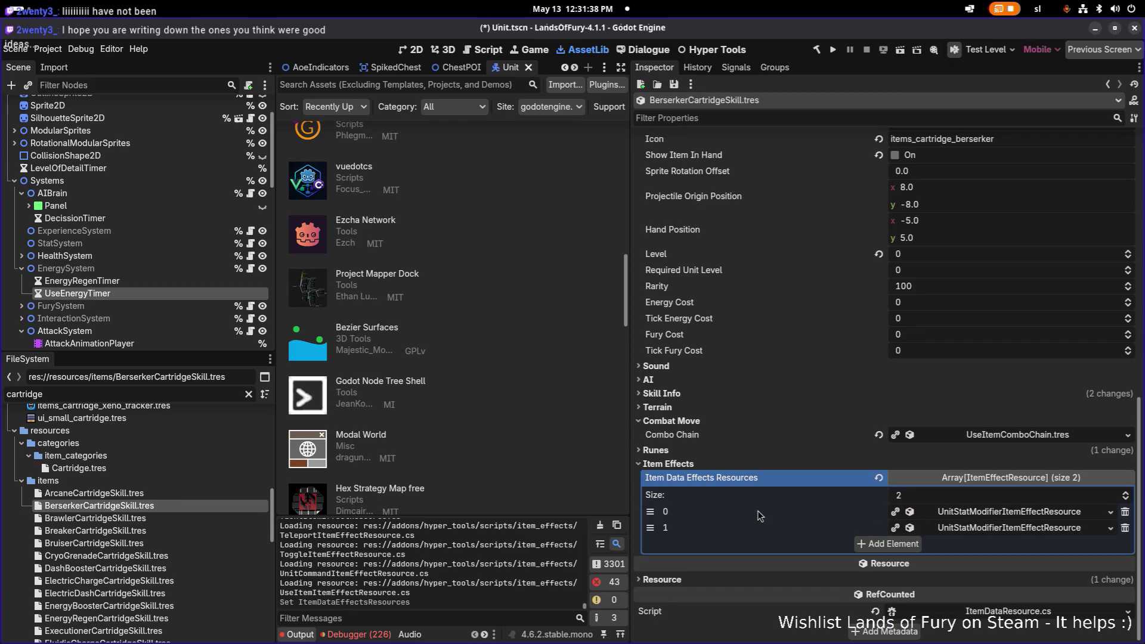
{"action": "left_click", "coordinate": [979, 513]}
Pick the Berserker skill's Item Template Scene Name from the template list.
{"action": "scroll", "coordinate": [978, 518], "scroll_direction": "down", "scroll_amount": 5}
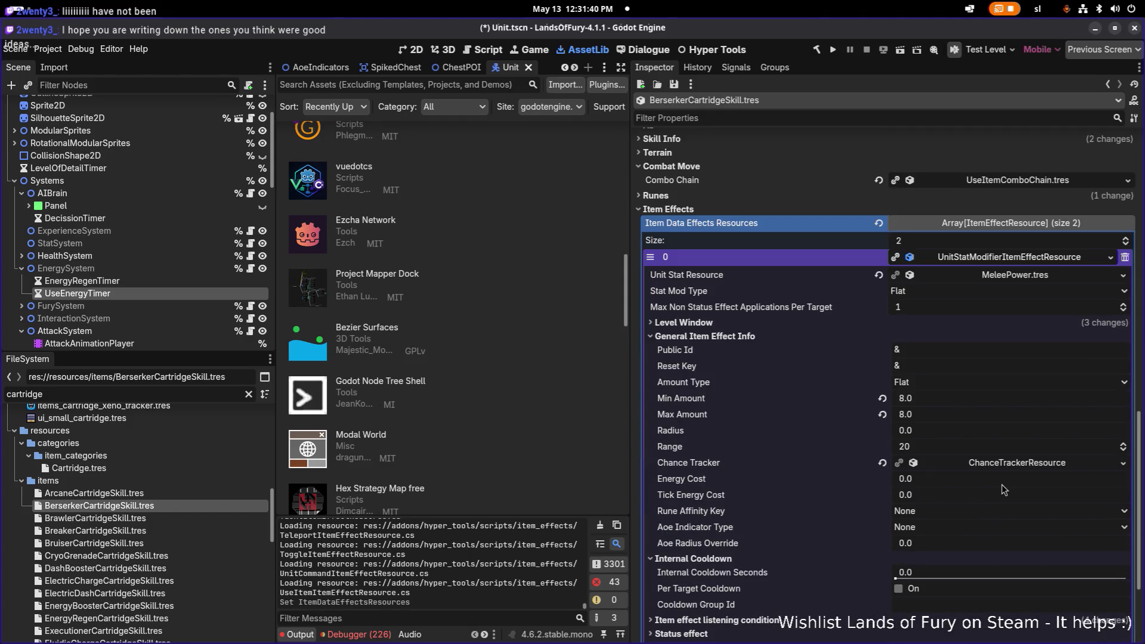
{"action": "scroll", "coordinate": [1002, 488], "scroll_direction": "down", "scroll_amount": 2}
{"action": "scroll", "coordinate": [993, 490], "scroll_direction": "up", "scroll_amount": 20}
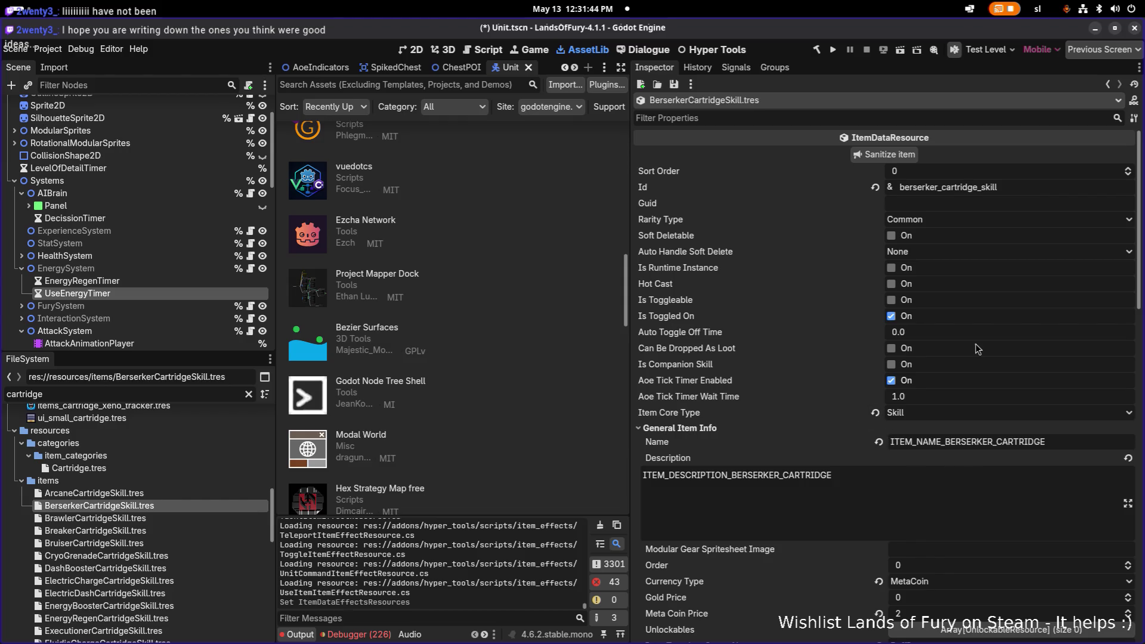
{"action": "scroll", "coordinate": [945, 313], "scroll_direction": "down", "scroll_amount": 1}
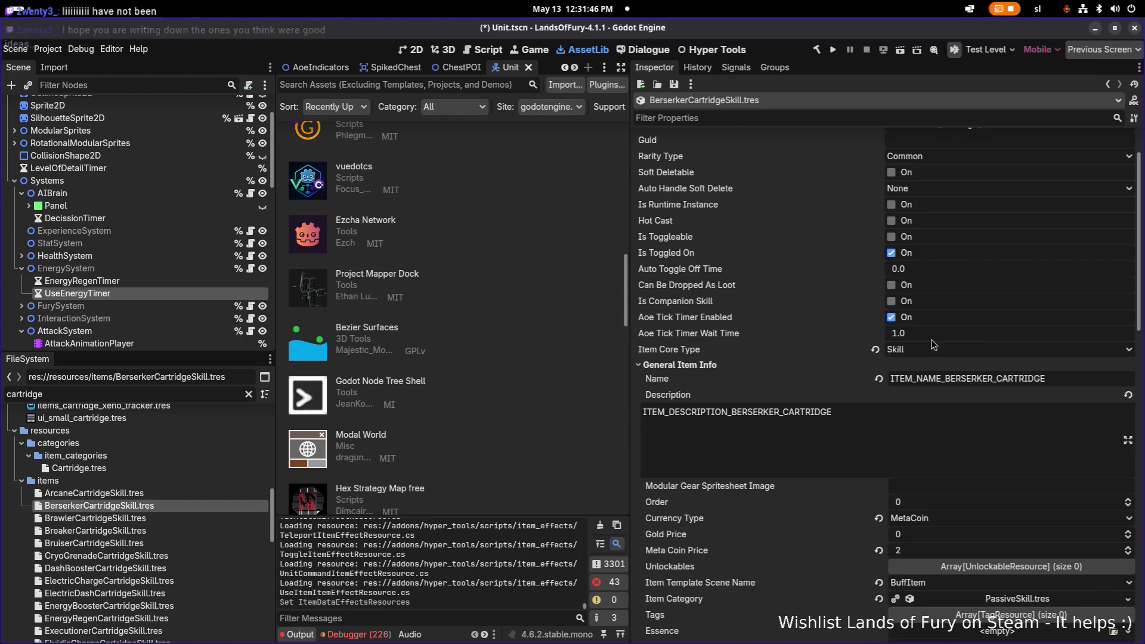
{"action": "scroll", "coordinate": [936, 322], "scroll_direction": "up", "scroll_amount": 1}
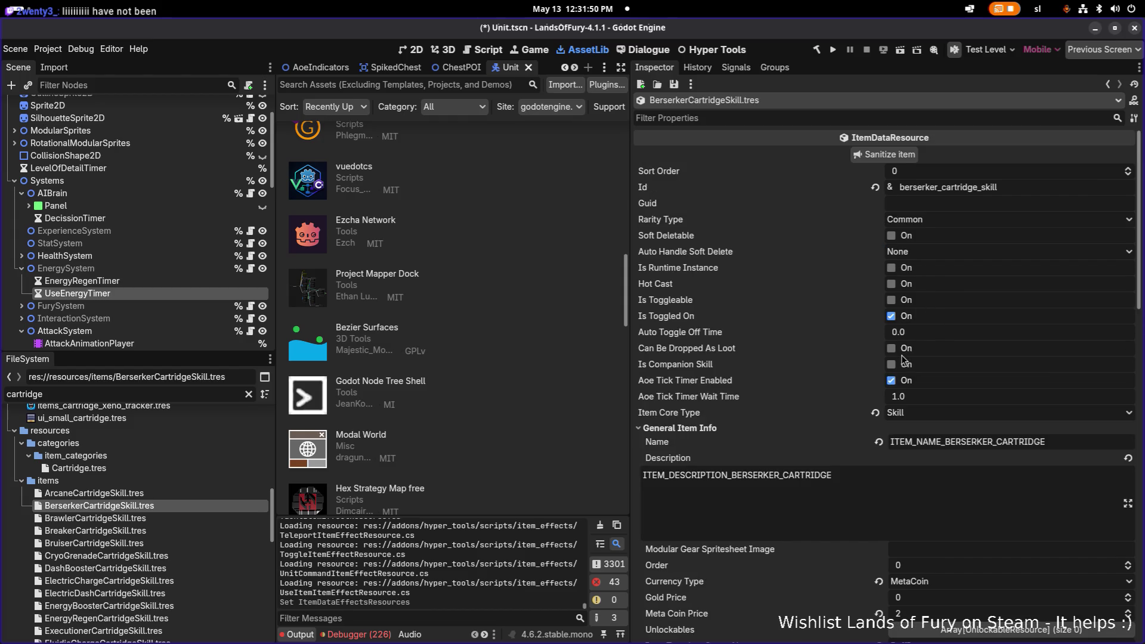
{"action": "scroll", "coordinate": [900, 356], "scroll_direction": "down", "scroll_amount": 5}
{"action": "left_click", "coordinate": [948, 327]}
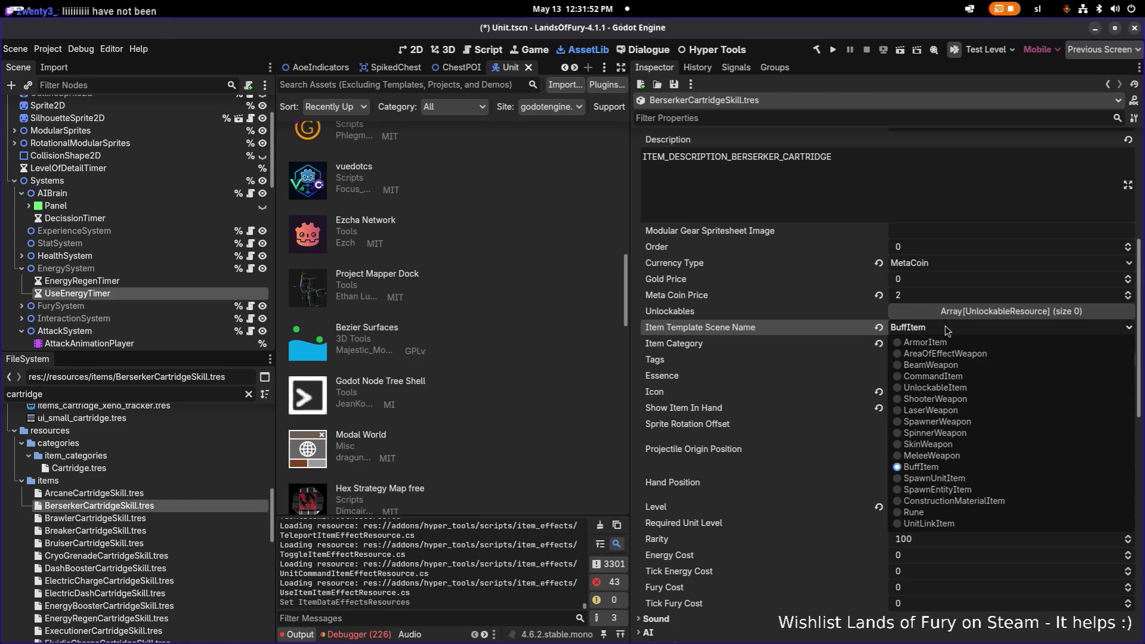
{"action": "left_click", "coordinate": [949, 358]}
Set the Use Sound Effect Type under Sound to Mute and save the scene.
{"action": "scroll", "coordinate": [925, 384], "scroll_direction": "down", "scroll_amount": 5}
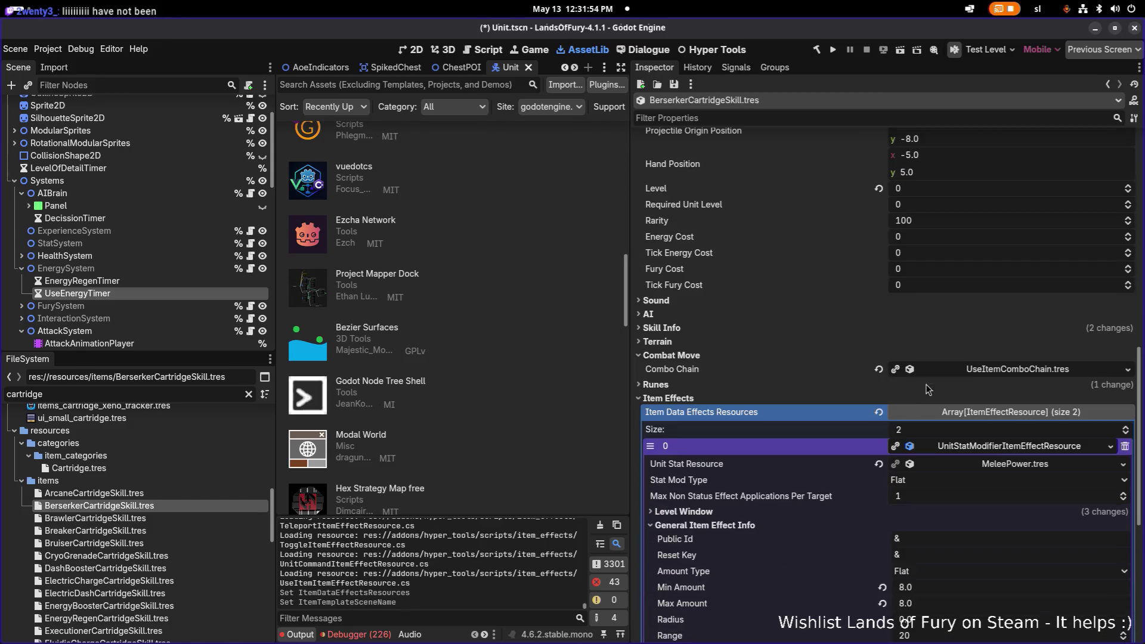
{"action": "left_click", "coordinate": [729, 301]}
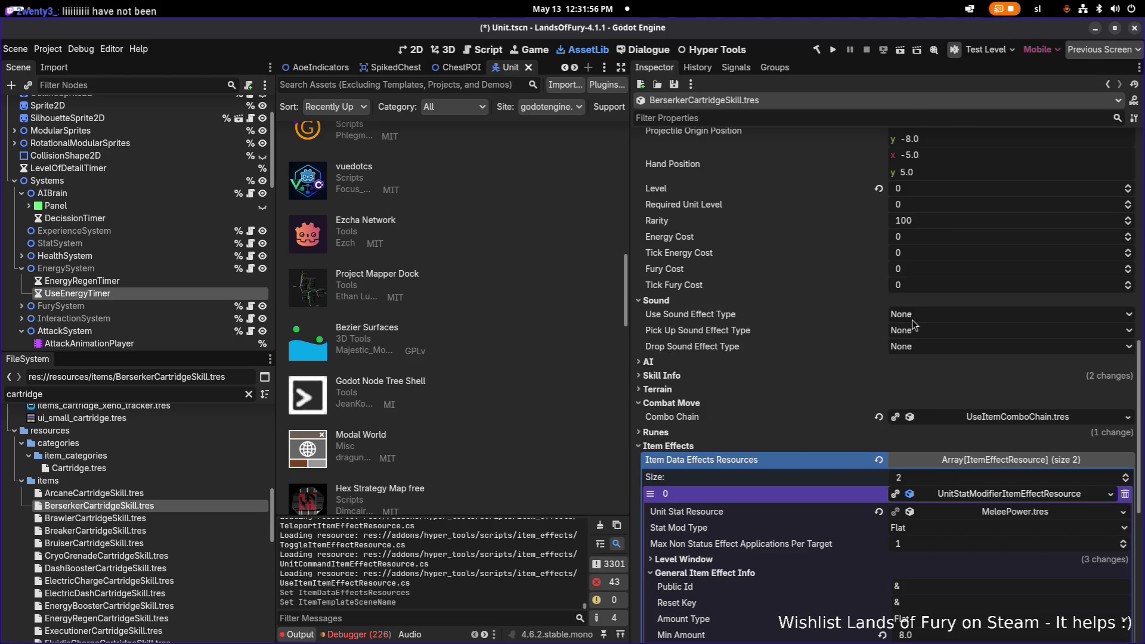
{"action": "left_click", "coordinate": [911, 318]}
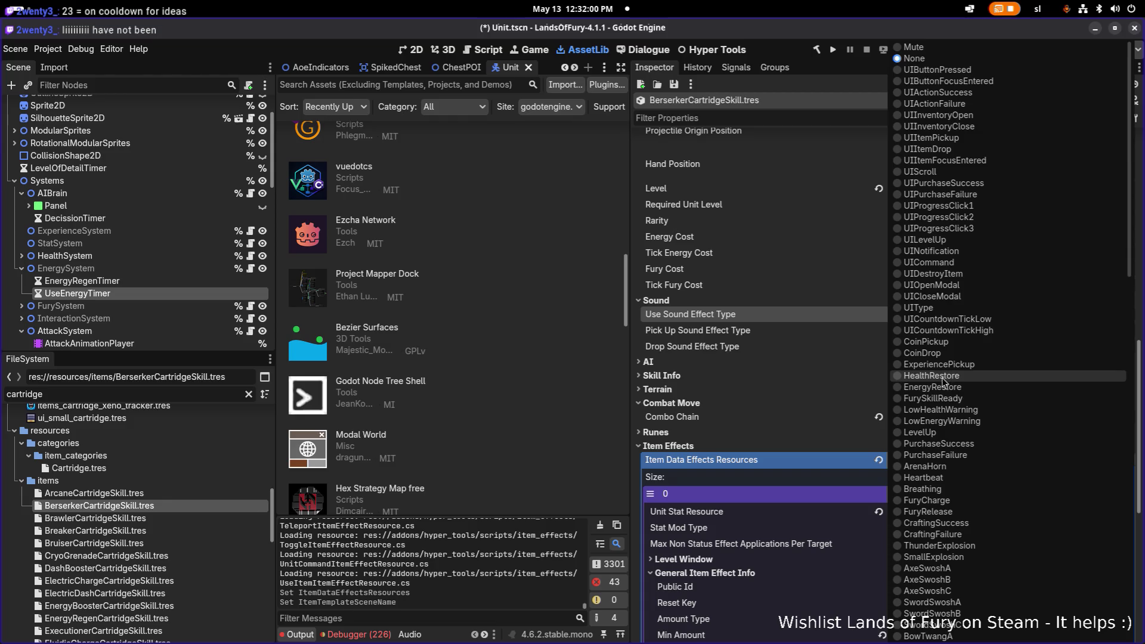
{"action": "scroll", "coordinate": [946, 384], "scroll_direction": "down", "scroll_amount": 5}
{"action": "scroll", "coordinate": [950, 388], "scroll_direction": "down", "scroll_amount": 3}
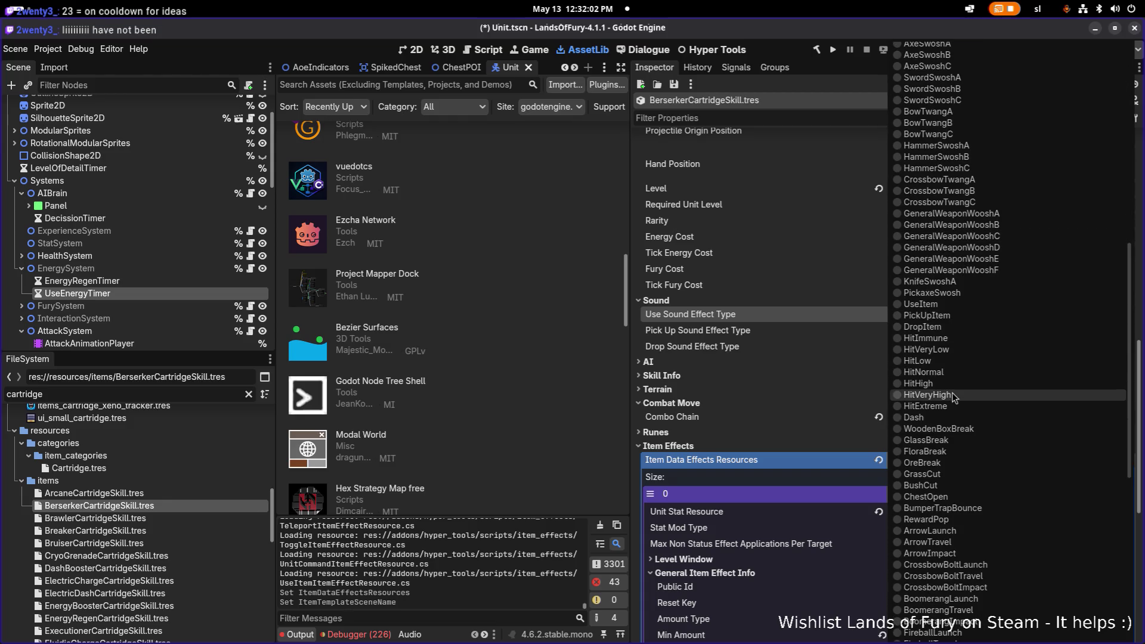
{"action": "scroll", "coordinate": [953, 395], "scroll_direction": "down", "scroll_amount": 4}
{"action": "scroll", "coordinate": [952, 396], "scroll_direction": "up", "scroll_amount": 15}
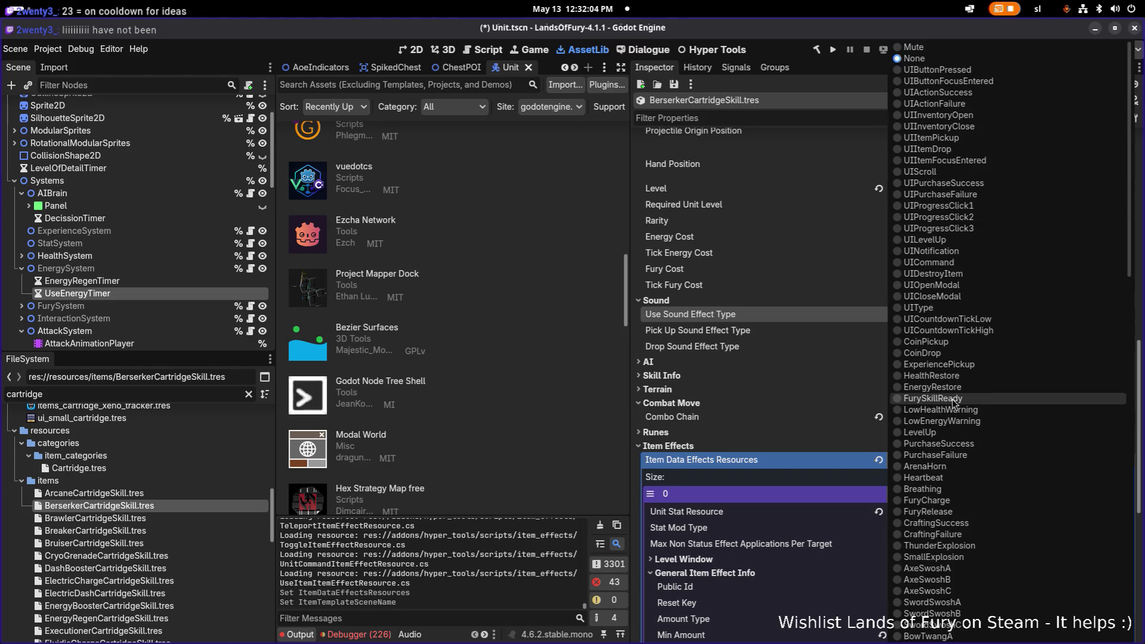
{"action": "left_click", "coordinate": [929, 47]}
{"action": "key", "text": "ctrl+s"}
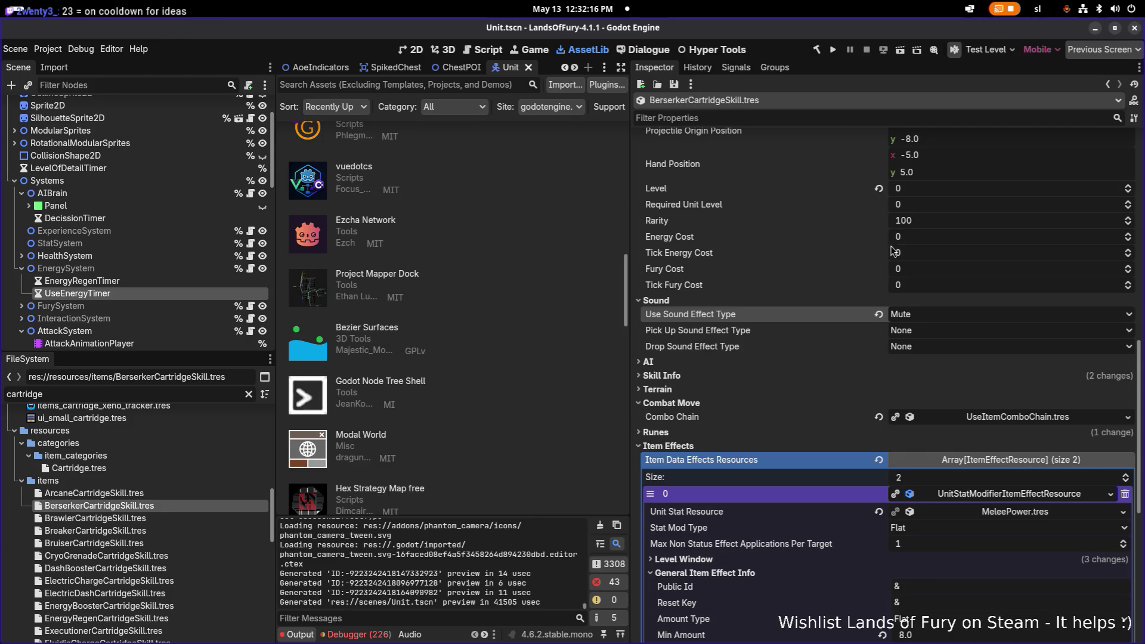
Glance at the FuryGeneration effect, then expand the MeleePower effect's Item effect listening condition.
{"action": "scroll", "coordinate": [891, 252], "scroll_direction": "down", "scroll_amount": 4}
{"action": "scroll", "coordinate": [907, 280], "scroll_direction": "down", "scroll_amount": 8}
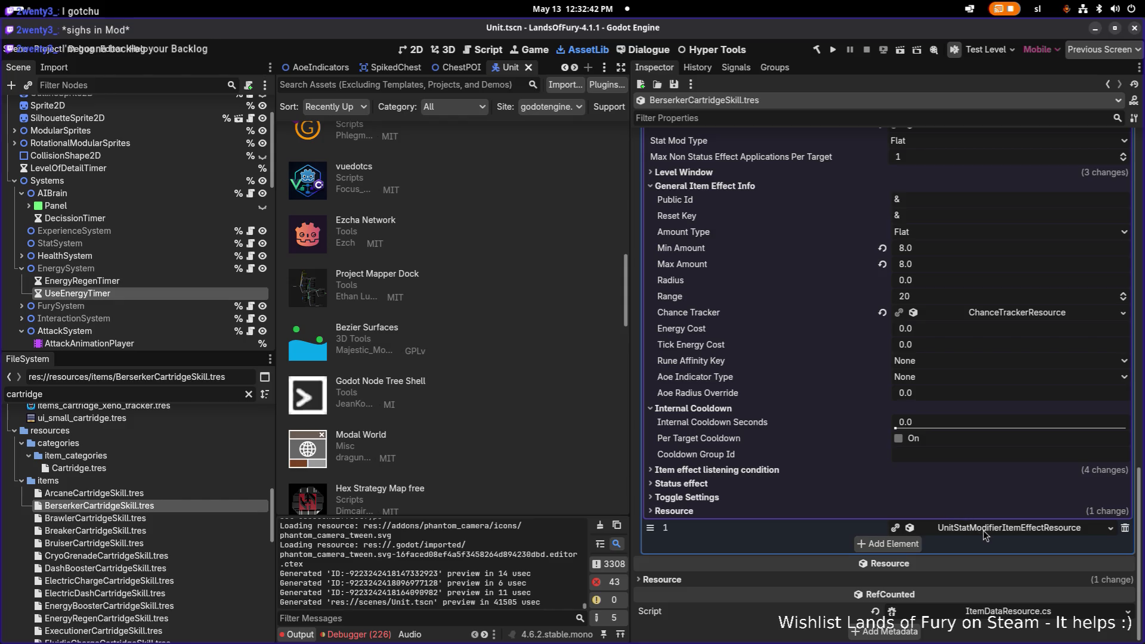
{"action": "left_click", "coordinate": [983, 532]}
{"action": "scroll", "coordinate": [986, 530], "scroll_direction": "down", "scroll_amount": 1}
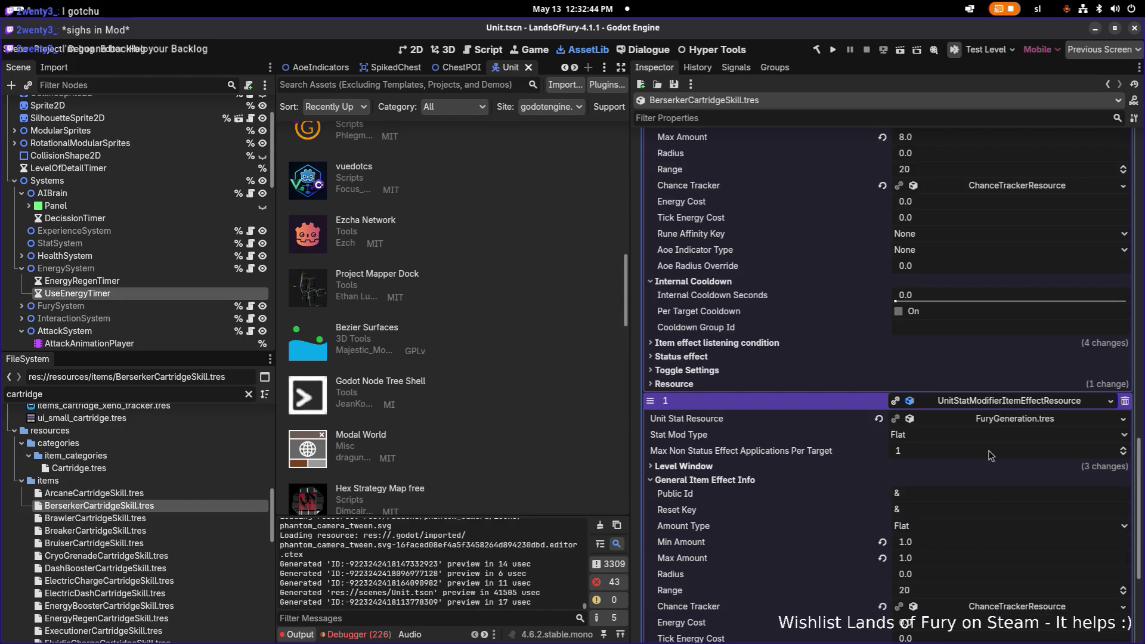
{"action": "left_click", "coordinate": [997, 401]}
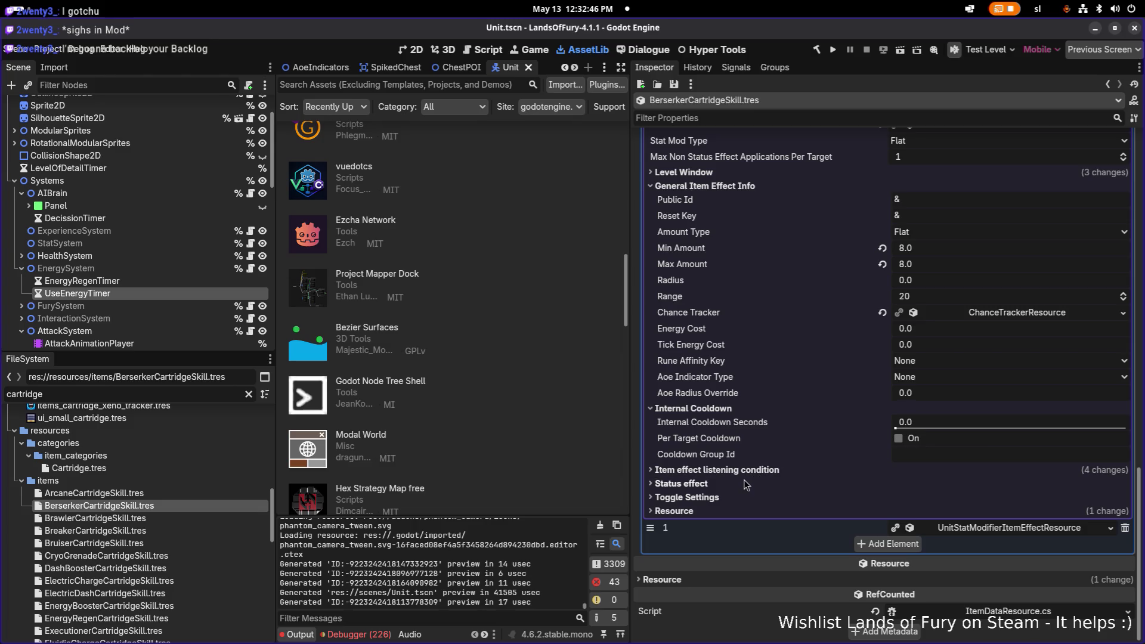
{"action": "left_click", "coordinate": [765, 471]}
{"action": "scroll", "coordinate": [767, 470], "scroll_direction": "down", "scroll_amount": 3}
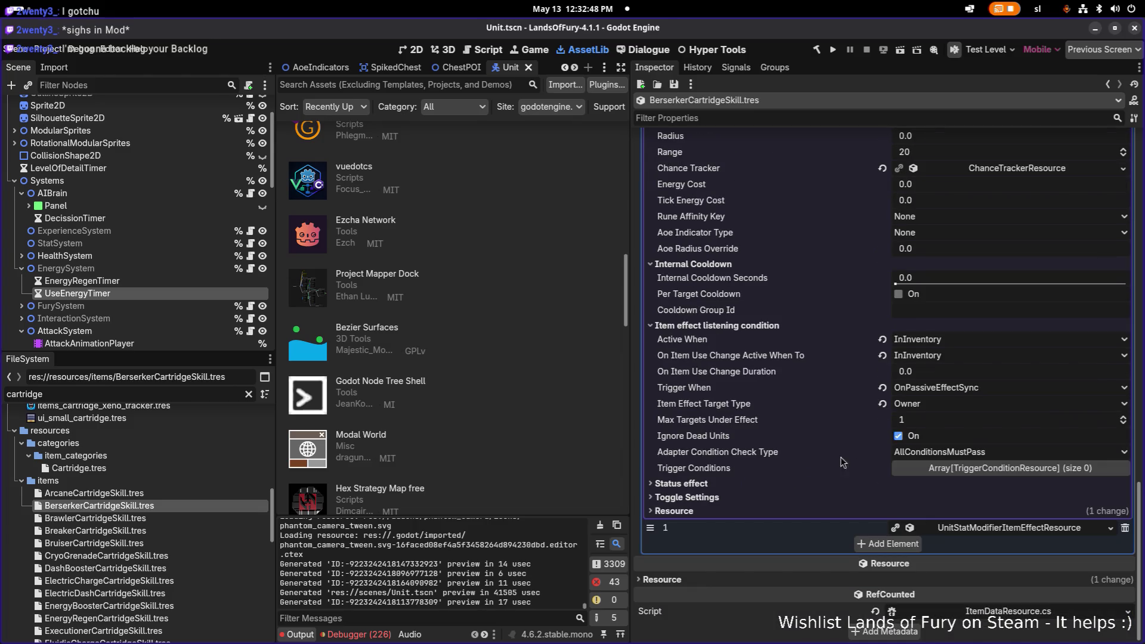
Set Trigger When to OnTick and make it a status effect with RefreshDuration reapply mode.
{"action": "left_click", "coordinate": [988, 393]}
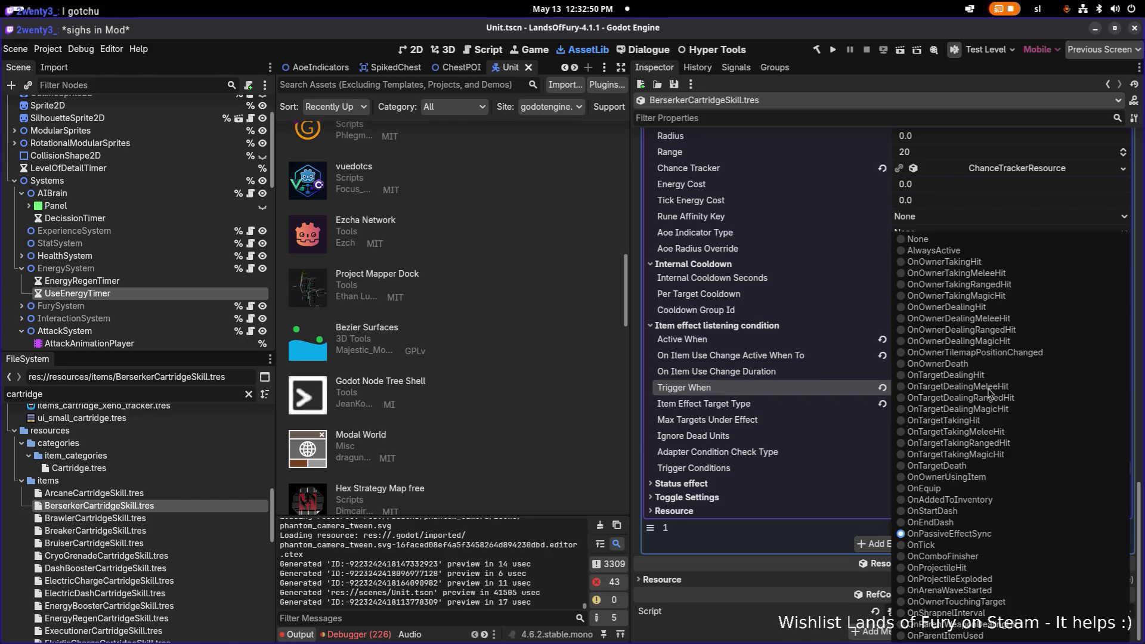
{"action": "left_click", "coordinate": [952, 547]}
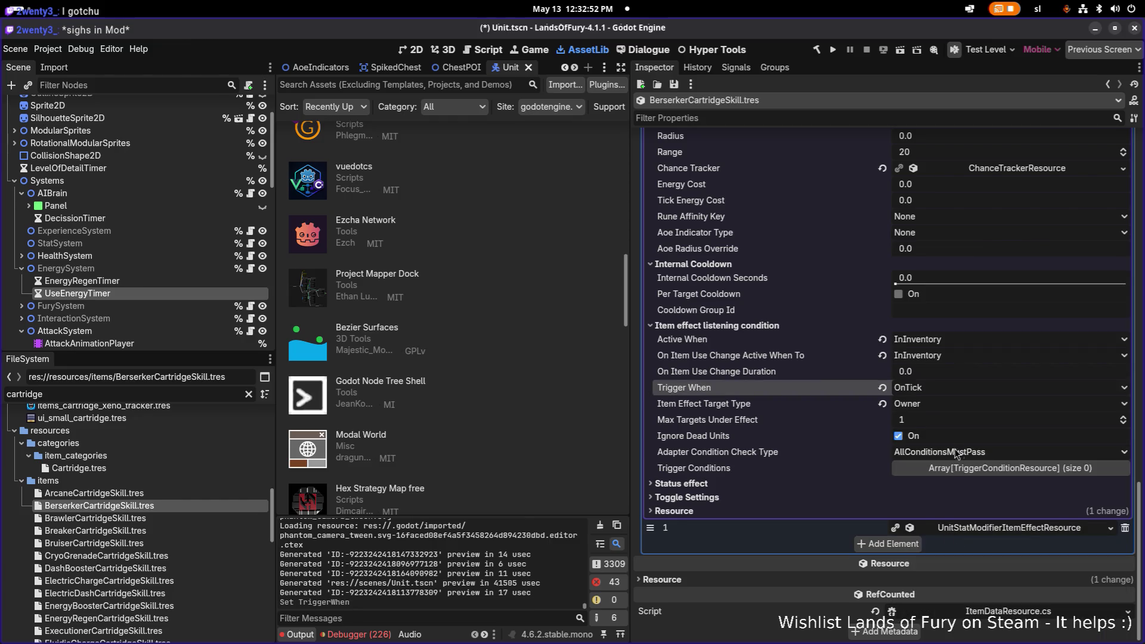
{"action": "left_click", "coordinate": [793, 485]}
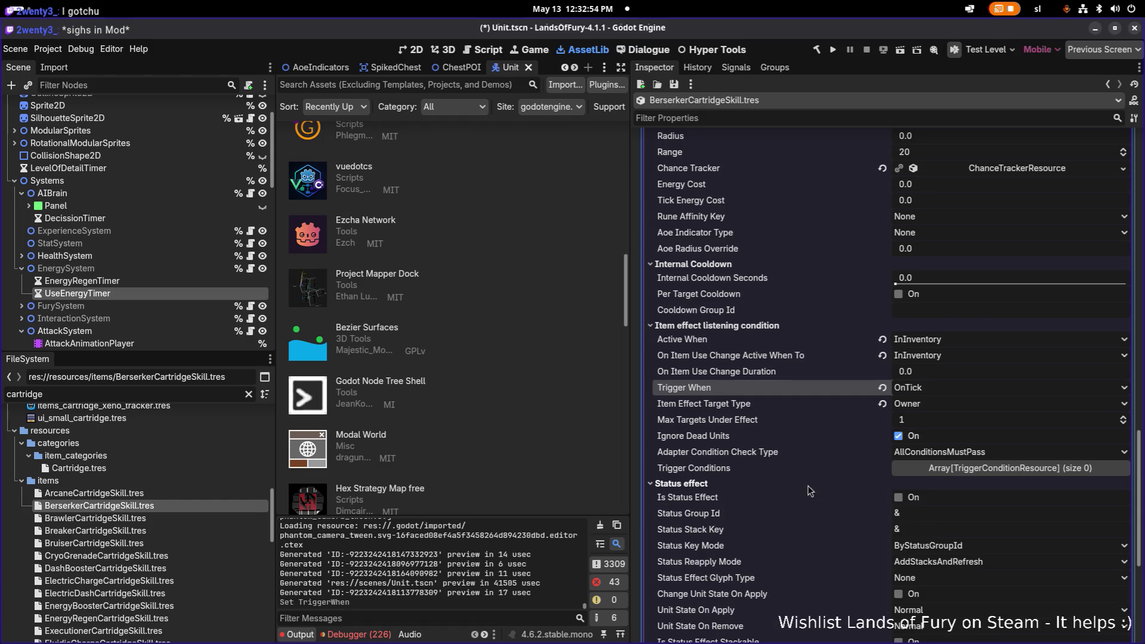
{"action": "scroll", "coordinate": [807, 485], "scroll_direction": "down", "scroll_amount": 2}
{"action": "left_click", "coordinate": [914, 440]}
{"action": "scroll", "coordinate": [921, 450], "scroll_direction": "down", "scroll_amount": 4}
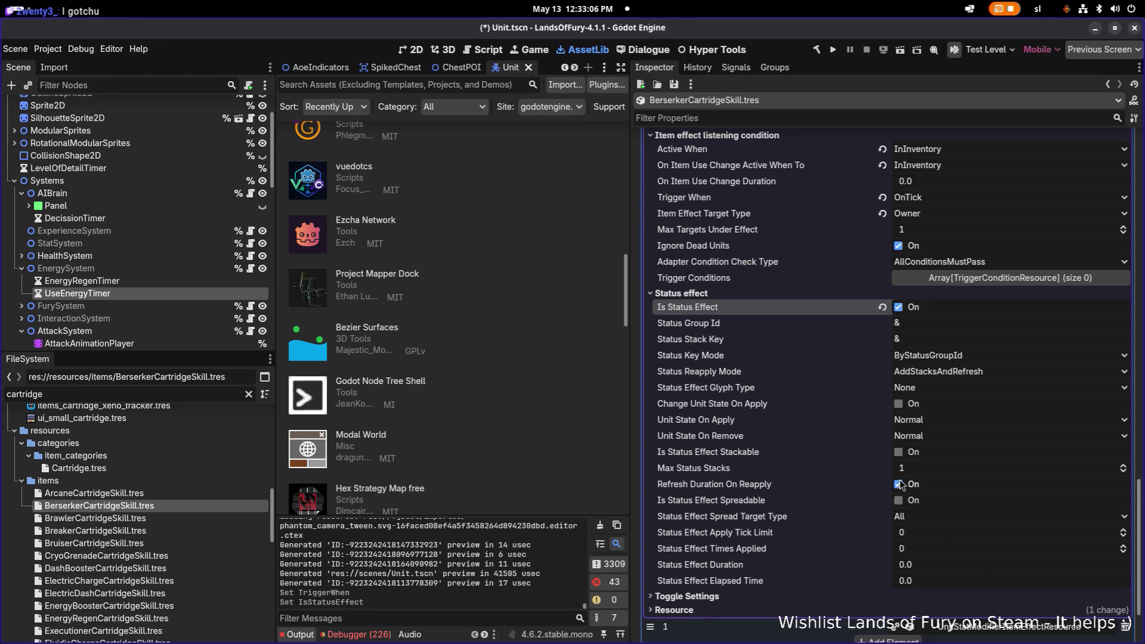
{"action": "left_click", "coordinate": [965, 373]}
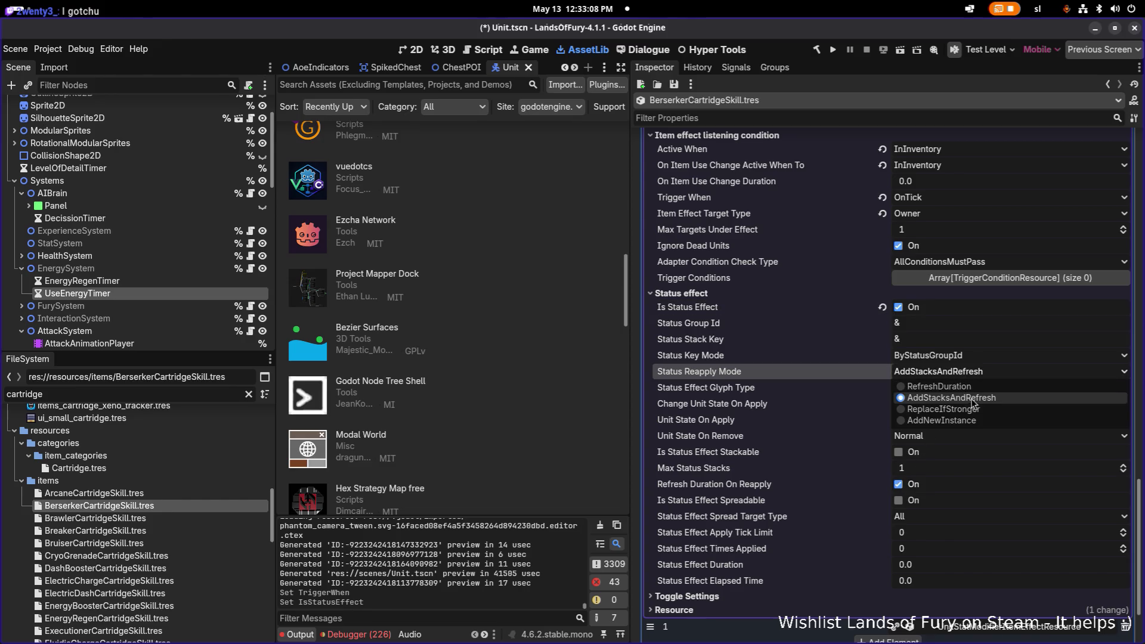
{"action": "left_click", "coordinate": [982, 388]}
Enter berserk_rage as status Group Id and Stack Key, keep ByStatusGroupId key mode, and save.
{"action": "left_click", "coordinate": [959, 329]}
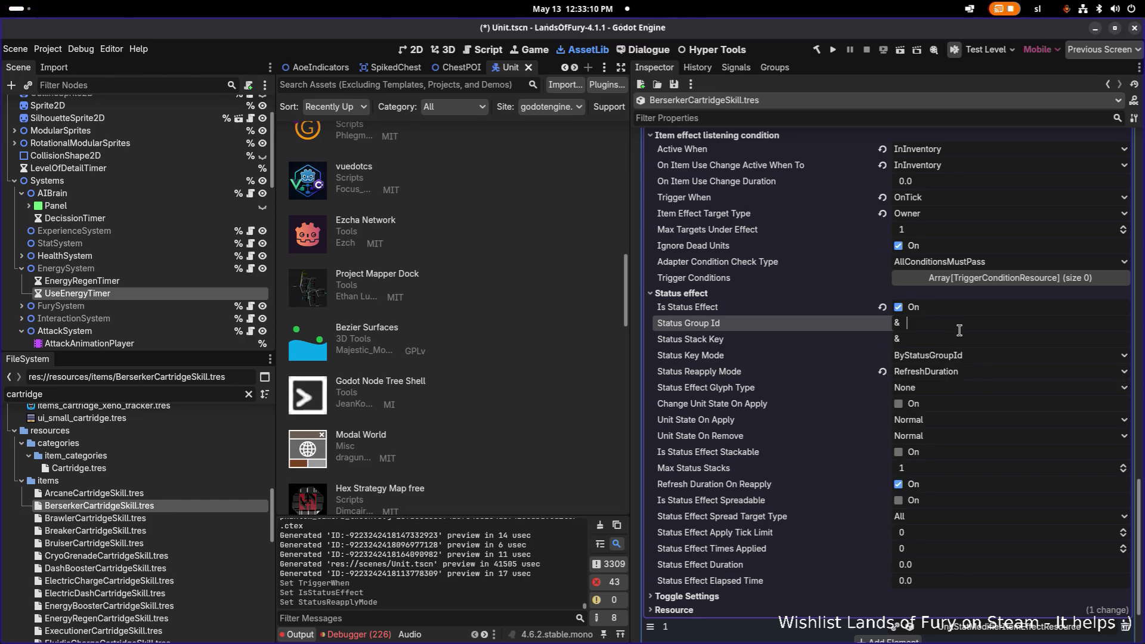
{"action": "type", "text": "bers"}
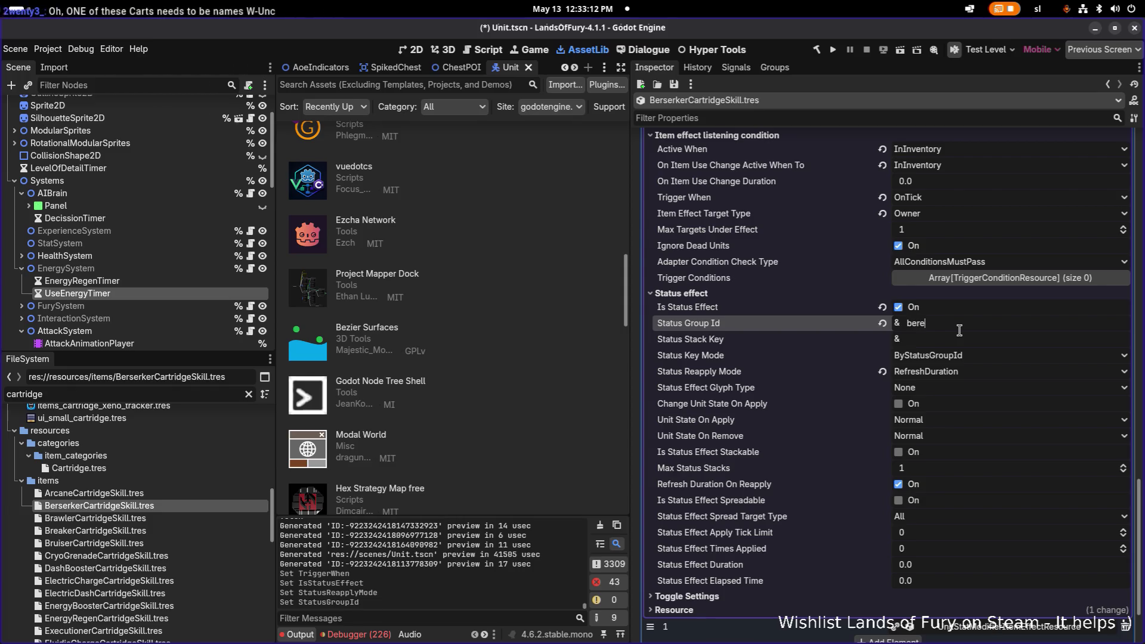
{"action": "type", "text": "erk_rage"}
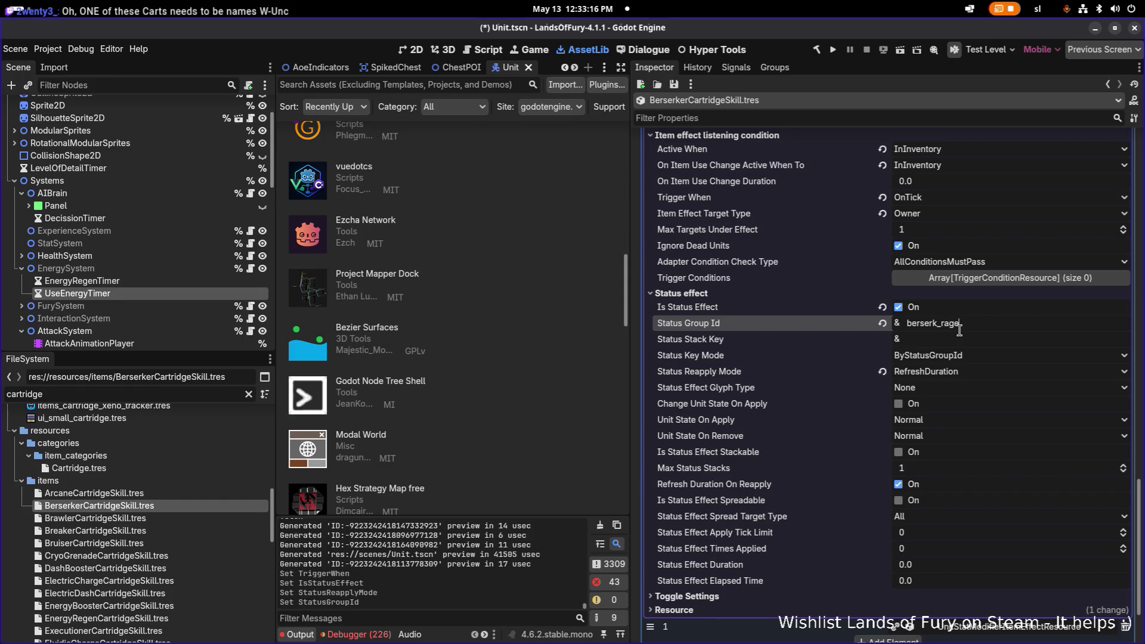
{"action": "key", "text": "ctrl+a"}
{"action": "key", "text": "ctrl+c"}
{"action": "left_click", "coordinate": [959, 338]}
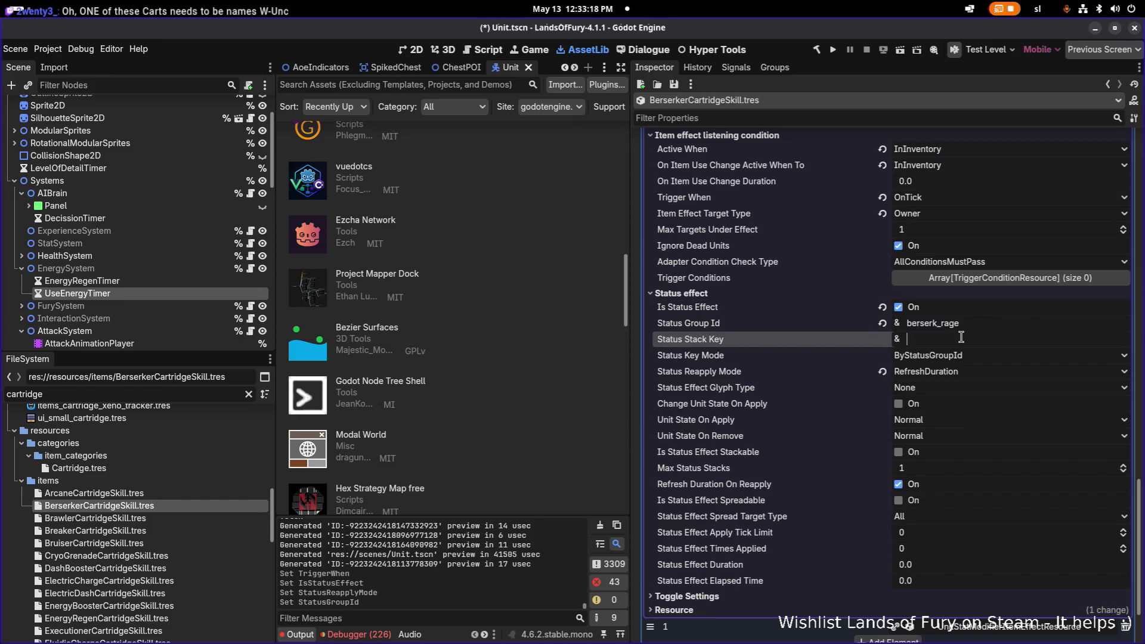
{"action": "key", "text": "ctrl+v"}
{"action": "left_click", "coordinate": [970, 361]}
{"action": "left_click", "coordinate": [970, 365]}
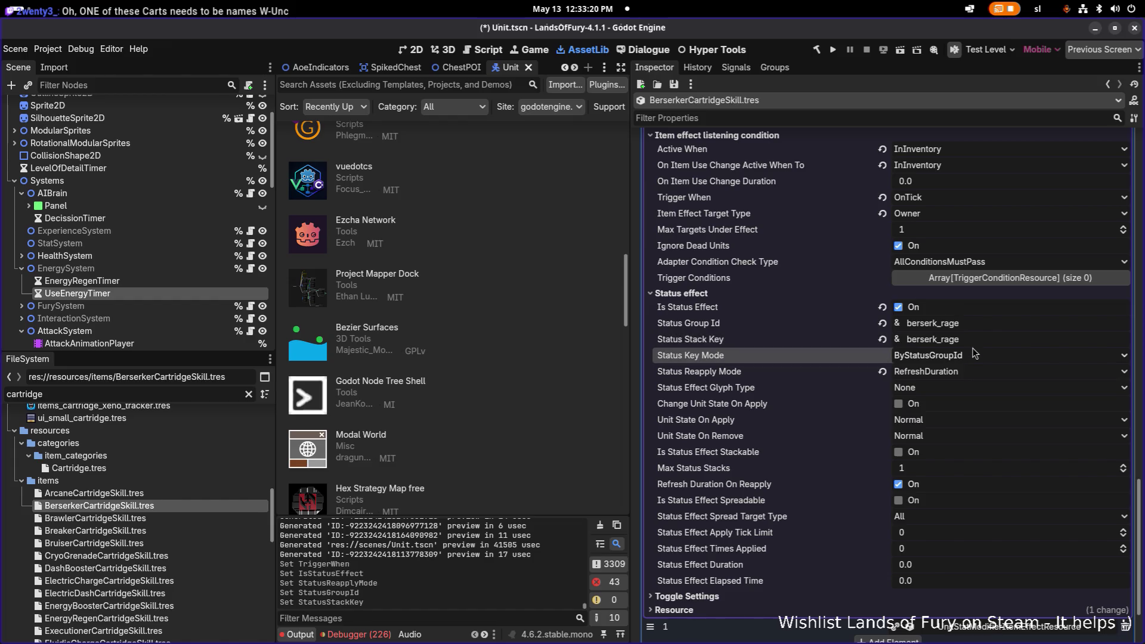
{"action": "key", "text": "ctrl+s"}
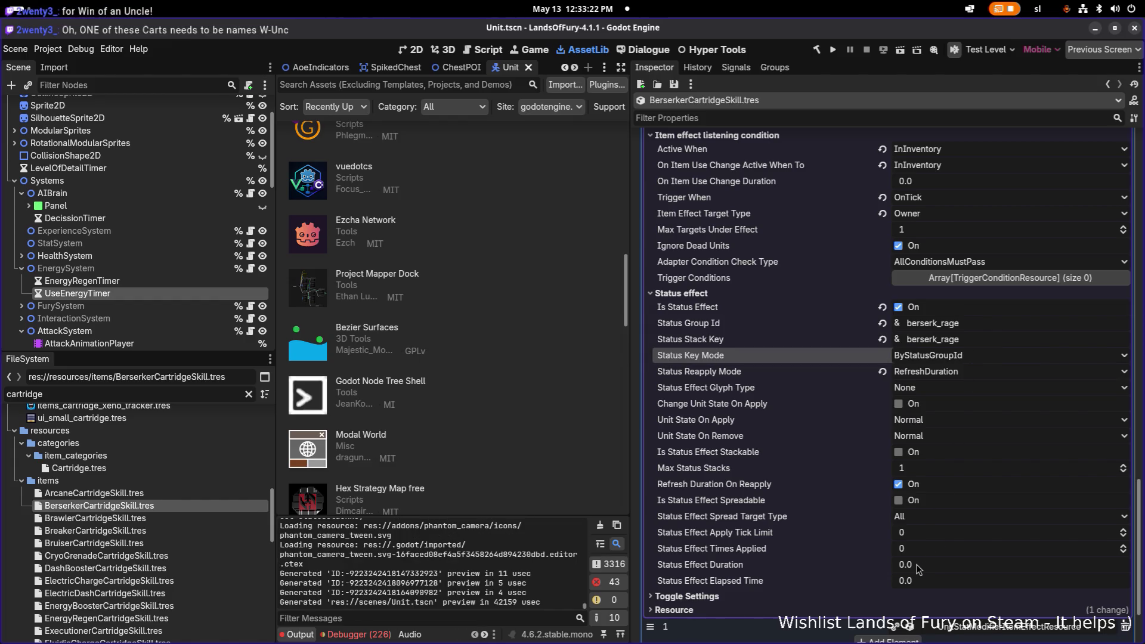
{"action": "left_click", "coordinate": [916, 564]}
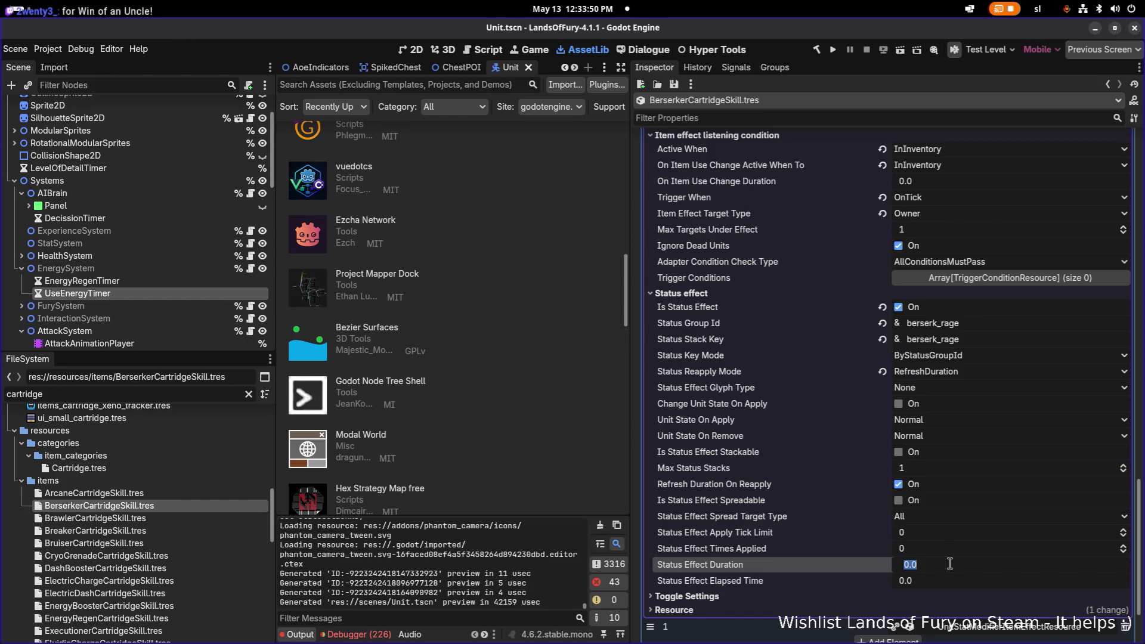
Set Status Effect Duration to 5 and Apply Tick Limit to 1, keeping RefreshDuration reapply.
{"action": "type", "text": "5"}
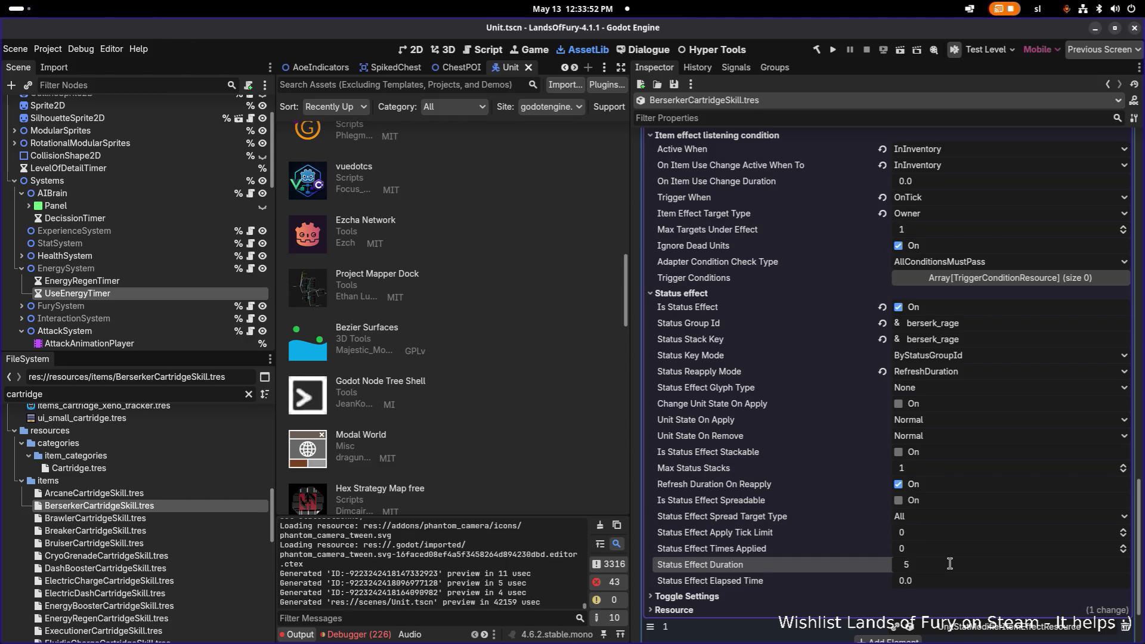
{"action": "key", "text": "Return"}
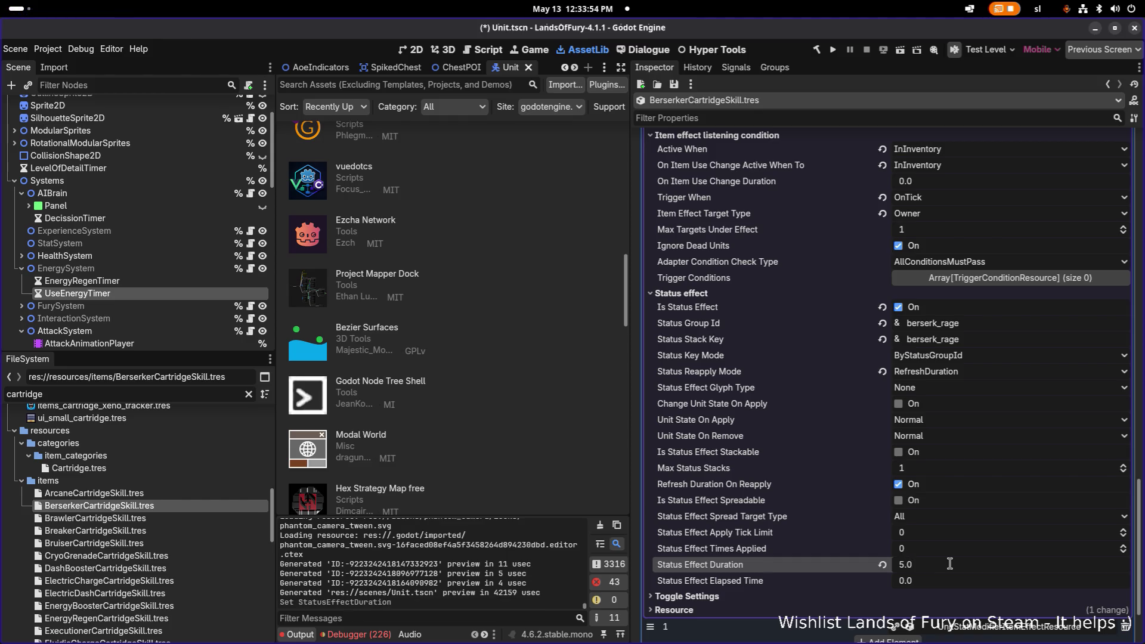
{"action": "scroll", "coordinate": [933, 543], "scroll_direction": "down", "scroll_amount": 2}
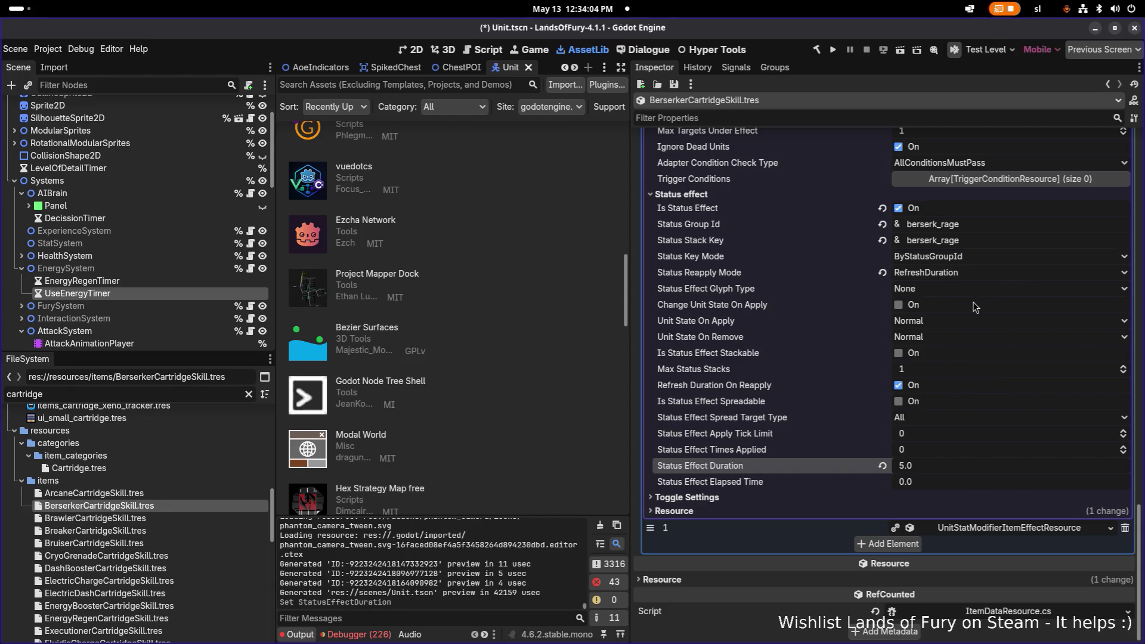
{"action": "left_click", "coordinate": [950, 274]}
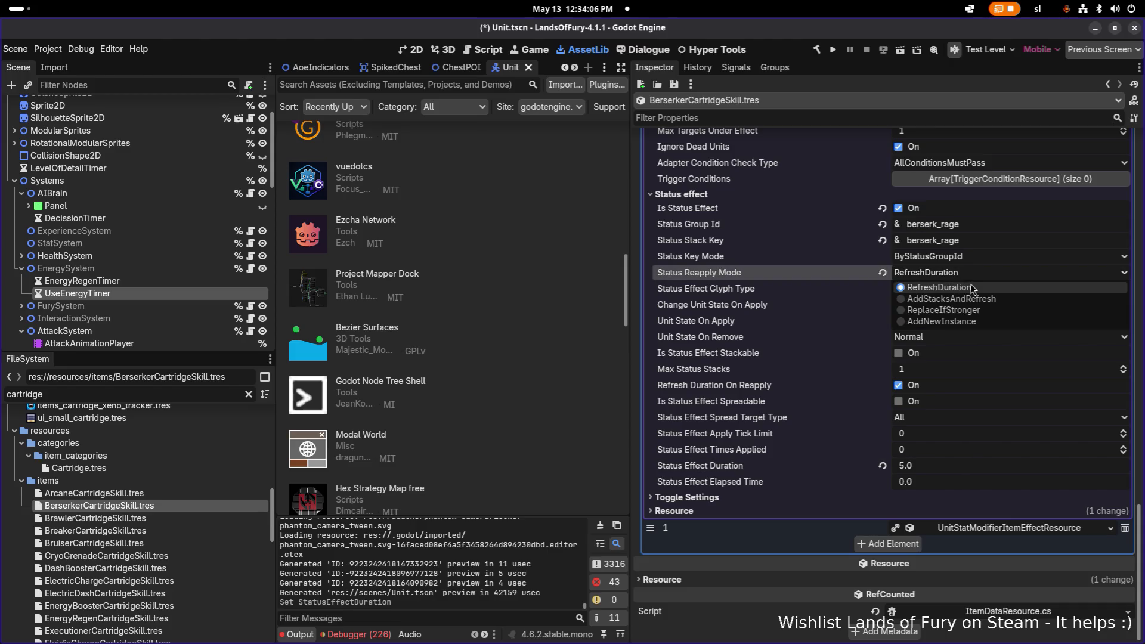
{"action": "left_click", "coordinate": [969, 288]}
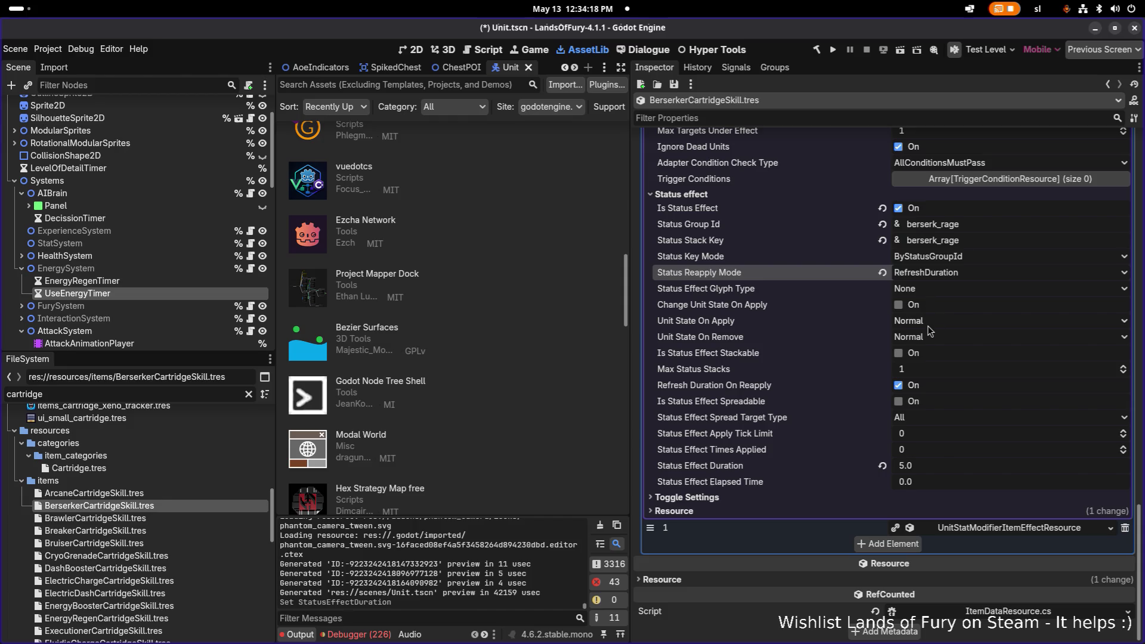
{"action": "left_click", "coordinate": [910, 433]}
{"action": "type", "text": "1"}
{"action": "key", "text": "Return"}
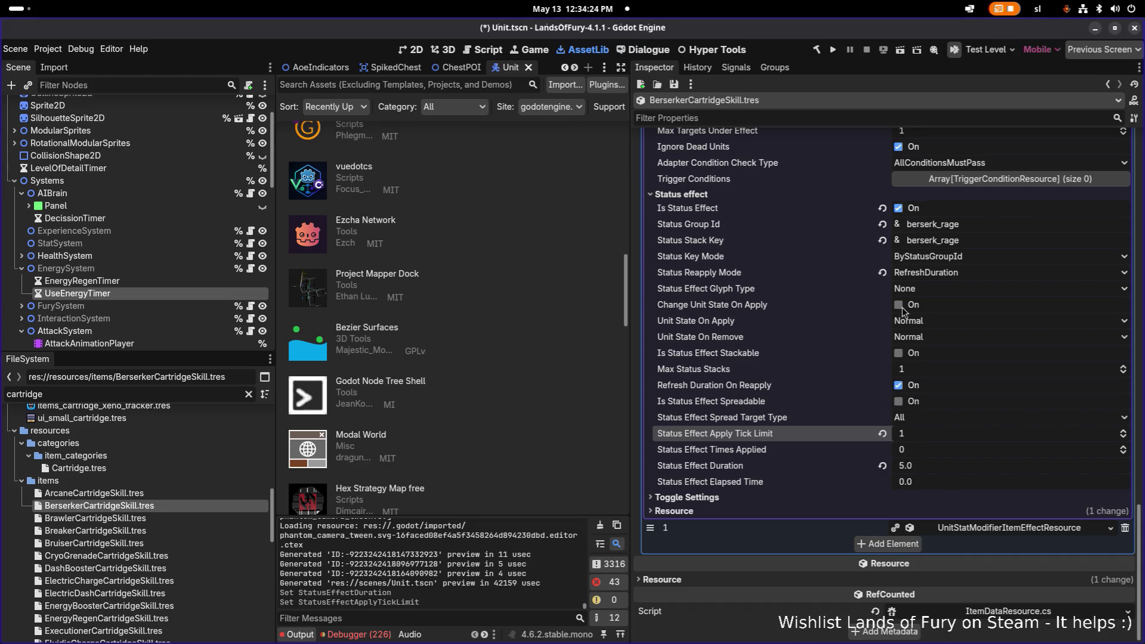
{"action": "scroll", "coordinate": [902, 306], "scroll_direction": "up", "scroll_amount": 5}
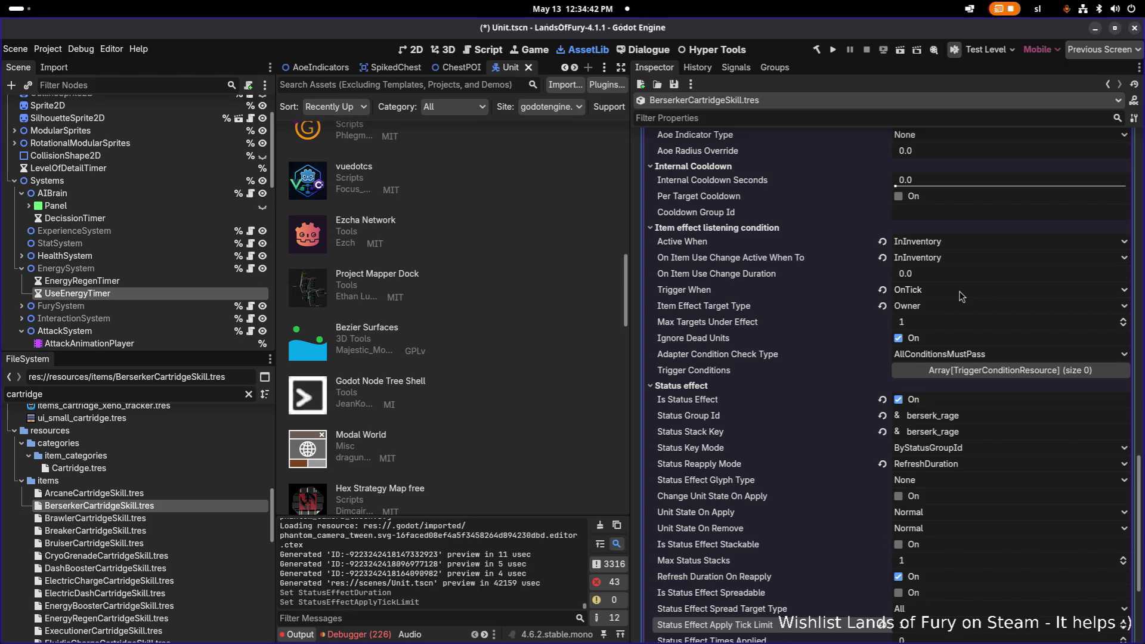
Change the MeleePower effect's Trigger When from OnTick to OnOwnerTakingHit.
{"action": "left_click", "coordinate": [961, 296]}
{"action": "left_click", "coordinate": [804, 291]}
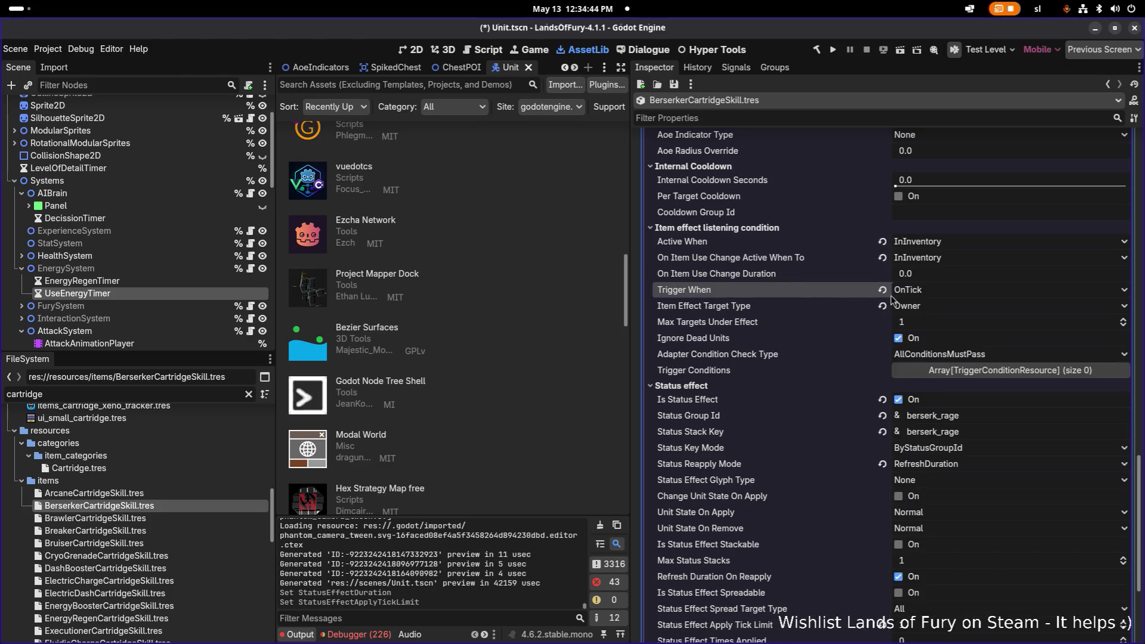
{"action": "left_click", "coordinate": [935, 298]}
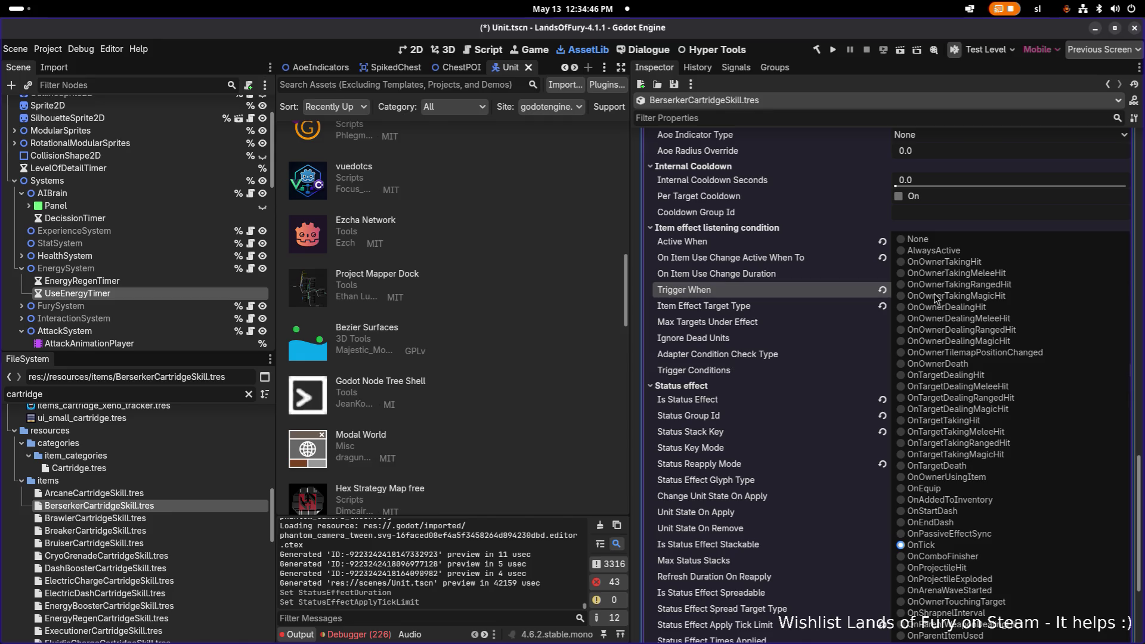
{"action": "left_click", "coordinate": [858, 292]}
{"action": "left_click", "coordinate": [910, 294]}
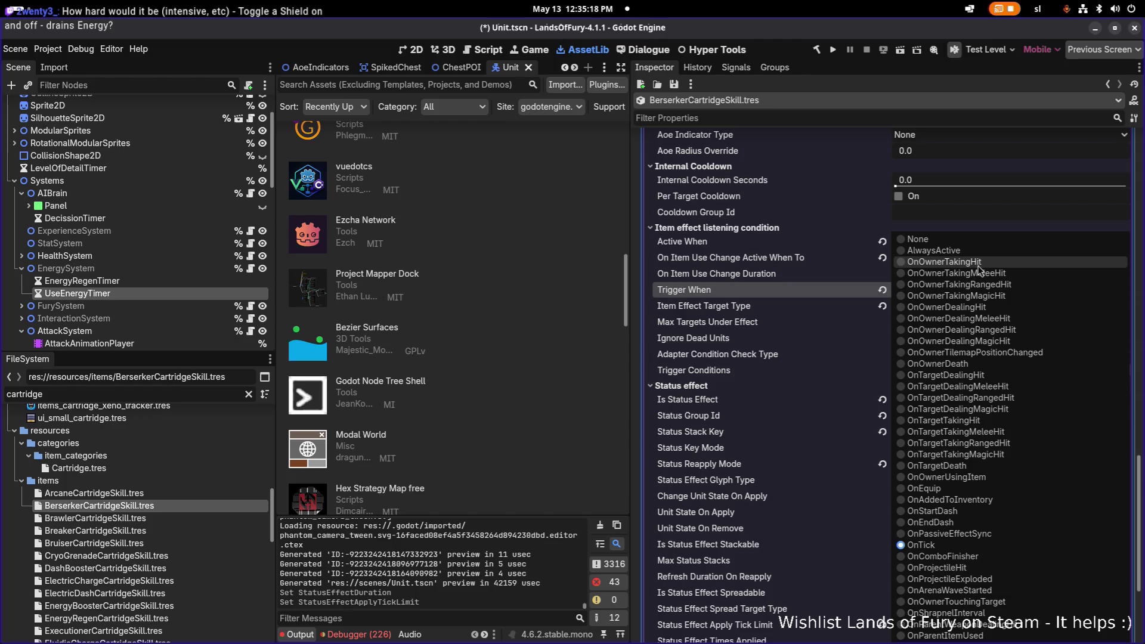
{"action": "left_click", "coordinate": [997, 264]}
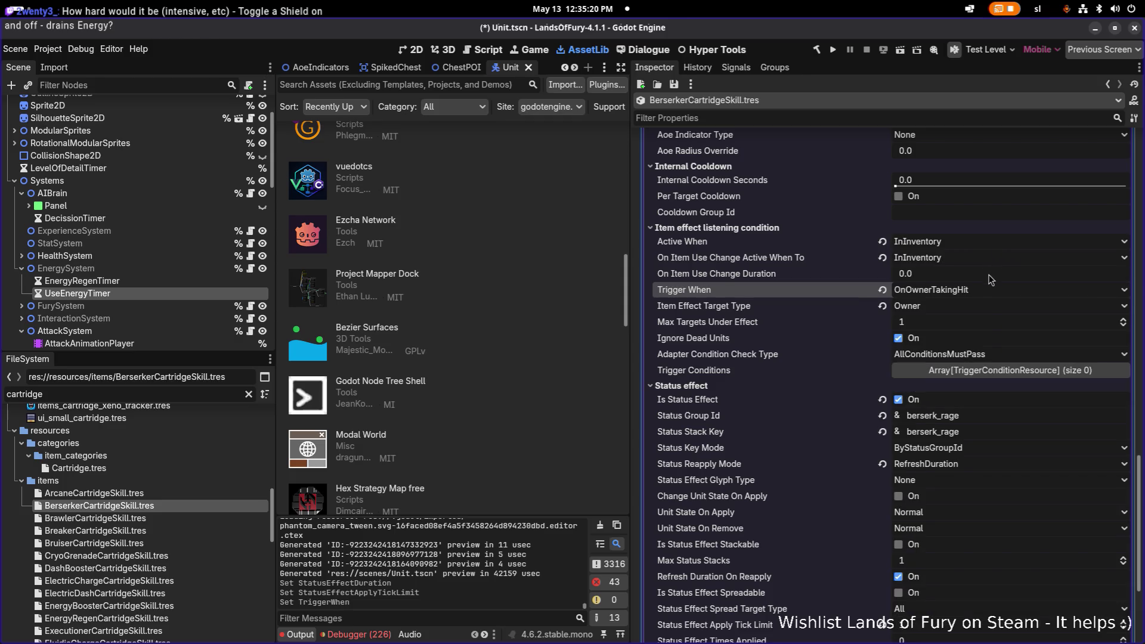
{"action": "scroll", "coordinate": [793, 346], "scroll_direction": "up", "scroll_amount": 6}
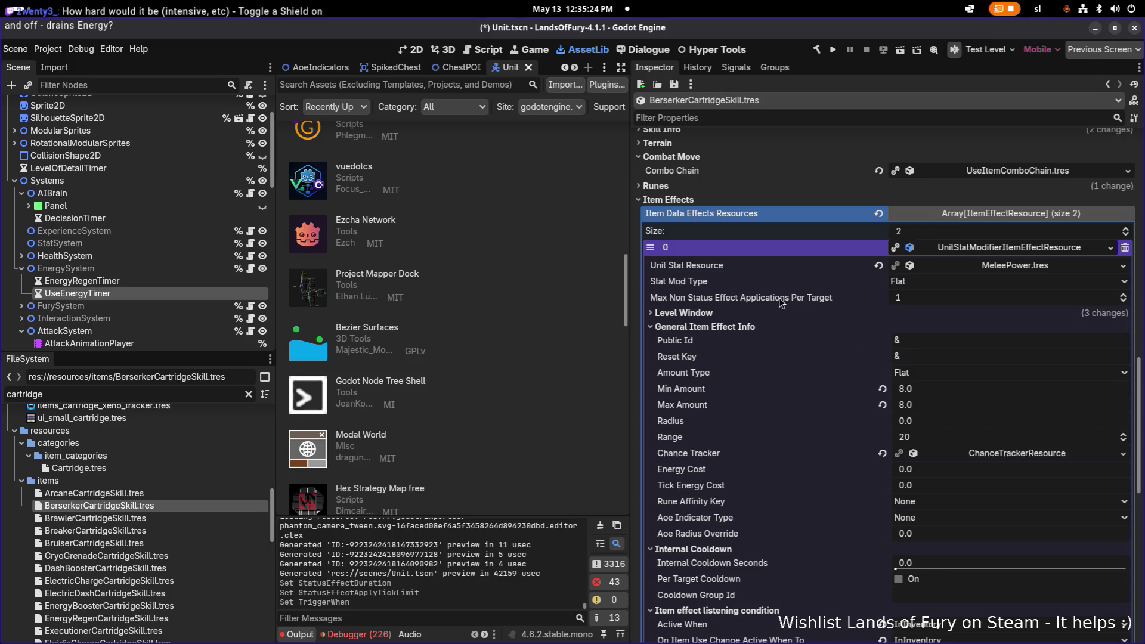
Append element 2 to Item Data Effects Resources as a new CooldownItemEffectResource.
{"action": "left_click", "coordinate": [745, 314]}
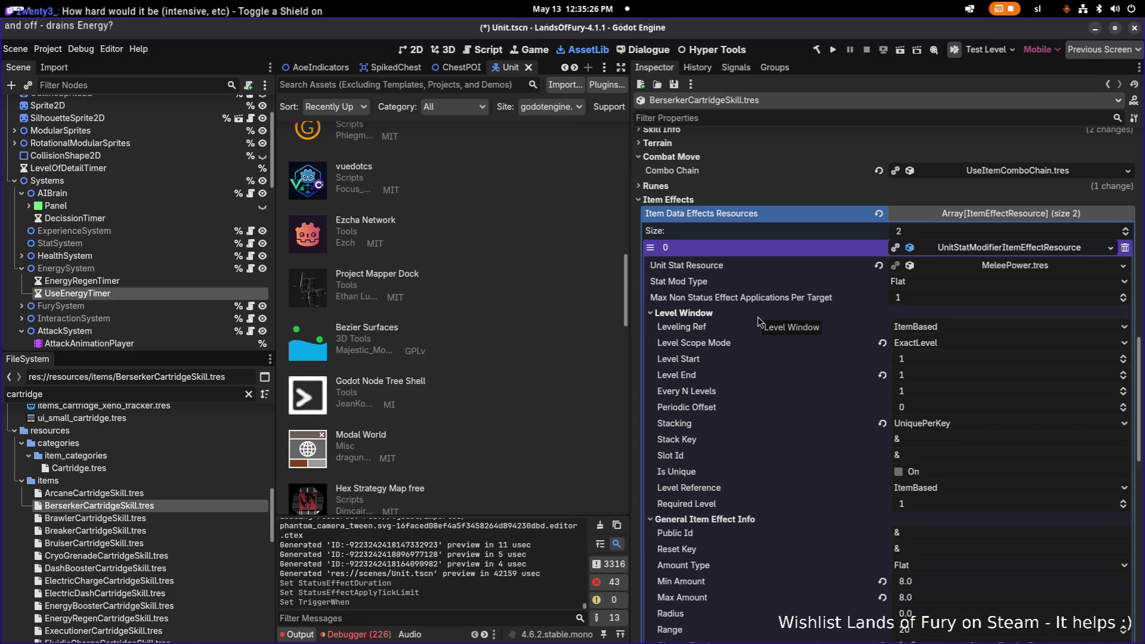
{"action": "left_click", "coordinate": [978, 246]}
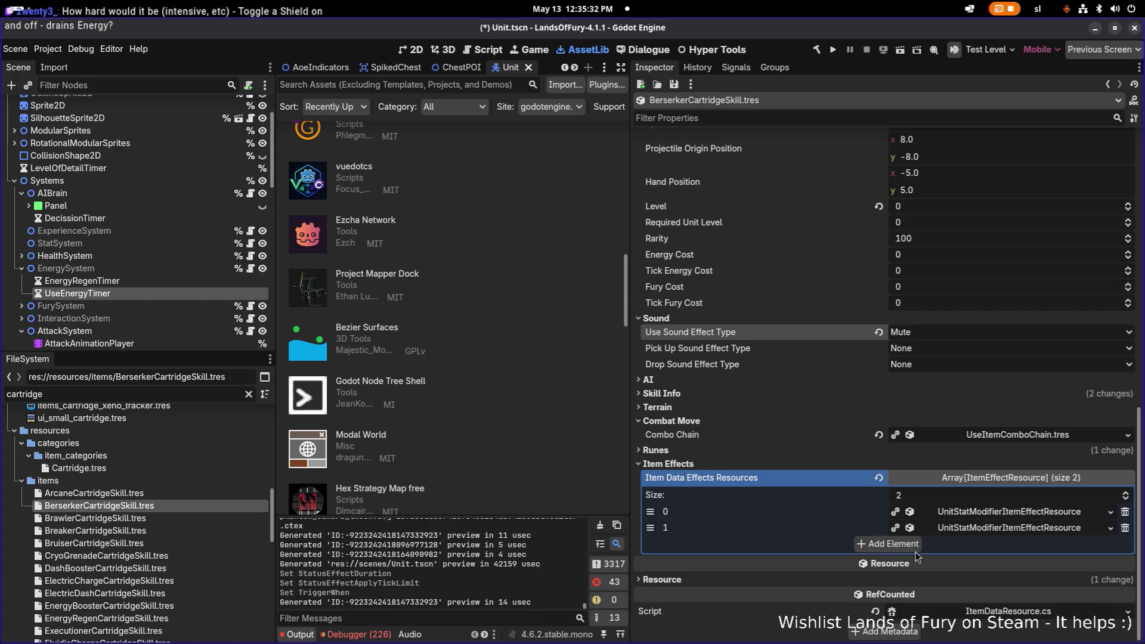
{"action": "left_click", "coordinate": [912, 545]}
{"action": "left_click", "coordinate": [984, 544]}
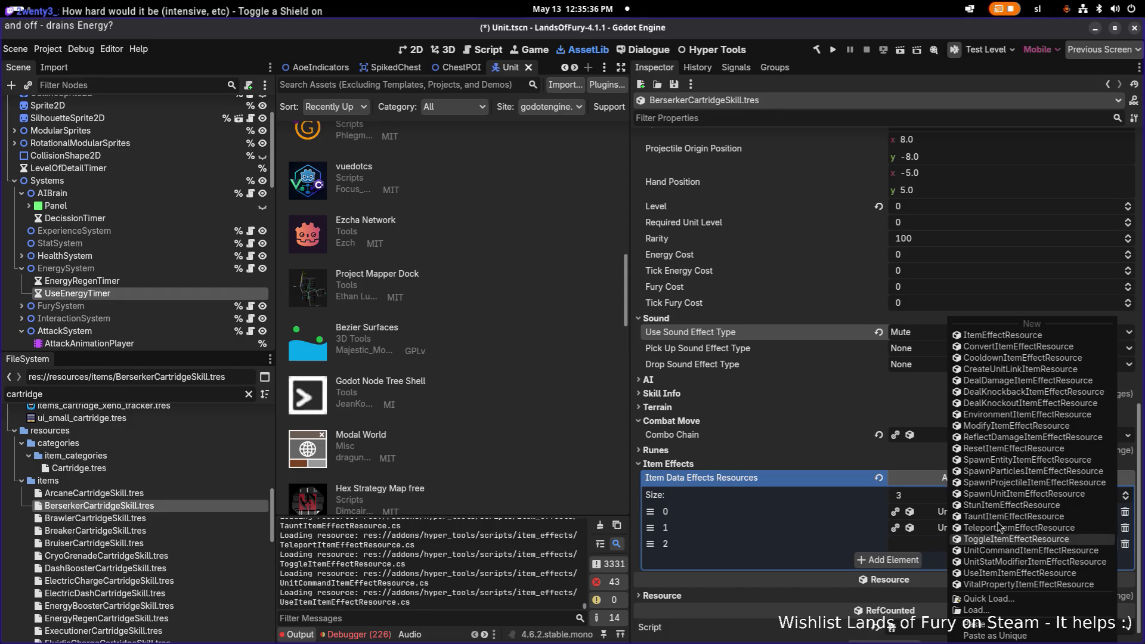
{"action": "left_click", "coordinate": [1008, 358]}
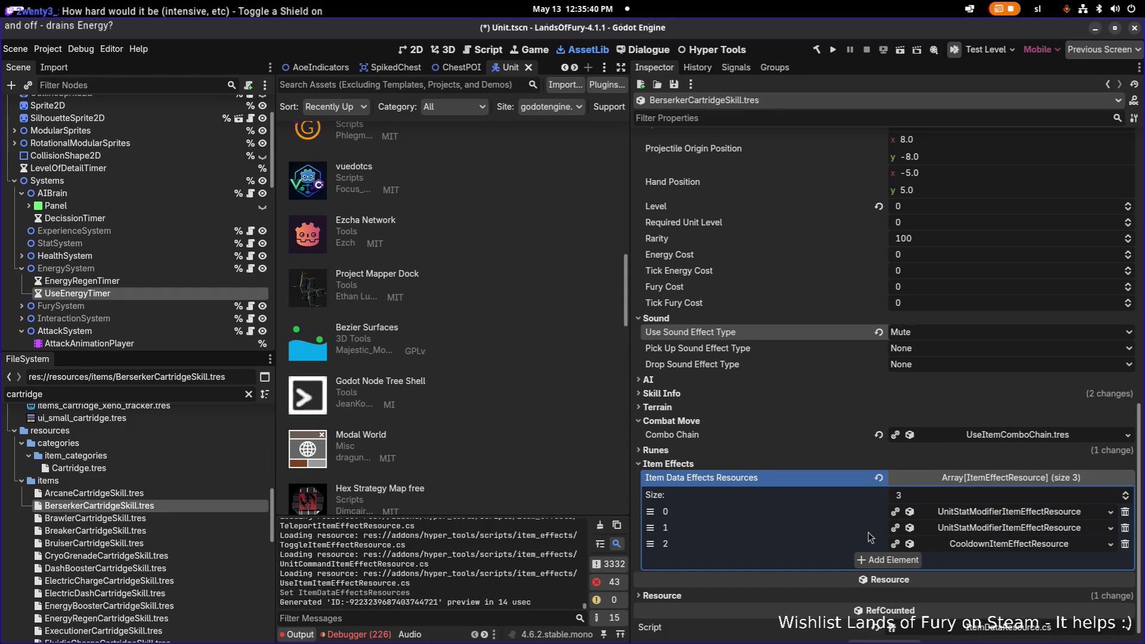
{"action": "mouse_move", "coordinate": [121, 411]}
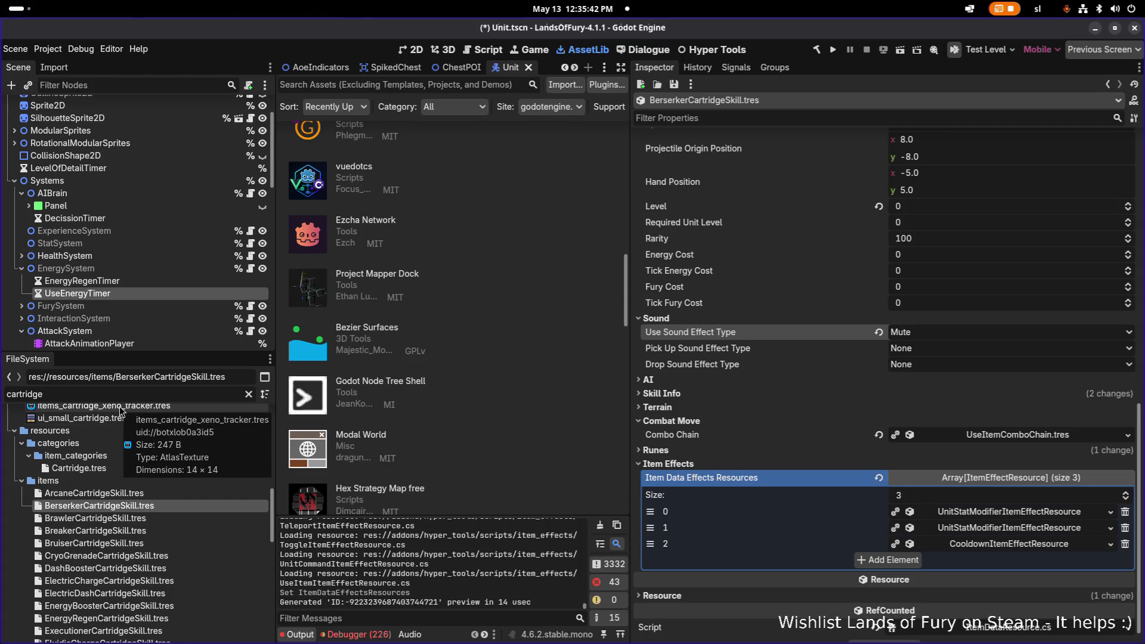
Filter FileSystem by 'secondw' and inspect SecondWindCartridgeSkill's element 0 Internal Cooldown settings.
{"action": "double_click", "coordinate": [92, 393]}
{"action": "type", "text": "seconds"}
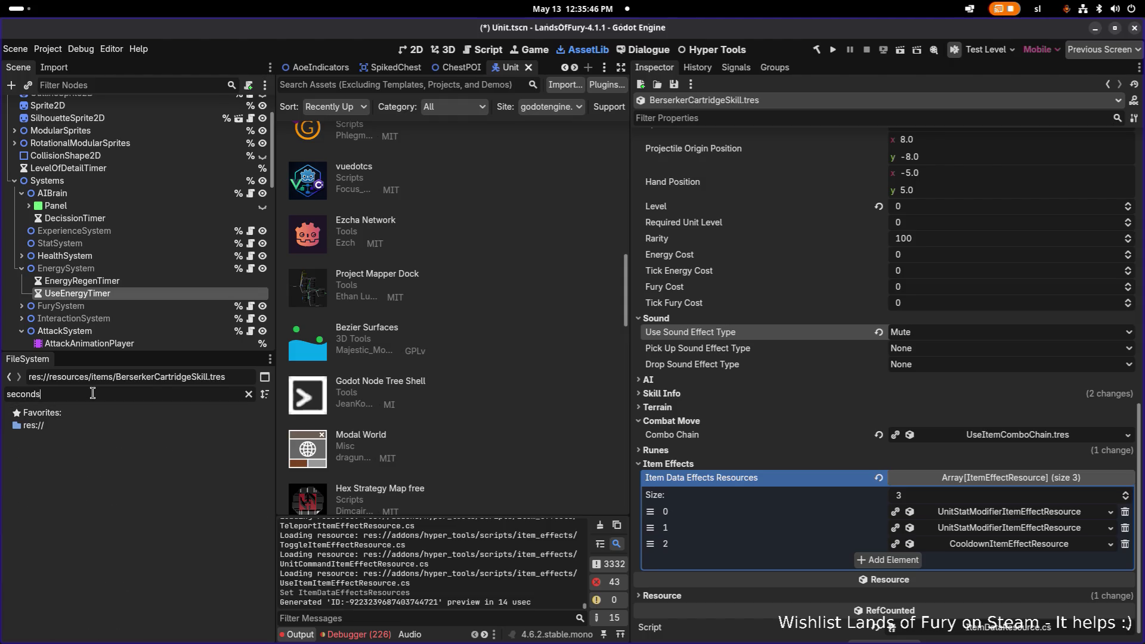
{"action": "key", "text": "BackSpace"}
{"action": "type", "text": "w"}
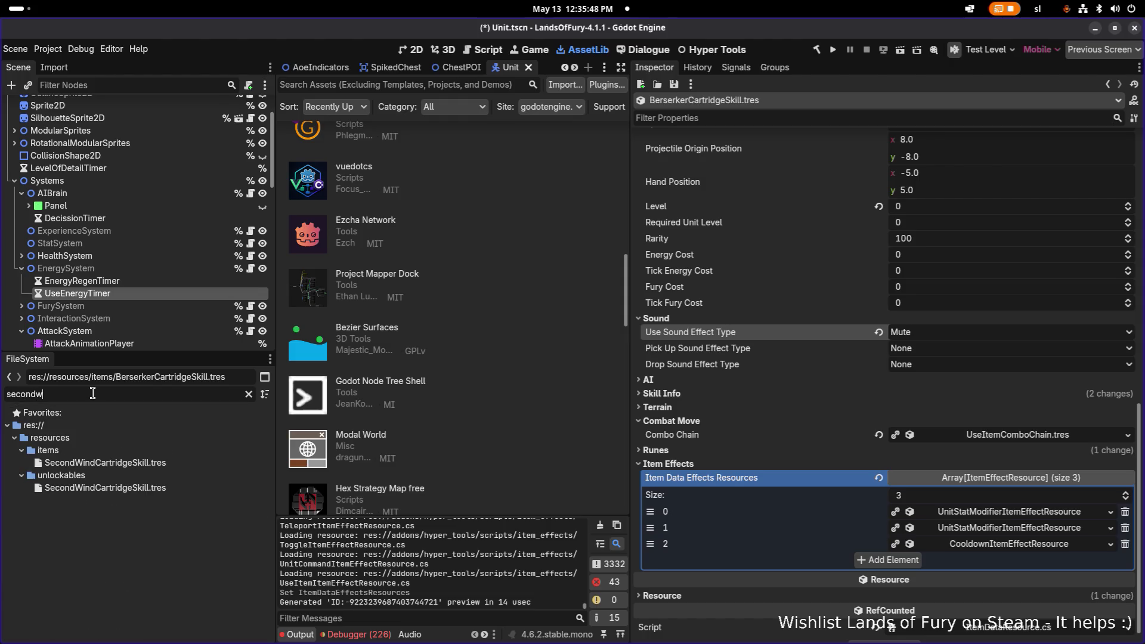
{"action": "left_click", "coordinate": [154, 464]}
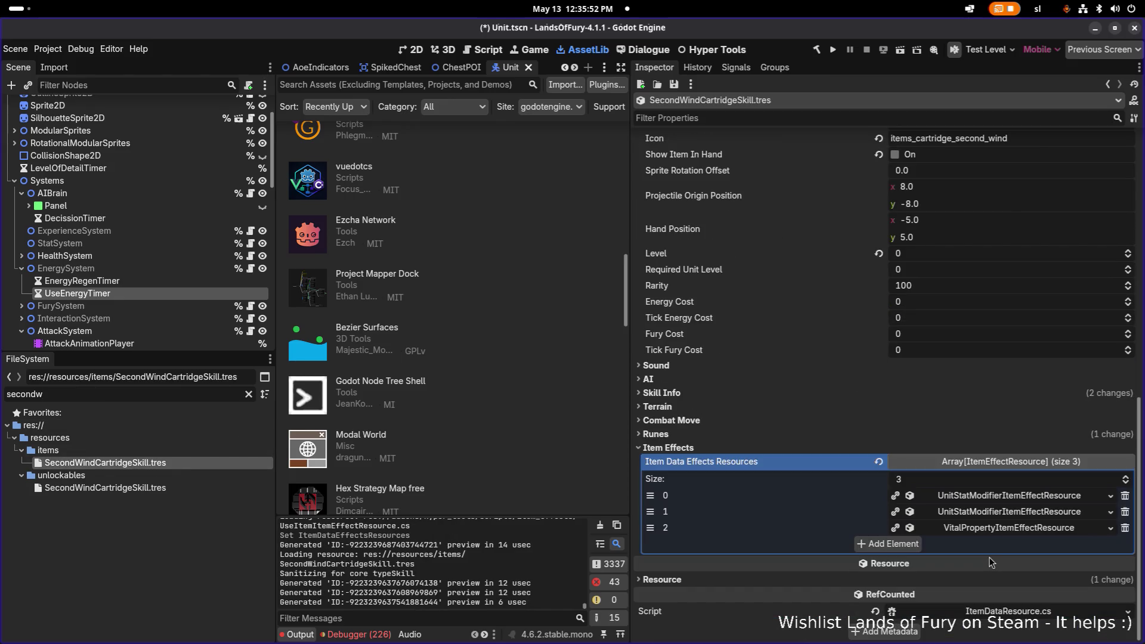
{"action": "left_click", "coordinate": [1013, 498]}
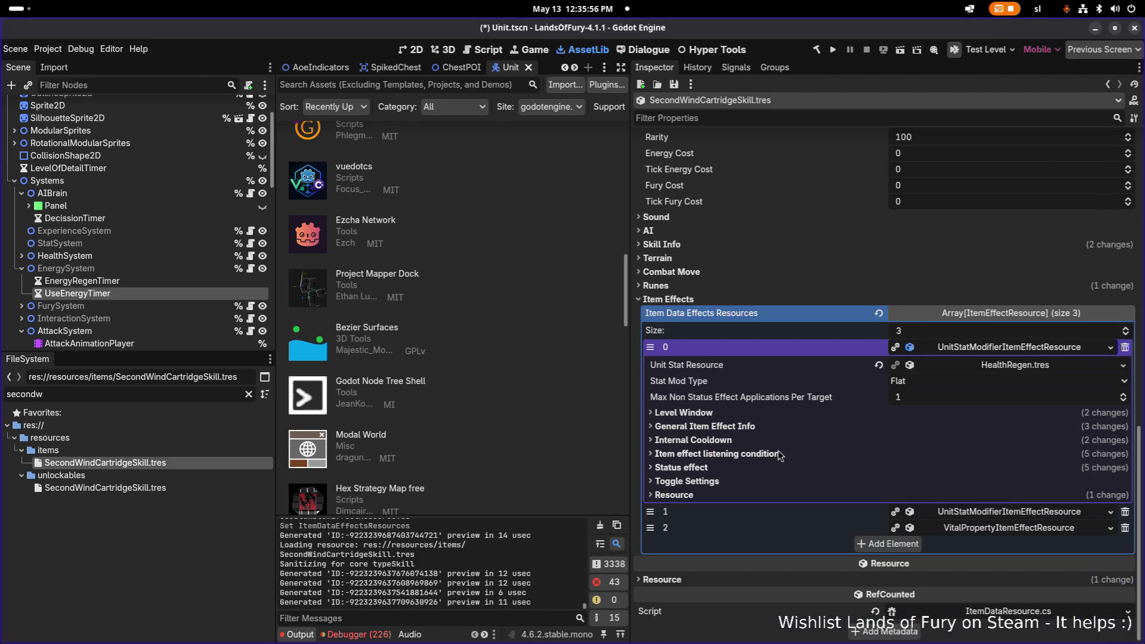
{"action": "left_click", "coordinate": [732, 440]}
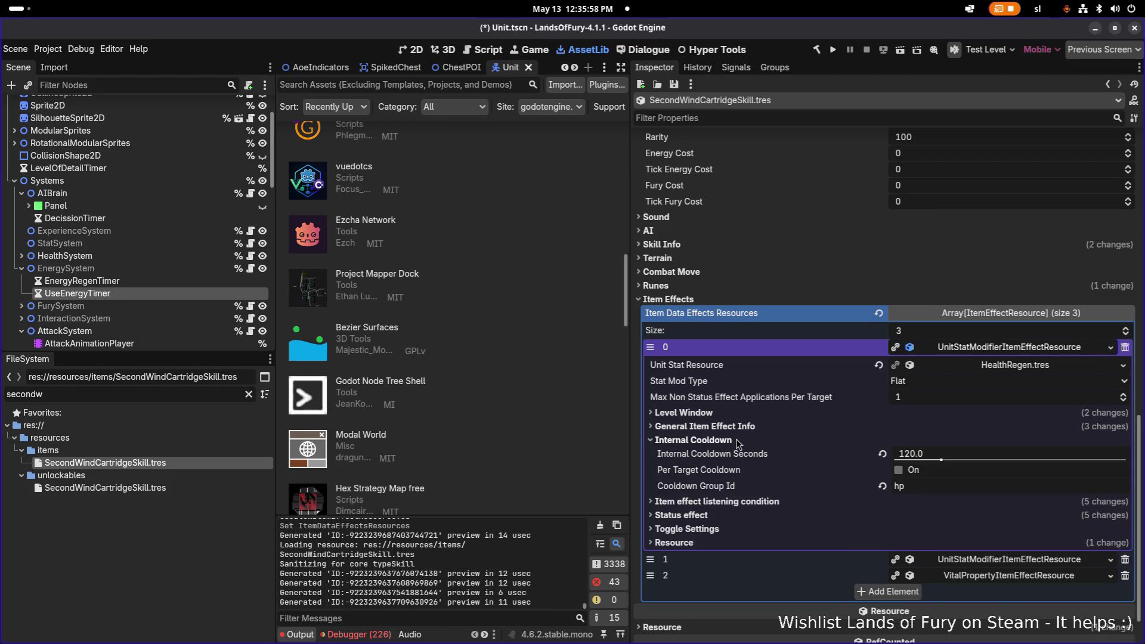
{"action": "left_click", "coordinate": [741, 442]}
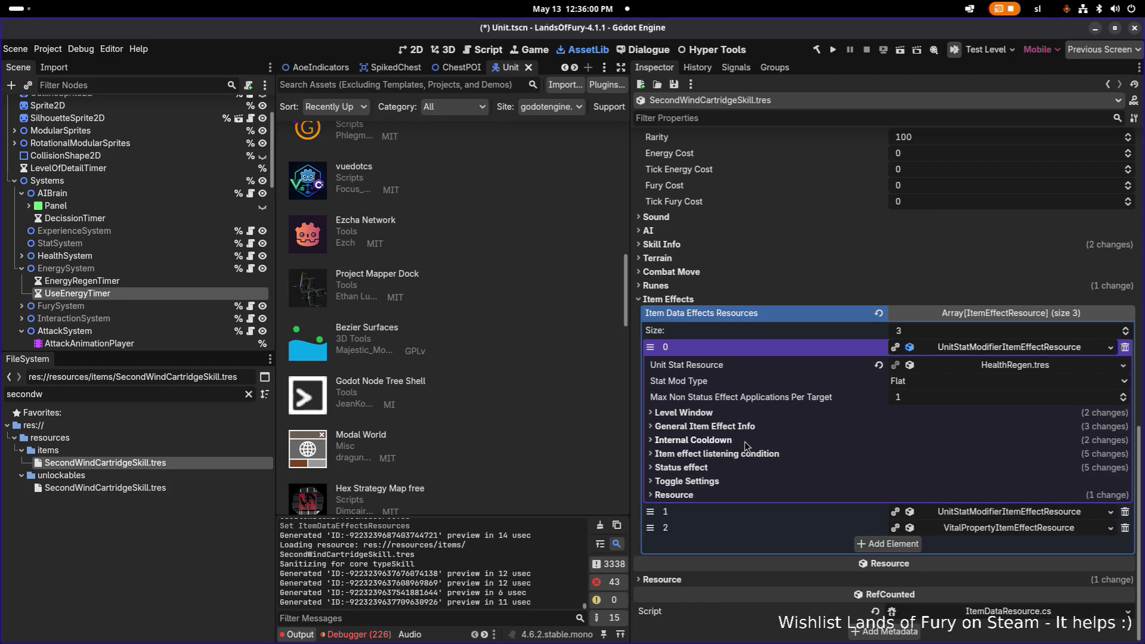
Refilter FileSystem by 'berserker' and reopen BerserkerCartridgeSkill.tres.
{"action": "double_click", "coordinate": [155, 400]}
{"action": "key", "text": "BackSpace"}
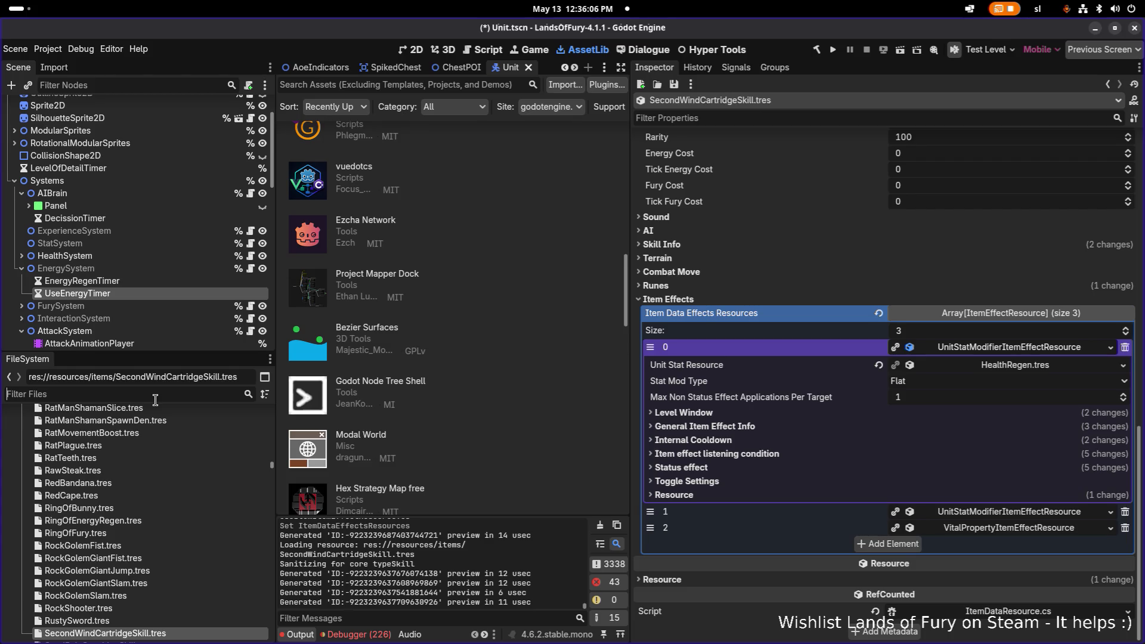
{"action": "type", "text": "berserk"}
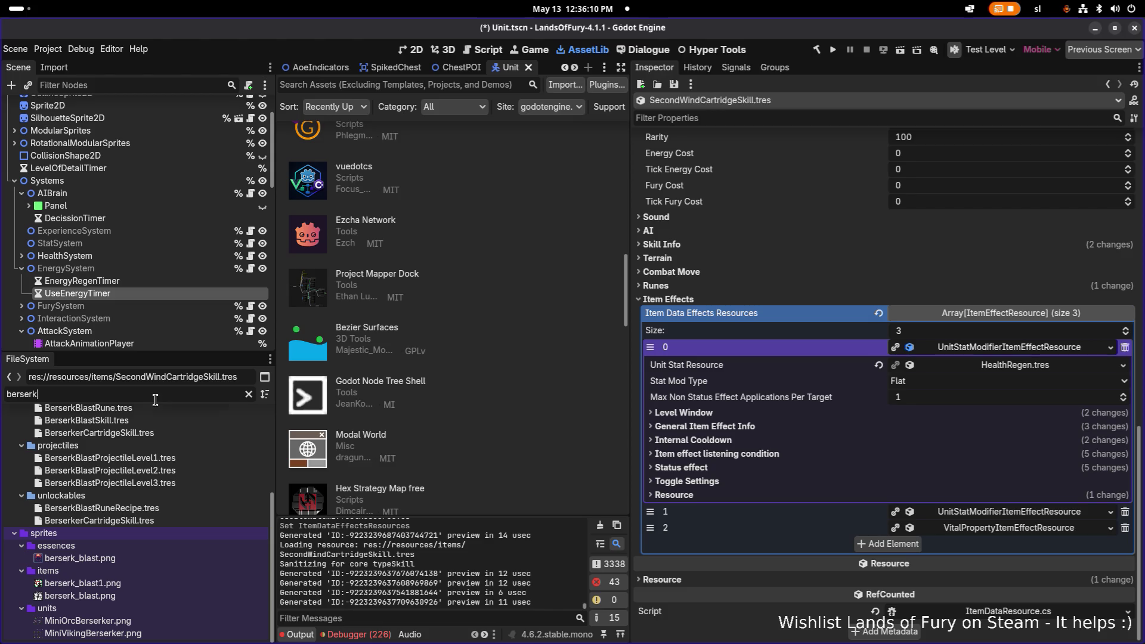
{"action": "type", "text": "er"}
{"action": "left_click", "coordinate": [152, 538]}
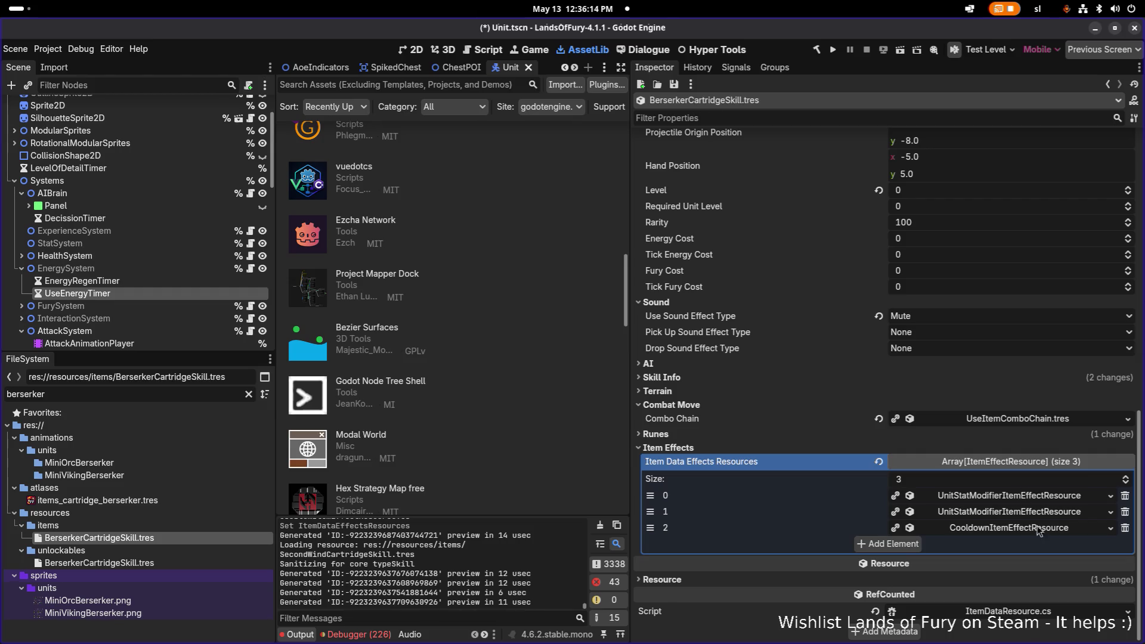
Set element 0's Internal Cooldown Seconds to 120 and save.
{"action": "left_click", "coordinate": [1037, 514]}
{"action": "scroll", "coordinate": [1016, 519], "scroll_direction": "down", "scroll_amount": 4}
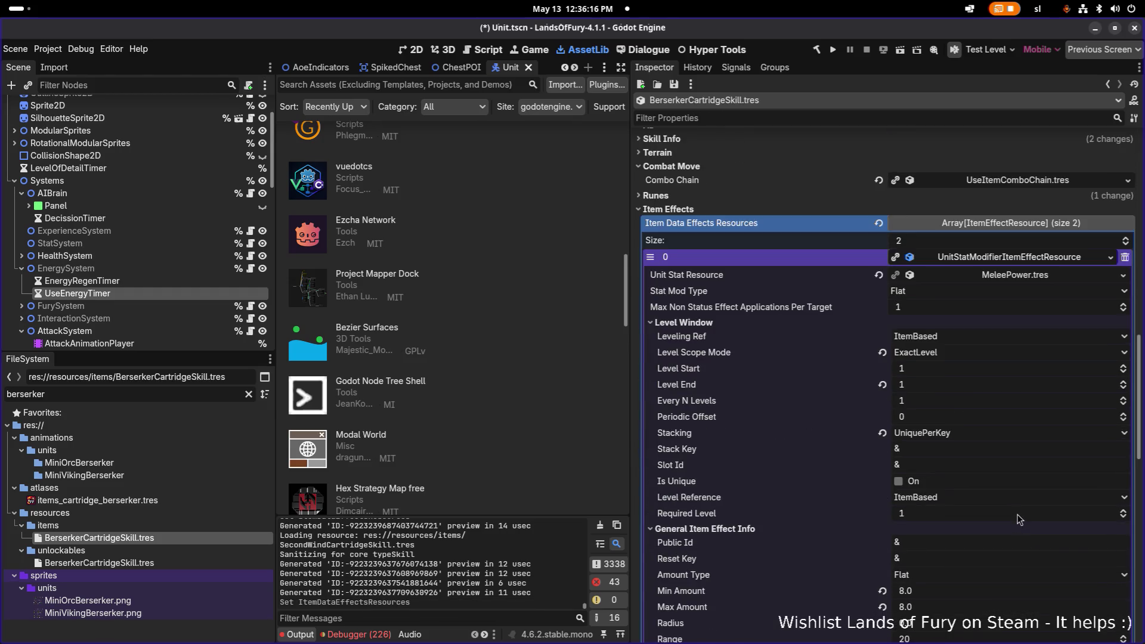
{"action": "scroll", "coordinate": [1013, 519], "scroll_direction": "down", "scroll_amount": 2}
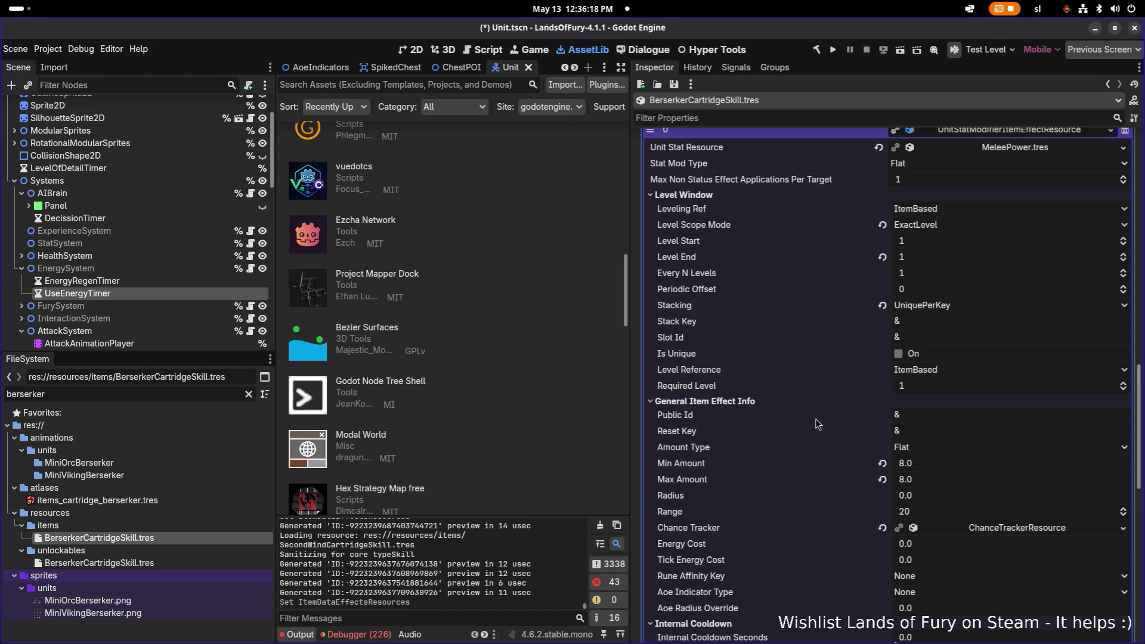
{"action": "scroll", "coordinate": [815, 418], "scroll_direction": "down", "scroll_amount": 4}
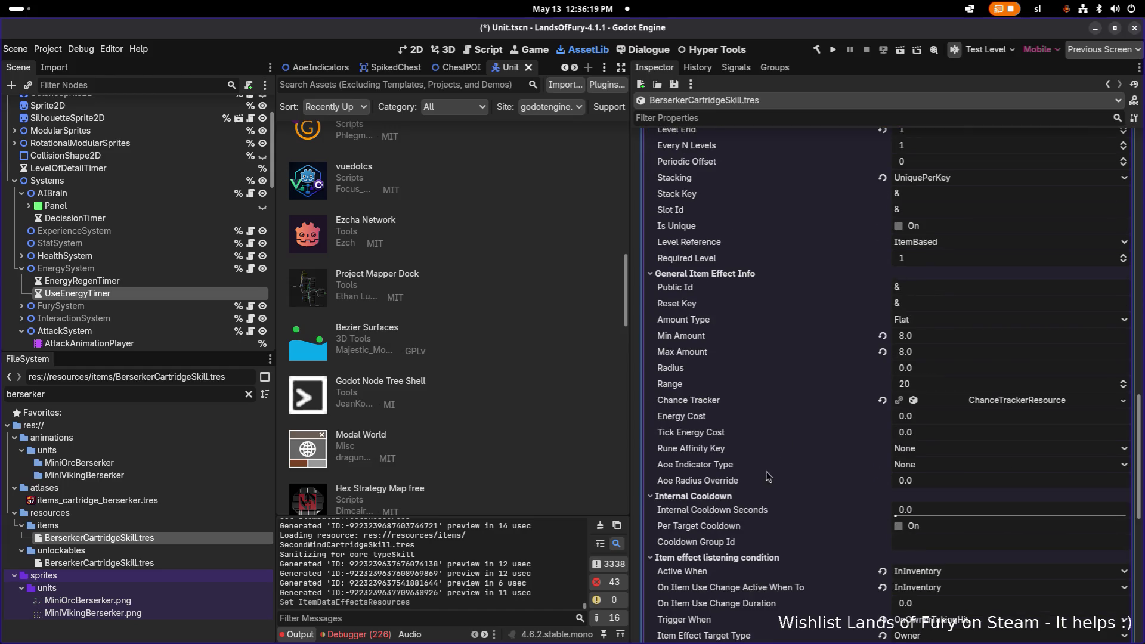
{"action": "left_click", "coordinate": [921, 512]}
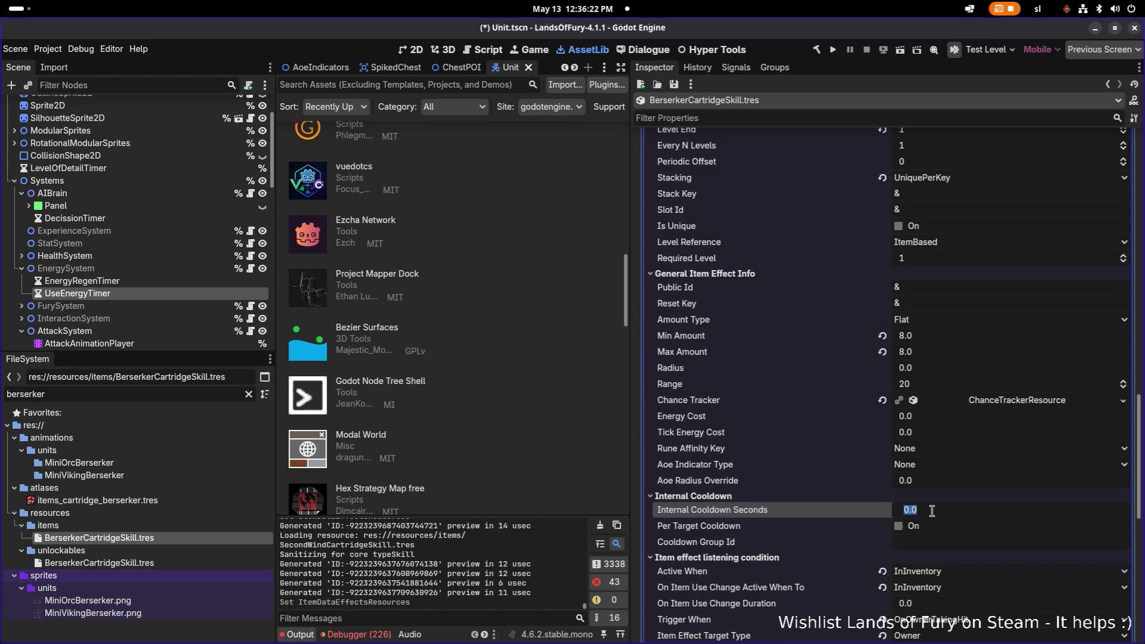
{"action": "type", "text": "120"}
{"action": "key", "text": "Return"}
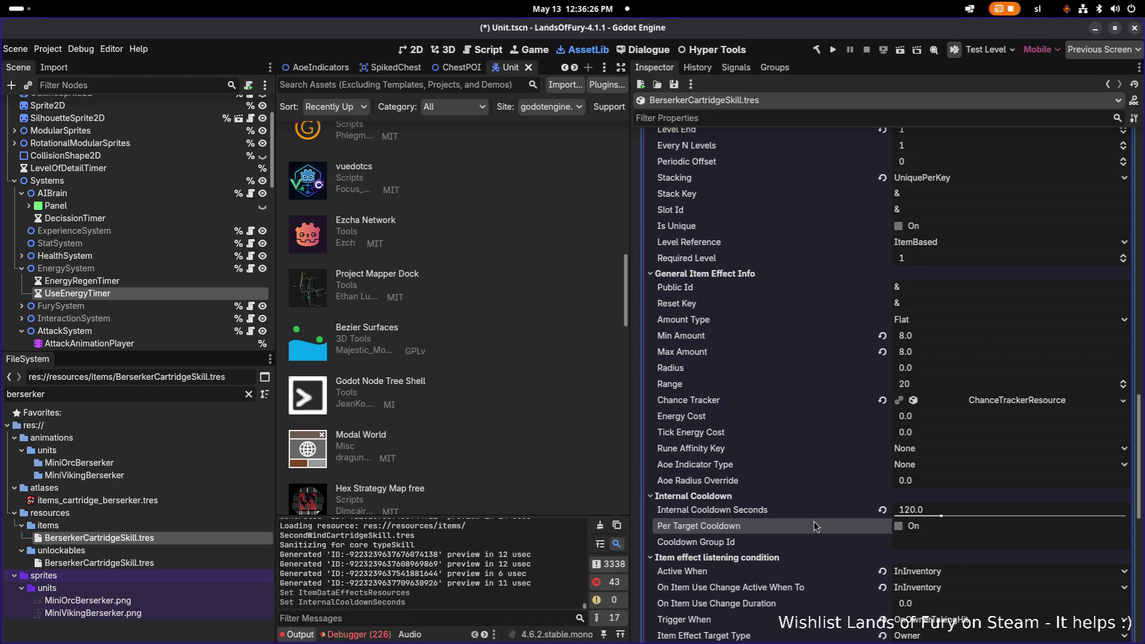
{"action": "key", "text": "ctrl+s"}
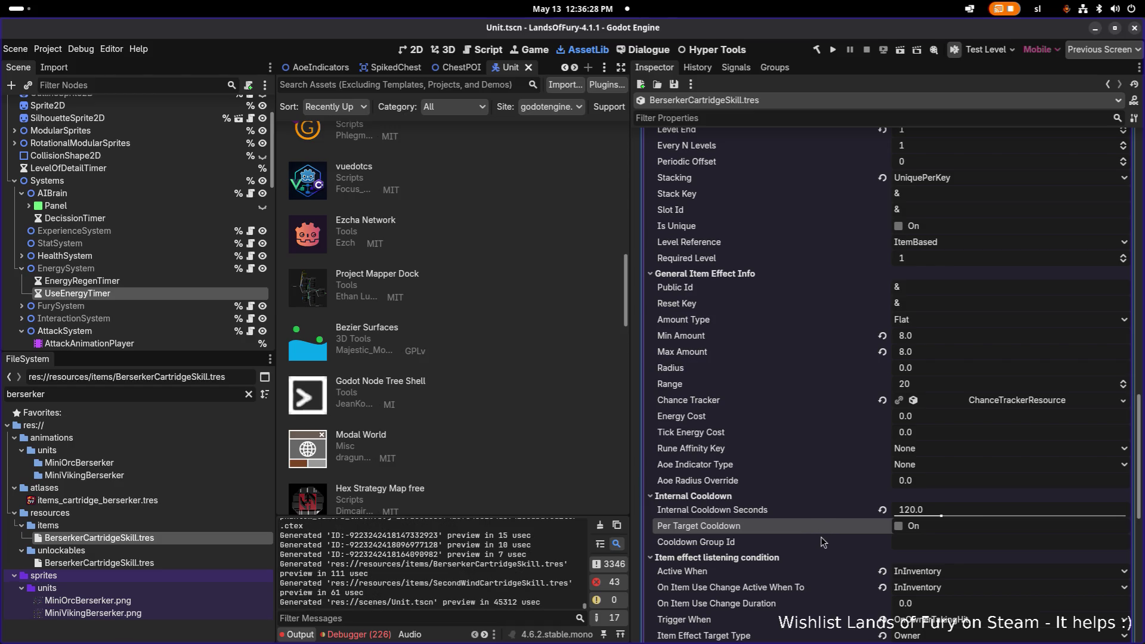
Enter berserk_rage as the internal cooldown's Stack Key.
{"action": "left_click", "coordinate": [931, 542]}
{"action": "scroll", "coordinate": [960, 268], "scroll_direction": "up", "scroll_amount": 5}
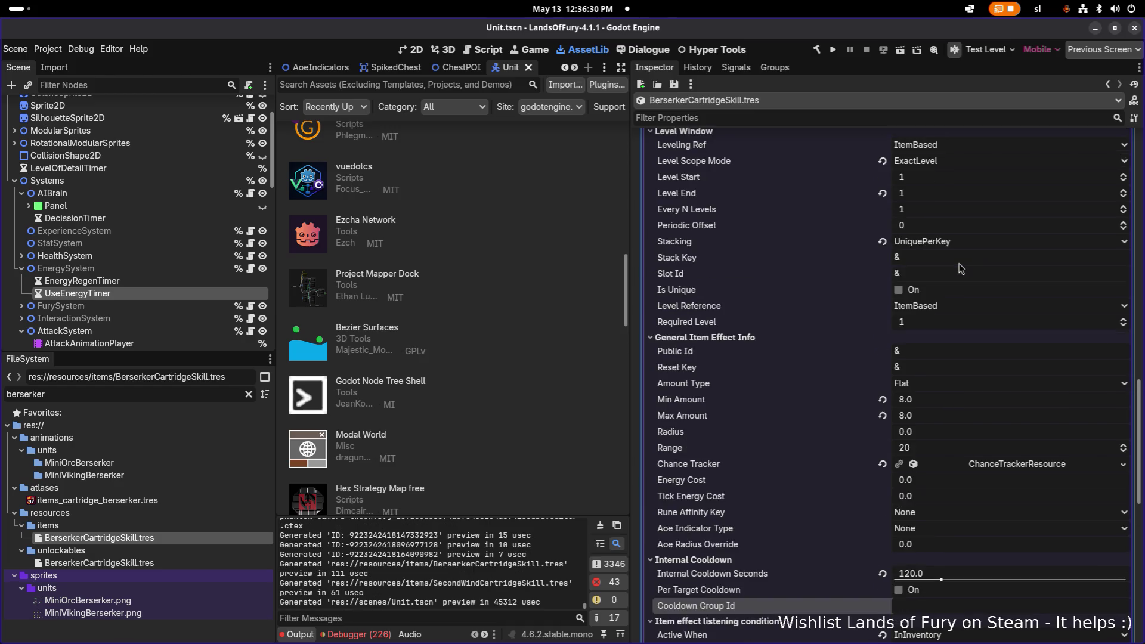
{"action": "scroll", "coordinate": [960, 411], "scroll_direction": "down", "scroll_amount": 5}
{"action": "scroll", "coordinate": [954, 510], "scroll_direction": "down", "scroll_amount": 2}
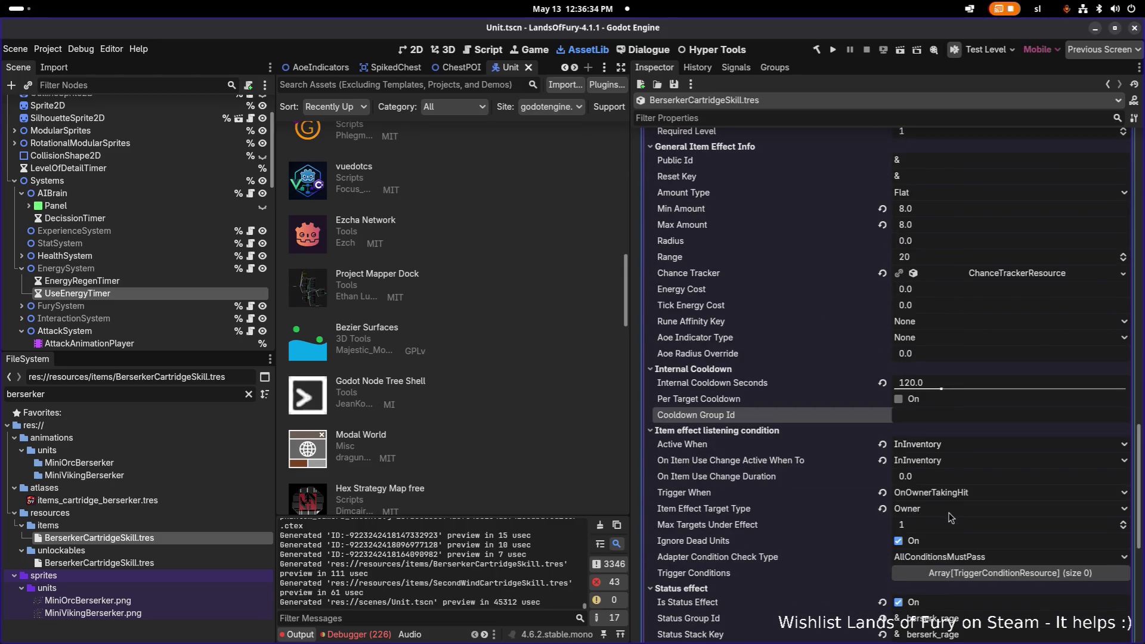
{"action": "scroll", "coordinate": [960, 511], "scroll_direction": "down", "scroll_amount": 4}
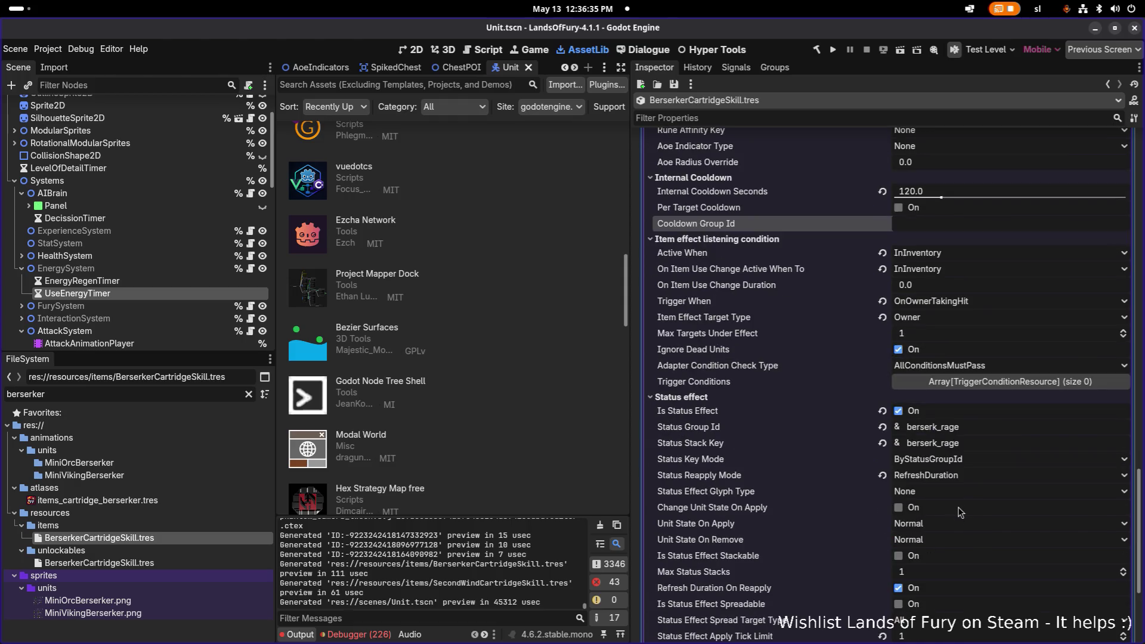
{"action": "double_click", "coordinate": [991, 427]}
{"action": "scroll", "coordinate": [991, 426], "scroll_direction": "up", "scroll_amount": 5}
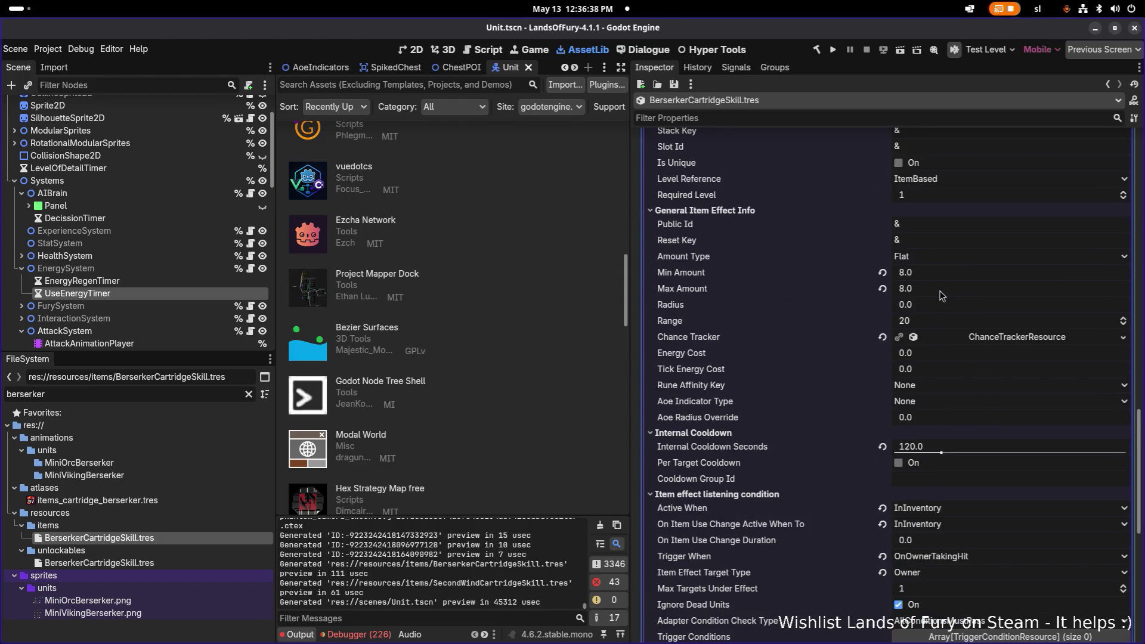
{"action": "scroll", "coordinate": [933, 283], "scroll_direction": "up", "scroll_amount": 2}
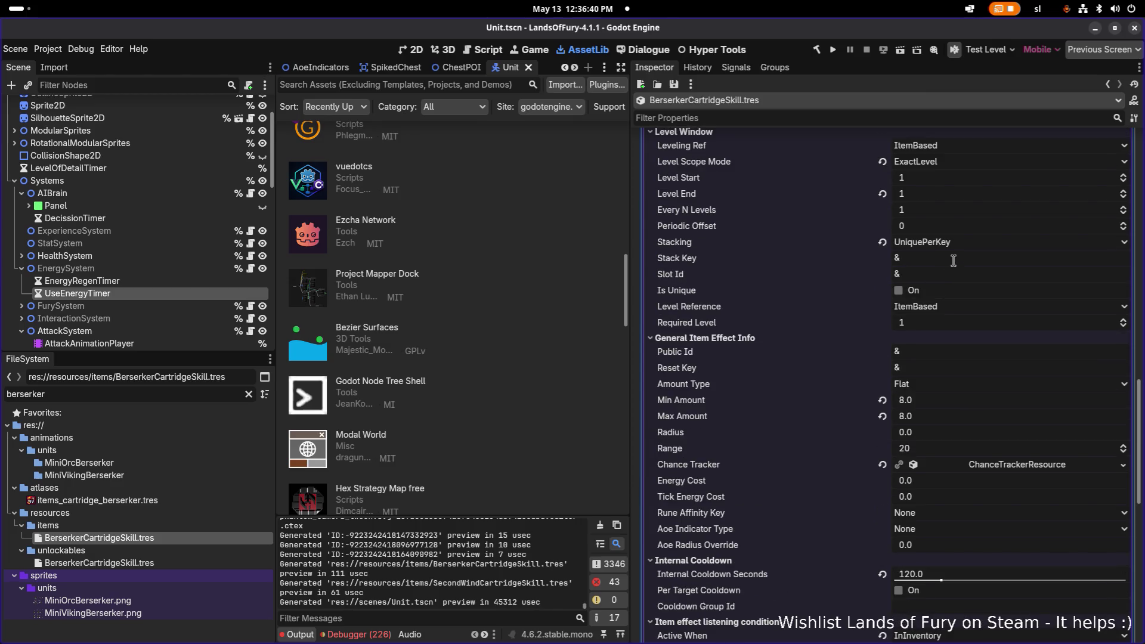
{"action": "left_click", "coordinate": [952, 260]}
{"action": "type", "text": "berserk_rage"}
{"action": "left_click", "coordinate": [949, 275]}
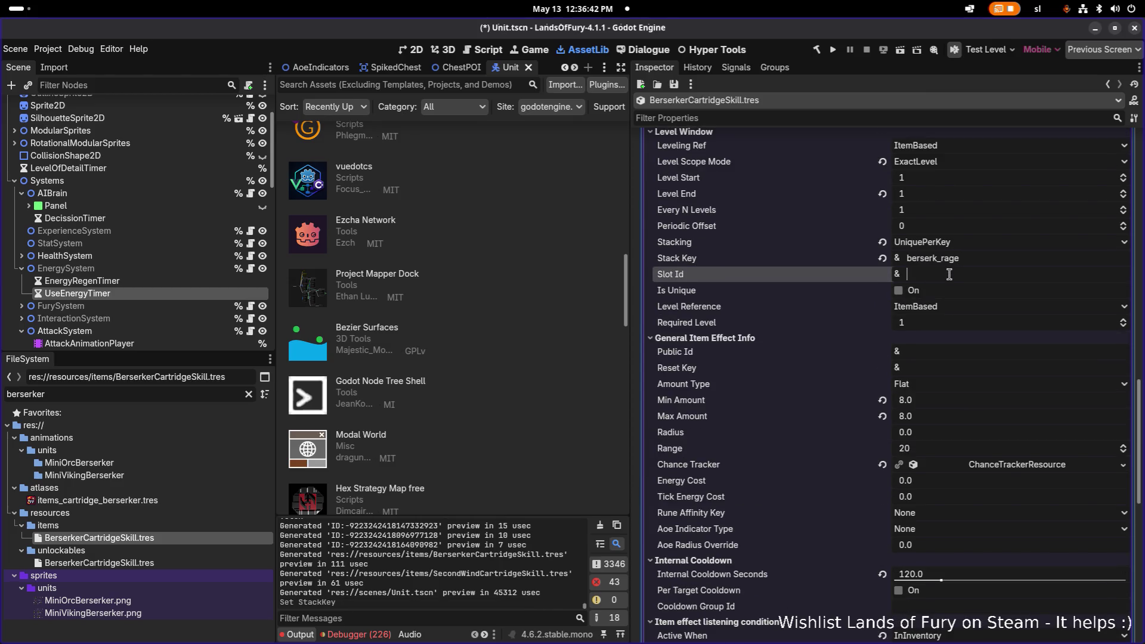
Remove the CooldownItemEffectResource slot, save the scene, and re-expand the first effect.
{"action": "scroll", "coordinate": [948, 275], "scroll_direction": "up", "scroll_amount": 2}
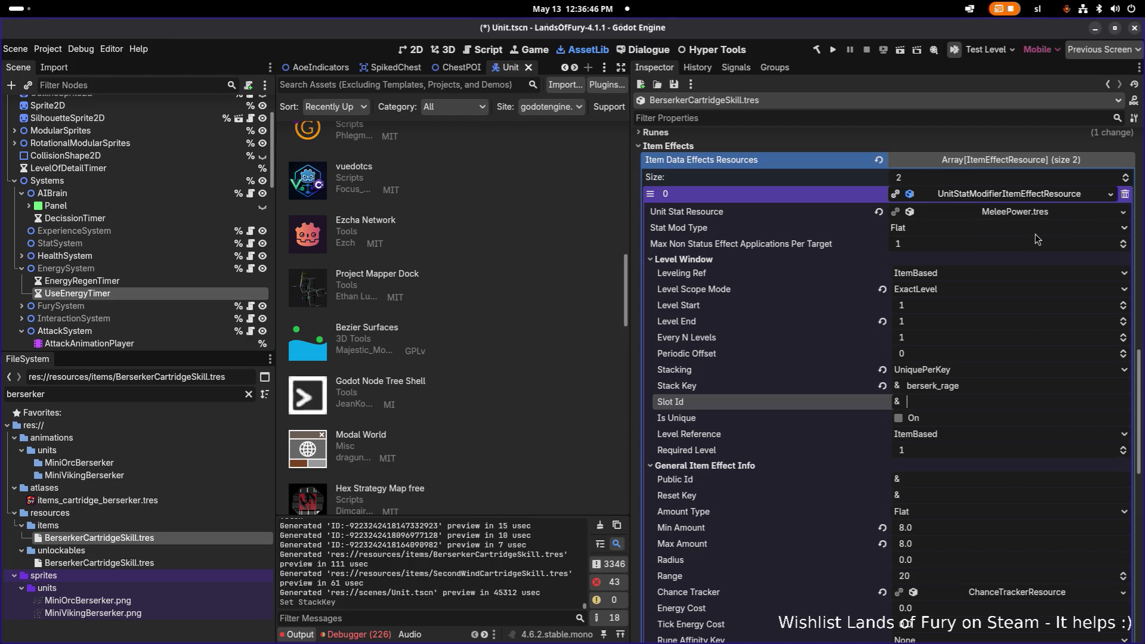
{"action": "left_click", "coordinate": [1110, 199]}
{"action": "left_click", "coordinate": [1026, 196]}
{"action": "key", "text": "ctrl+s"}
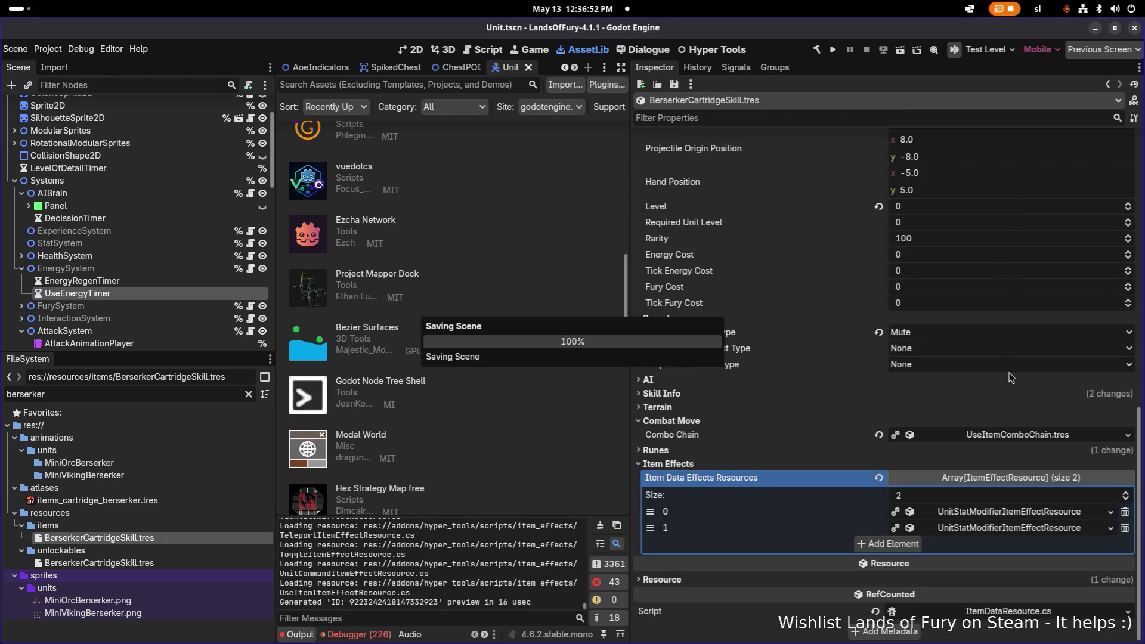
{"action": "left_click", "coordinate": [981, 513]}
{"action": "scroll", "coordinate": [980, 516], "scroll_direction": "down", "scroll_amount": 5}
Add an AdapterPropertyTriggerConditionResource to the MeleePower effect's Trigger Conditions.
{"action": "scroll", "coordinate": [978, 514], "scroll_direction": "down", "scroll_amount": 3}
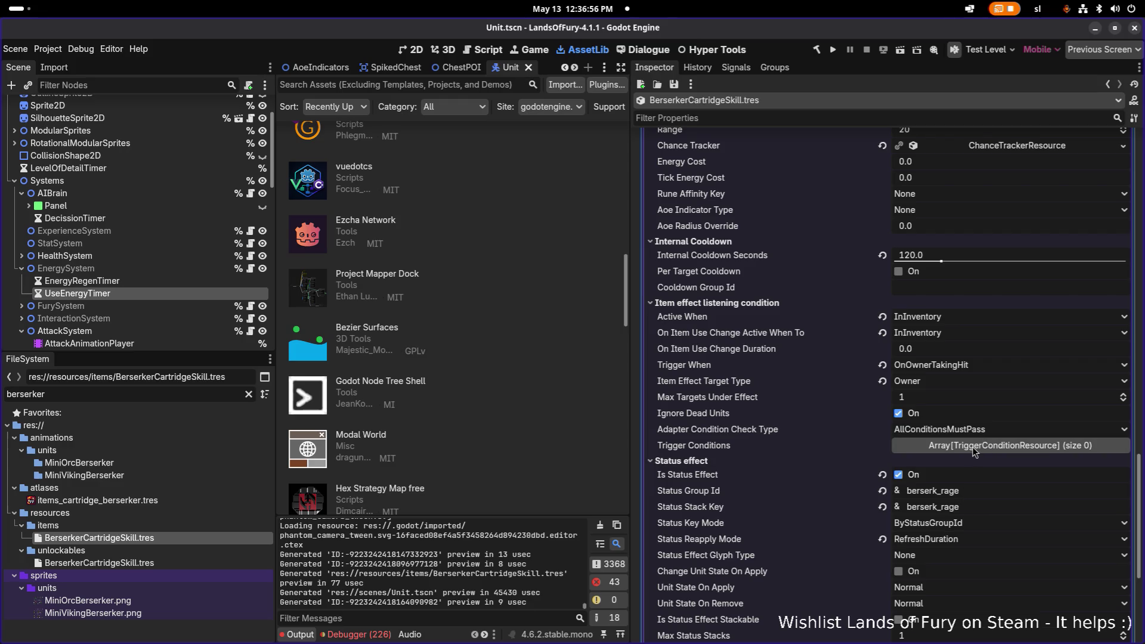
{"action": "left_click", "coordinate": [972, 446]}
{"action": "left_click", "coordinate": [924, 482]}
{"action": "left_click", "coordinate": [985, 484]}
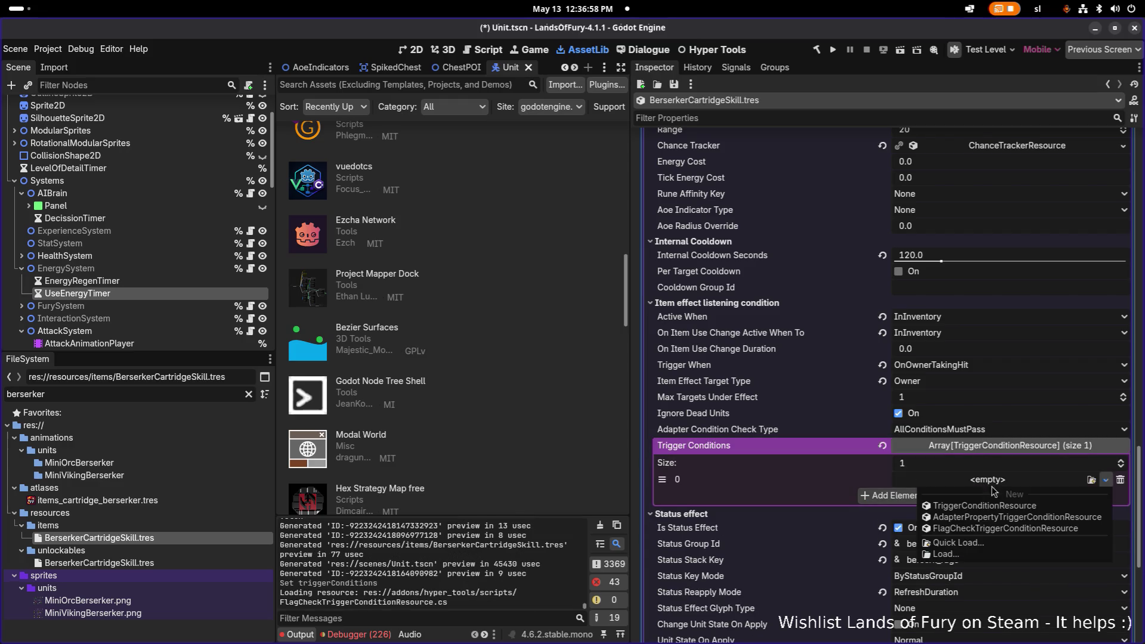
{"action": "left_click", "coordinate": [997, 519]}
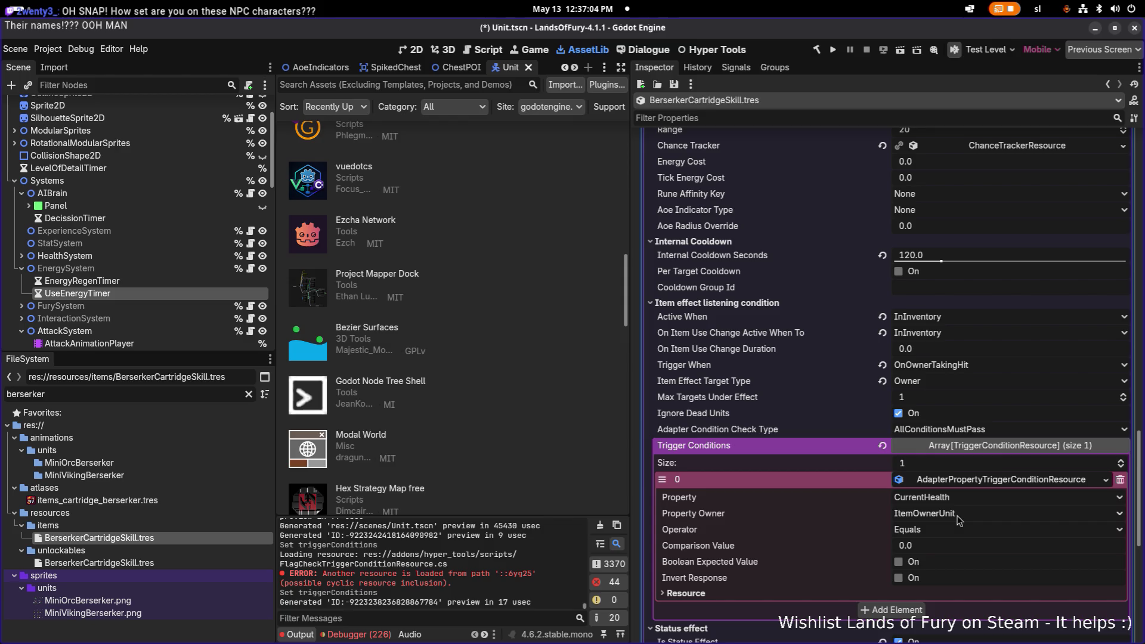
Make the condition check CurrentHealthPercent LessThanOrEqual 0.2.
{"action": "left_click", "coordinate": [942, 529]}
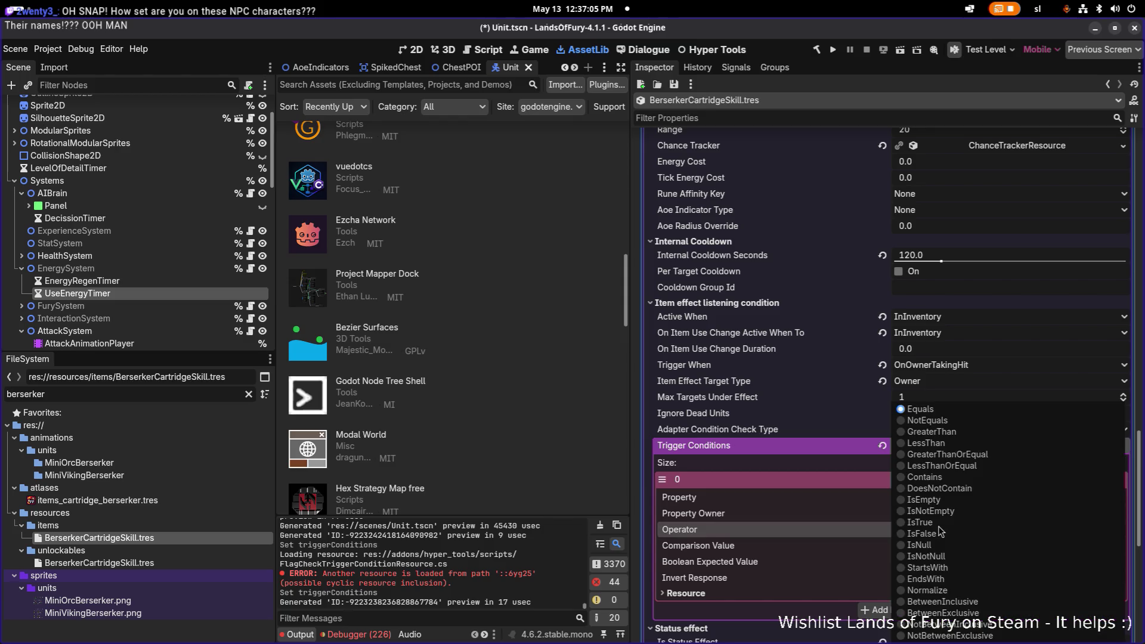
{"action": "left_click", "coordinate": [963, 473]}
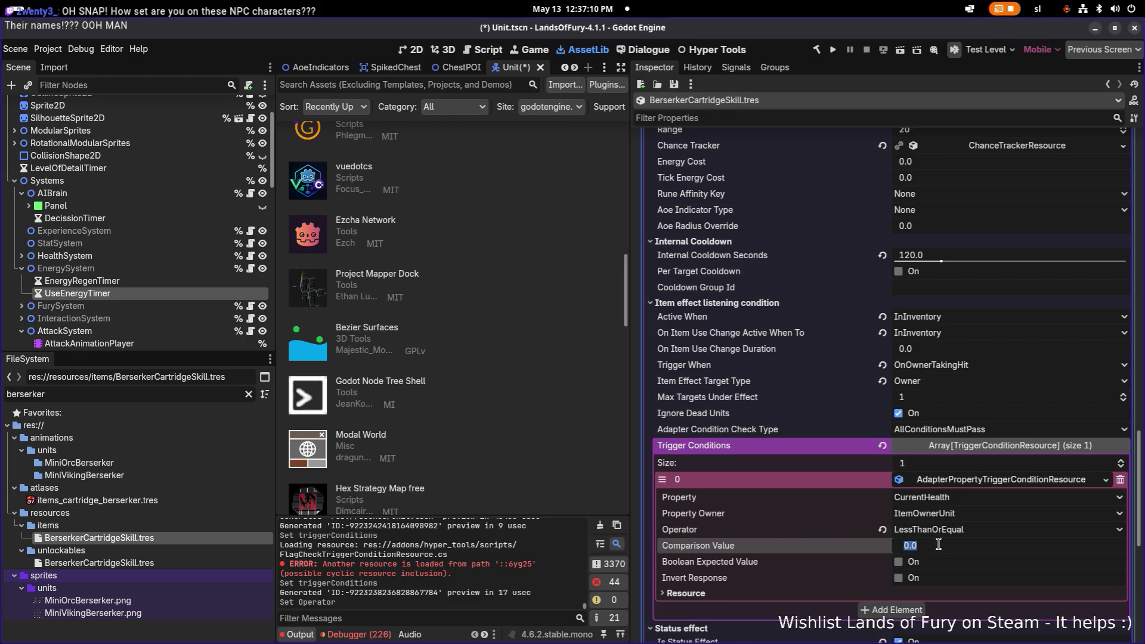
{"action": "left_click", "coordinate": [967, 499]}
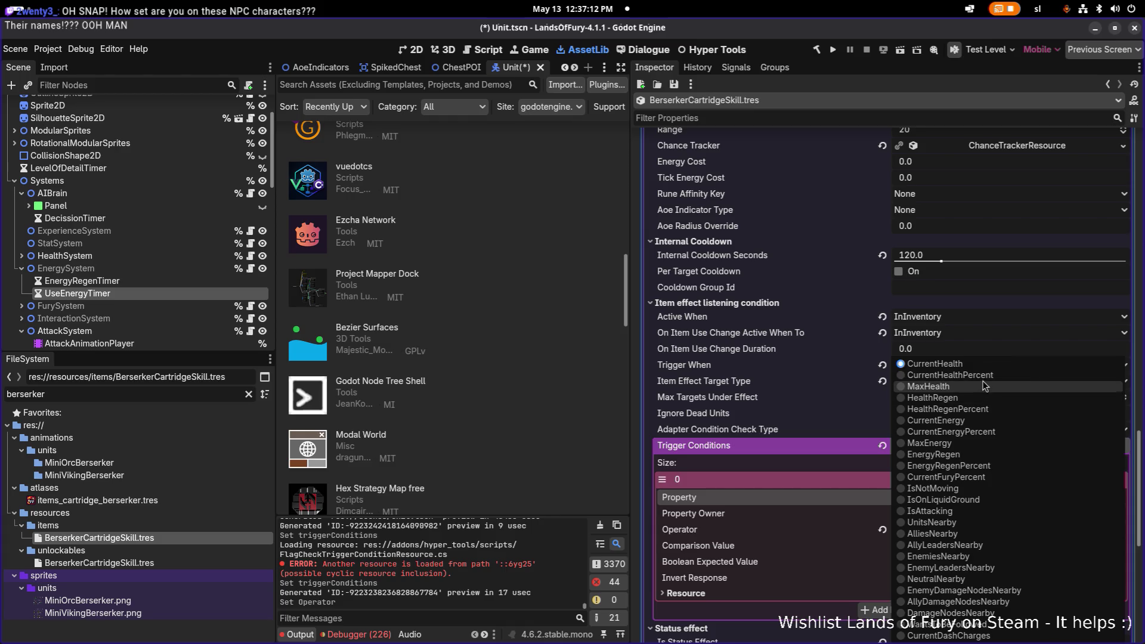
{"action": "left_click", "coordinate": [984, 375]}
{"action": "left_click", "coordinate": [956, 552]}
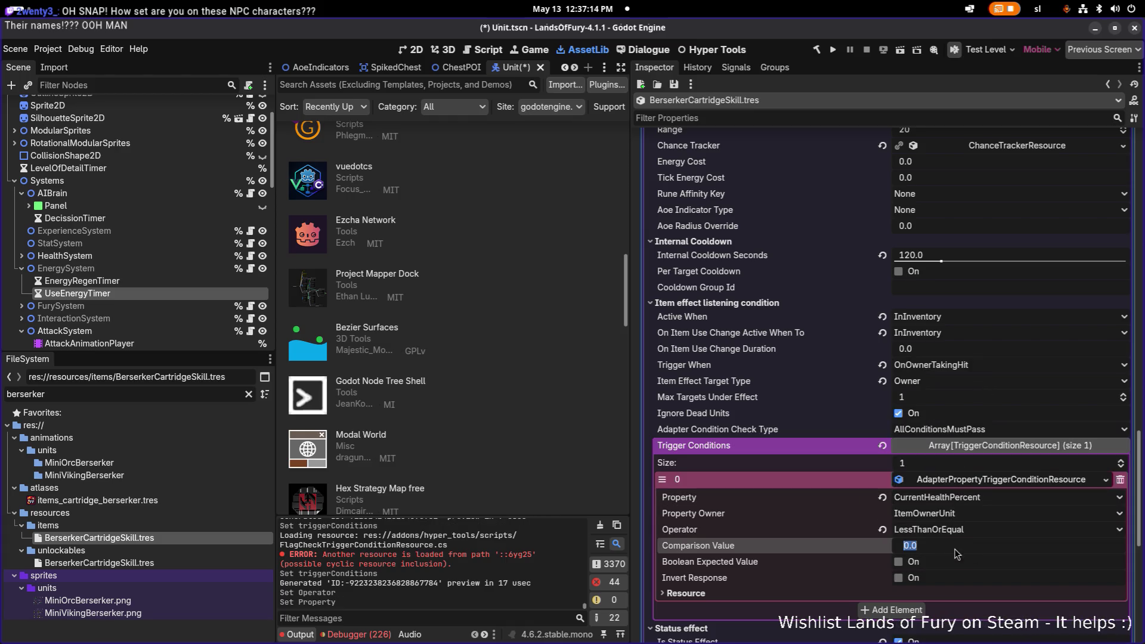
{"action": "type", "text": "0."}
{"action": "type", "text": "2"}
{"action": "key", "text": "Return"}
Save the scene and collapse the trigger condition details.
{"action": "key", "text": "ctrl+s"}
{"action": "left_click", "coordinate": [987, 479]}
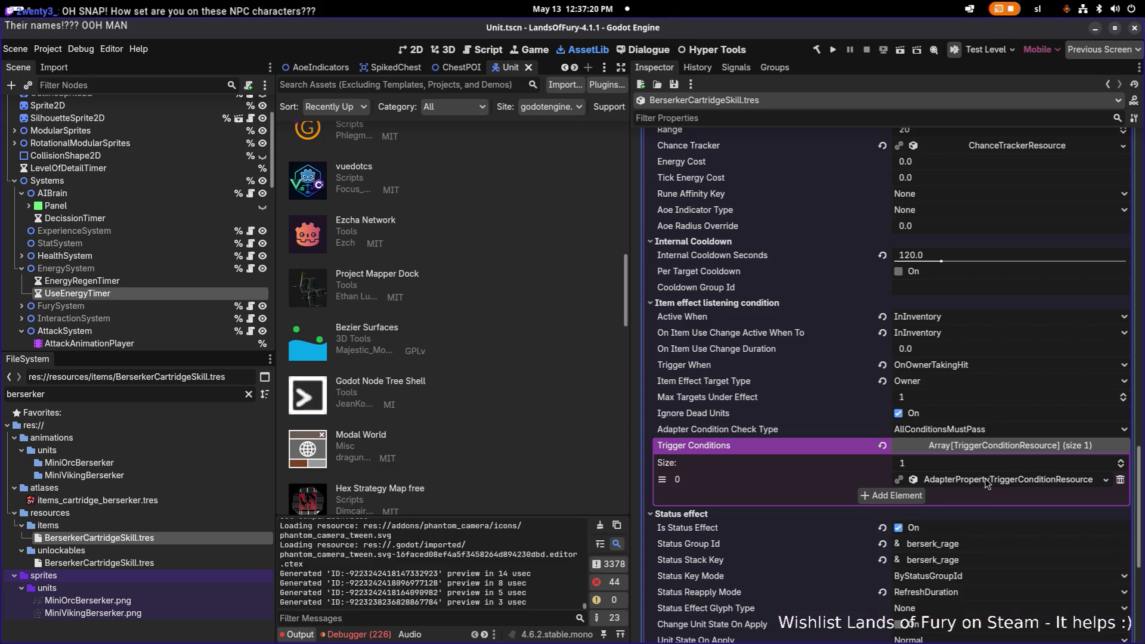
{"action": "key", "text": "ctrl+s"}
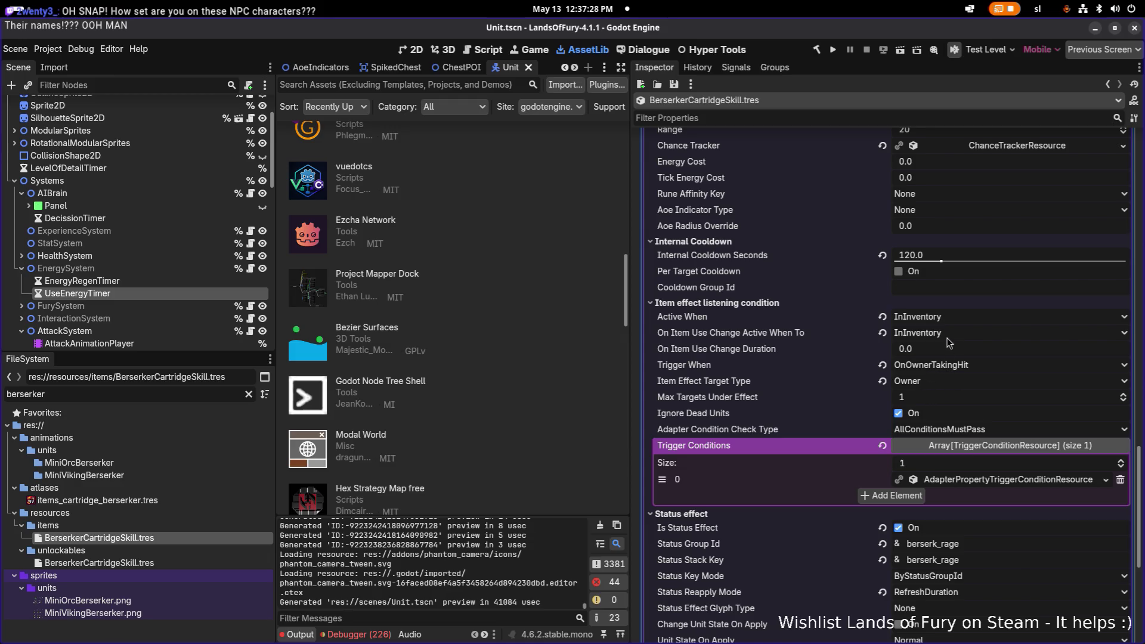
{"action": "scroll", "coordinate": [832, 451], "scroll_direction": "down", "scroll_amount": 5}
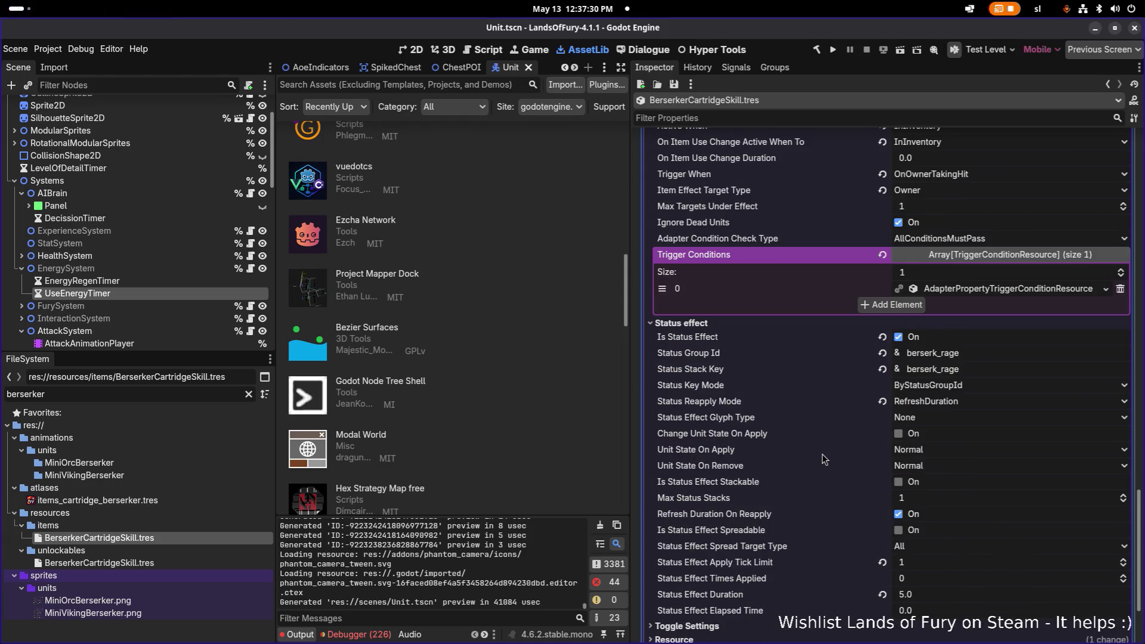
{"action": "scroll", "coordinate": [823, 459], "scroll_direction": "up", "scroll_amount": 10}
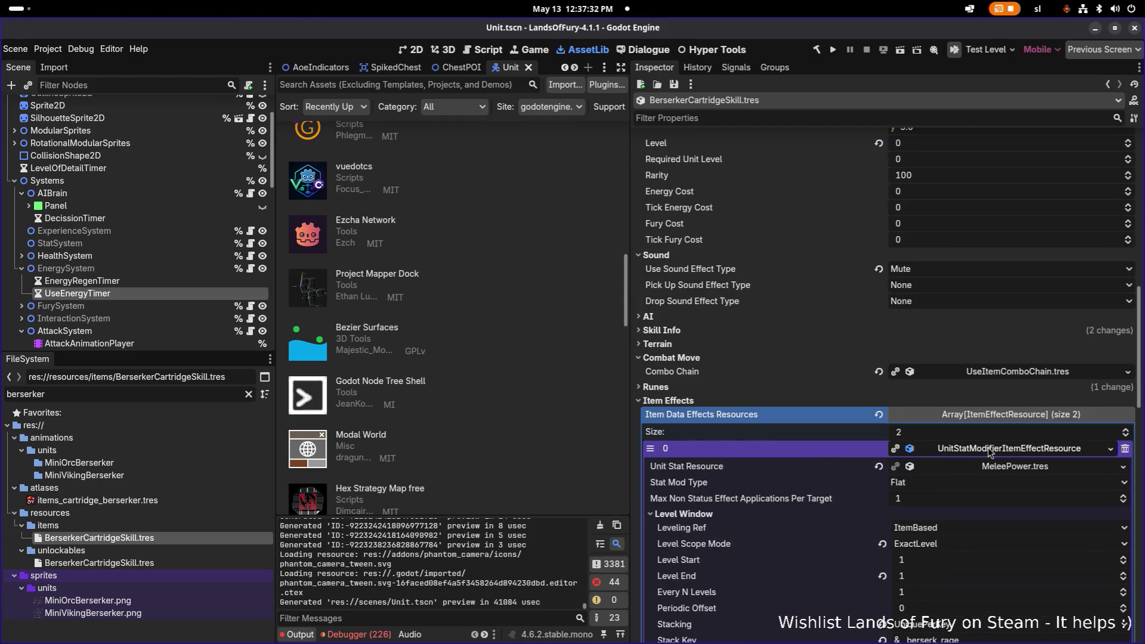
Expand the FuryGeneration.tres item effect and show its Level Window settings.
{"action": "left_click", "coordinate": [989, 453]}
{"action": "left_click", "coordinate": [976, 535]}
{"action": "scroll", "coordinate": [974, 533], "scroll_direction": "down", "scroll_amount": 4}
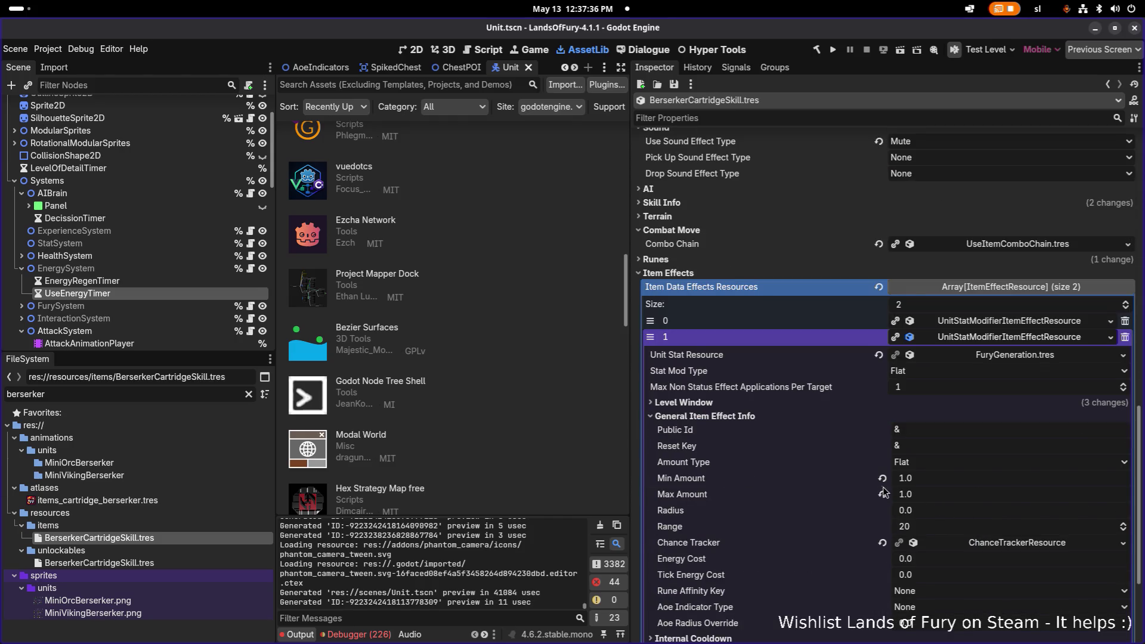
{"action": "left_click", "coordinate": [776, 404]}
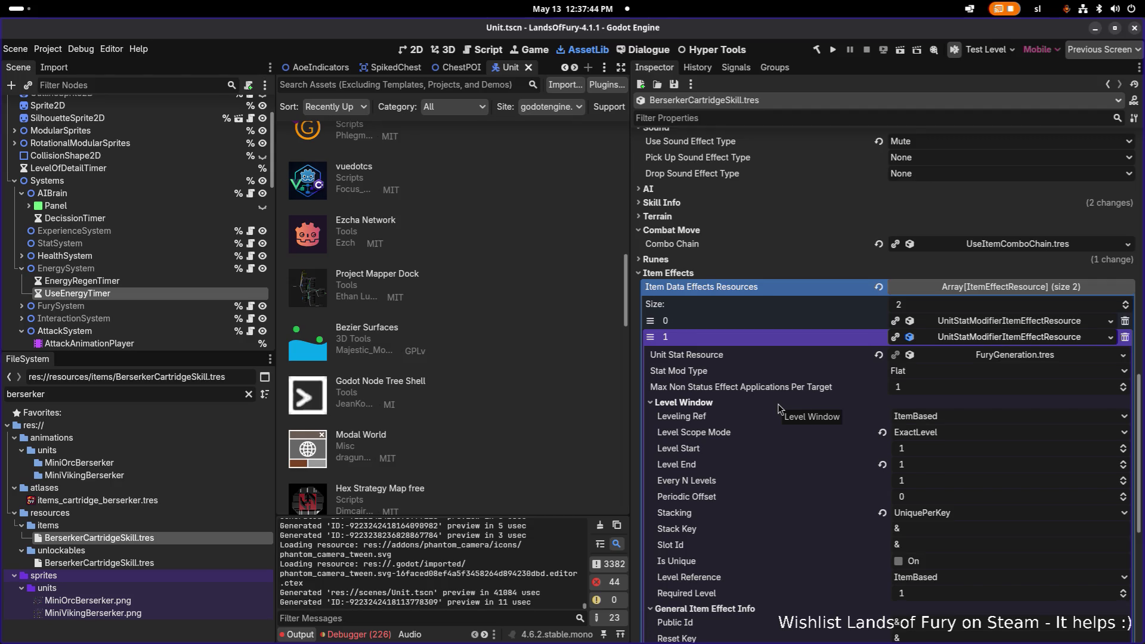
Set Level Start, Level End and Required Level all to 2.
{"action": "left_click", "coordinate": [928, 454]}
{"action": "type", "text": "2"}
{"action": "key", "text": "Return"}
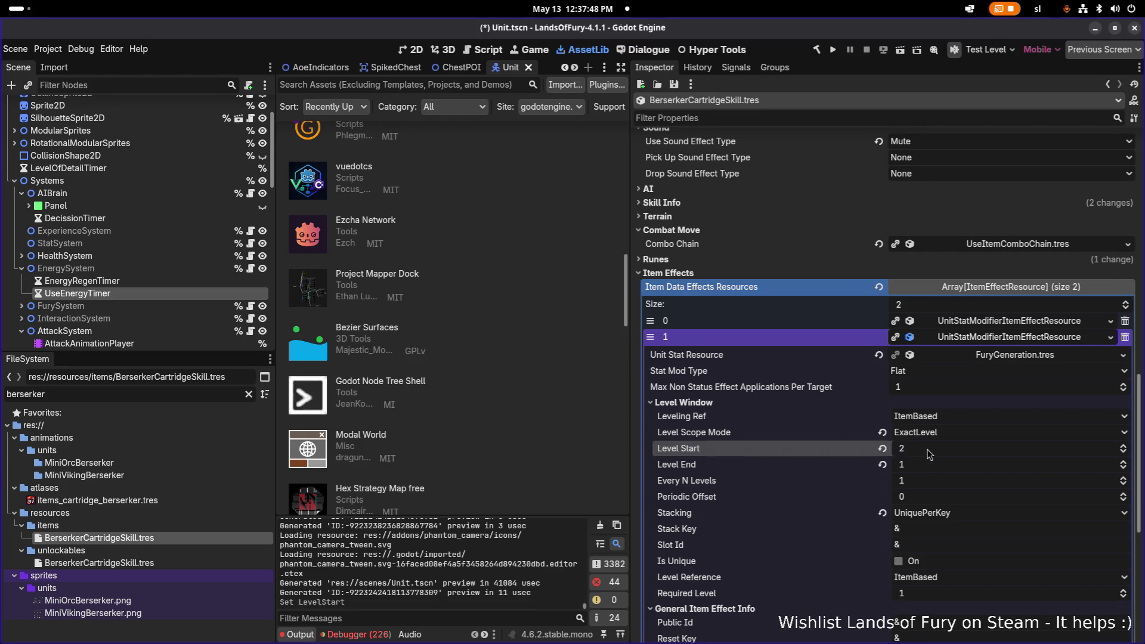
{"action": "left_click", "coordinate": [923, 467]}
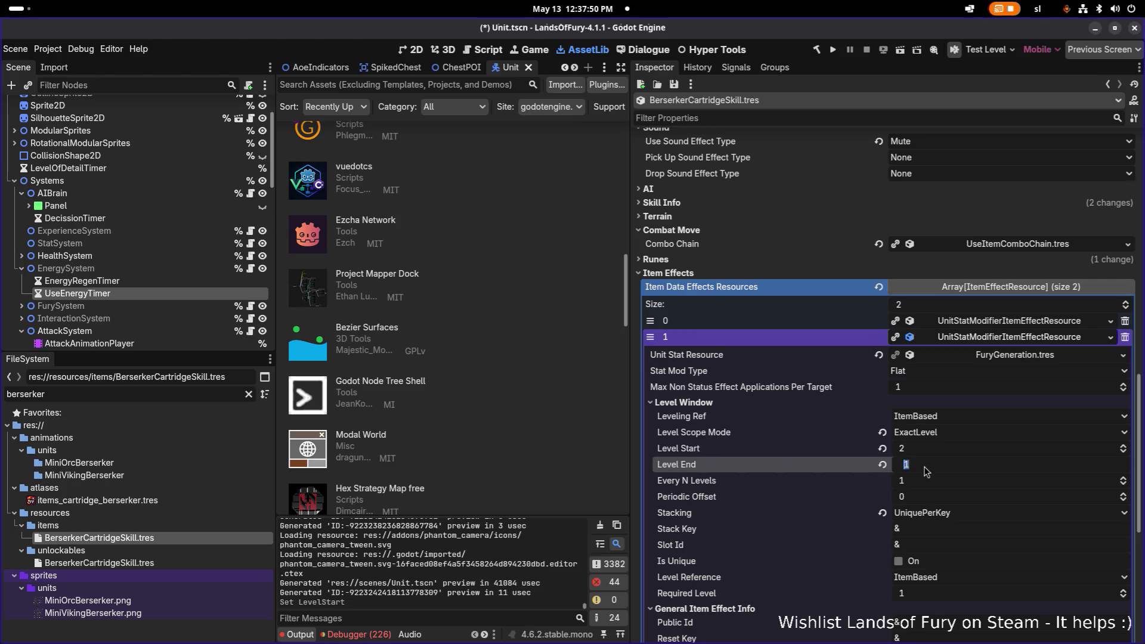
{"action": "type", "text": "2"}
{"action": "key", "text": "Return"}
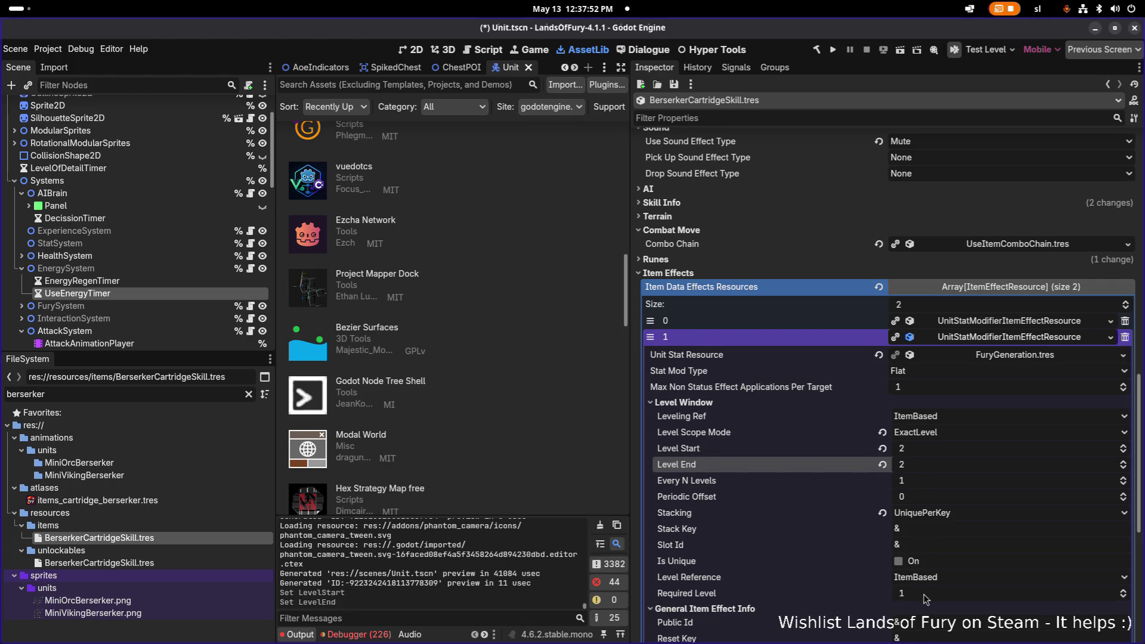
{"action": "left_click", "coordinate": [929, 593]}
{"action": "type", "text": "2"}
{"action": "key", "text": "Return"}
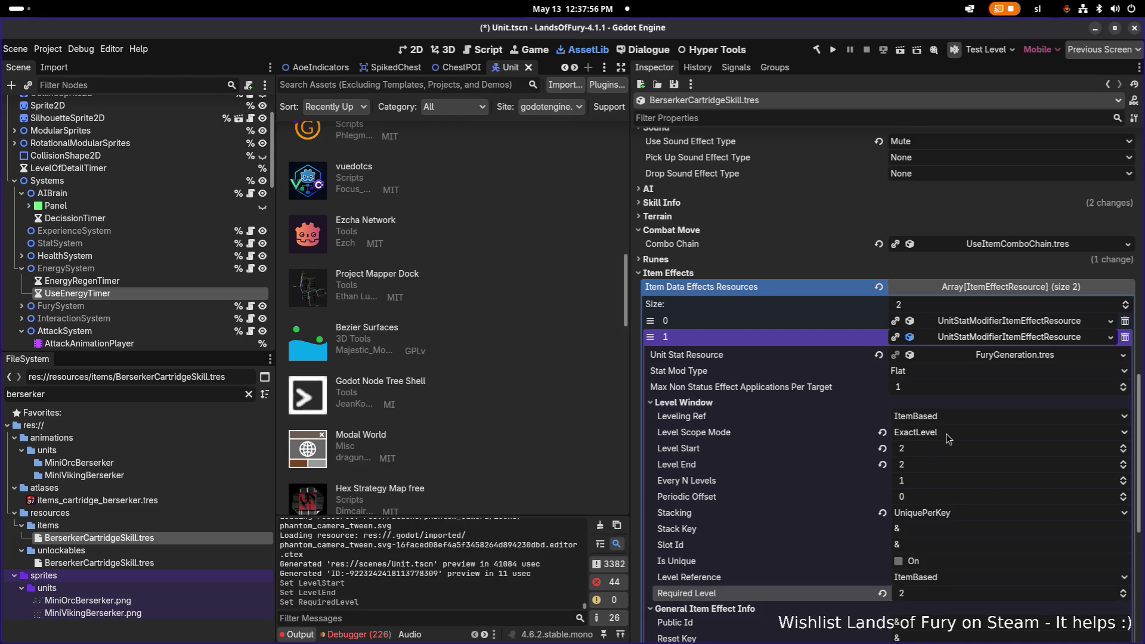
{"action": "scroll", "coordinate": [948, 472], "scroll_direction": "down", "scroll_amount": 2}
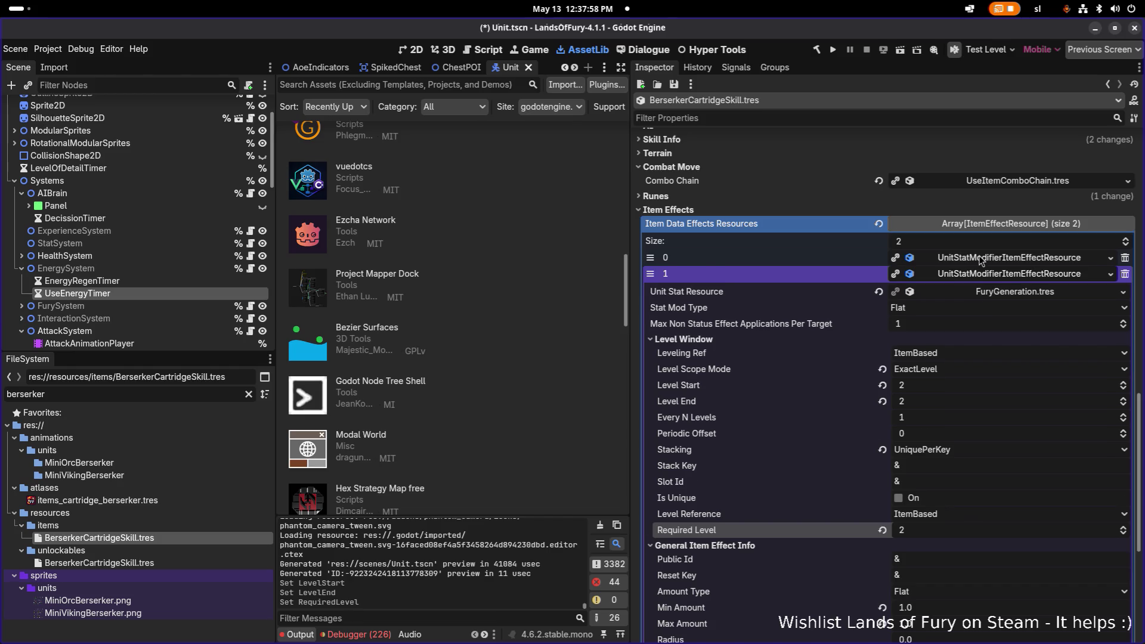
Set the MeleePower effect's Level Scope Mode to FromLevelInclusive and save.
{"action": "left_click", "coordinate": [980, 260]}
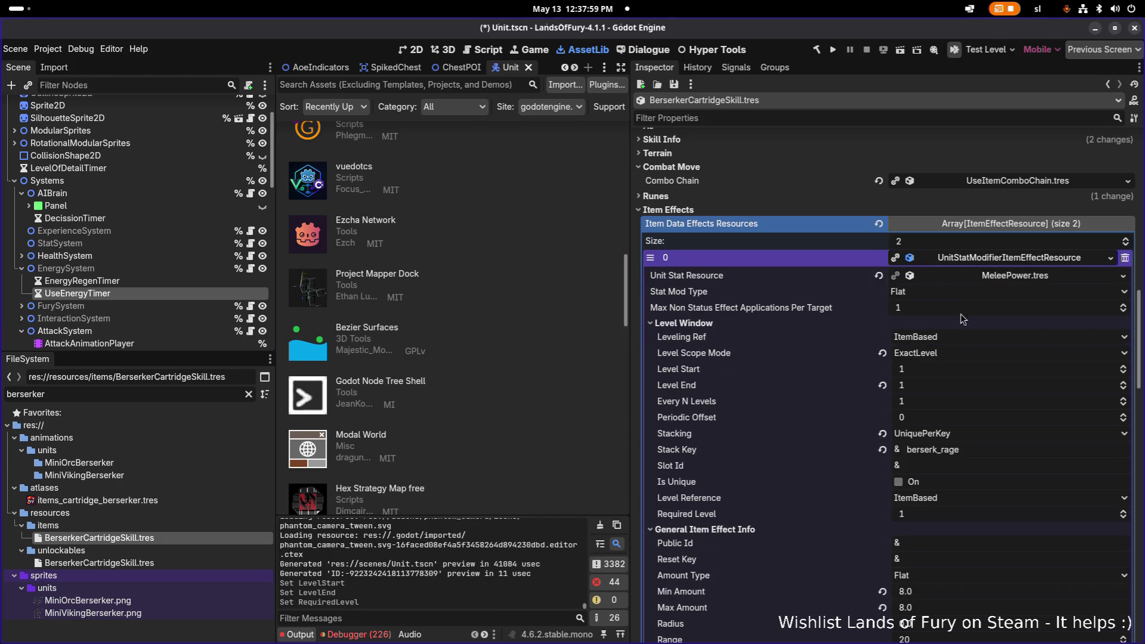
{"action": "left_click", "coordinate": [939, 357]}
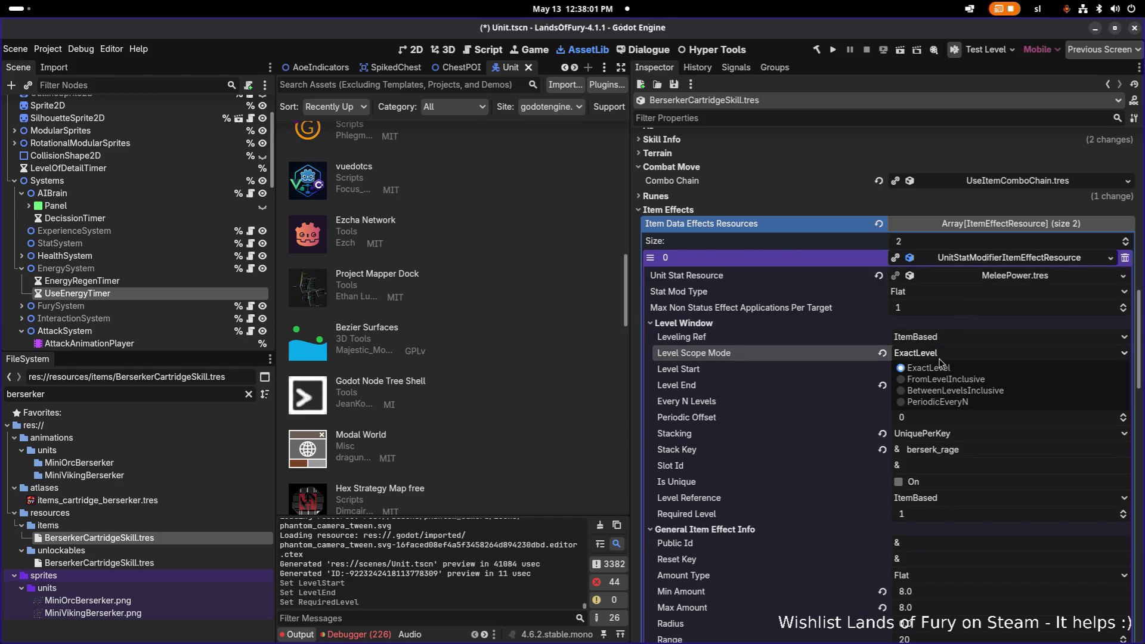
{"action": "left_click", "coordinate": [958, 382]}
{"action": "key", "text": "ctrl+s"}
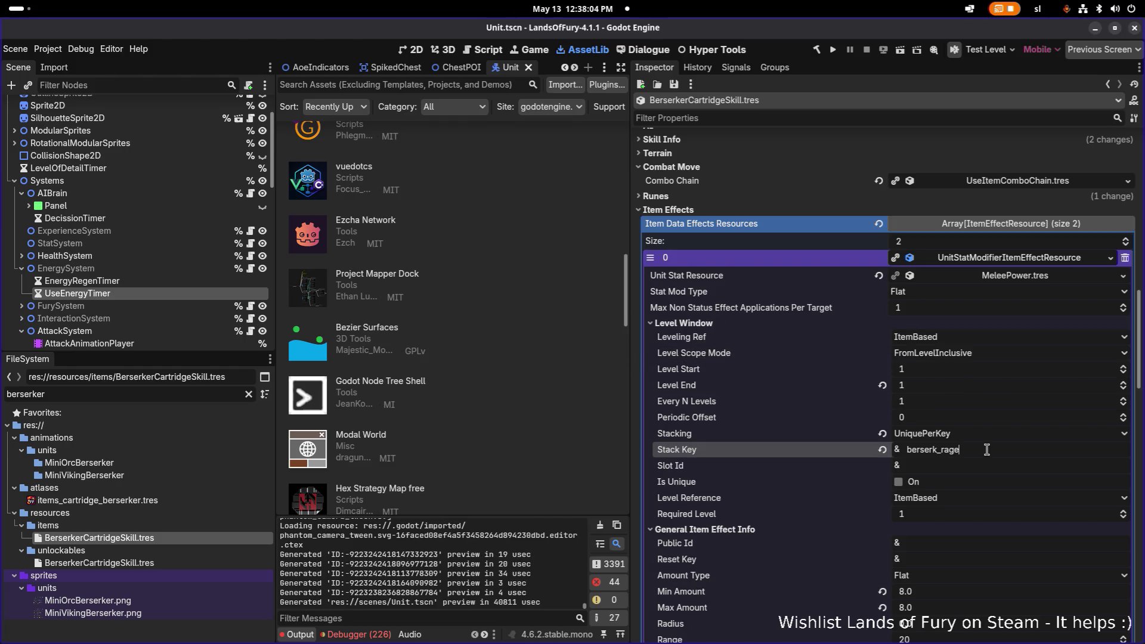
Give the berserk_rage status effect a PowerUp glyph type and save the scene.
{"action": "scroll", "coordinate": [987, 450], "scroll_direction": "down", "scroll_amount": 5}
{"action": "scroll", "coordinate": [986, 450], "scroll_direction": "down", "scroll_amount": 3}
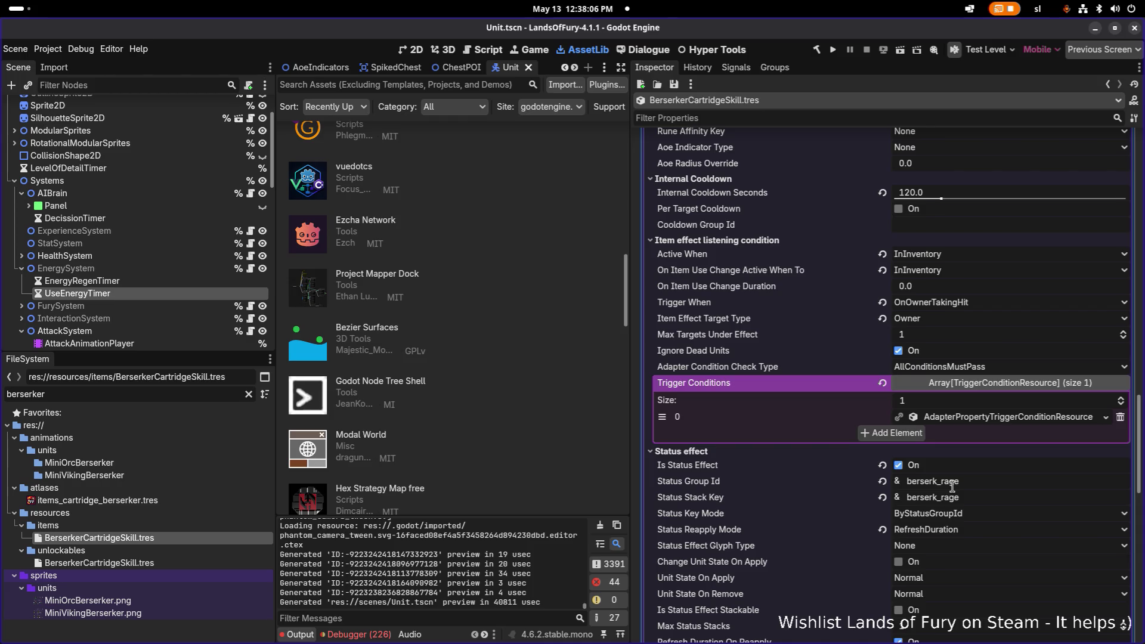
{"action": "scroll", "coordinate": [986, 487], "scroll_direction": "down", "scroll_amount": 8}
{"action": "scroll", "coordinate": [977, 484], "scroll_direction": "down", "scroll_amount": 2}
{"action": "scroll", "coordinate": [962, 448], "scroll_direction": "up", "scroll_amount": 5}
{"action": "scroll", "coordinate": [961, 448], "scroll_direction": "up", "scroll_amount": 1}
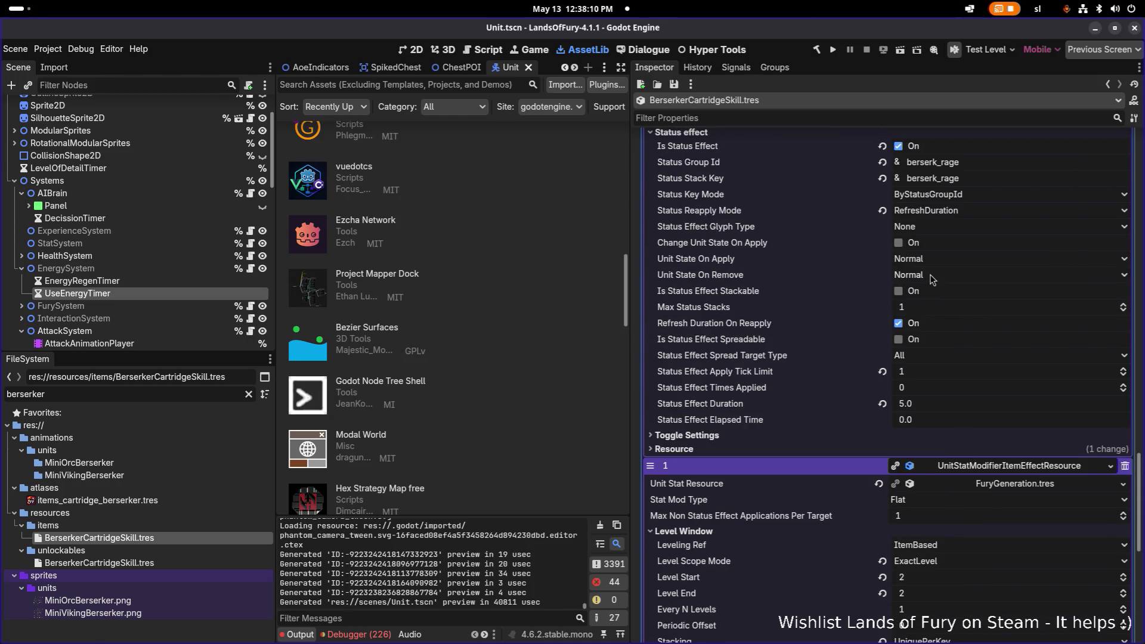
{"action": "scroll", "coordinate": [883, 304], "scroll_direction": "up", "scroll_amount": 1}
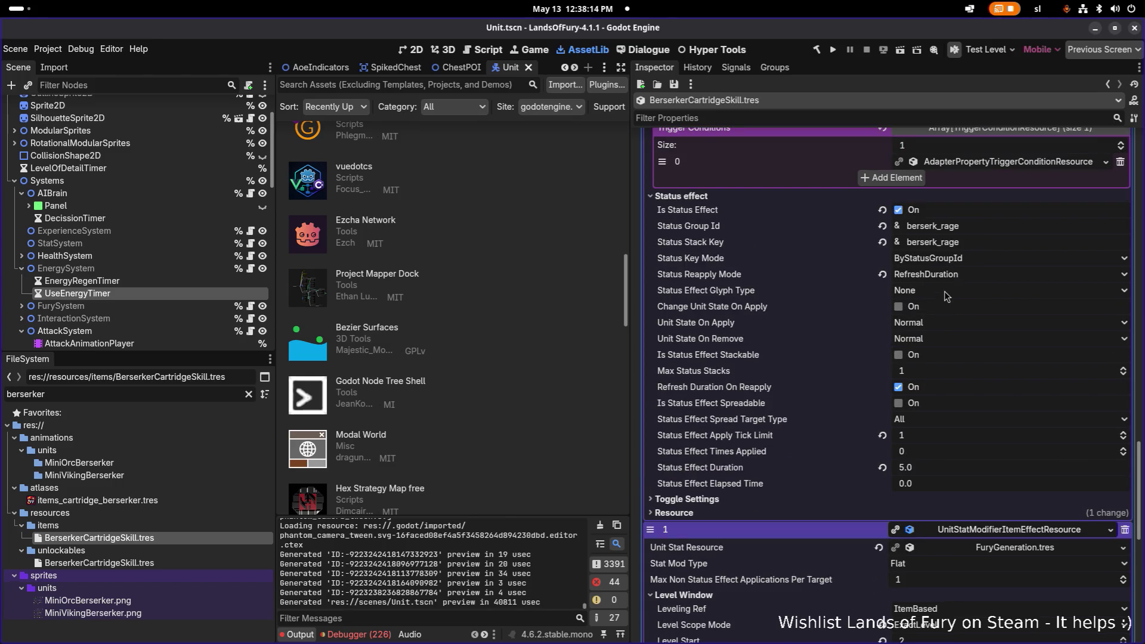
{"action": "left_click", "coordinate": [945, 291]}
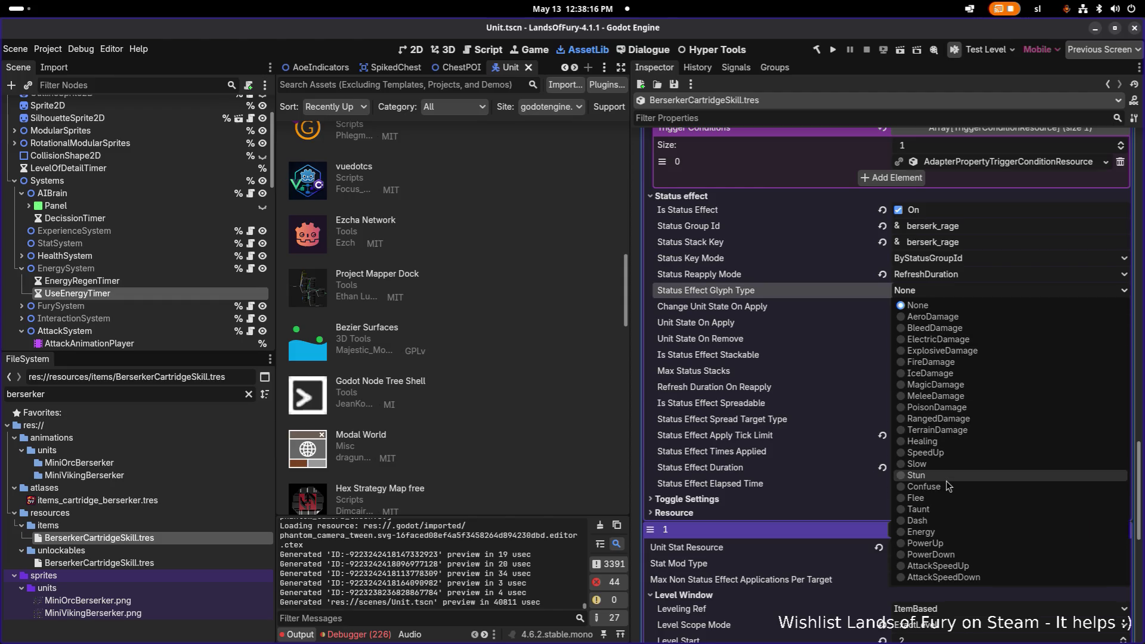
{"action": "left_click", "coordinate": [950, 545]}
{"action": "key", "text": "ctrl+s"}
{"action": "scroll", "coordinate": [956, 389], "scroll_direction": "down", "scroll_amount": 5}
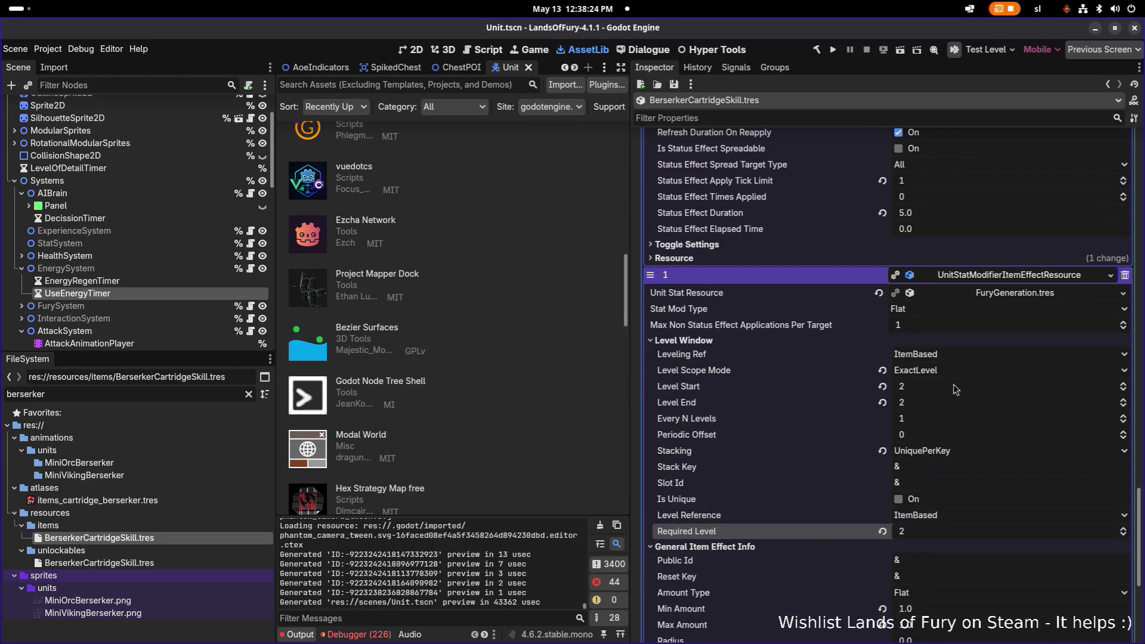
{"action": "scroll", "coordinate": [956, 388], "scroll_direction": "down", "scroll_amount": 1}
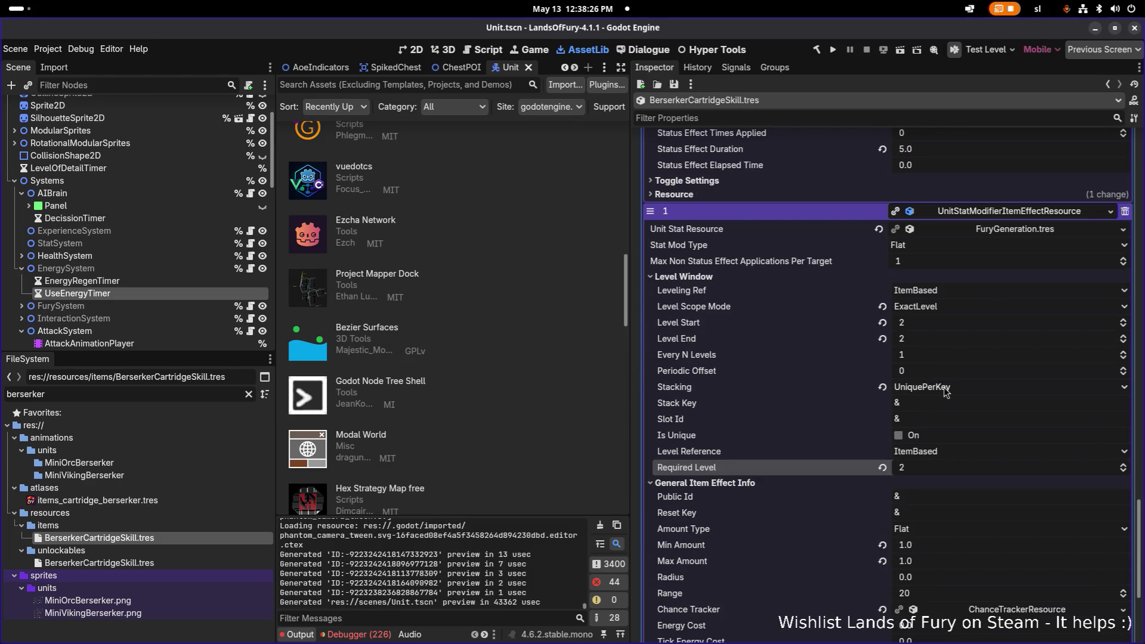
{"action": "scroll", "coordinate": [948, 389], "scroll_direction": "down", "scroll_amount": 2}
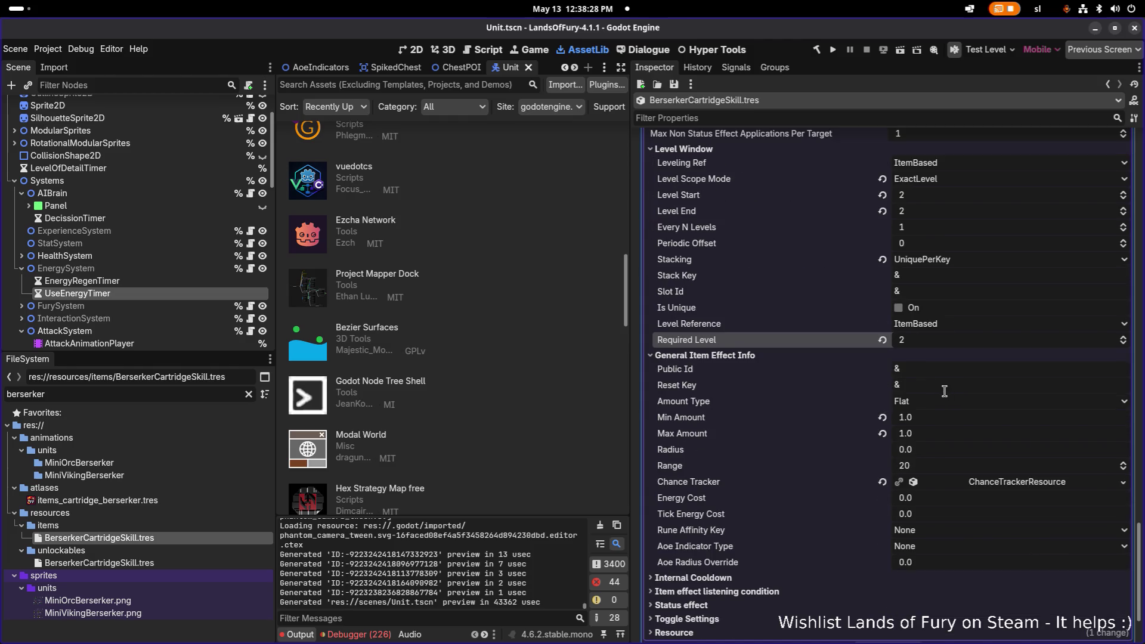
{"action": "scroll", "coordinate": [930, 387], "scroll_direction": "up", "scroll_amount": 2}
{"action": "scroll", "coordinate": [930, 386], "scroll_direction": "down", "scroll_amount": 4}
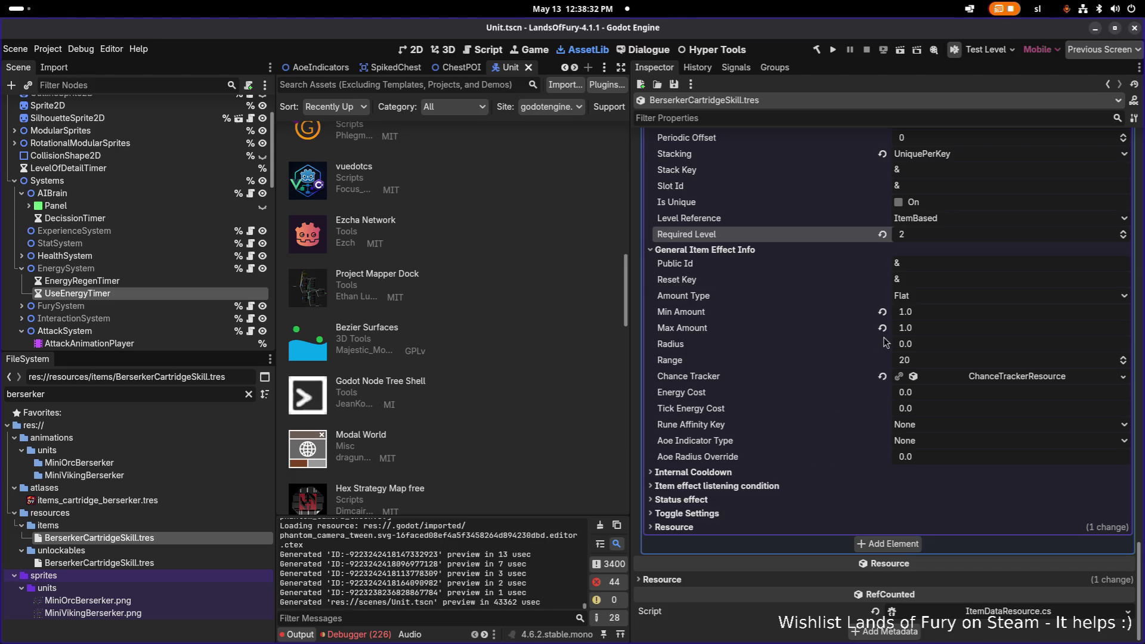
{"action": "scroll", "coordinate": [882, 338], "scroll_direction": "up", "scroll_amount": 1}
{"action": "scroll", "coordinate": [933, 311], "scroll_direction": "up", "scroll_amount": 3}
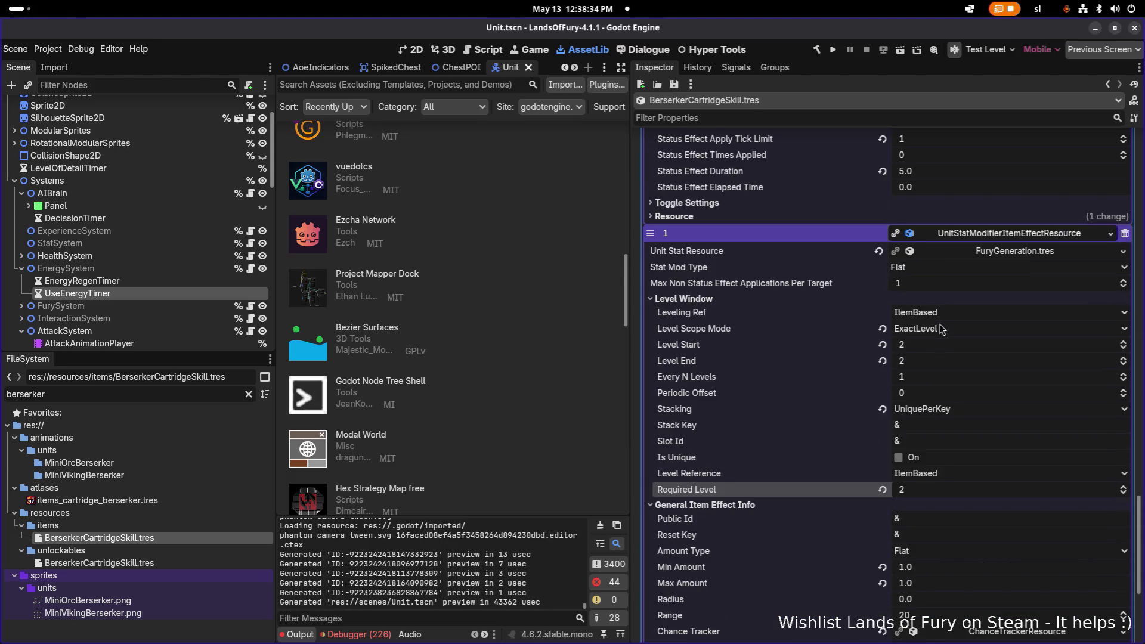
{"action": "left_click", "coordinate": [942, 329]}
{"action": "left_click", "coordinate": [952, 356]}
{"action": "key", "text": "ctrl+s"}
{"action": "scroll", "coordinate": [934, 364], "scroll_direction": "down", "scroll_amount": 2}
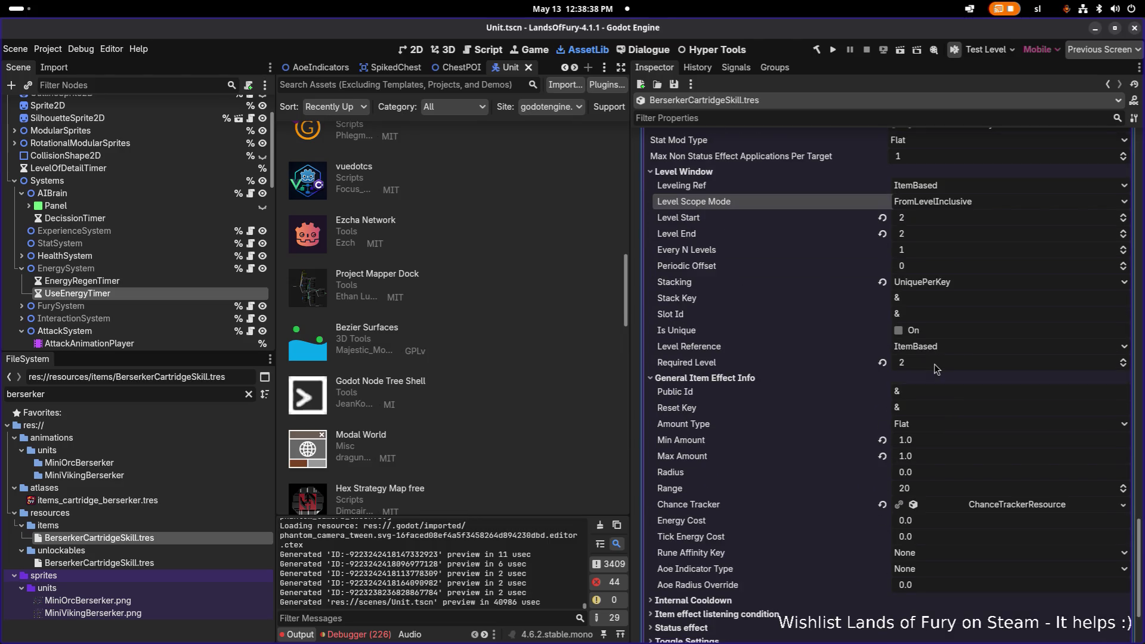
{"action": "scroll", "coordinate": [934, 364], "scroll_direction": "down", "scroll_amount": 1}
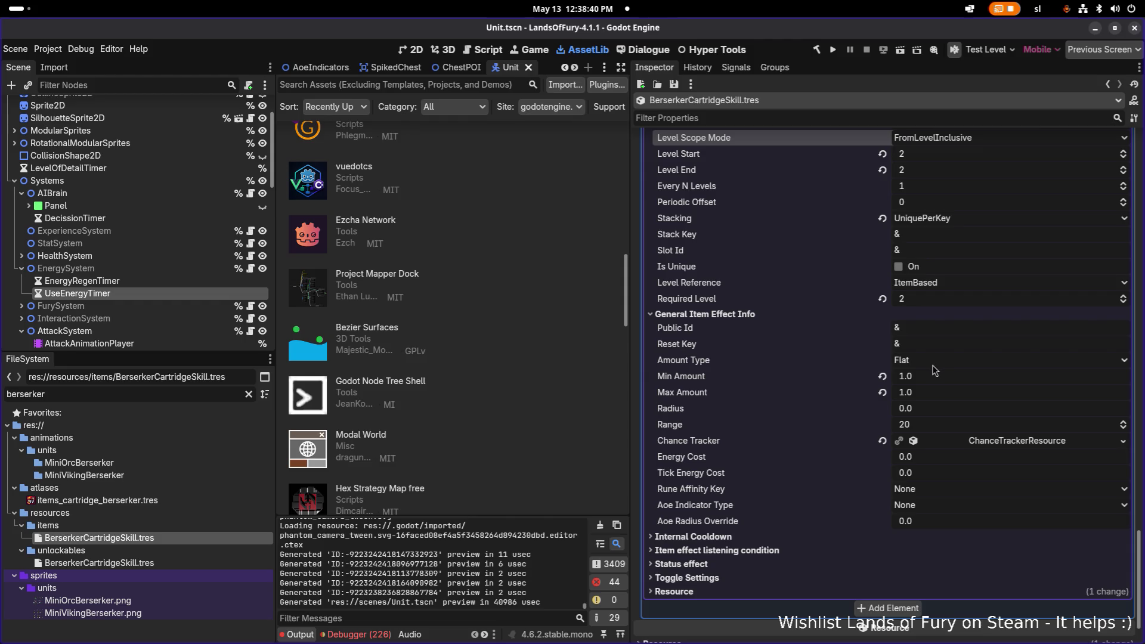
{"action": "scroll", "coordinate": [929, 366], "scroll_direction": "down", "scroll_amount": 6}
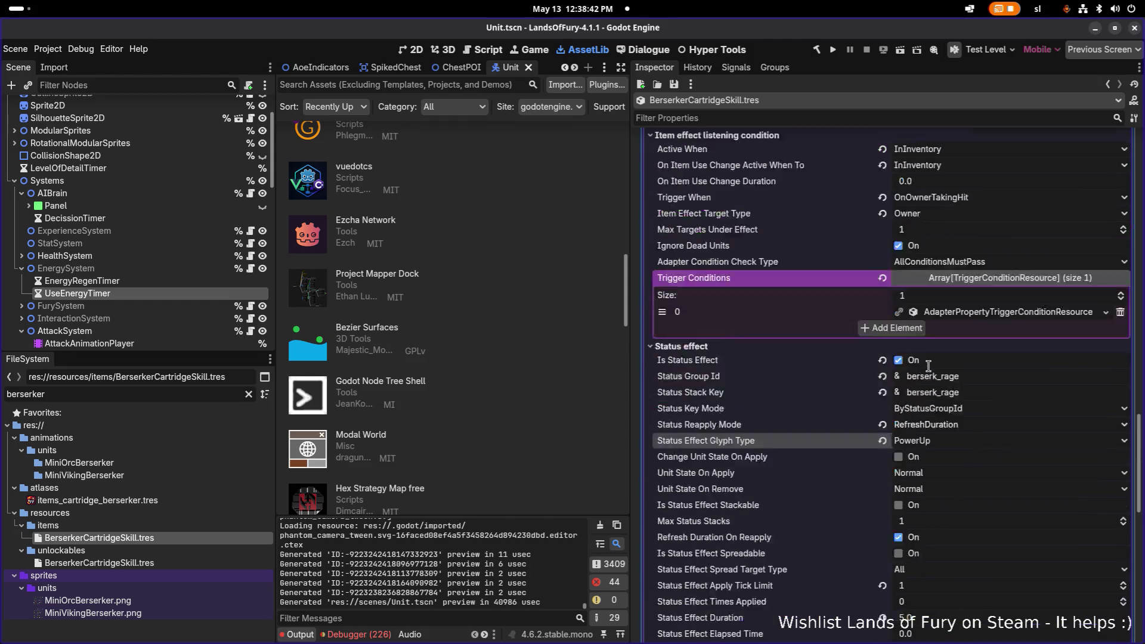
{"action": "scroll", "coordinate": [929, 367], "scroll_direction": "up", "scroll_amount": 10}
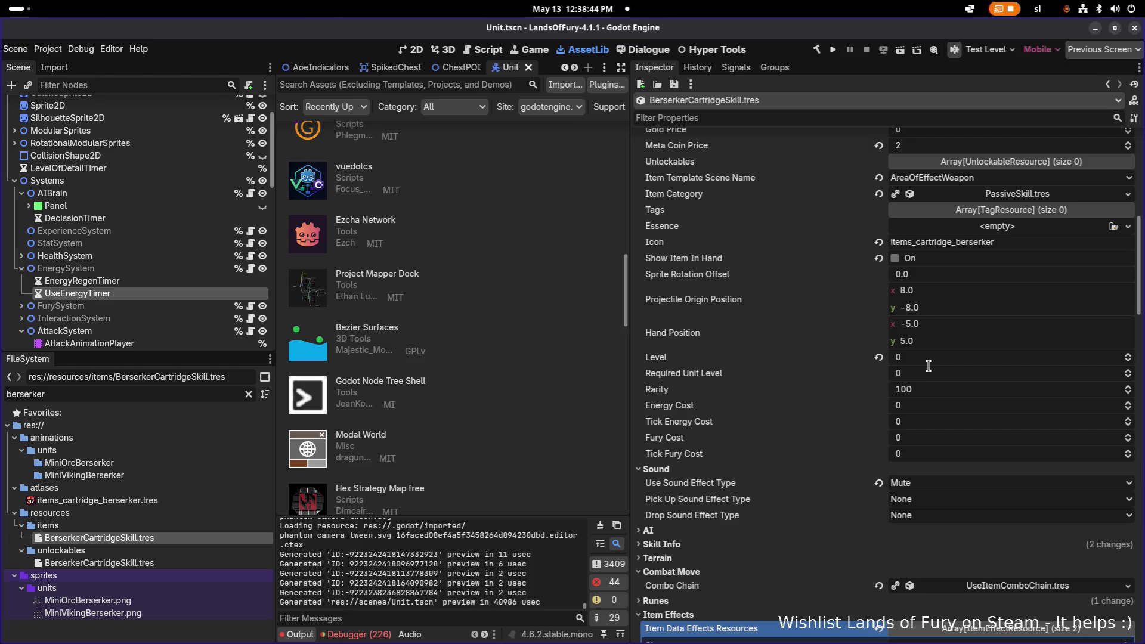
Set the skill's Item Template Scene Name to BuffItem.
{"action": "left_click", "coordinate": [985, 179]}
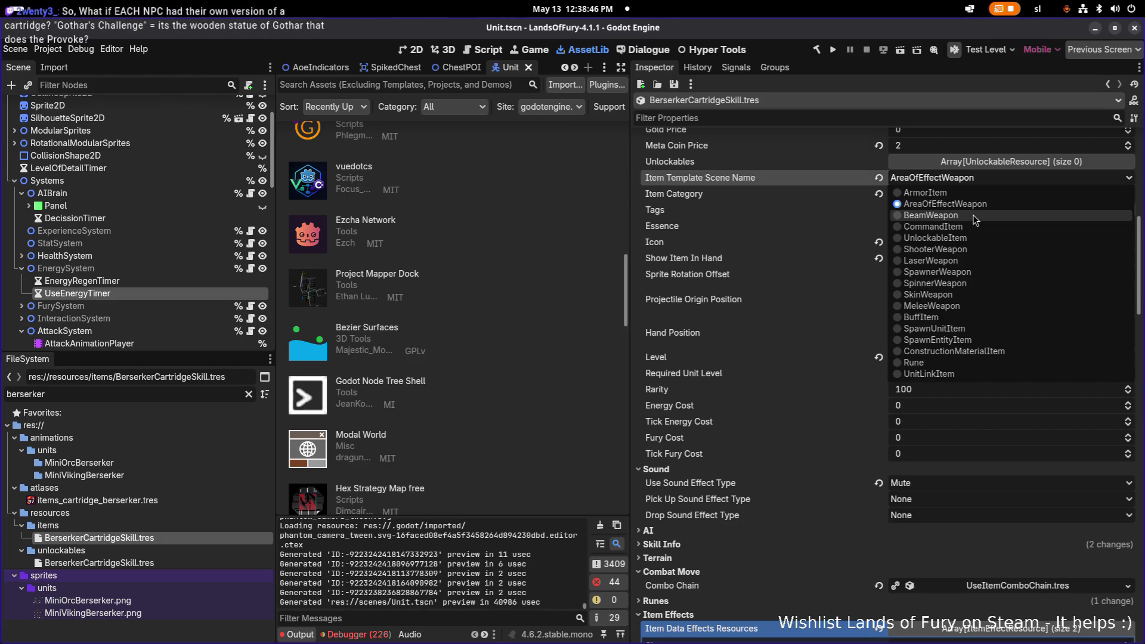
{"action": "left_click", "coordinate": [935, 319]}
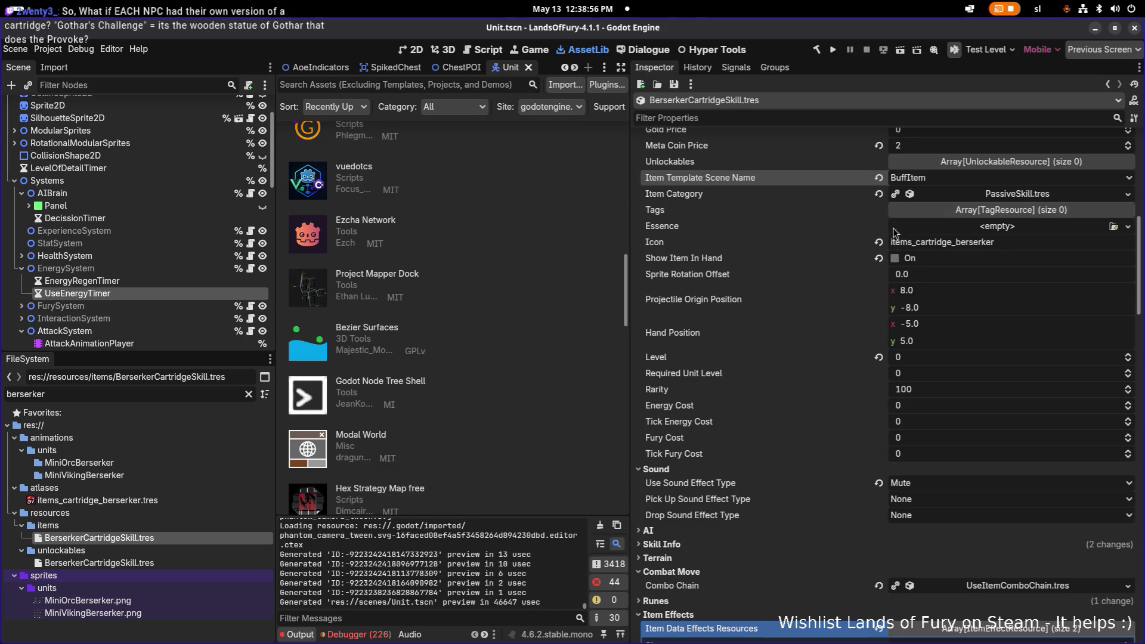
{"action": "scroll", "coordinate": [840, 292], "scroll_direction": "up", "scroll_amount": 5}
{"action": "scroll", "coordinate": [841, 290], "scroll_direction": "up", "scroll_amount": 4}
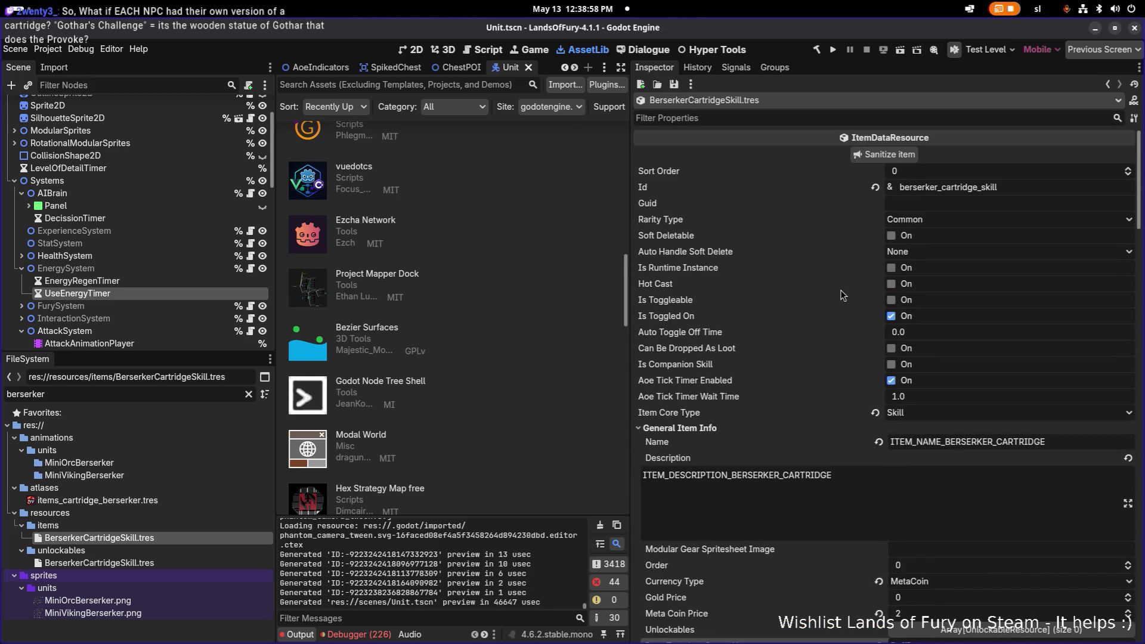
{"action": "scroll", "coordinate": [854, 258], "scroll_direction": "down", "scroll_amount": 15}
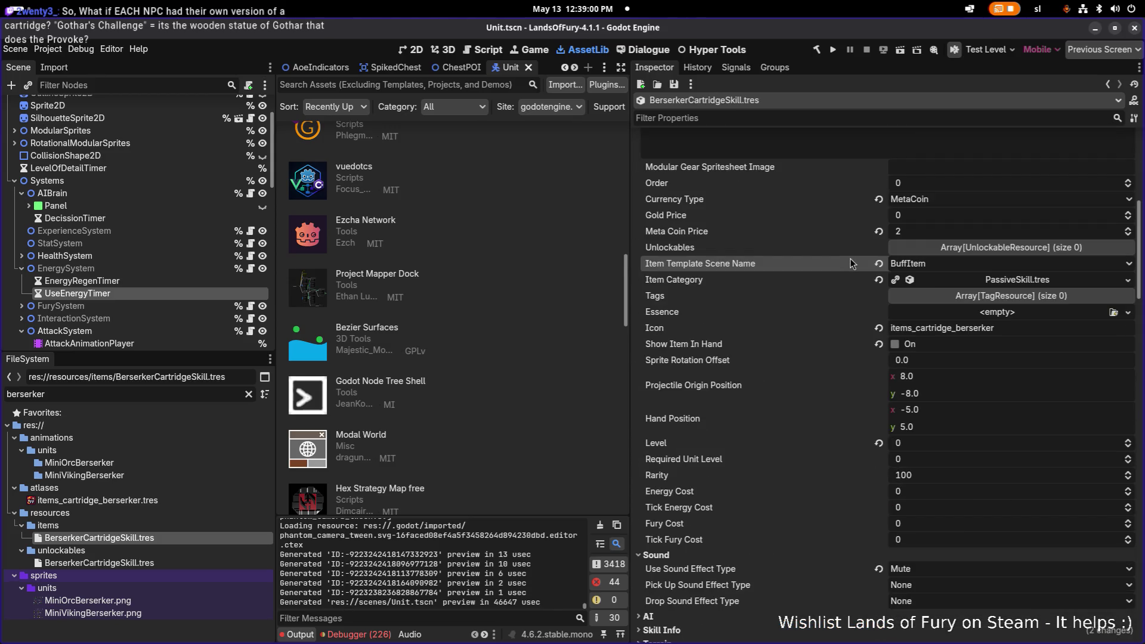
Set the Skill Info tier type to Novice, then build and run the project.
{"action": "left_click", "coordinate": [699, 317]}
{"action": "left_click", "coordinate": [656, 477]}
{"action": "scroll", "coordinate": [799, 432], "scroll_direction": "down", "scroll_amount": 2}
{"action": "left_click", "coordinate": [950, 461]}
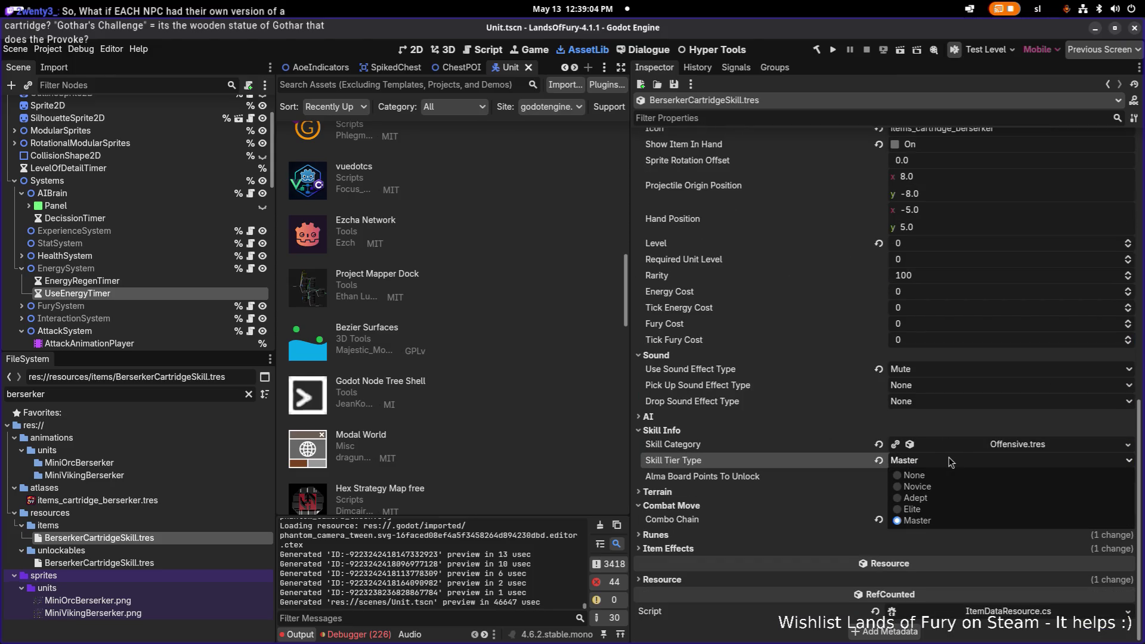
{"action": "left_click", "coordinate": [938, 485]}
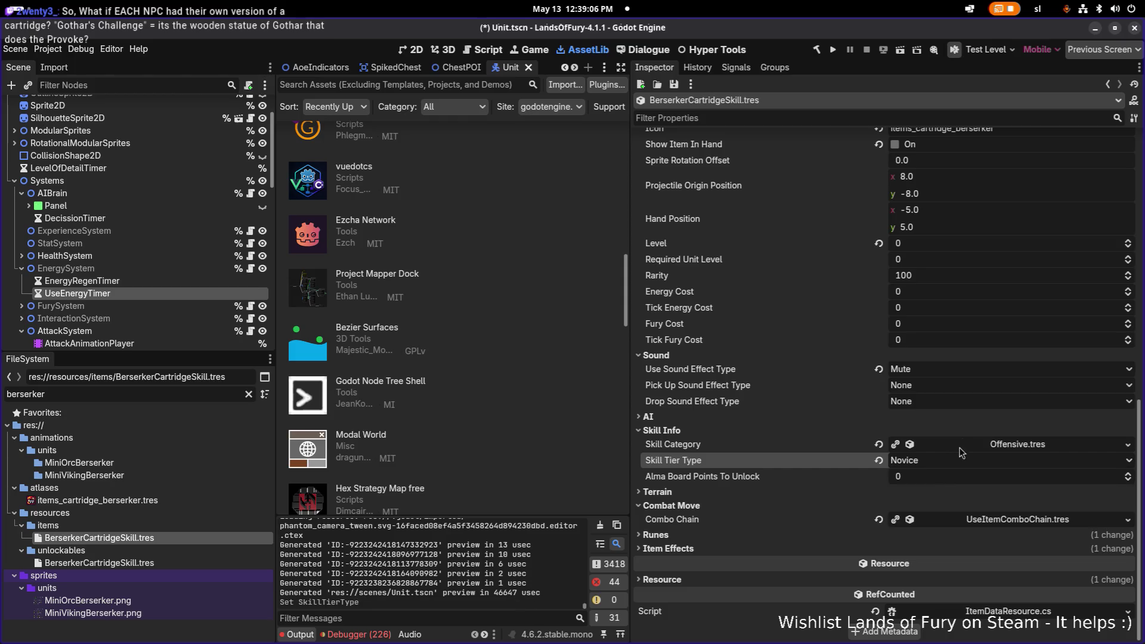
{"action": "left_click", "coordinate": [816, 50]}
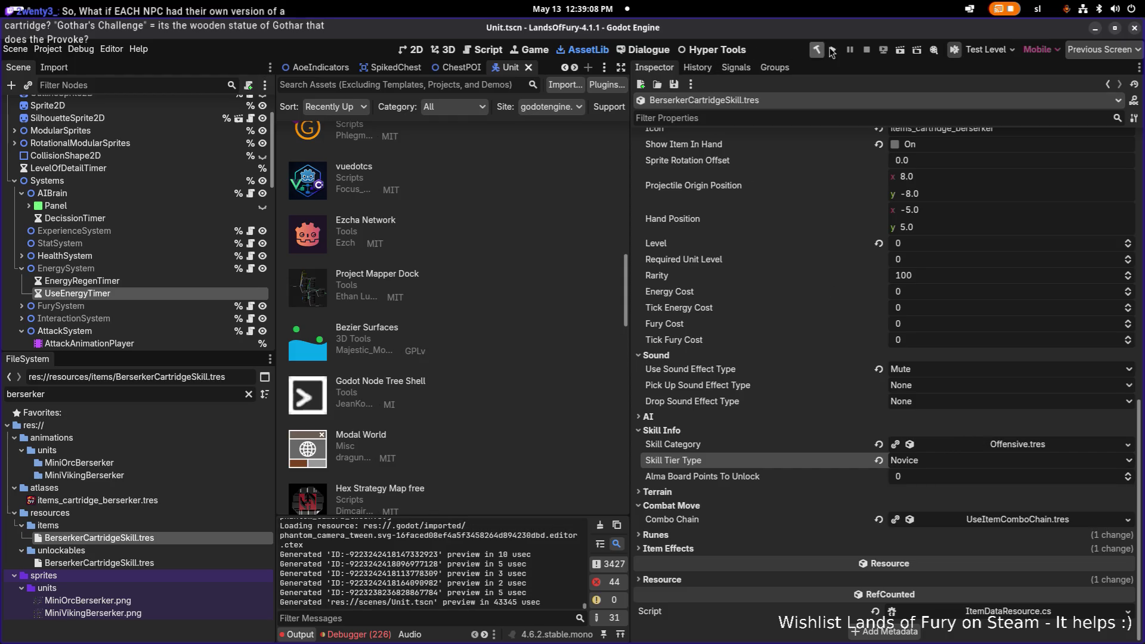
{"action": "left_click", "coordinate": [833, 50]}
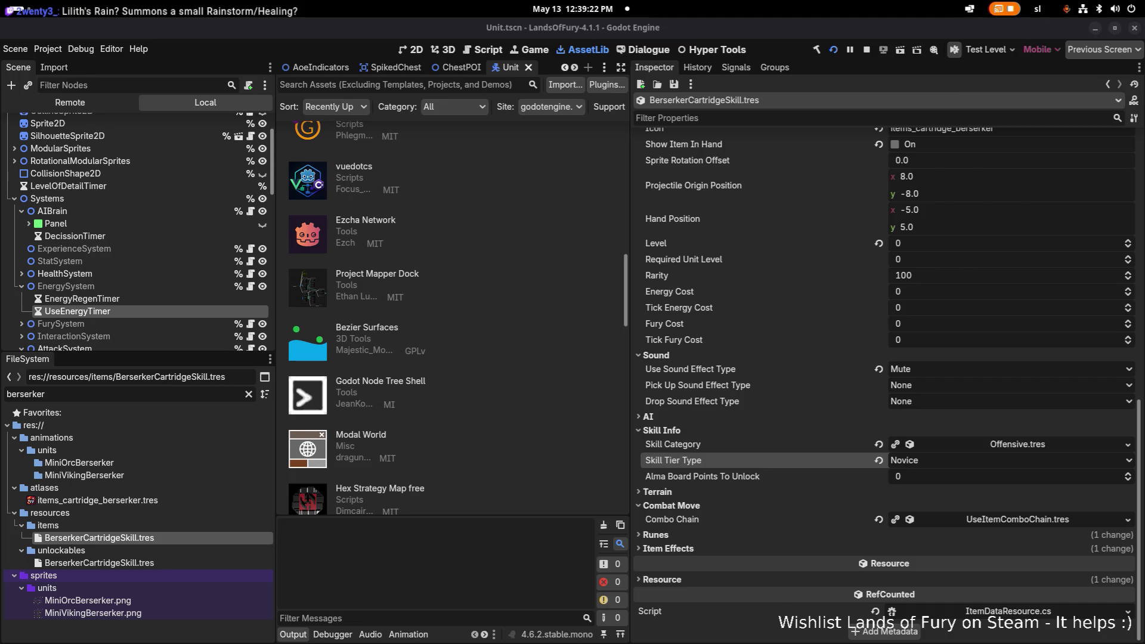
Watch the game log in the terminal while loading, then start from the Lands of Fury title screen.
{"action": "key", "text": "super"}
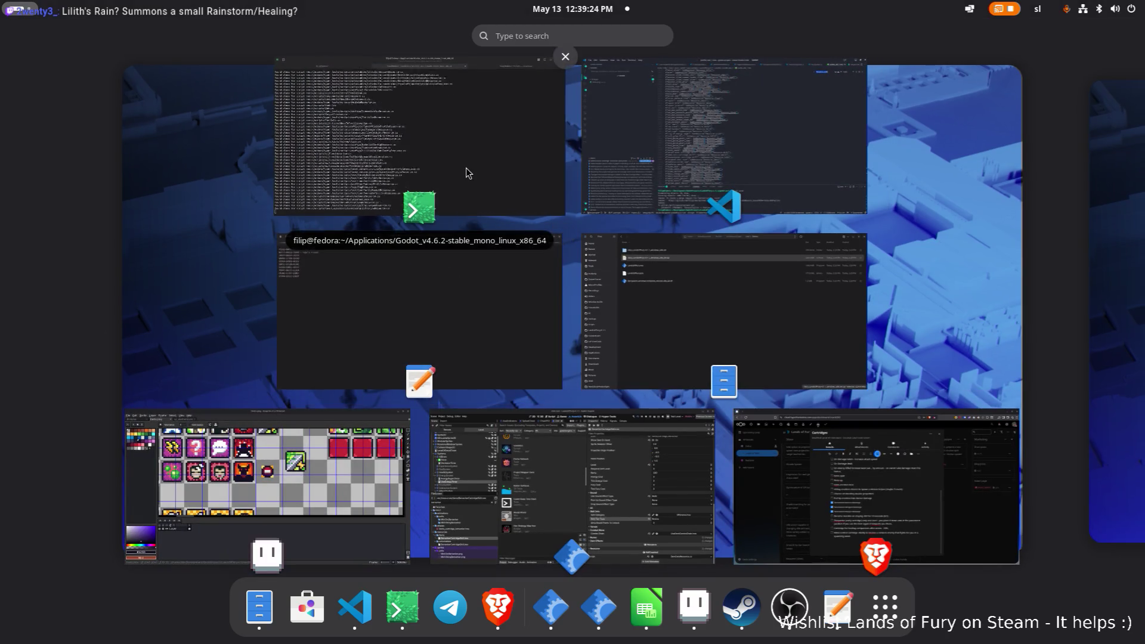
{"action": "left_click", "coordinate": [468, 173]}
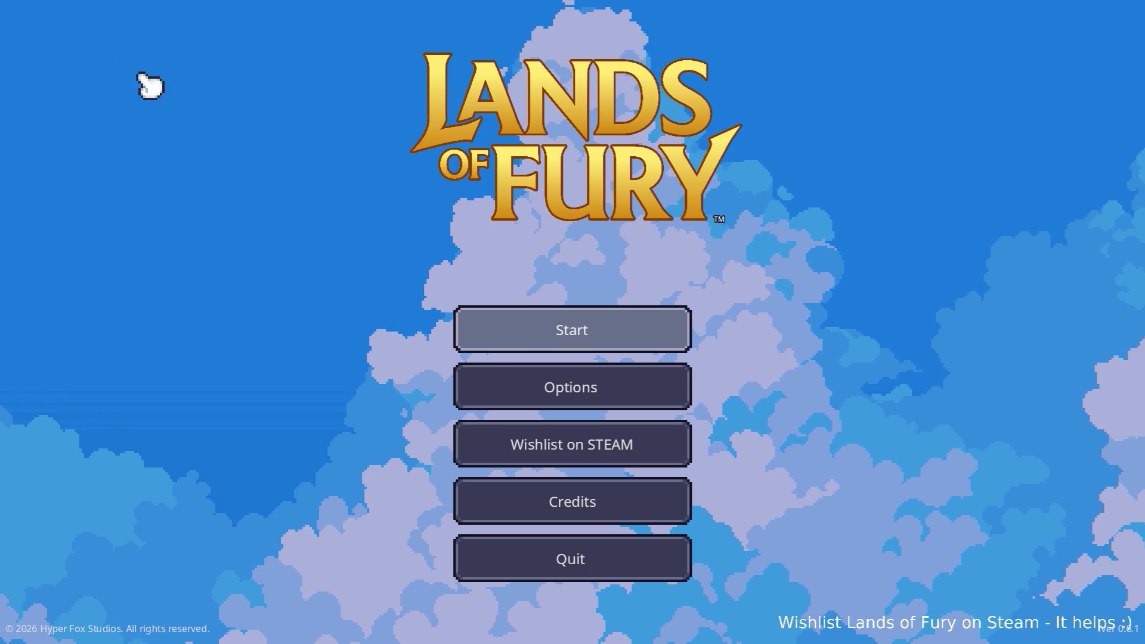
{"action": "left_click", "coordinate": [658, 343]}
Load the first save profile, toggle the inventory and walk up-left through the clearing.
{"action": "left_click", "coordinate": [630, 344]}
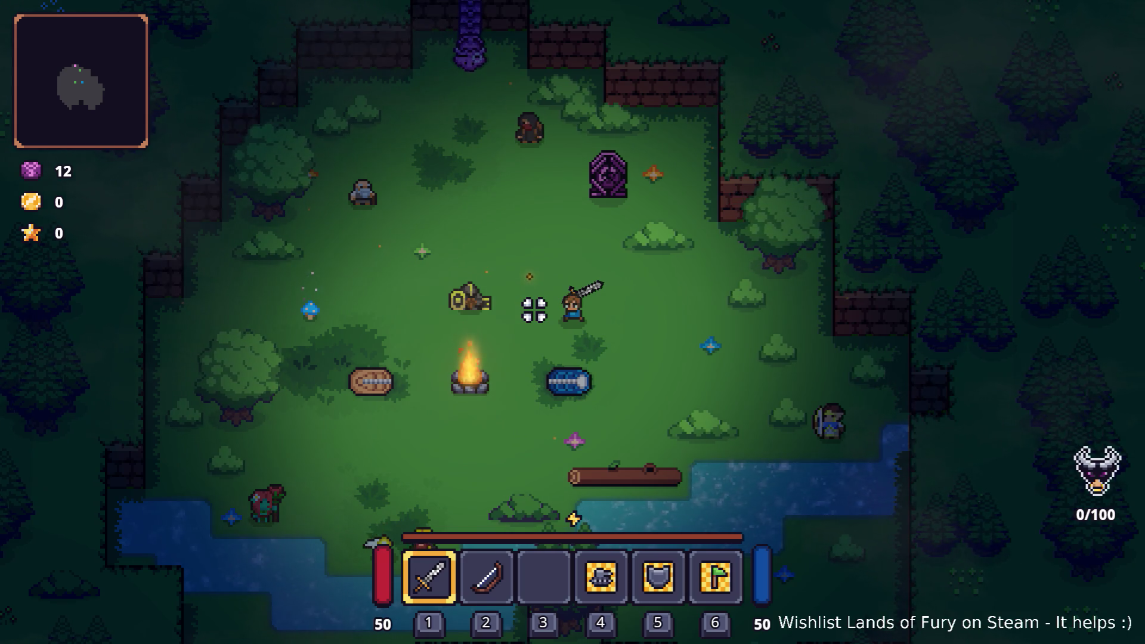
{"action": "key", "text": "Tab"}
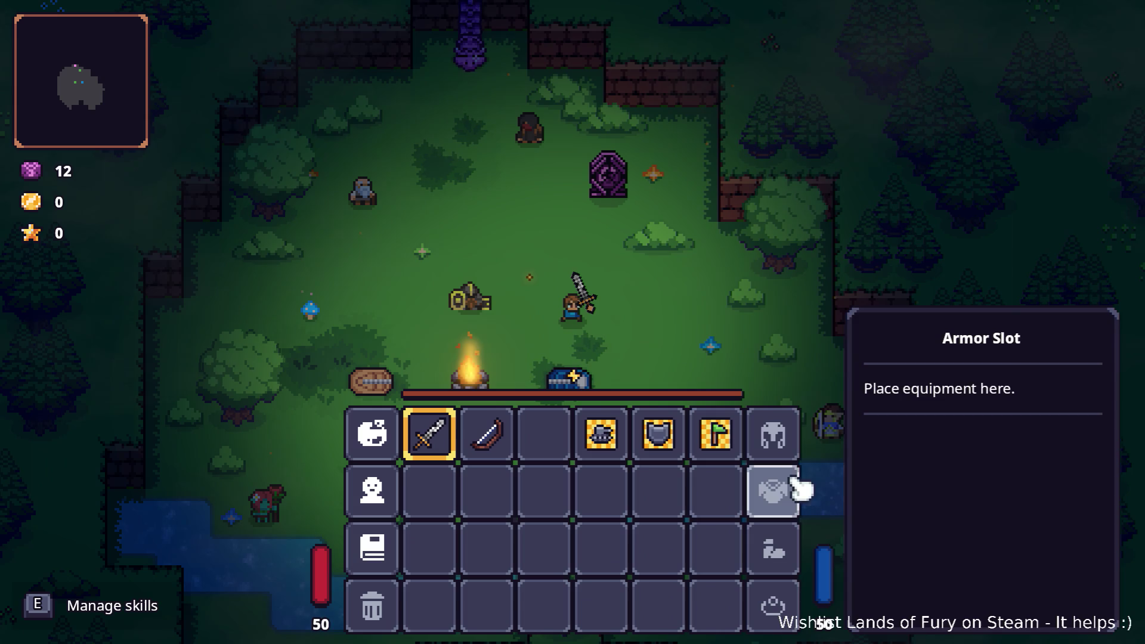
{"action": "key", "text": "Tab"}
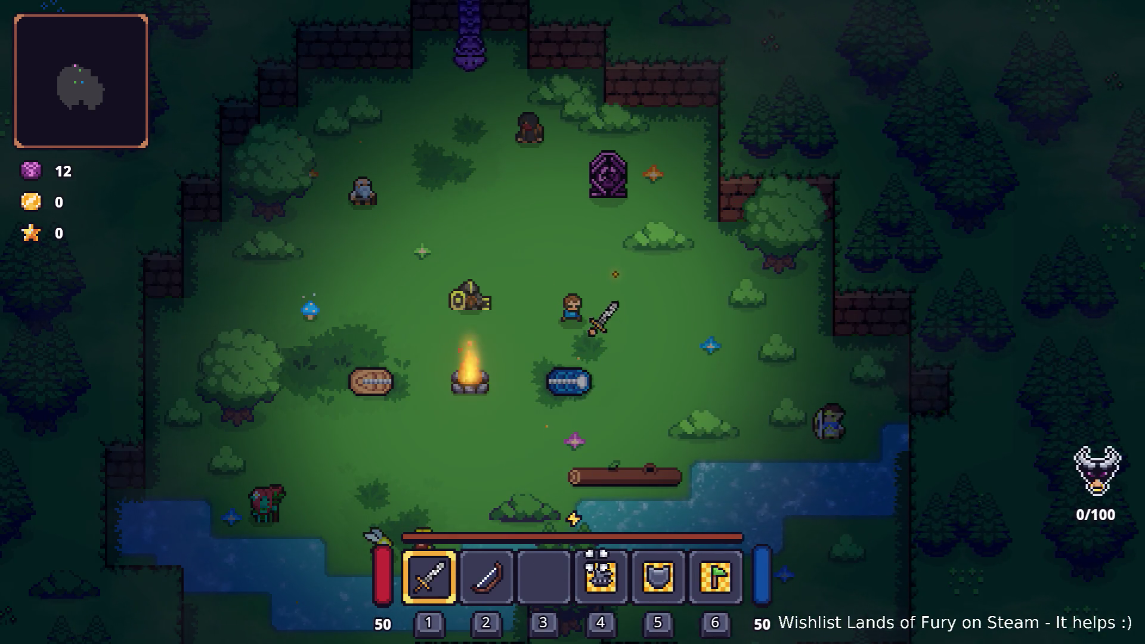
{"action": "key", "text": "Tab"}
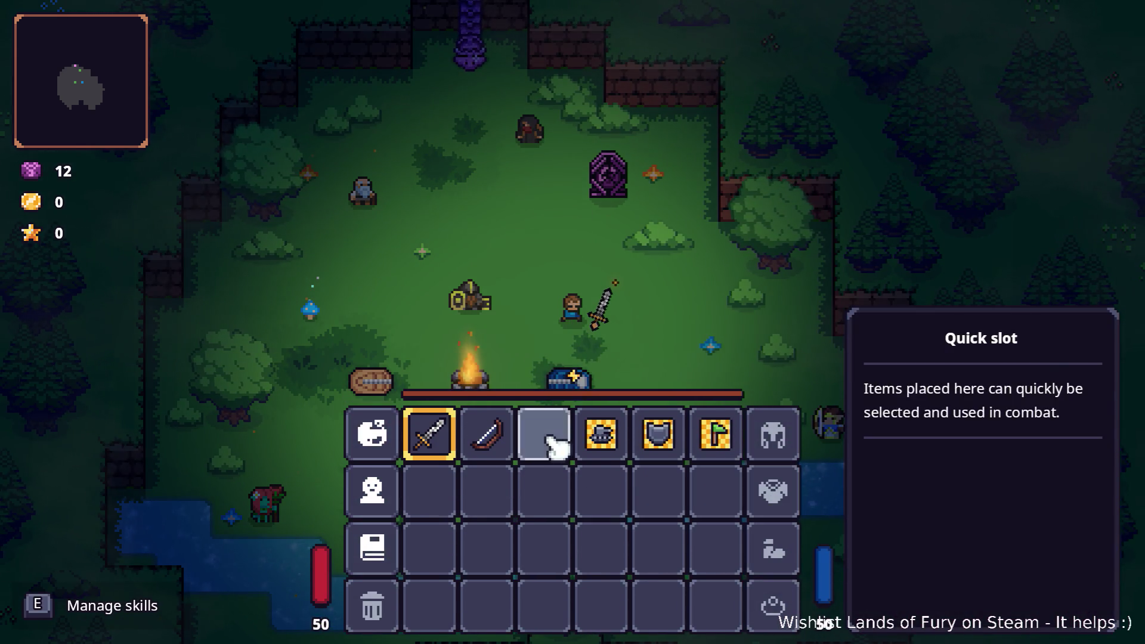
{"action": "key", "text": "Tab"}
{"action": "key", "text": "w+a"}
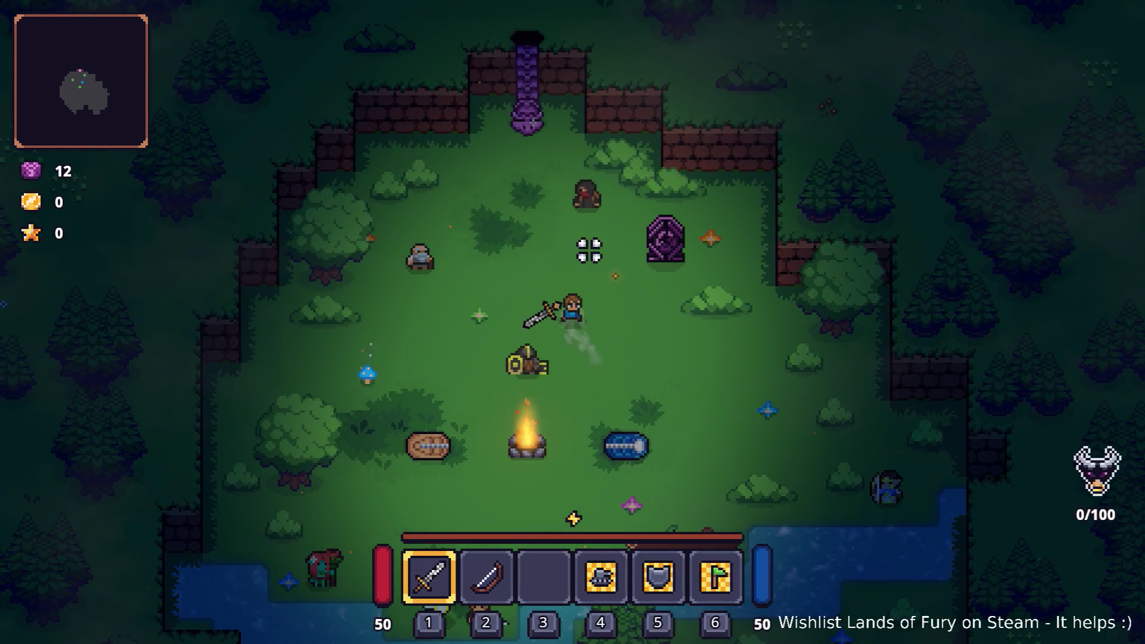
Open the inventory's ALMA cartridge panel and select an empty slot.
{"action": "key", "text": "Tab"}
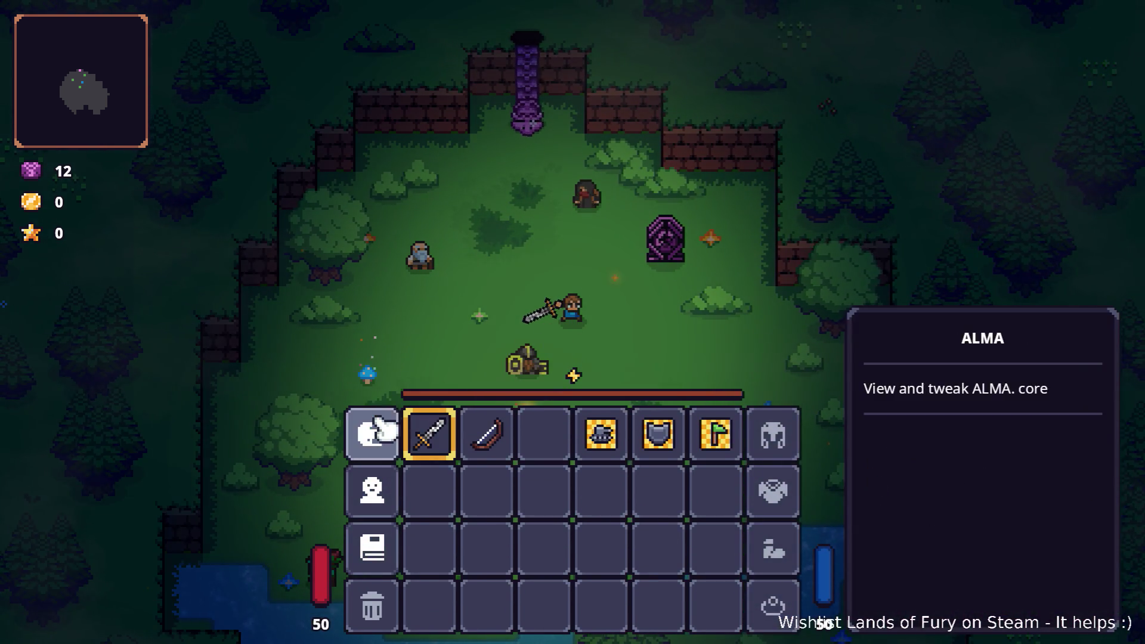
{"action": "left_click", "coordinate": [372, 433]}
{"action": "left_click", "coordinate": [463, 425]}
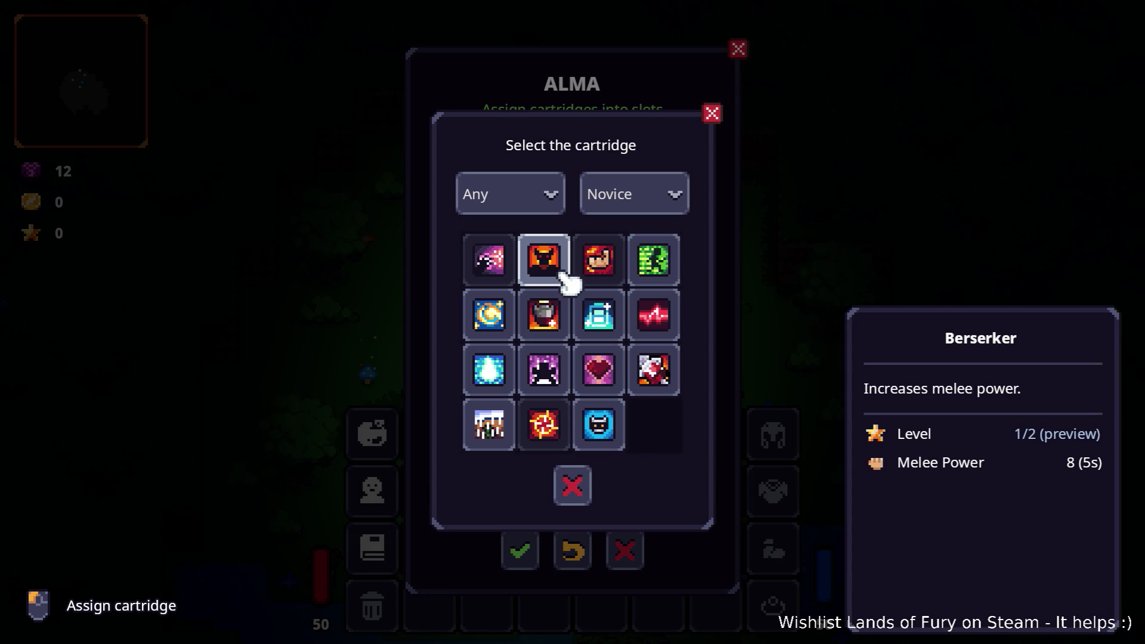
Assign the Berserker cartridge to the slot, then review character stats and close the panels.
{"action": "left_click", "coordinate": [564, 276]}
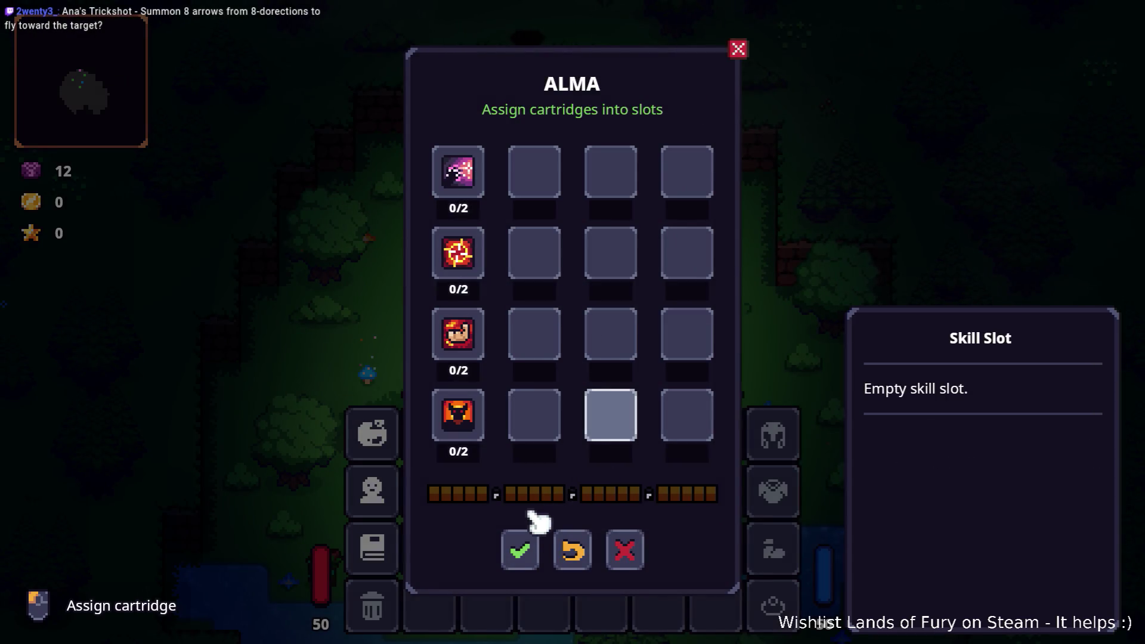
{"action": "left_click", "coordinate": [525, 547]}
{"action": "key", "text": "Tab"}
{"action": "key", "text": "Tab"}
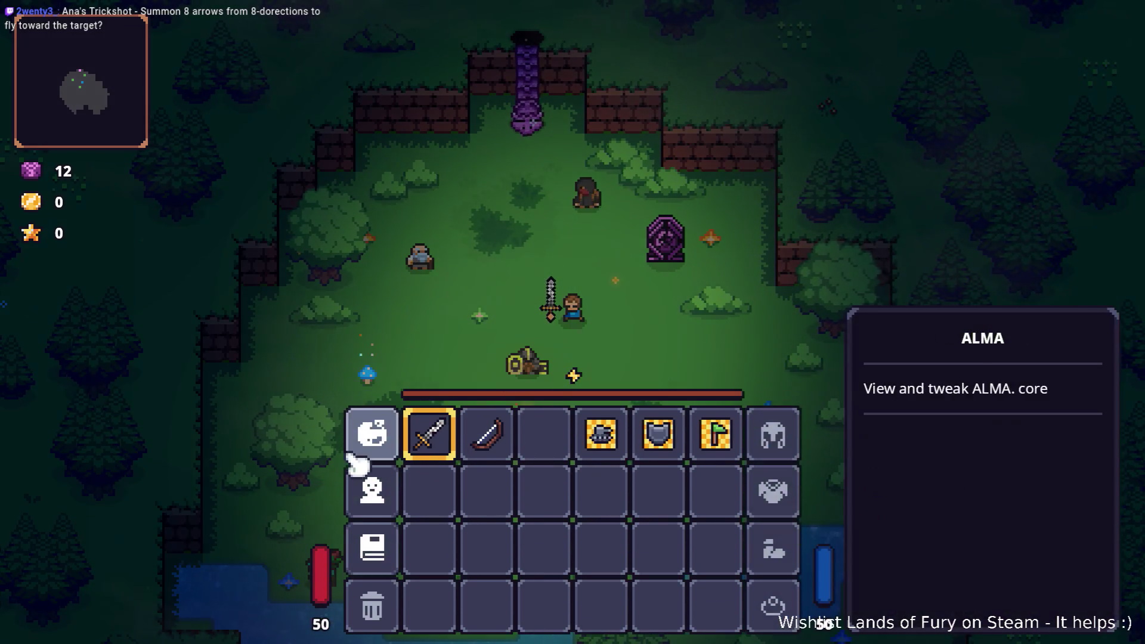
{"action": "left_click", "coordinate": [388, 488]}
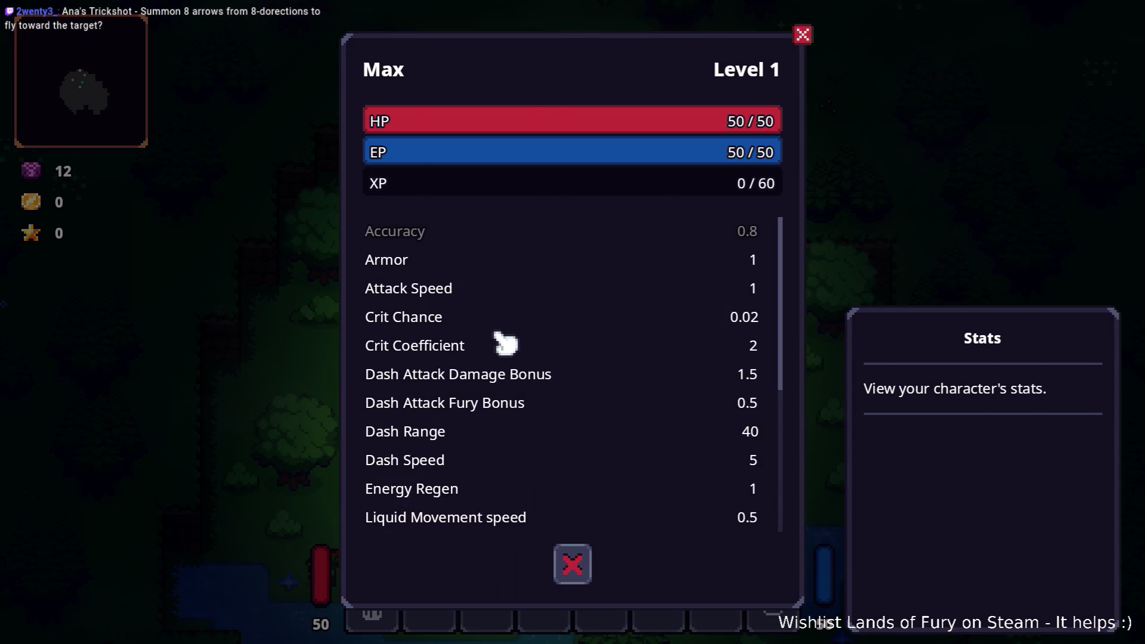
{"action": "scroll", "coordinate": [504, 343], "scroll_direction": "down", "scroll_amount": 3}
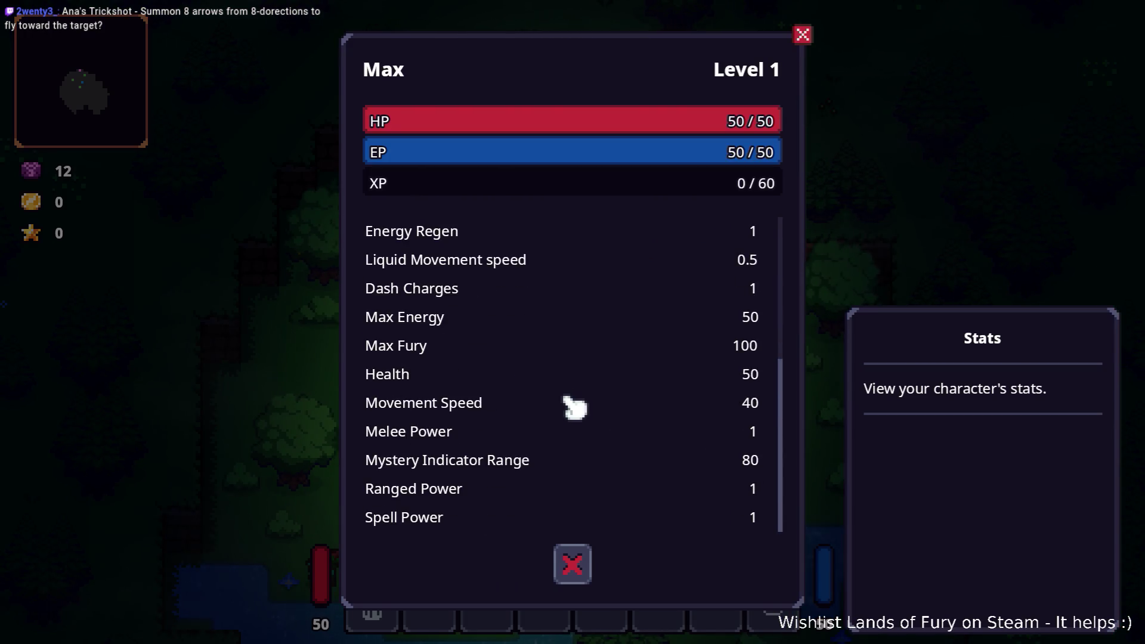
{"action": "key", "text": "Escape"}
{"action": "key", "text": "Tab"}
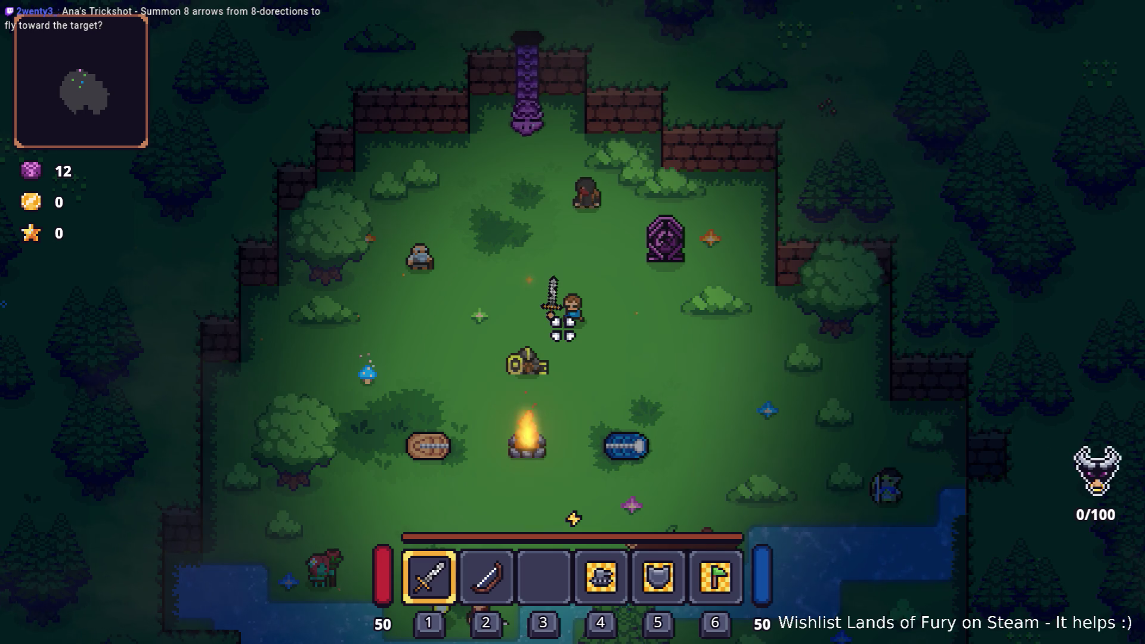
Run Level.SpawnUnit(zombie,5,2,80,0) in the developer console.
{"action": "key", "text": "grave"}
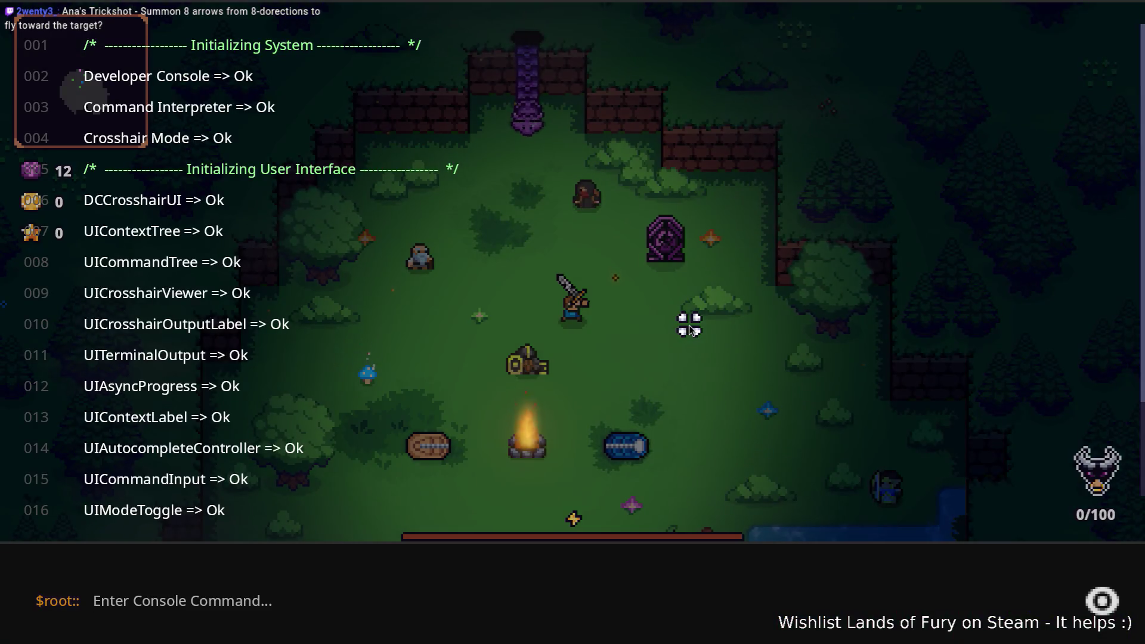
{"action": "type", "text": "Level.Sp"}
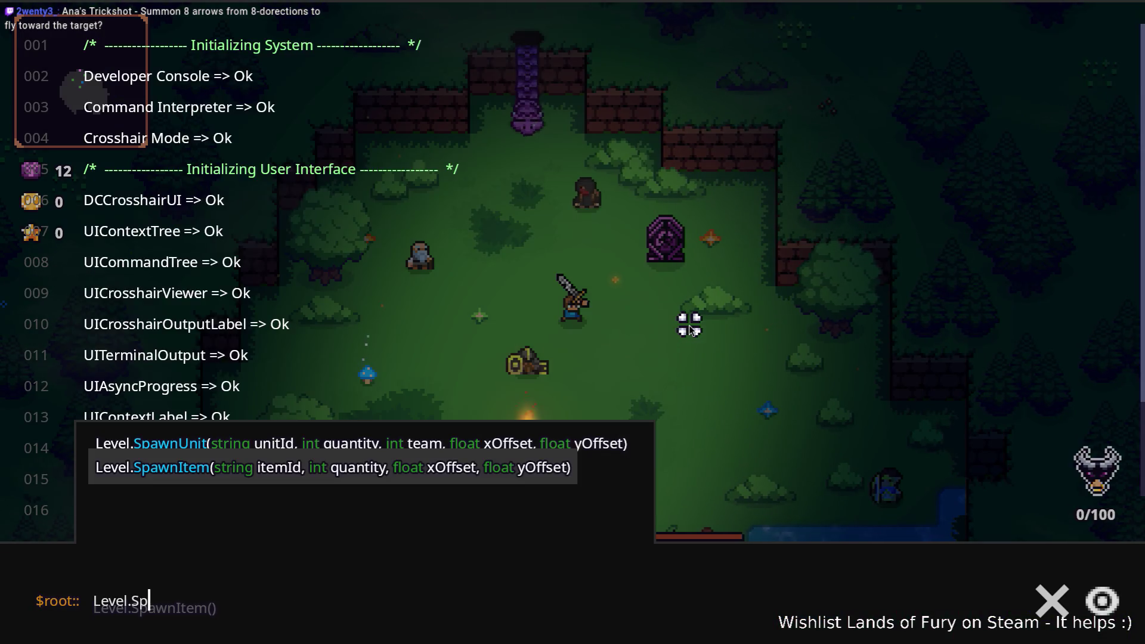
{"action": "key", "text": "Tab"}
{"action": "type", "text": "z"}
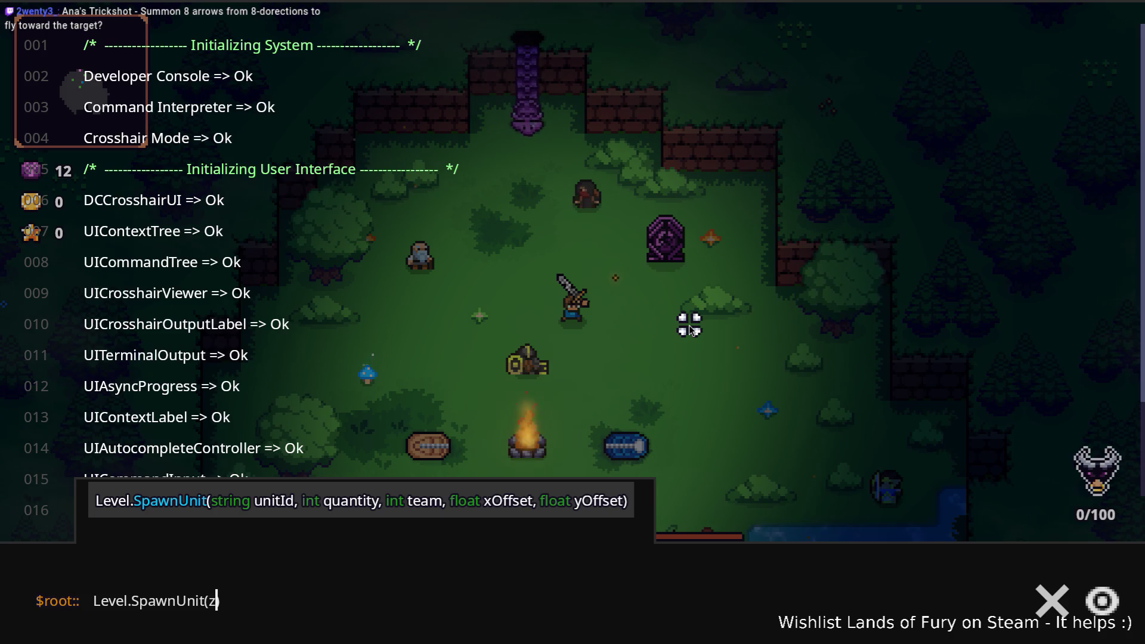
{"action": "type", "text": "ombie,5,,"}
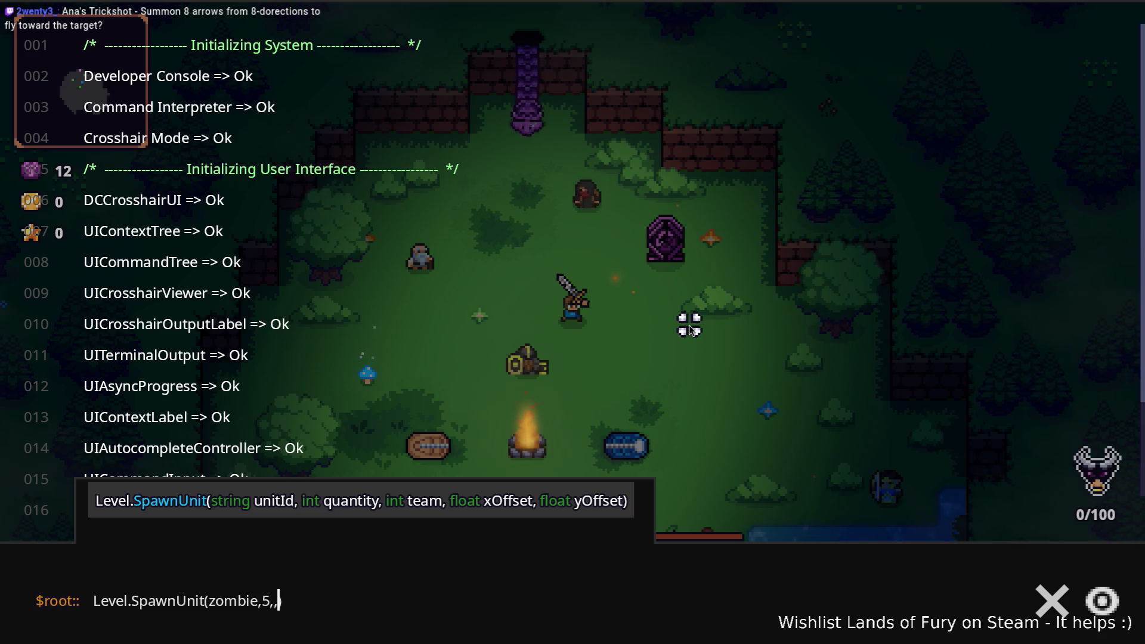
{"action": "type", "text": "80,"}
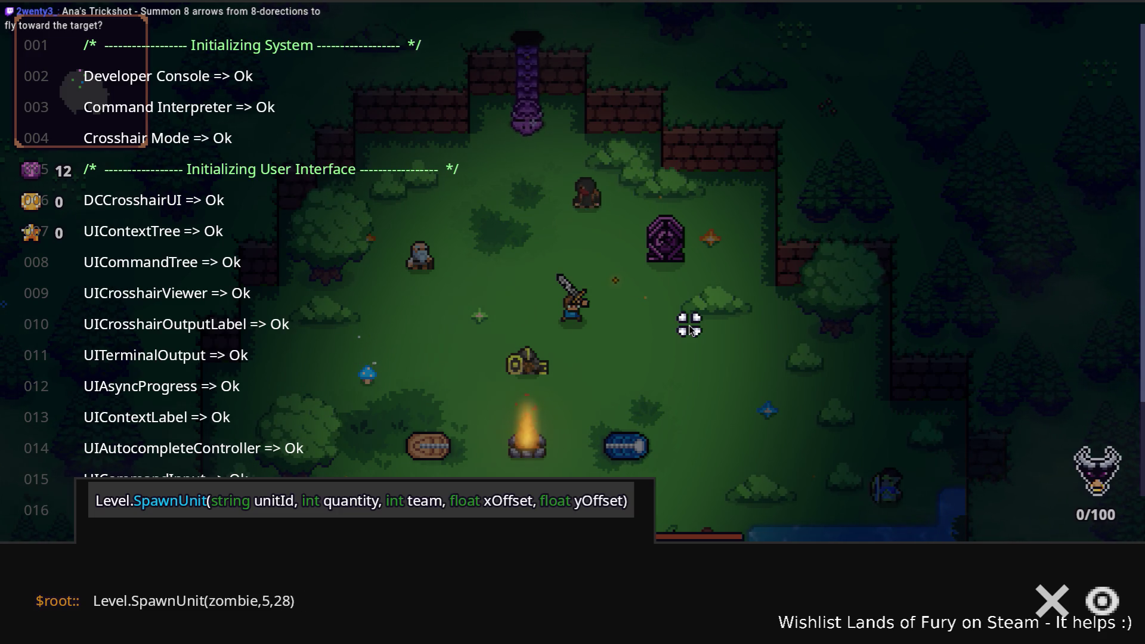
{"action": "key", "text": "Return"}
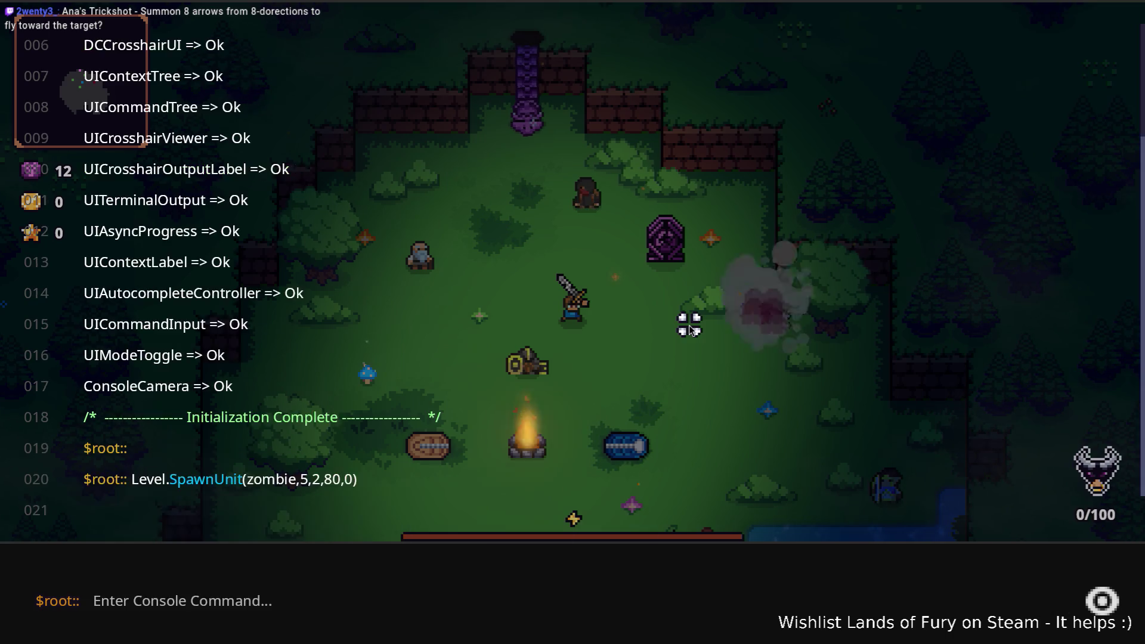
Close the console and move right to attack the zombies.
{"action": "key", "text": "Escape"}
{"action": "key", "text": "d"}
{"action": "left_click", "coordinate": [685, 322]}
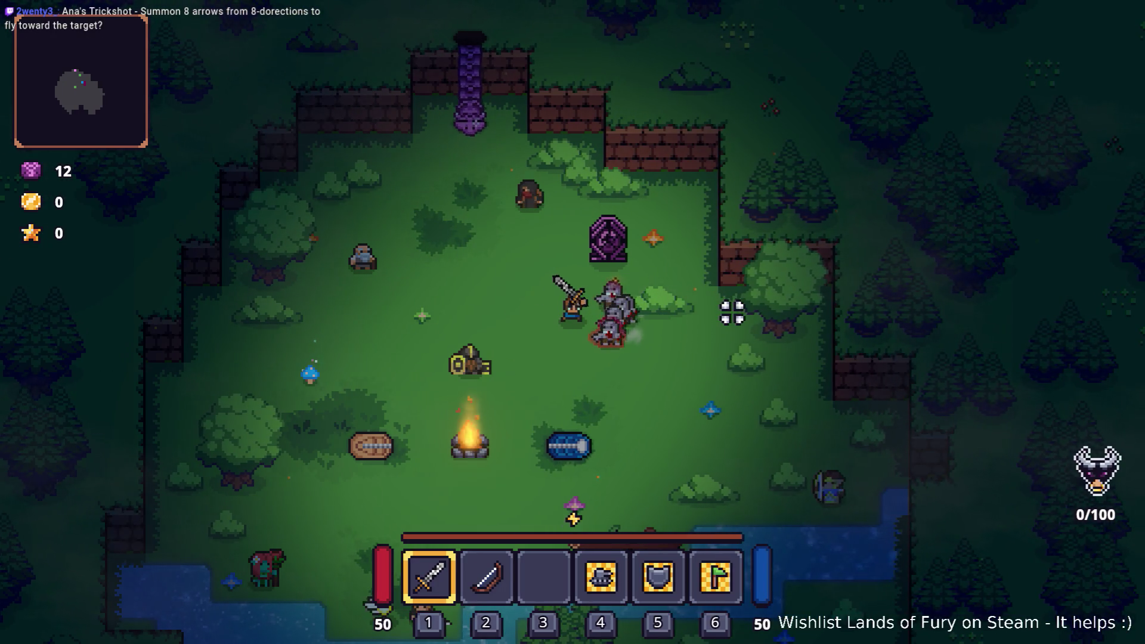
Strike the zombies with the sword, then back away down-left.
{"action": "left_click", "coordinate": [730, 312]}
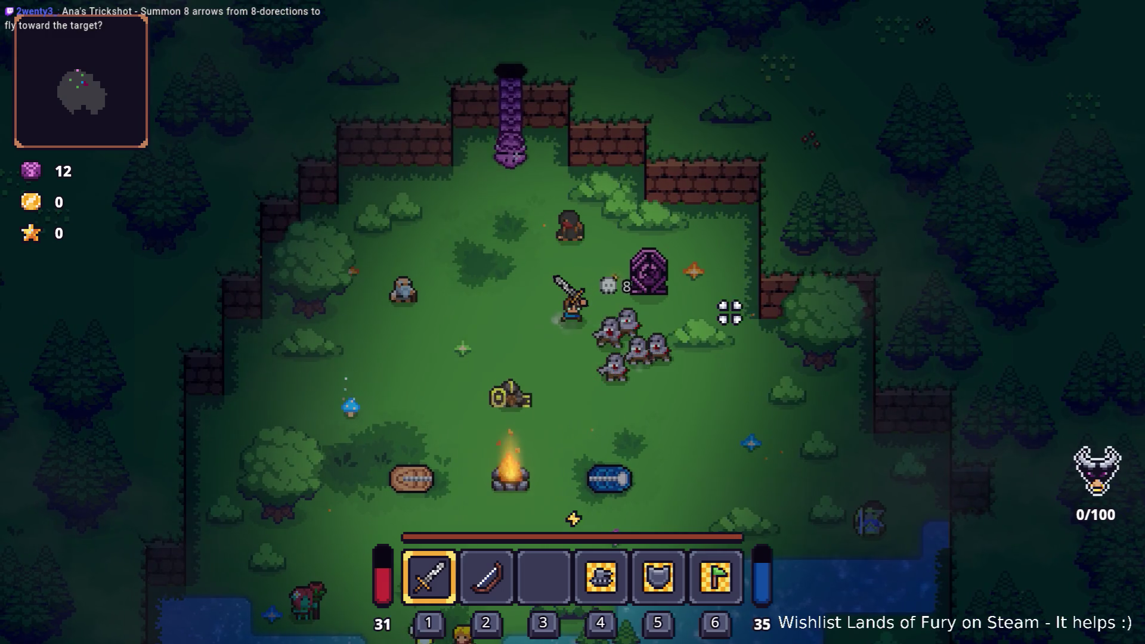
{"action": "key", "text": "a"}
{"action": "left_click", "coordinate": [730, 312]}
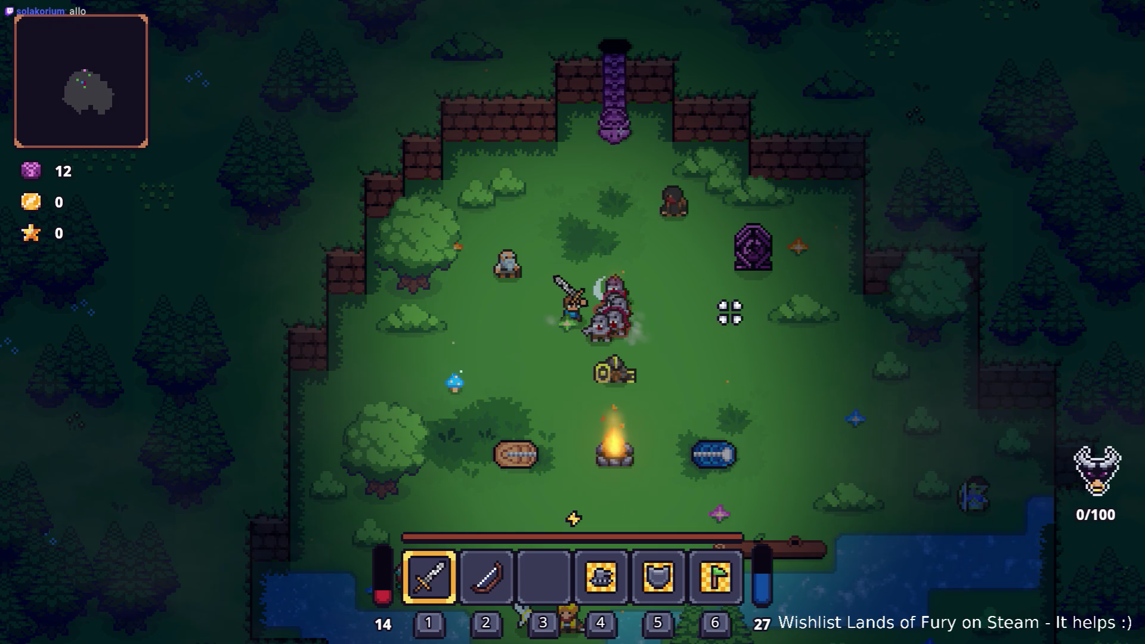
{"action": "key", "text": "a"}
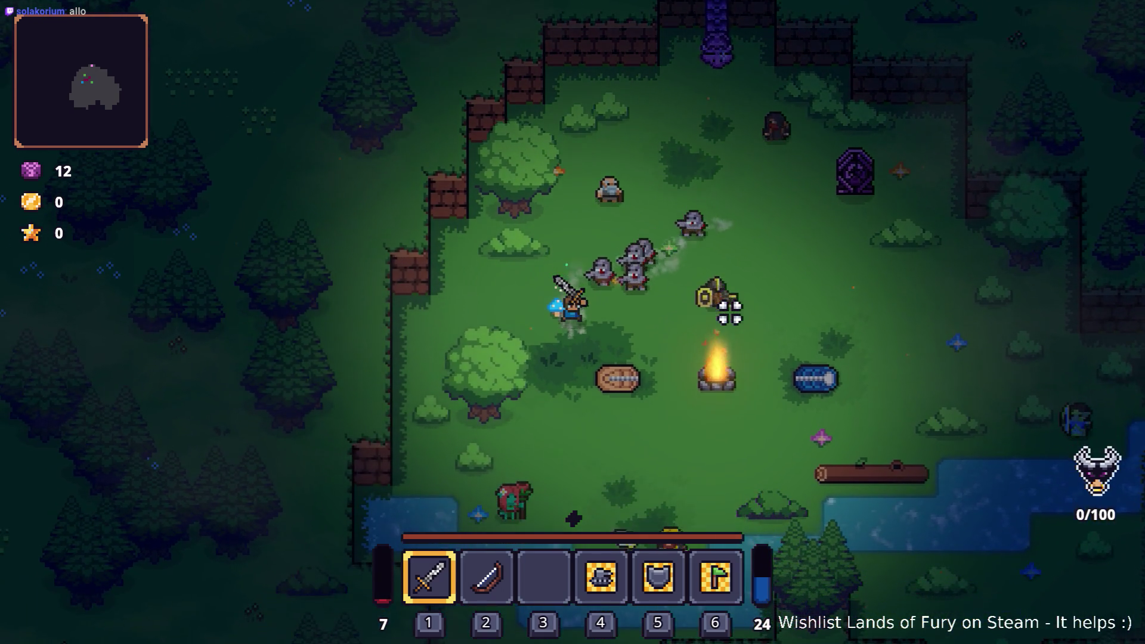
Check the character stats, close the inventory and switch to the terminal workspace.
{"action": "key", "text": "Tab"}
{"action": "left_click", "coordinate": [372, 491]}
{"action": "scroll", "coordinate": [471, 474], "scroll_direction": "down", "scroll_amount": 5}
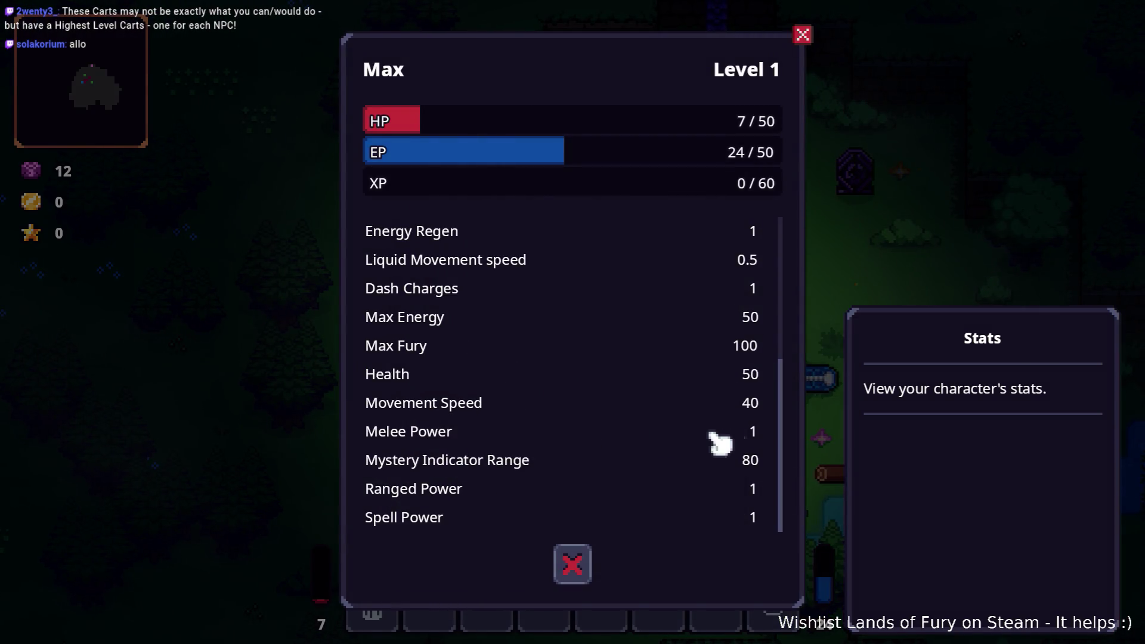
{"action": "key", "text": "Escape"}
{"action": "key", "text": "Tab"}
{"action": "key", "text": "Tab"}
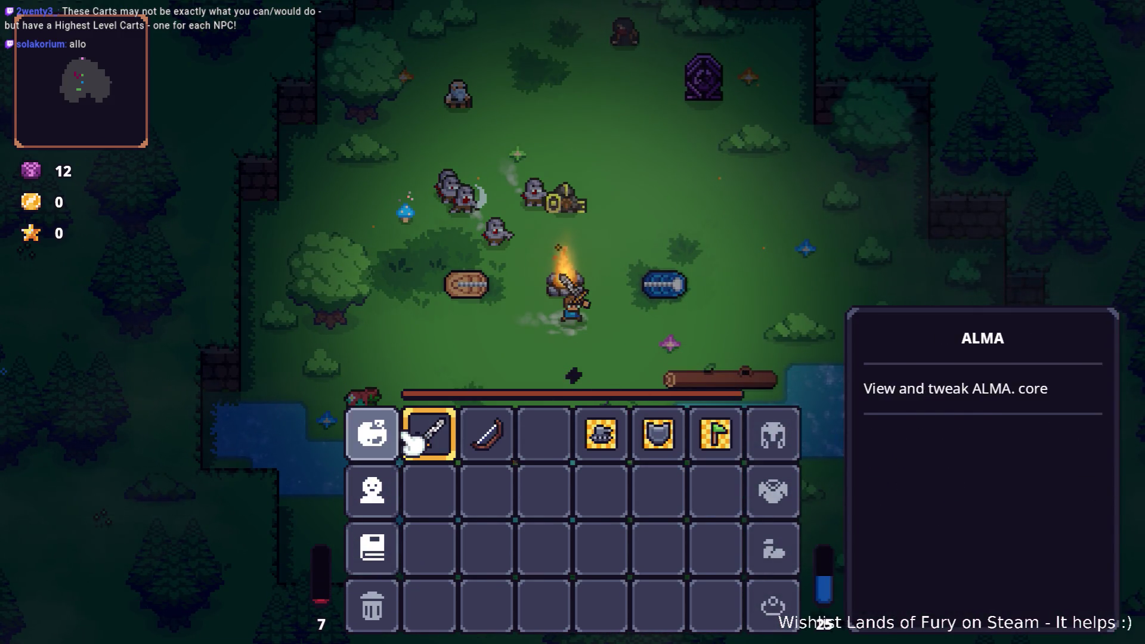
{"action": "key", "text": "super+Page_Down"}
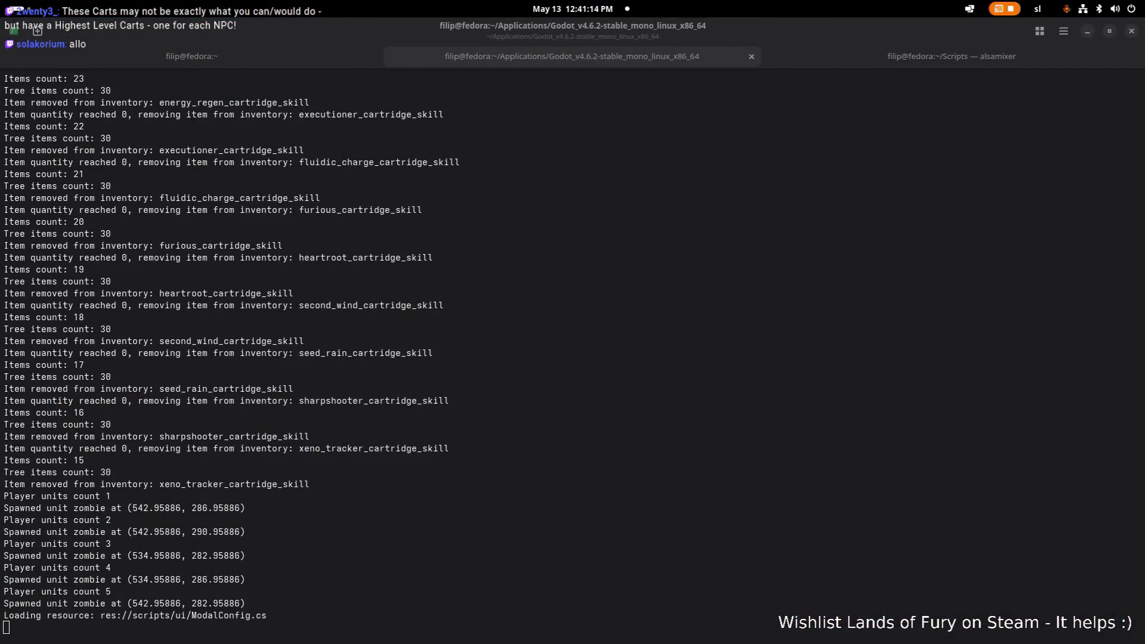
Alt+Tab from the Ptyxis terminal back to the Lands of Fury window.
{"action": "key", "text": "alt+Tab"}
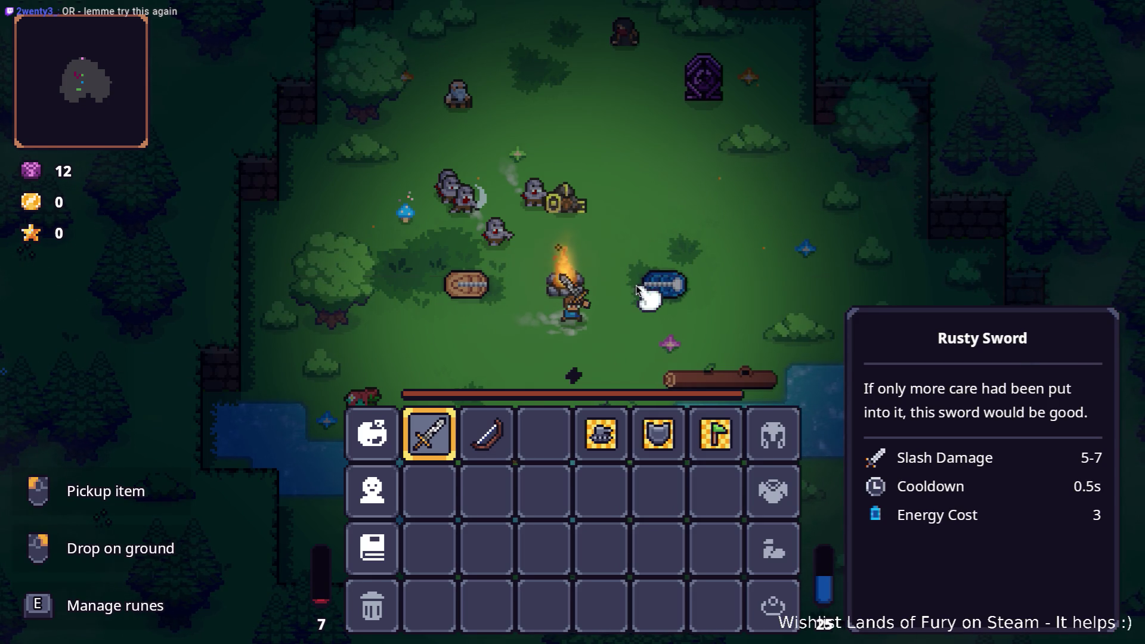
Leave Lands of Fury and return to the Godot editor showing BerserkerCartridgeSkill.tres.
{"action": "key", "text": "alt+Tab"}
{"action": "key", "text": "Escape"}
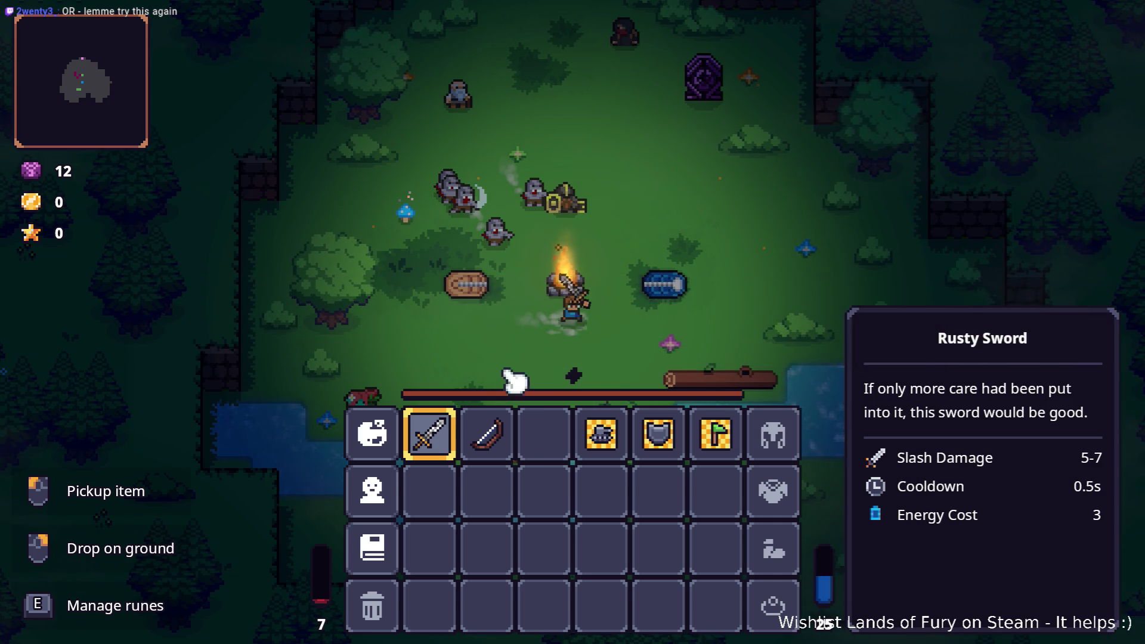
{"action": "key", "text": "alt+Tab"}
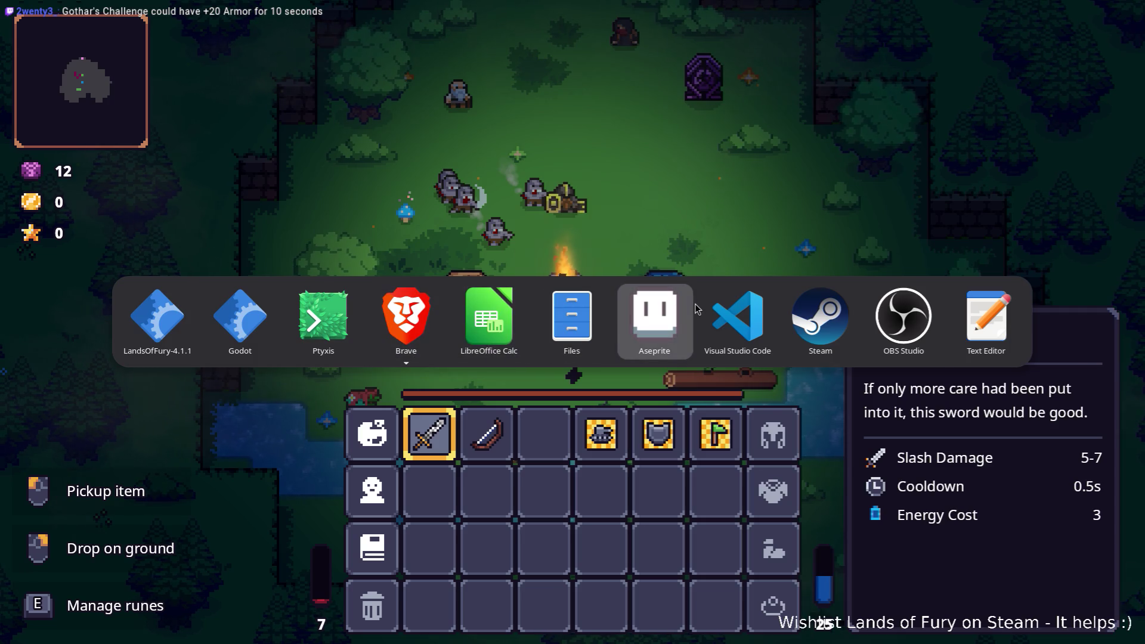
{"action": "key", "text": "alt+shift+Tab"}
{"action": "key", "text": "alt+shift+Tab"}
{"action": "key", "text": "alt+shift+Tab"}
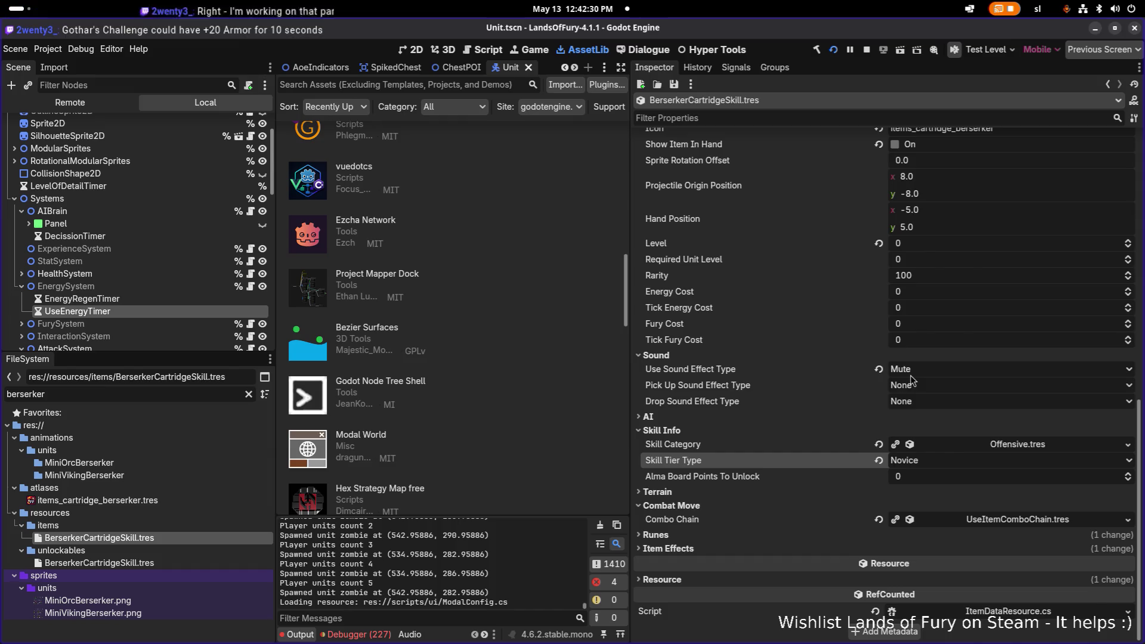
Expand Item Effects down to element 0's fields in the BerserkerCartridgeSkill Inspector.
{"action": "scroll", "coordinate": [906, 382], "scroll_direction": "up", "scroll_amount": 5}
{"action": "scroll", "coordinate": [980, 340], "scroll_direction": "down", "scroll_amount": 5}
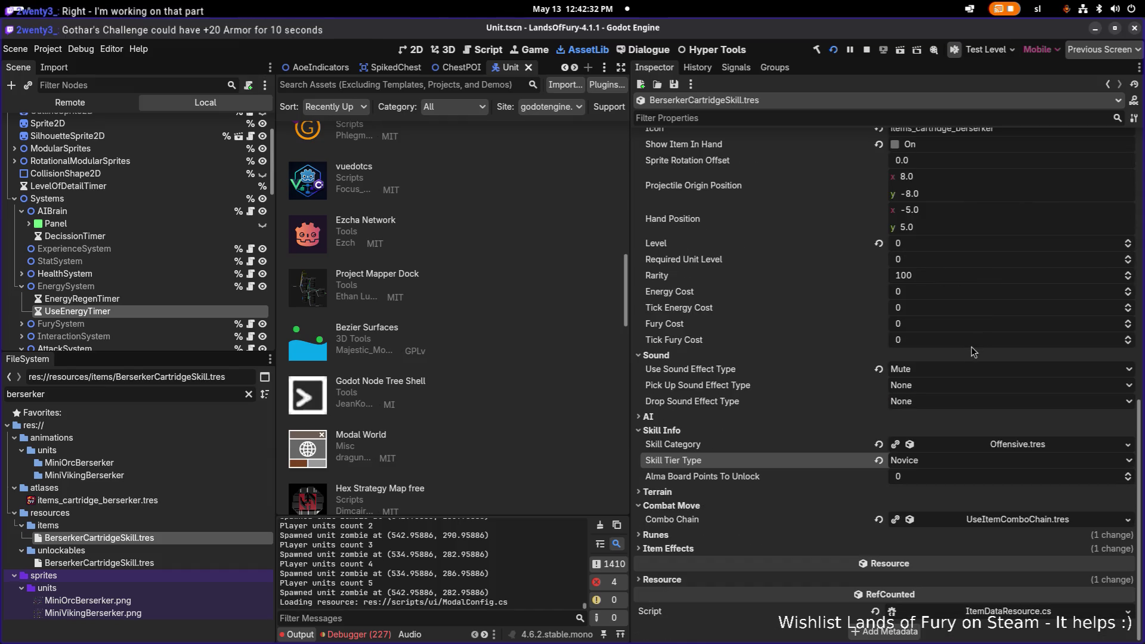
{"action": "left_click", "coordinate": [784, 548]}
{"action": "left_click", "coordinate": [1013, 562]}
{"action": "left_click", "coordinate": [1023, 511]}
Scroll down to the Internal Cooldown settings, then bring Visual Studio Code to the front.
{"action": "scroll", "coordinate": [1022, 511], "scroll_direction": "down", "scroll_amount": 6}
{"action": "scroll", "coordinate": [1024, 511], "scroll_direction": "down", "scroll_amount": 7}
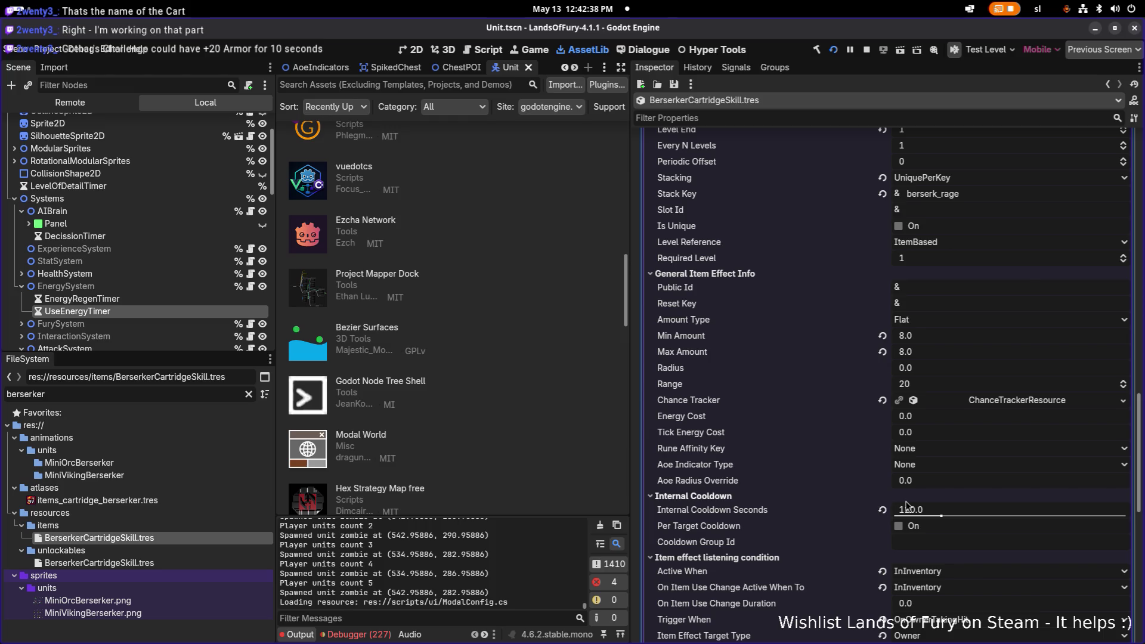
{"action": "key", "text": "alt+Tab"}
{"action": "left_click", "coordinate": [742, 323]}
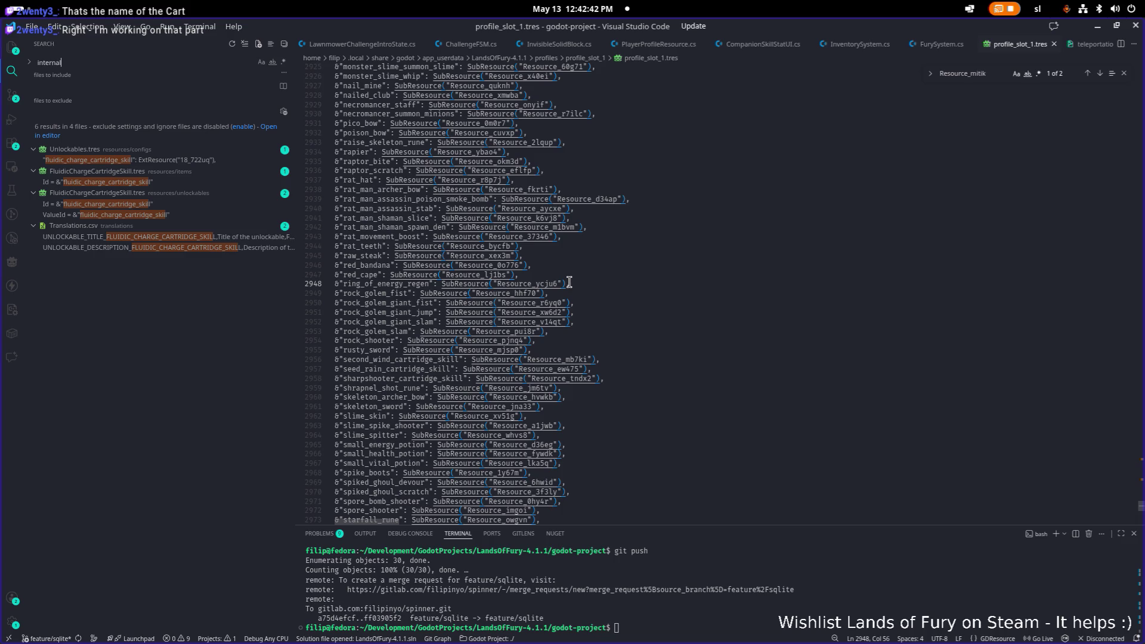
Look up InternalCooldownSeconds in ItemEffectResource.cs and its next usage, then minimize VS Code.
{"action": "type", "text": "cooldown"}
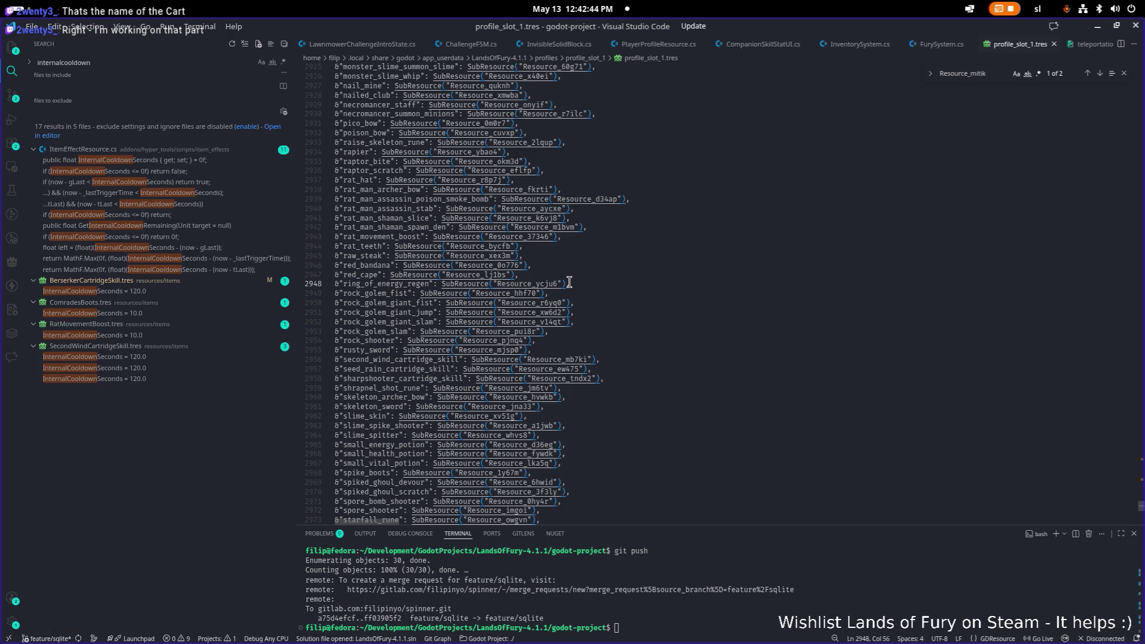
{"action": "left_click", "coordinate": [197, 160]}
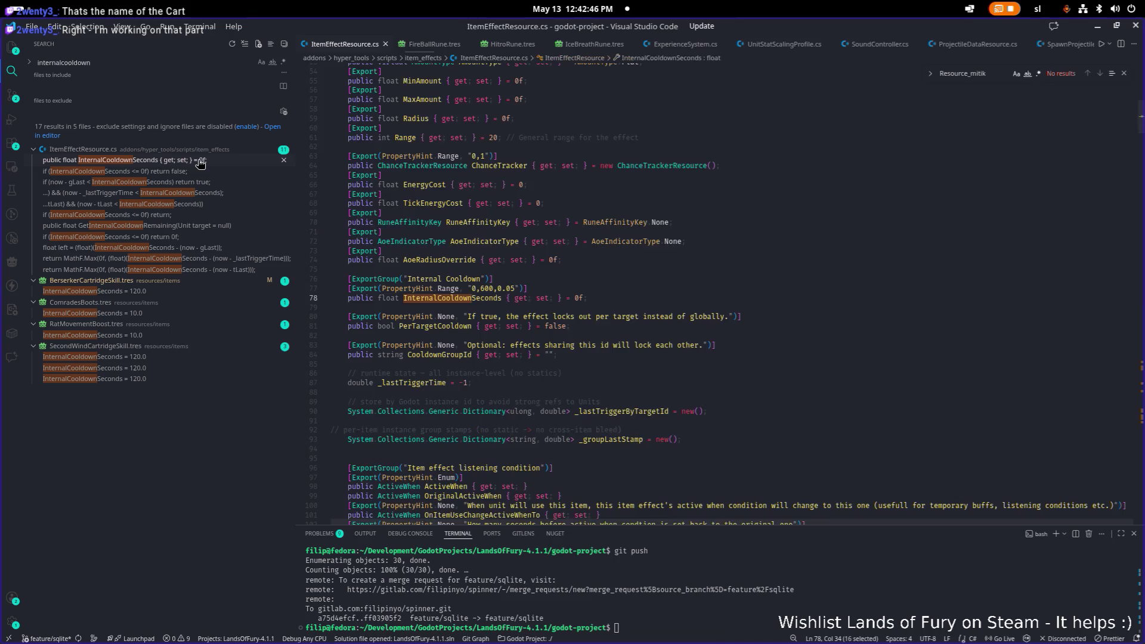
{"action": "key", "text": "ctrl+f"}
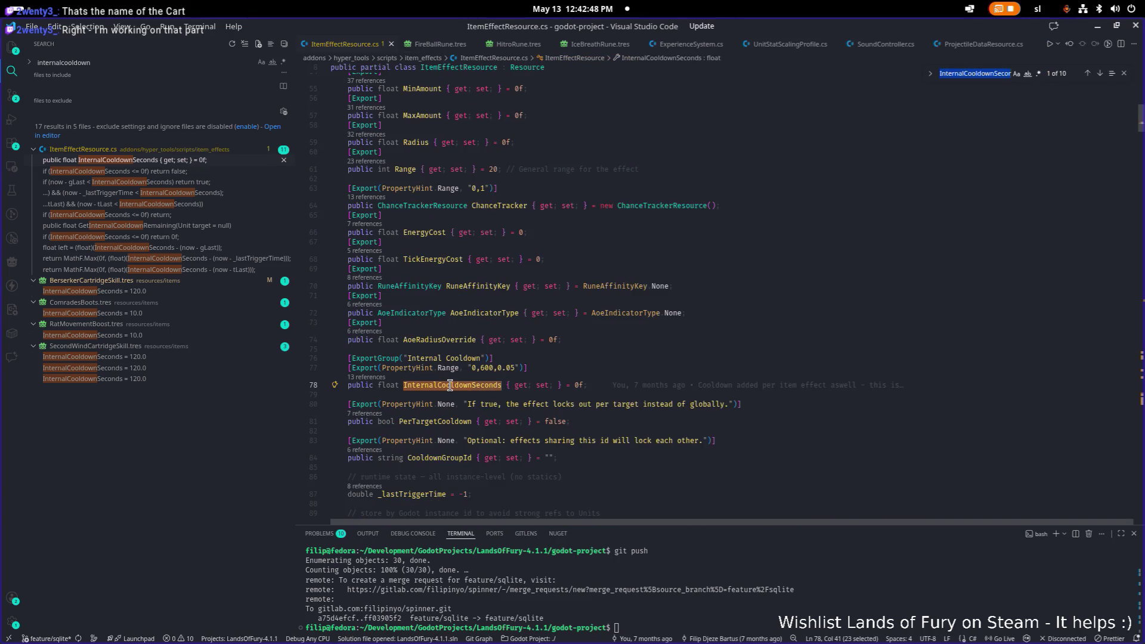
{"action": "key", "text": "Return"}
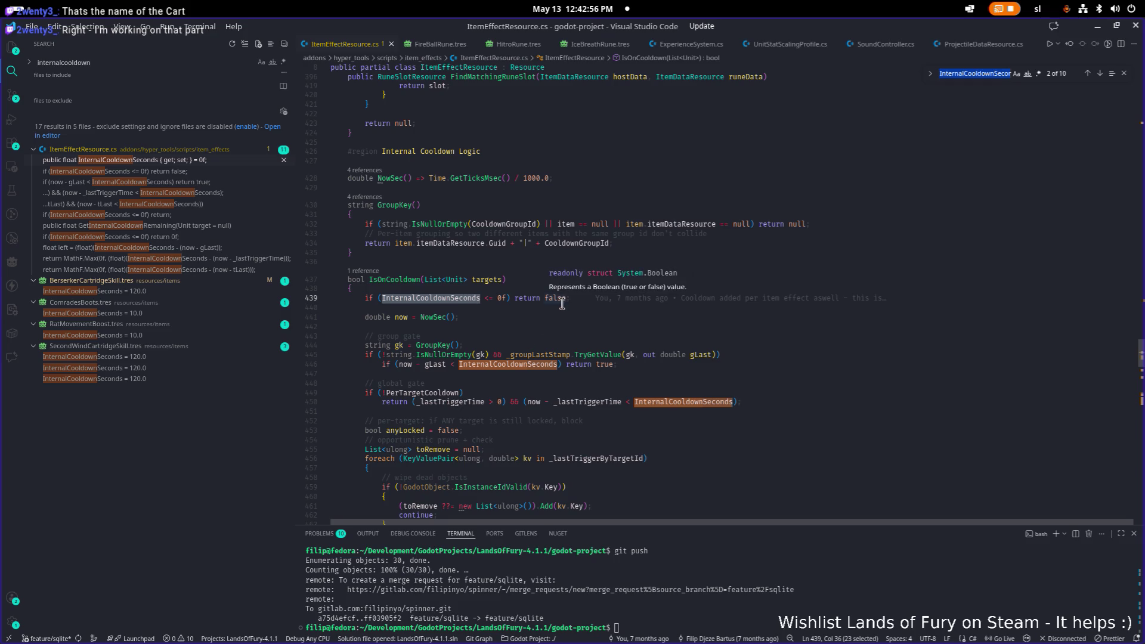
{"action": "left_click", "coordinate": [1105, 31]}
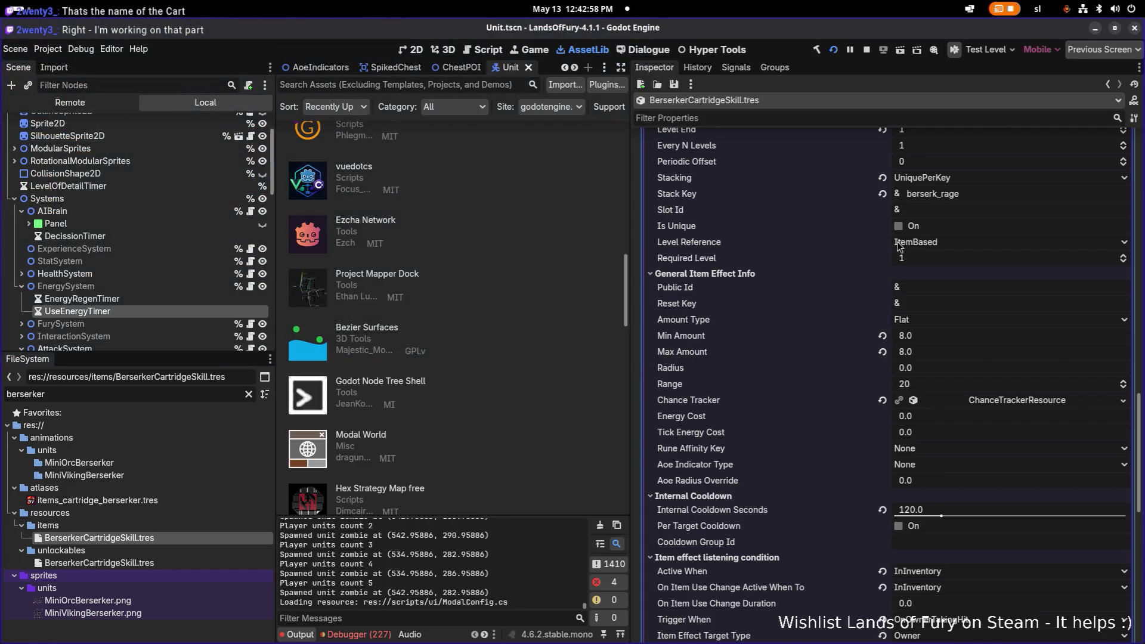
Walk to the blue log, open ALMA from the inventory and confirm the Berserker cartridge slots.
{"action": "key", "text": "alt+Tab"}
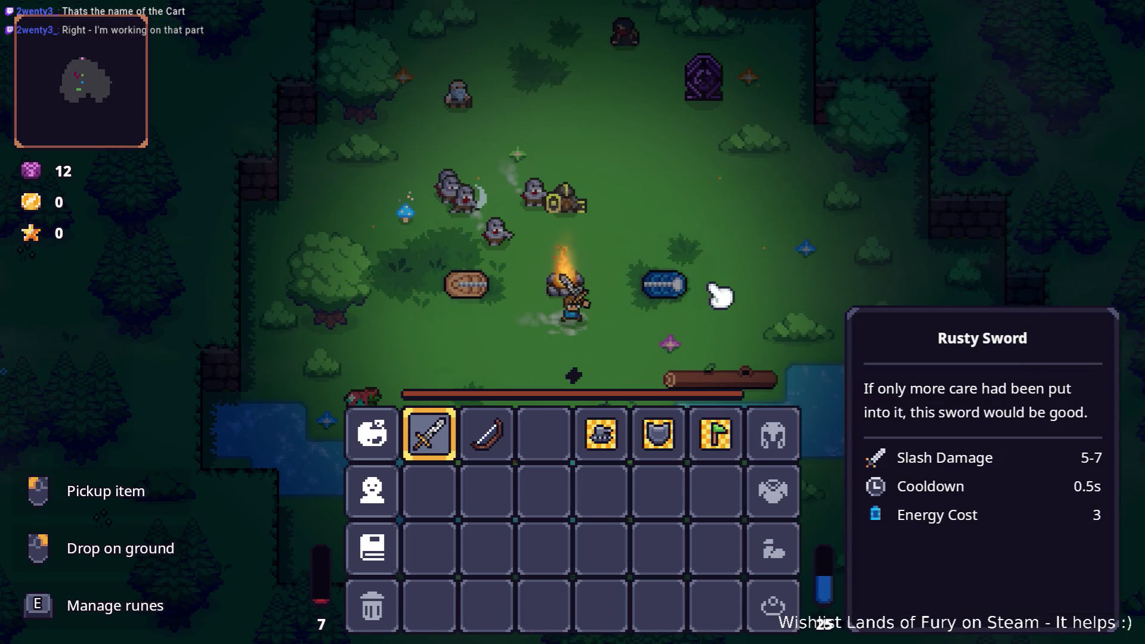
{"action": "key", "text": "Tab"}
{"action": "key", "text": "d"}
{"action": "key", "text": "Tab"}
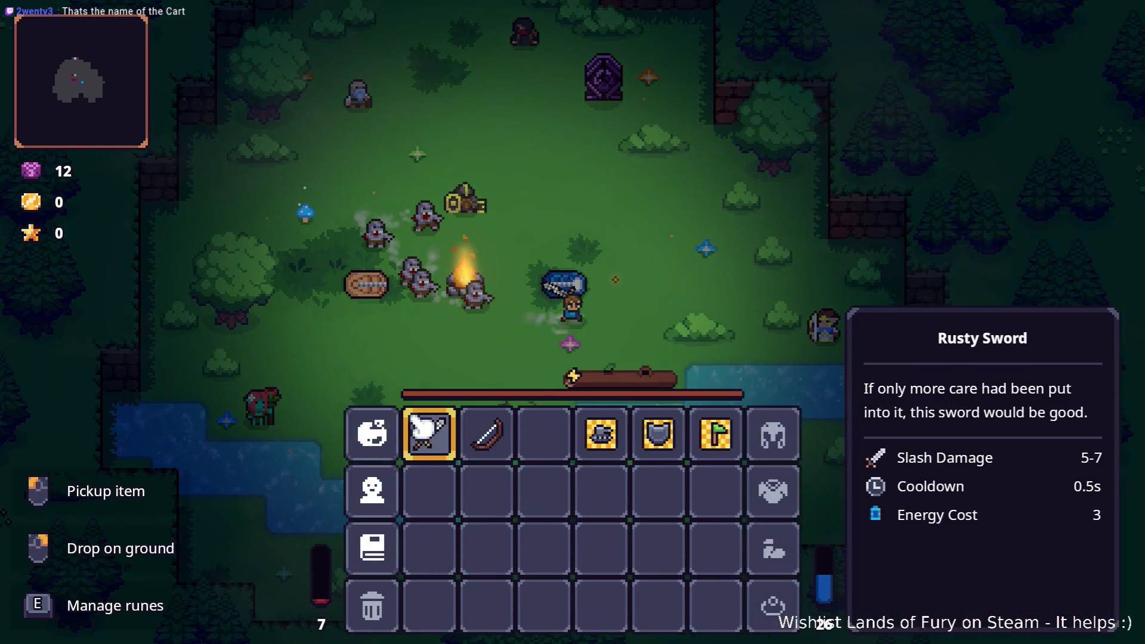
{"action": "key", "text": "e"}
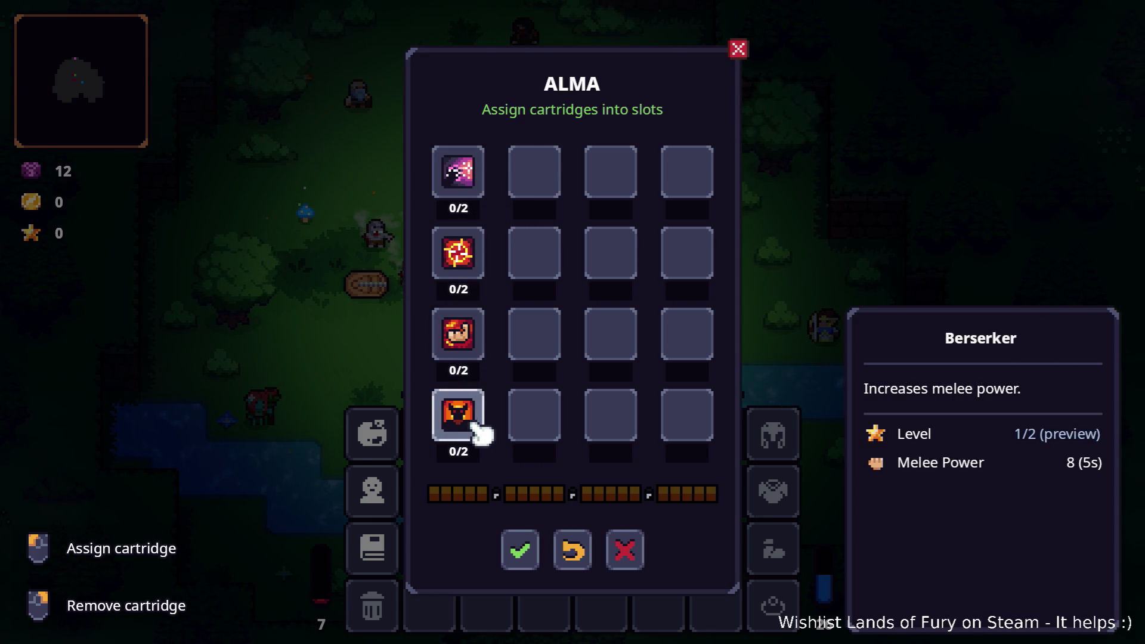
{"action": "left_click", "coordinate": [523, 548]}
{"action": "key", "text": "Escape"}
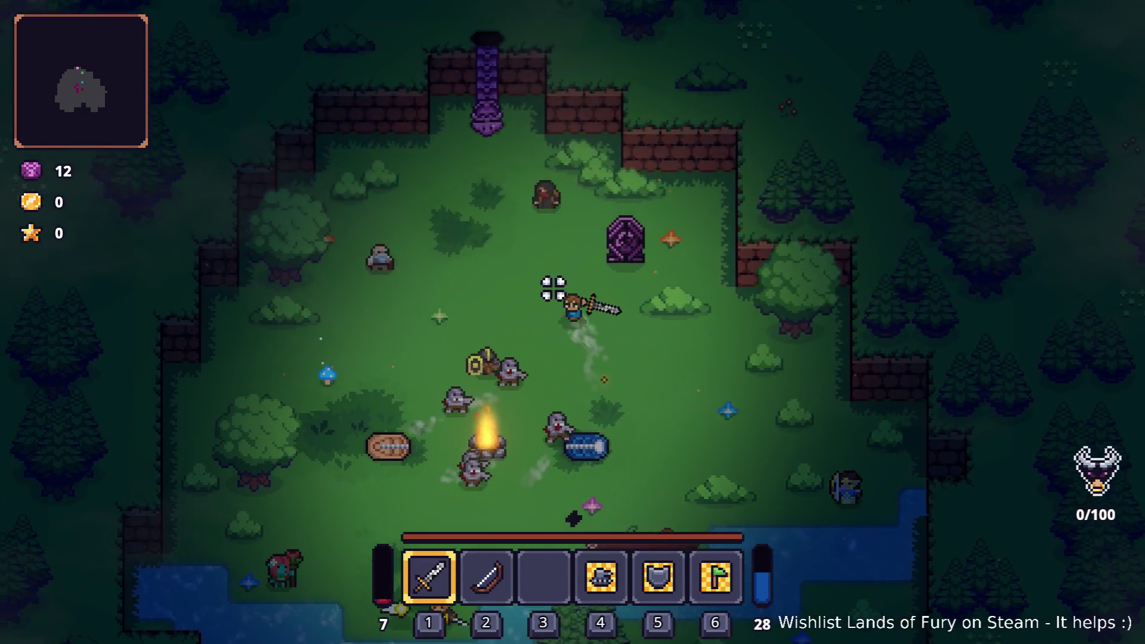
Enter the purple portal and fight the enemies in the clearing by the campfire.
{"action": "key", "text": "w"}
{"action": "key", "text": "e"}
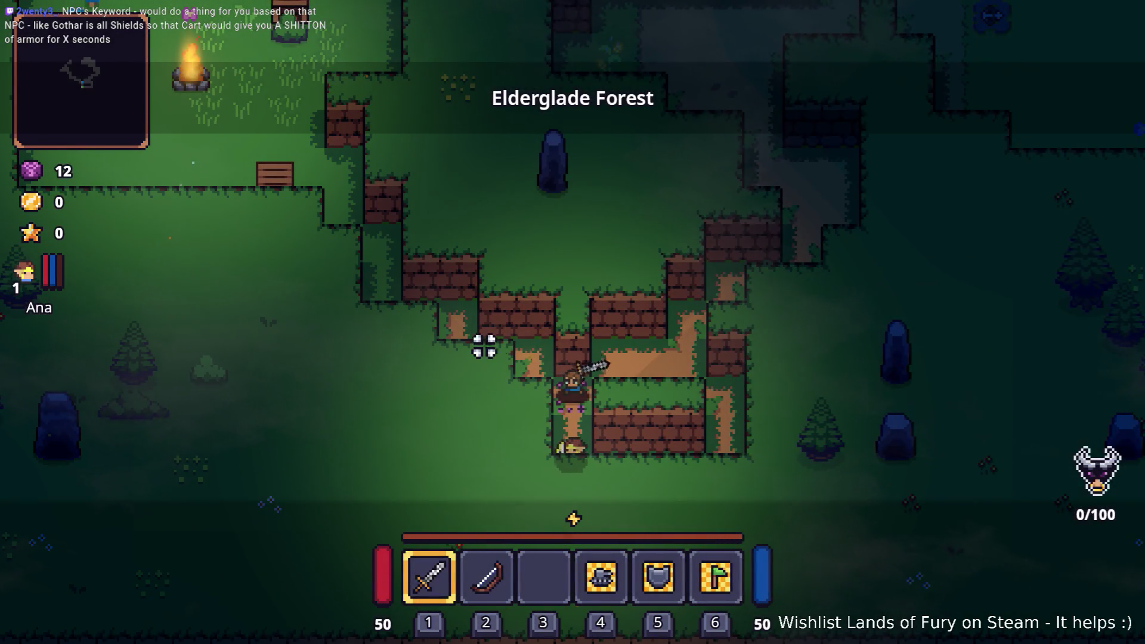
{"action": "key", "text": "w"}
{"action": "key", "text": "a"}
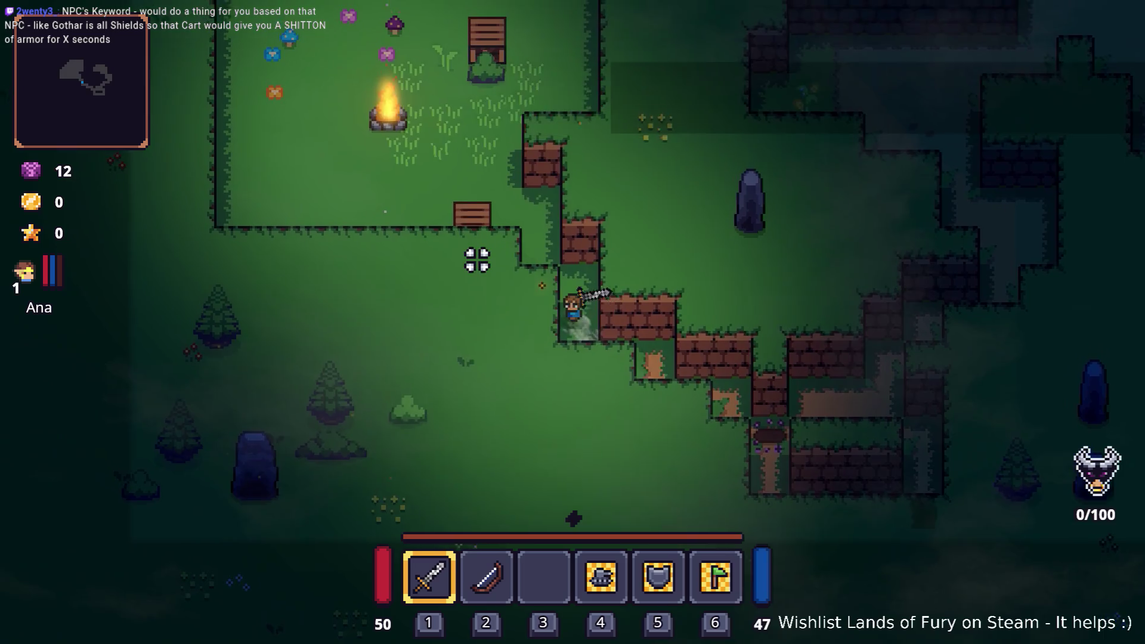
{"action": "left_click", "coordinate": [391, 318]}
{"action": "key", "text": "a"}
{"action": "key", "text": "w"}
{"action": "left_click", "coordinate": [565, 258]}
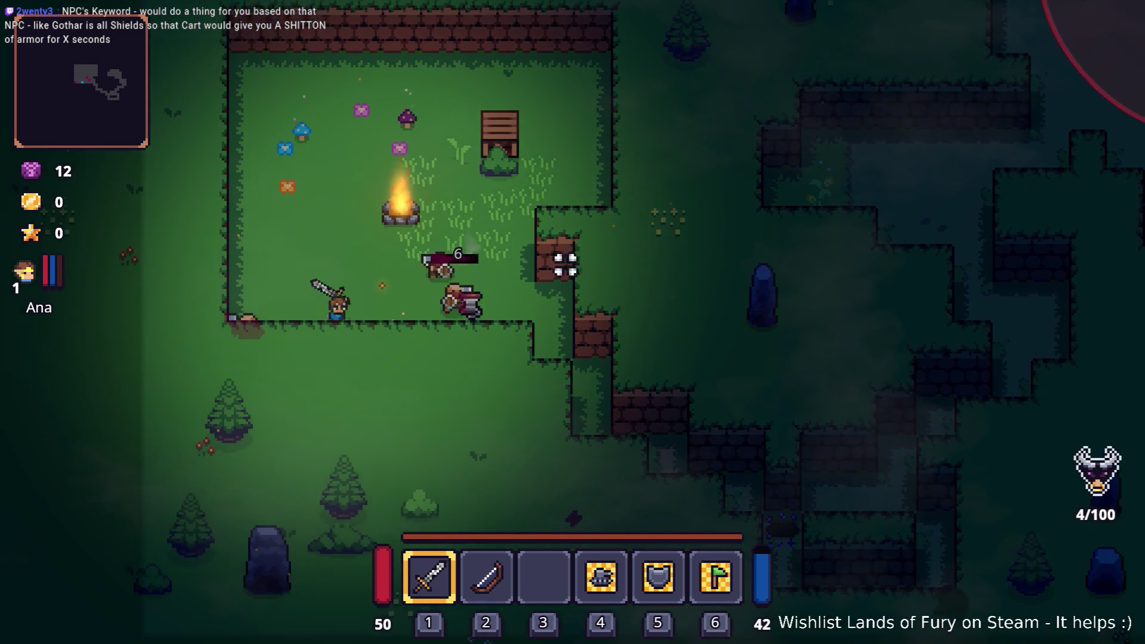
{"action": "left_click", "coordinate": [493, 345]}
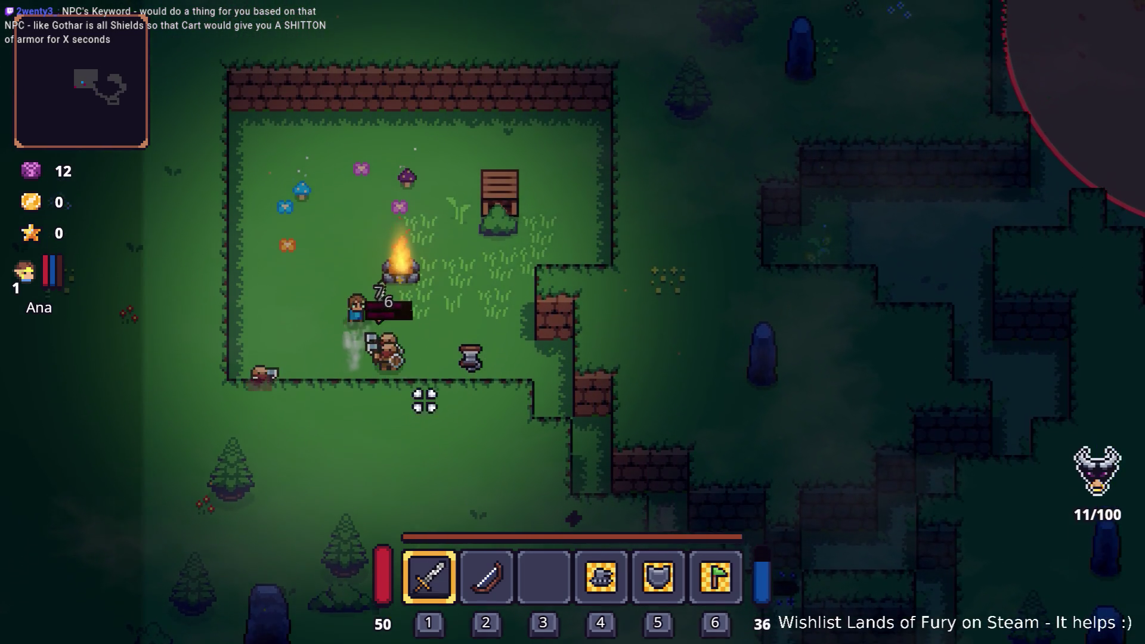
{"action": "key", "text": "d"}
{"action": "left_click", "coordinate": [314, 392]}
{"action": "key", "text": "w"}
{"action": "left_click", "coordinate": [296, 322]}
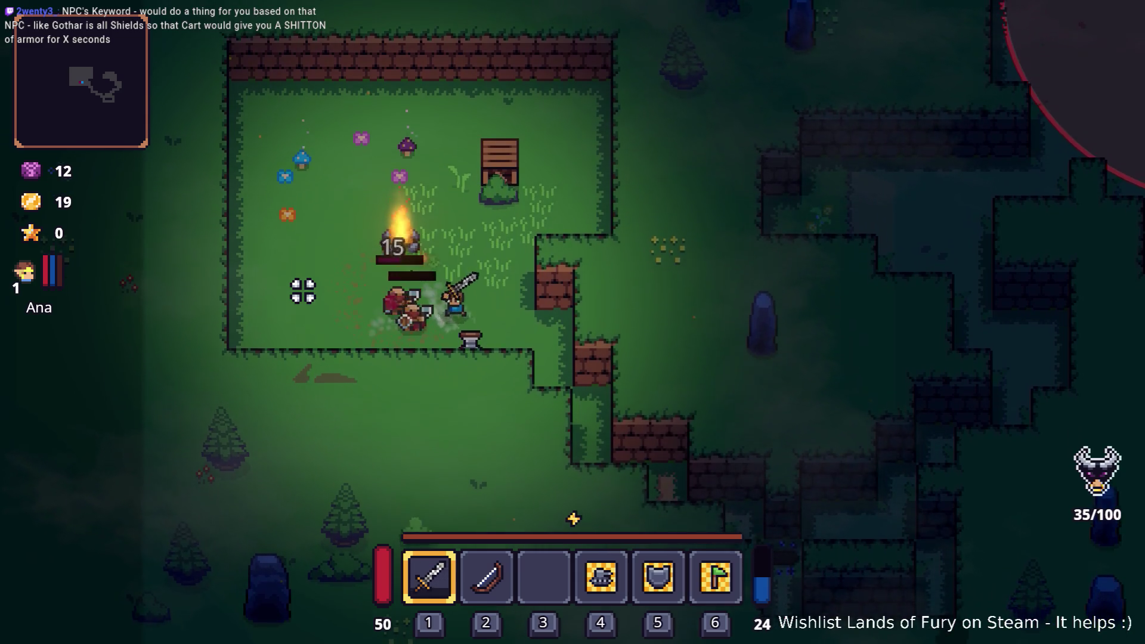
{"action": "left_click", "coordinate": [303, 291]}
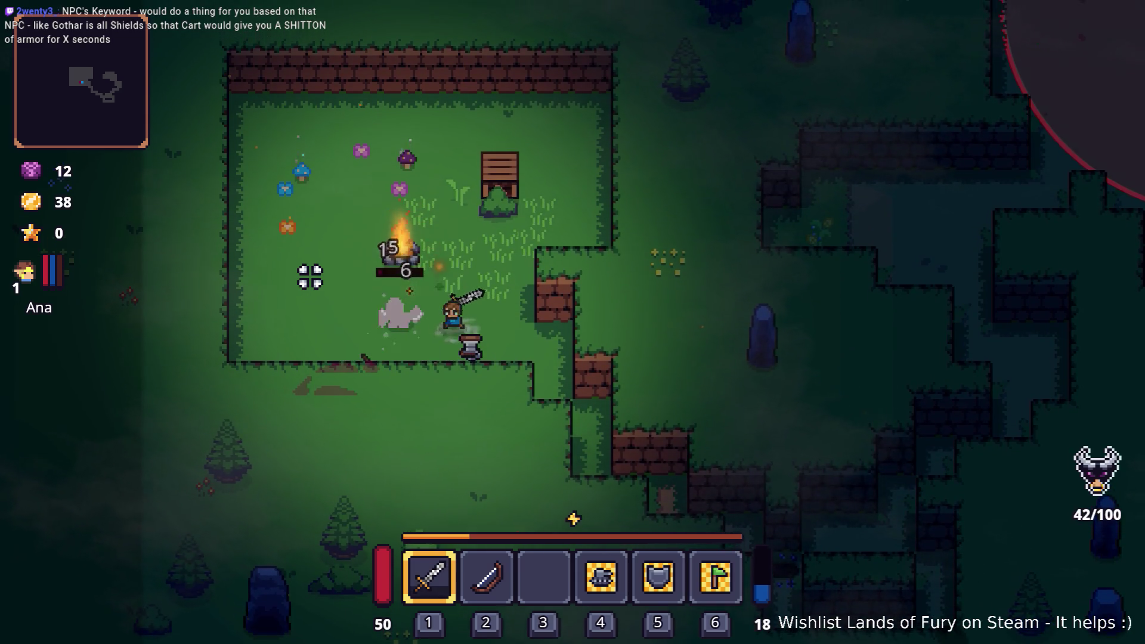
Pick up the dropped rope and keep fighting enemies in the clearing.
{"action": "key", "text": "d"}
{"action": "key", "text": "e"}
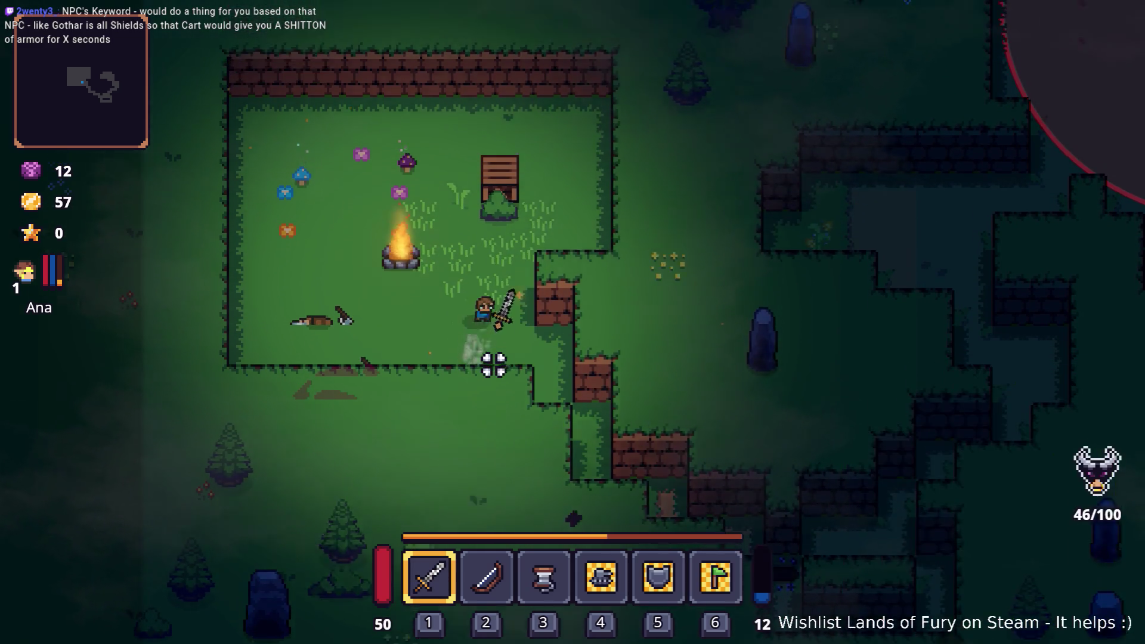
{"action": "key", "text": "w"}
{"action": "left_click", "coordinate": [577, 238]}
{"action": "key", "text": "w"}
{"action": "key", "text": "a"}
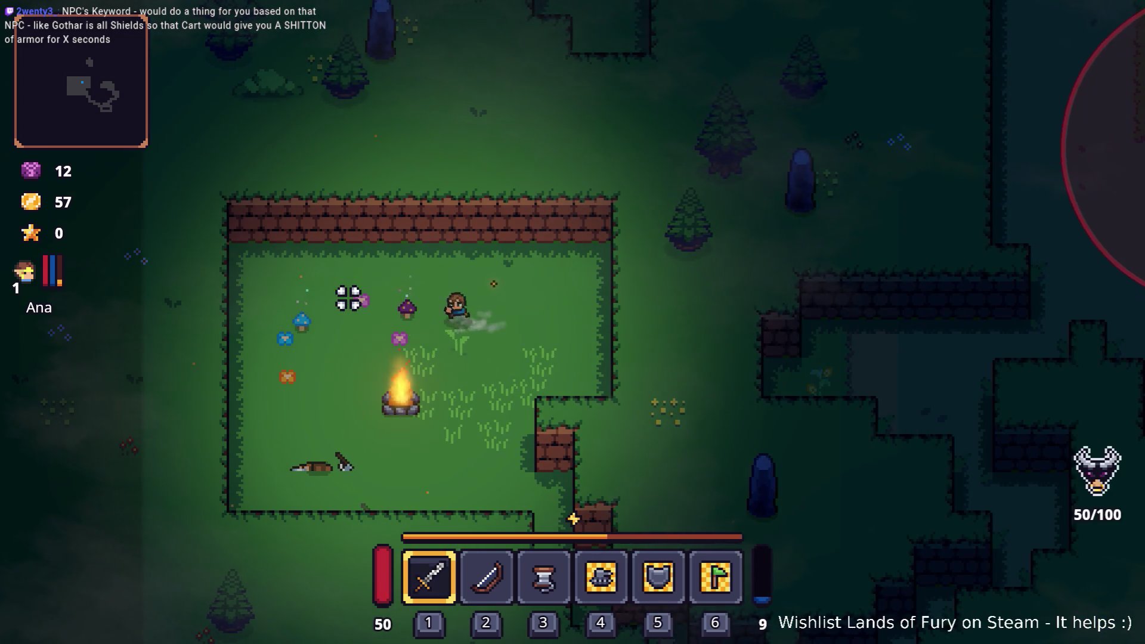
{"action": "left_click", "coordinate": [317, 302]}
{"action": "left_click", "coordinate": [269, 336]}
{"action": "key", "text": "s"}
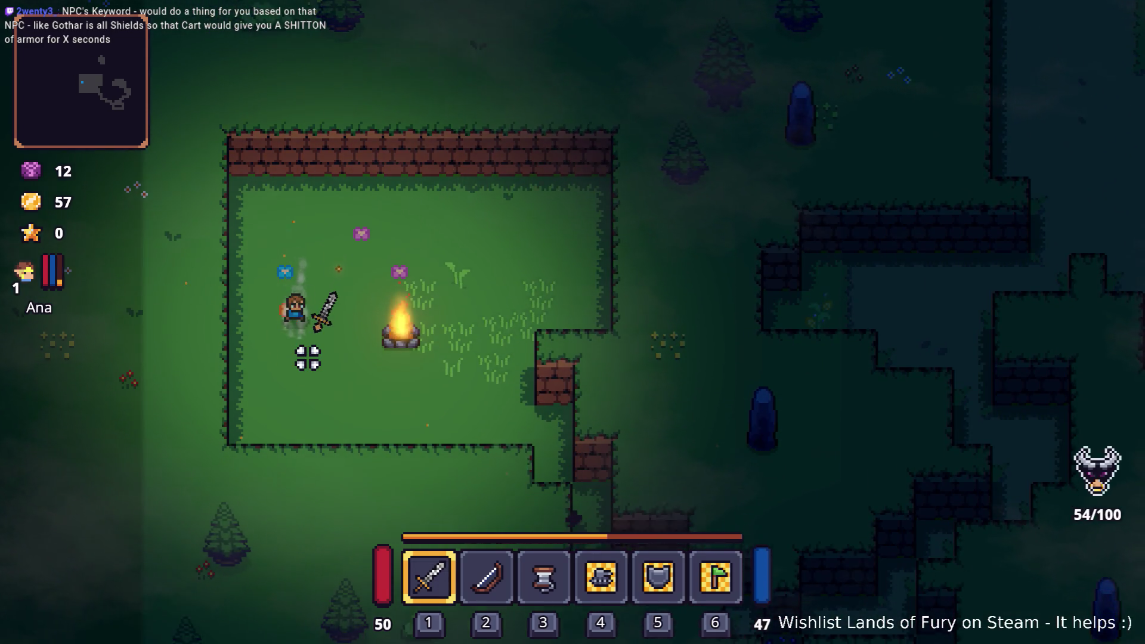
{"action": "key", "text": "d"}
Walk along the brick walls and up the path toward the red enemy.
{"action": "key", "text": "d"}
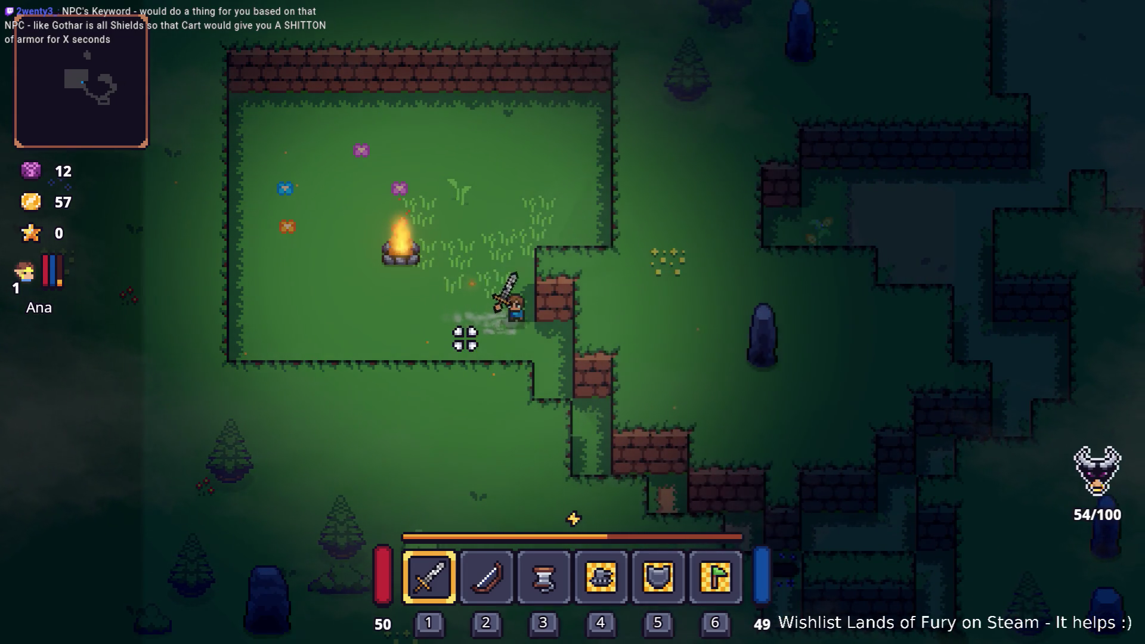
{"action": "key", "text": "s"}
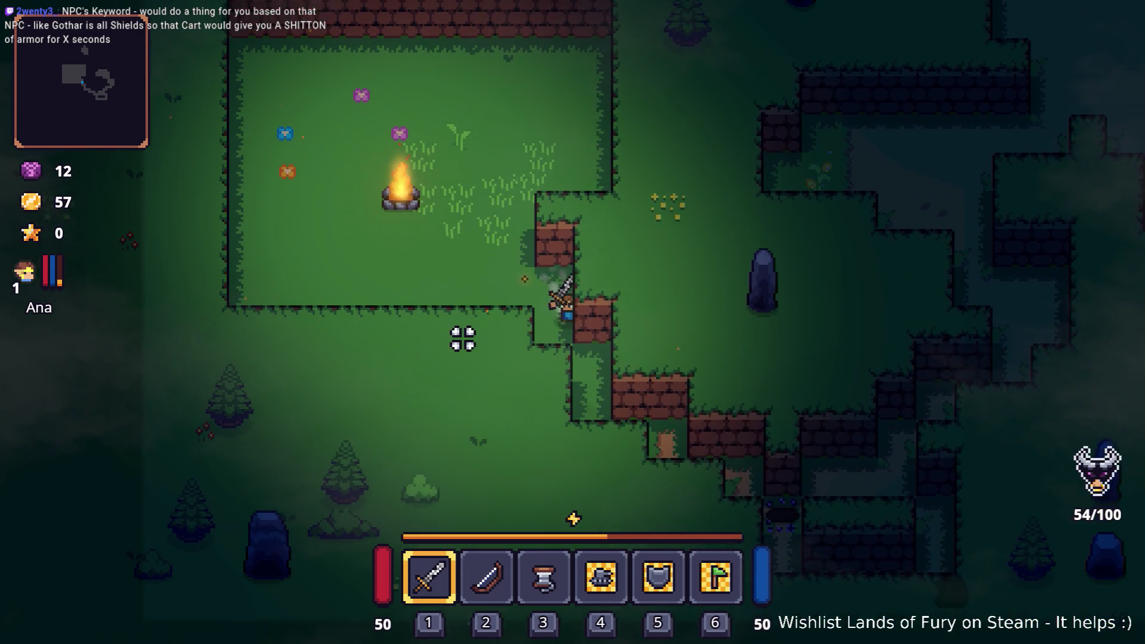
{"action": "key", "text": "s"}
{"action": "key", "text": "d"}
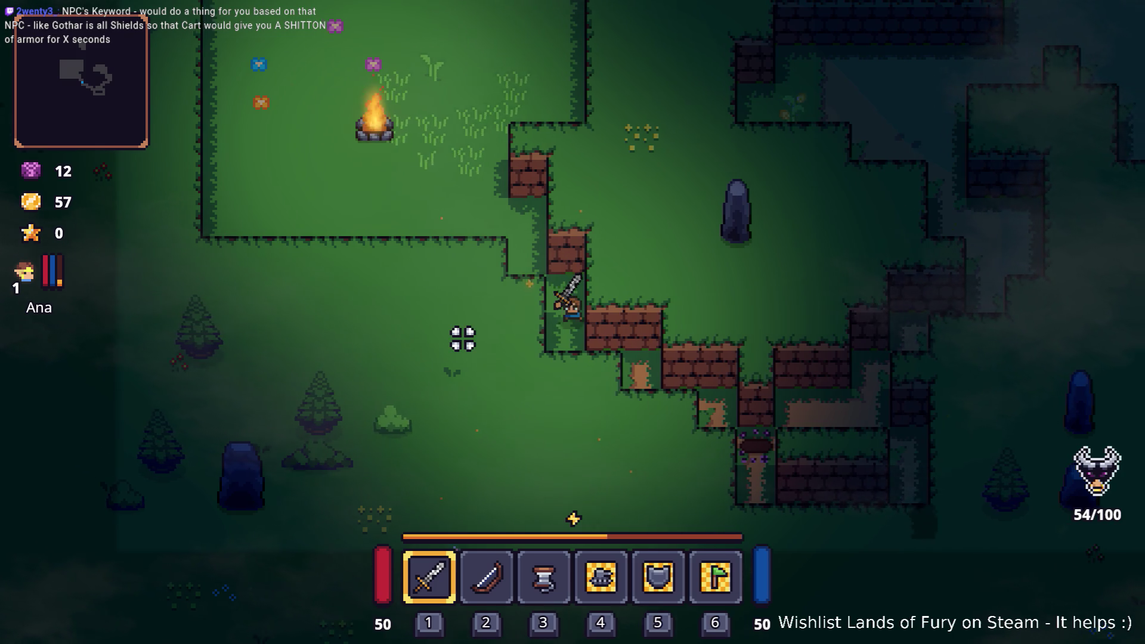
{"action": "key", "text": "s"}
{"action": "key", "text": "d"}
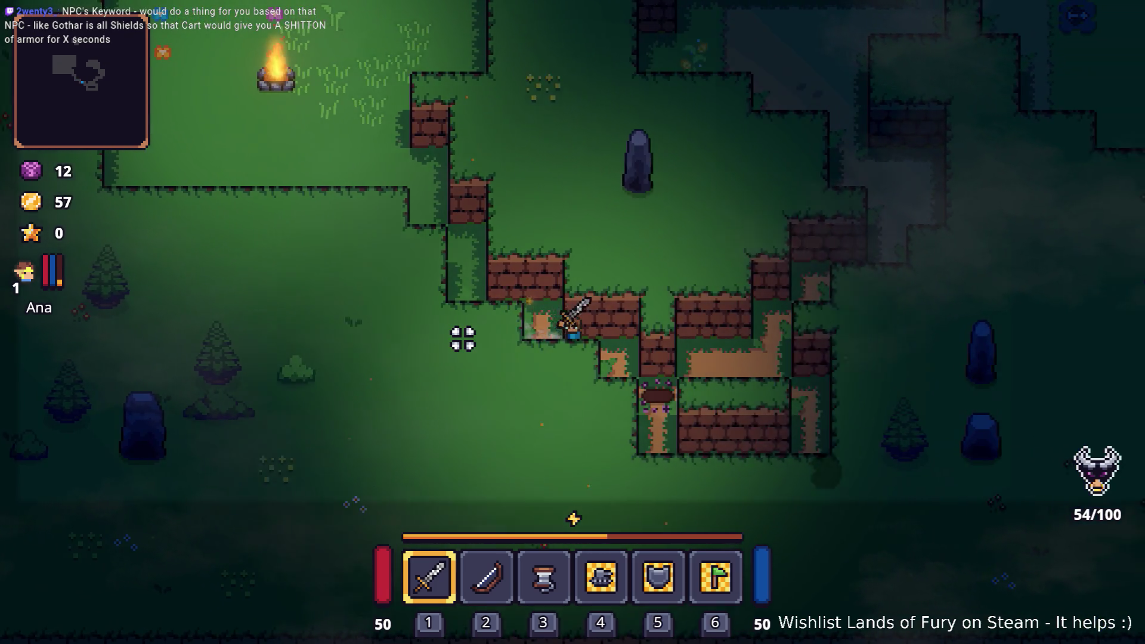
{"action": "key", "text": "d"}
{"action": "key", "text": "s"}
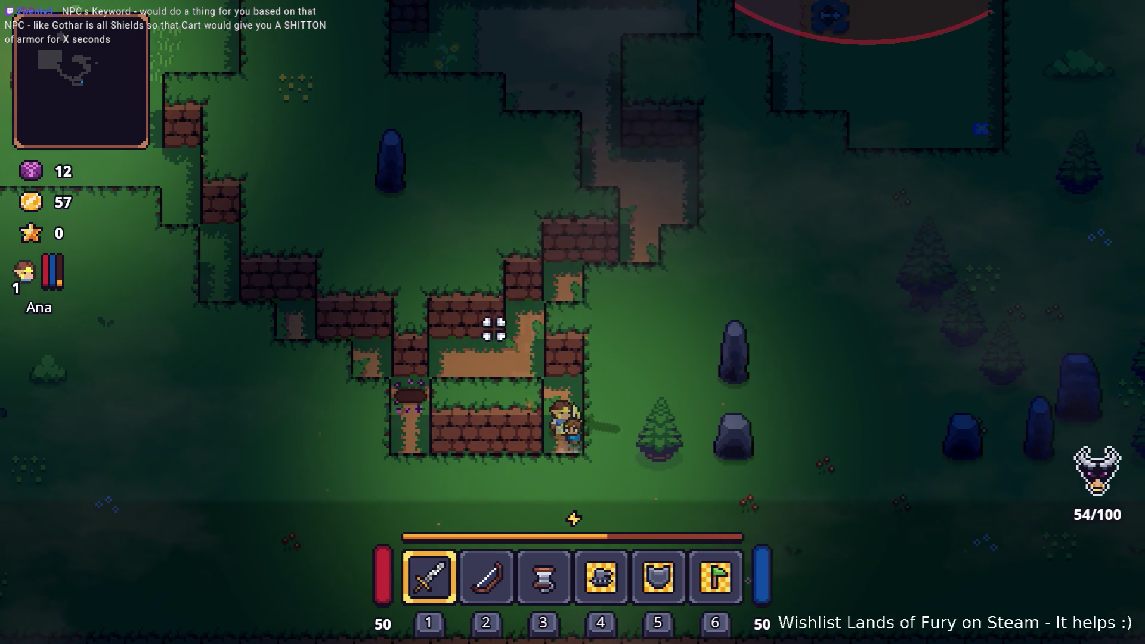
{"action": "key", "text": "w"}
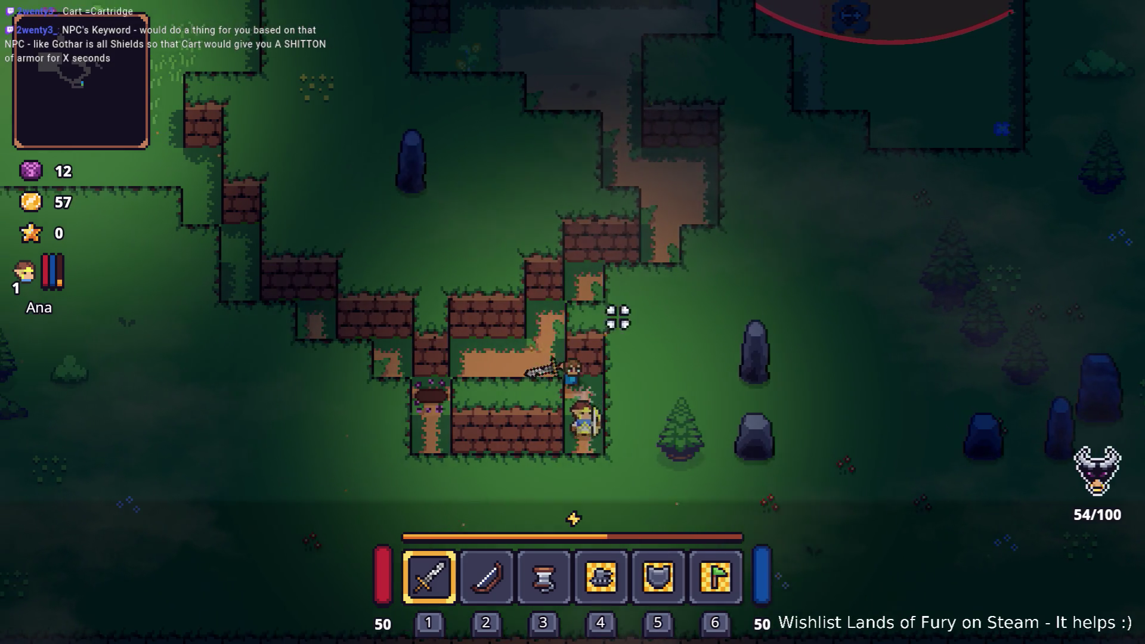
{"action": "key", "text": "d"}
{"action": "key", "text": "w"}
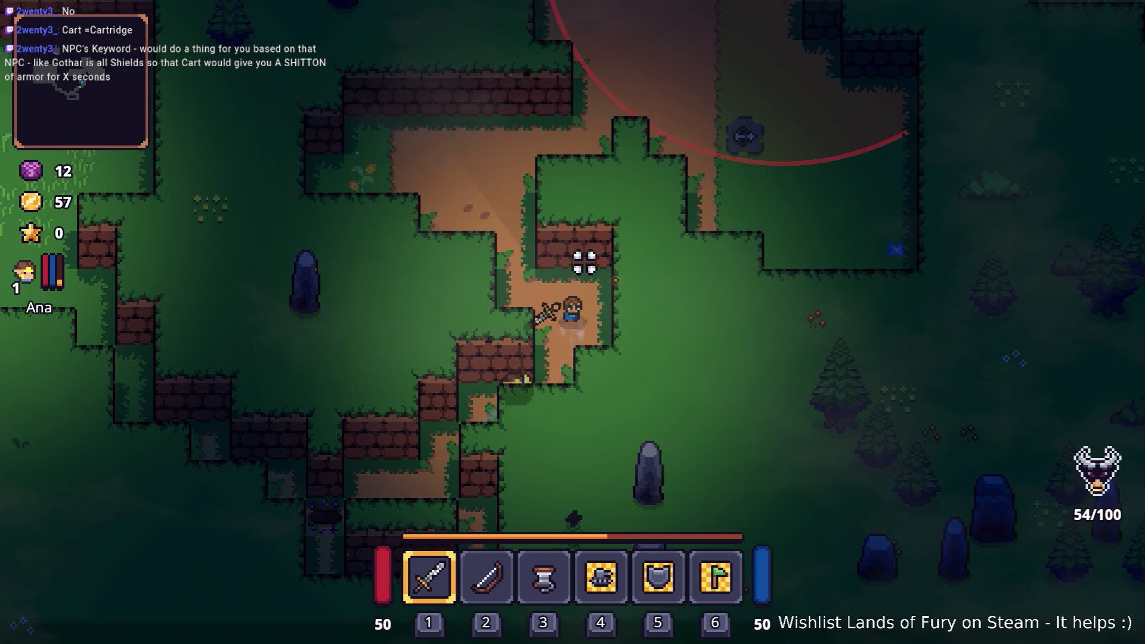
{"action": "key", "text": "w"}
{"action": "key", "text": "d"}
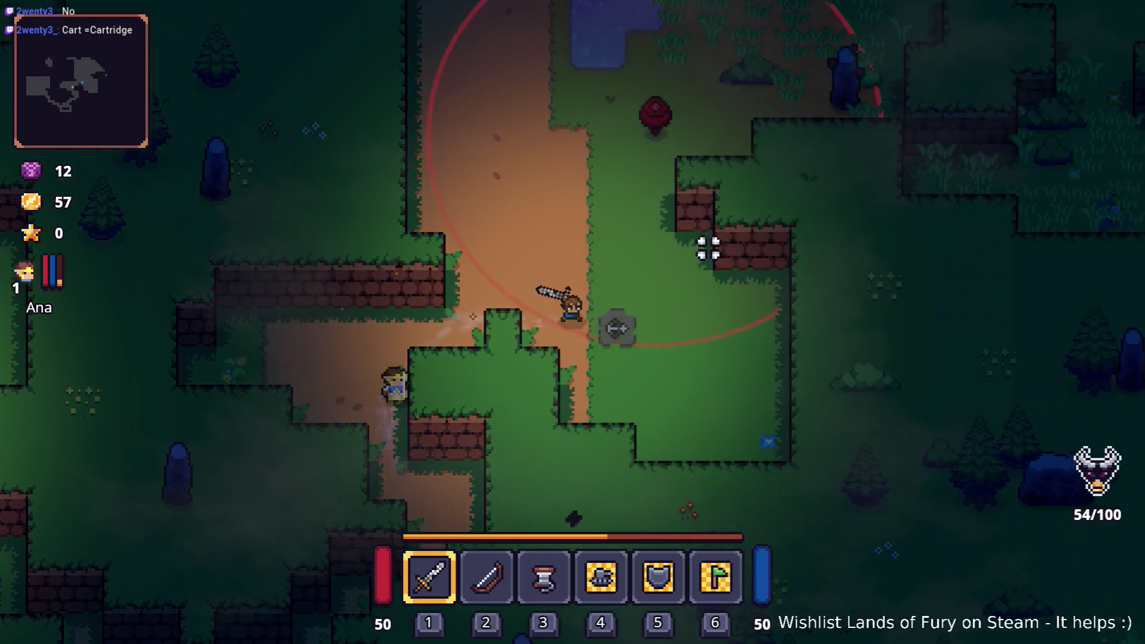
{"action": "key", "text": "d"}
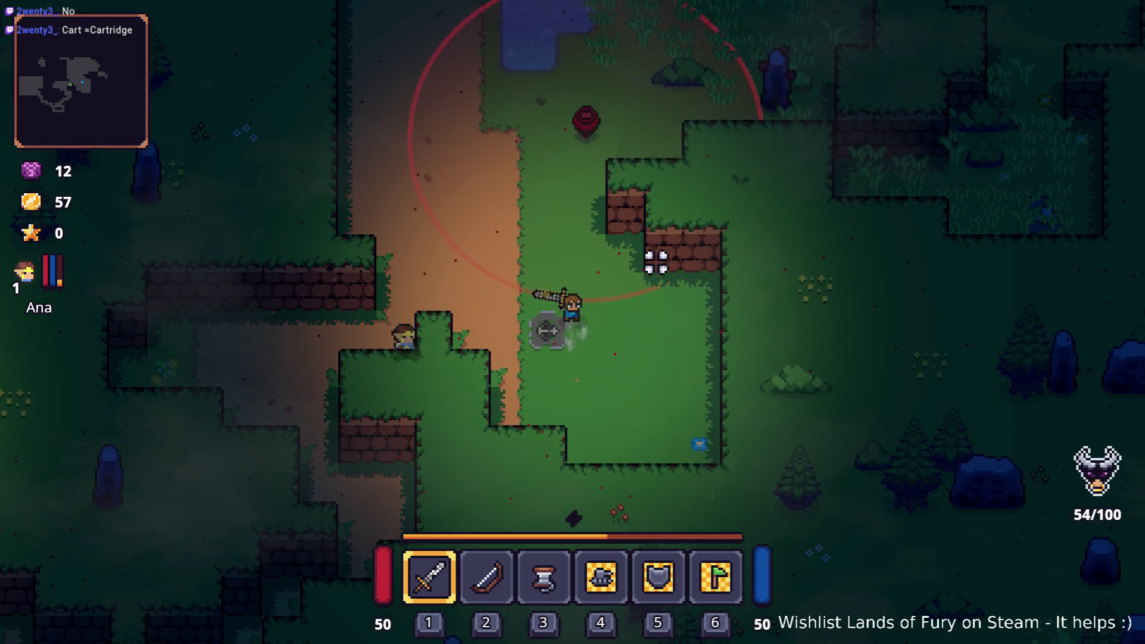
{"action": "key", "text": "w"}
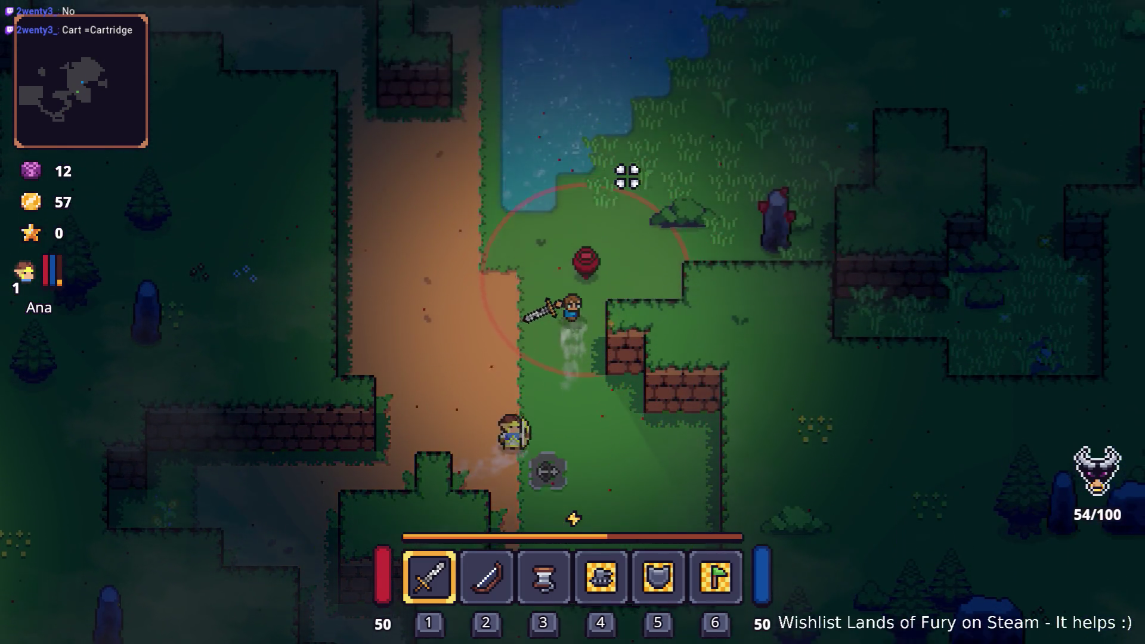
{"action": "key", "text": "w"}
Defeat the red enemy and the dark knight, then walk up-left into the pond.
{"action": "key", "text": "d"}
{"action": "left_click", "coordinate": [627, 177]}
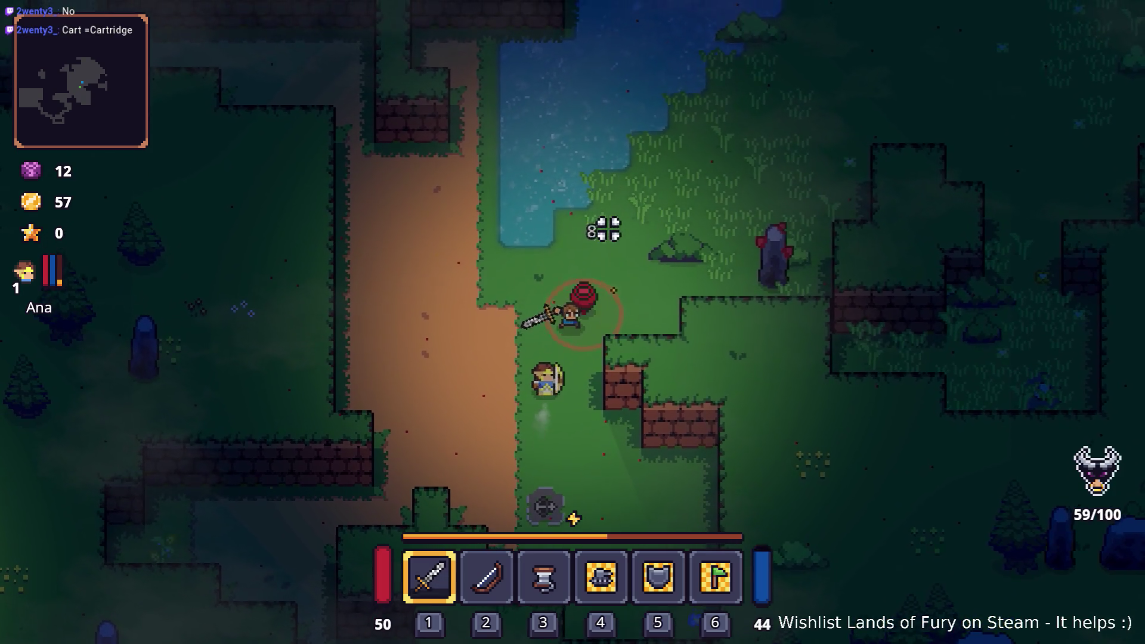
{"action": "key", "text": "d"}
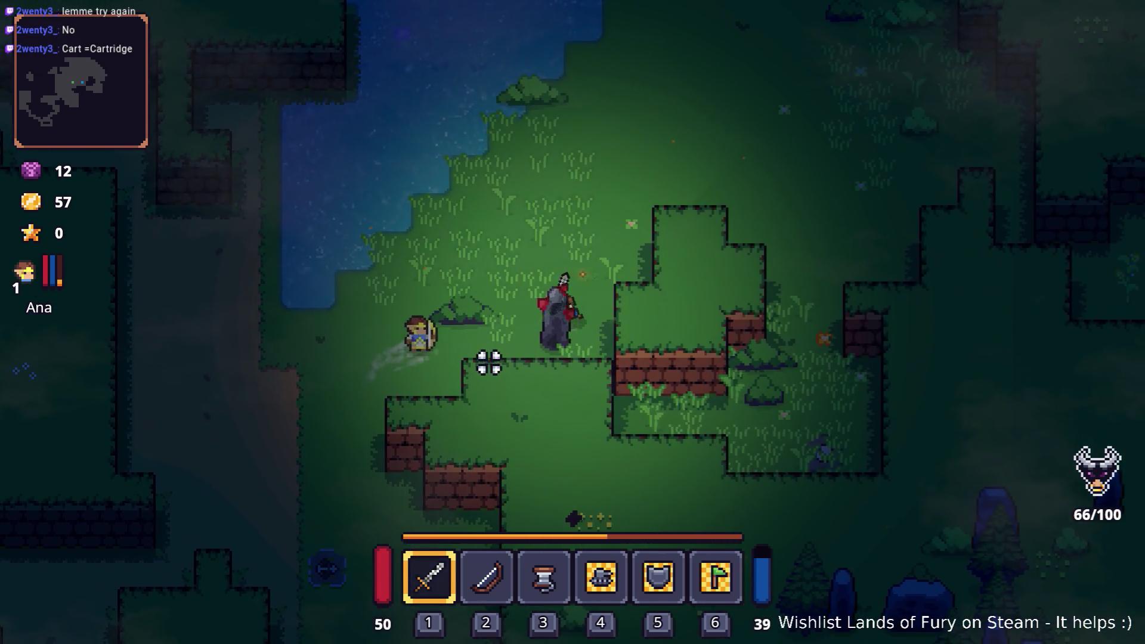
{"action": "left_click", "coordinate": [492, 372]}
{"action": "key", "text": "w"}
{"action": "key", "text": "a"}
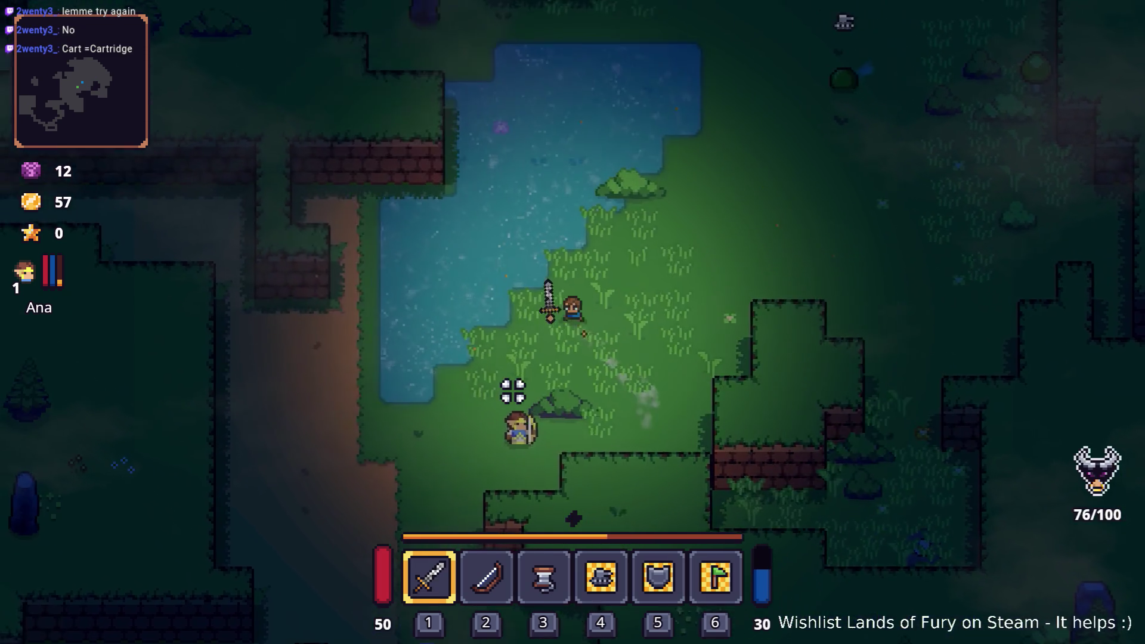
{"action": "key", "text": "w"}
{"action": "key", "text": "a"}
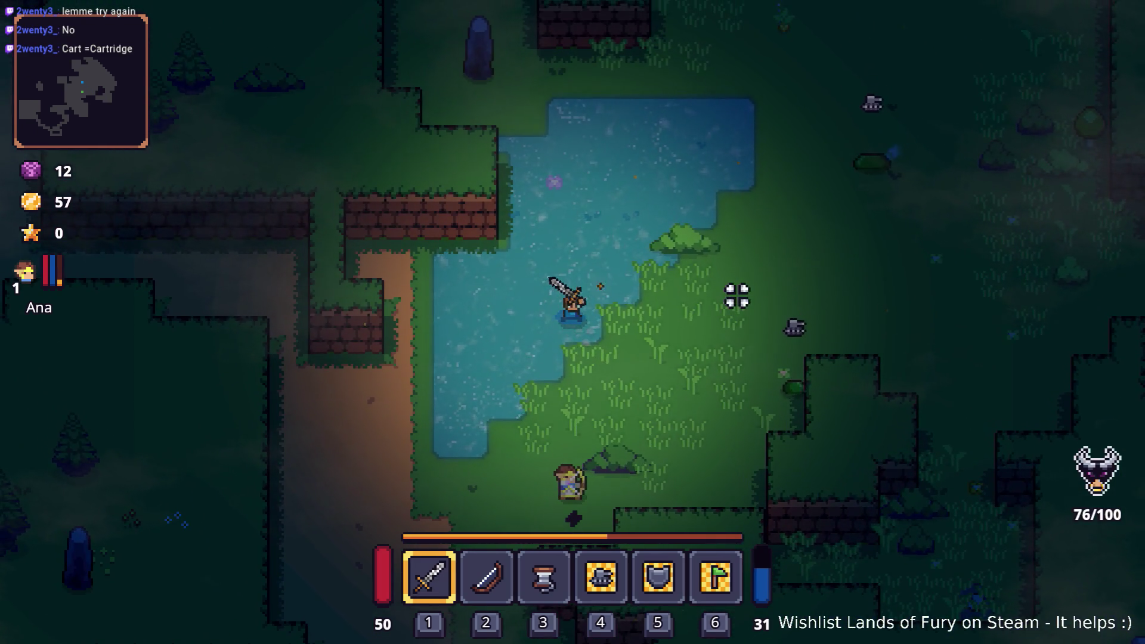
Check the ALMA skill window from the inventory, then leave the pond and attack the slime.
{"action": "key", "text": "i"}
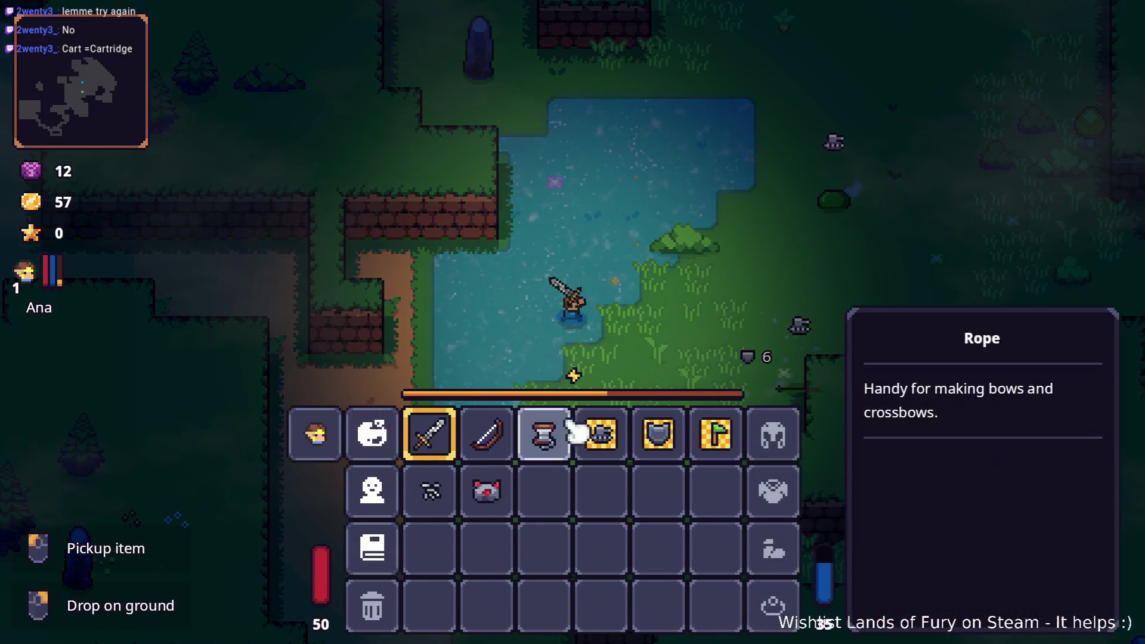
{"action": "left_click", "coordinate": [375, 430]}
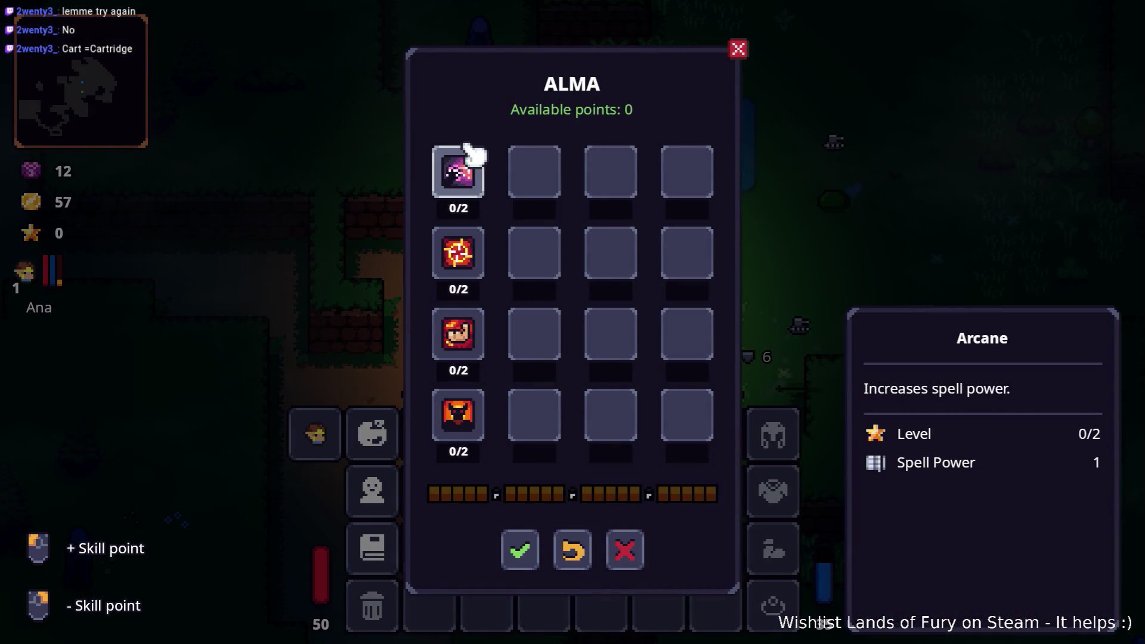
{"action": "key", "text": "Escape"}
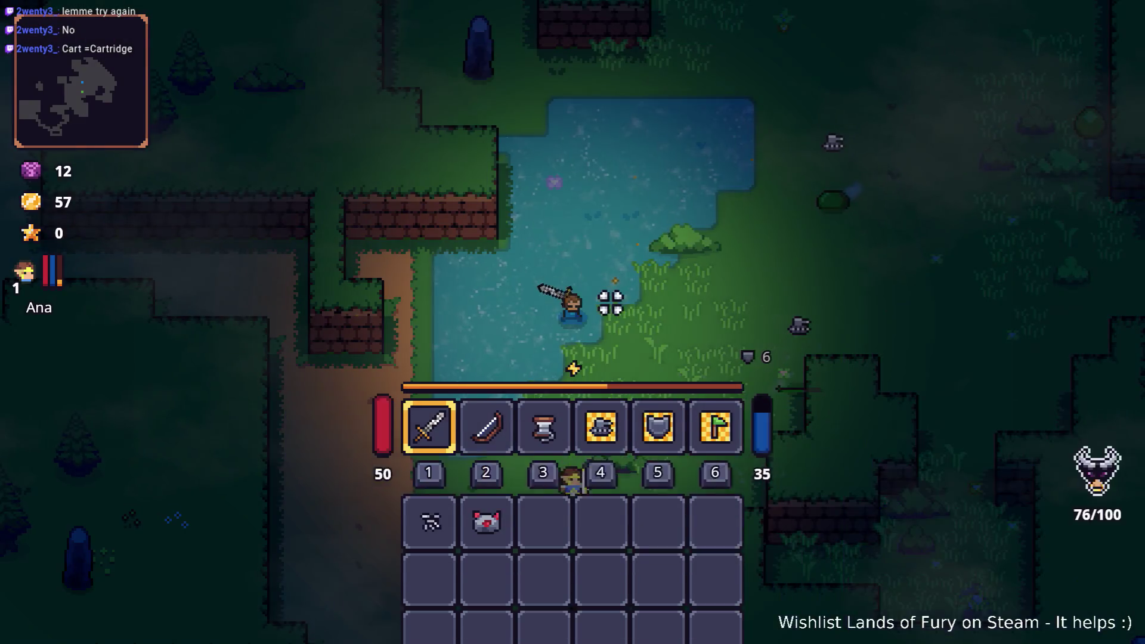
{"action": "key", "text": "i"}
{"action": "key", "text": "d"}
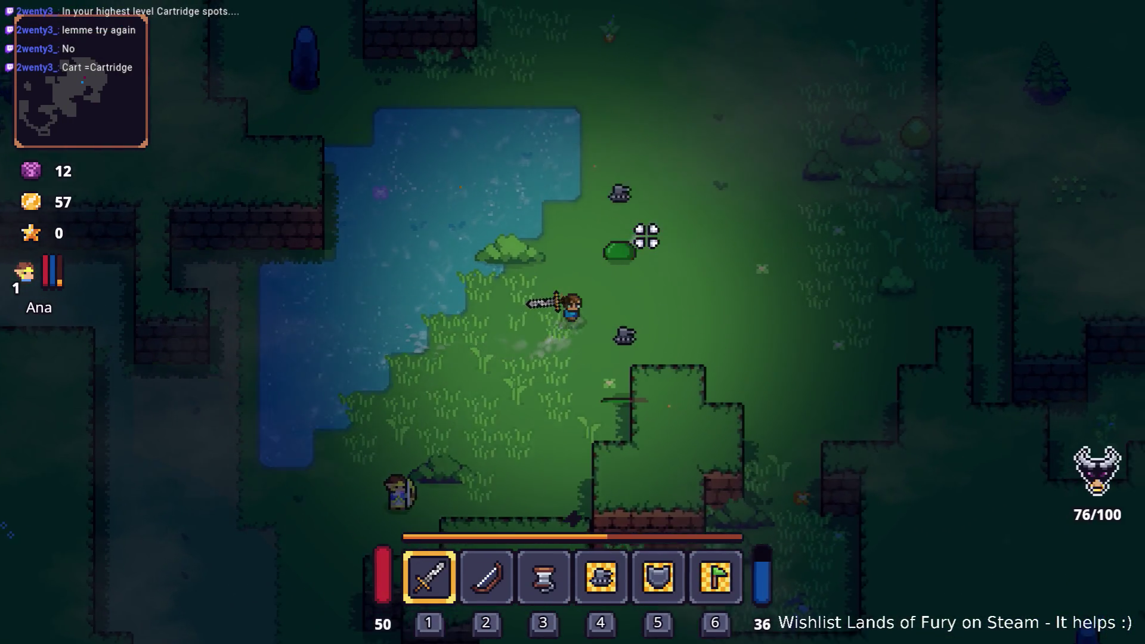
{"action": "key", "text": "w"}
{"action": "left_click", "coordinate": [585, 230]}
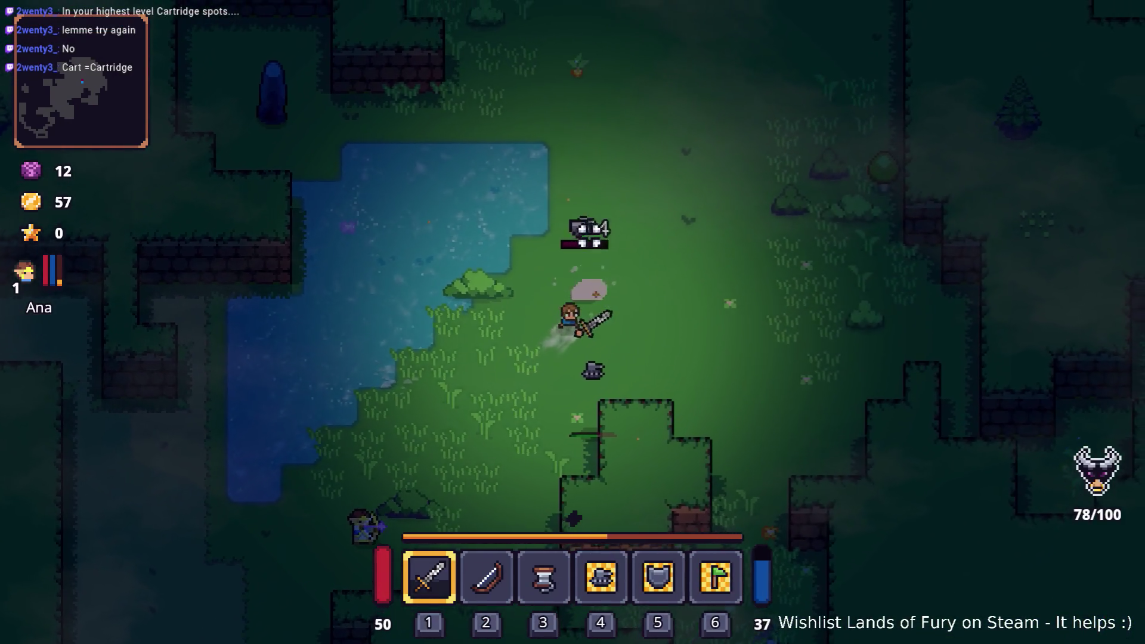
Finish the slime, then destroy the stump enemy and hit the purple worm.
{"action": "left_click", "coordinate": [415, 376]}
{"action": "key", "text": "s"}
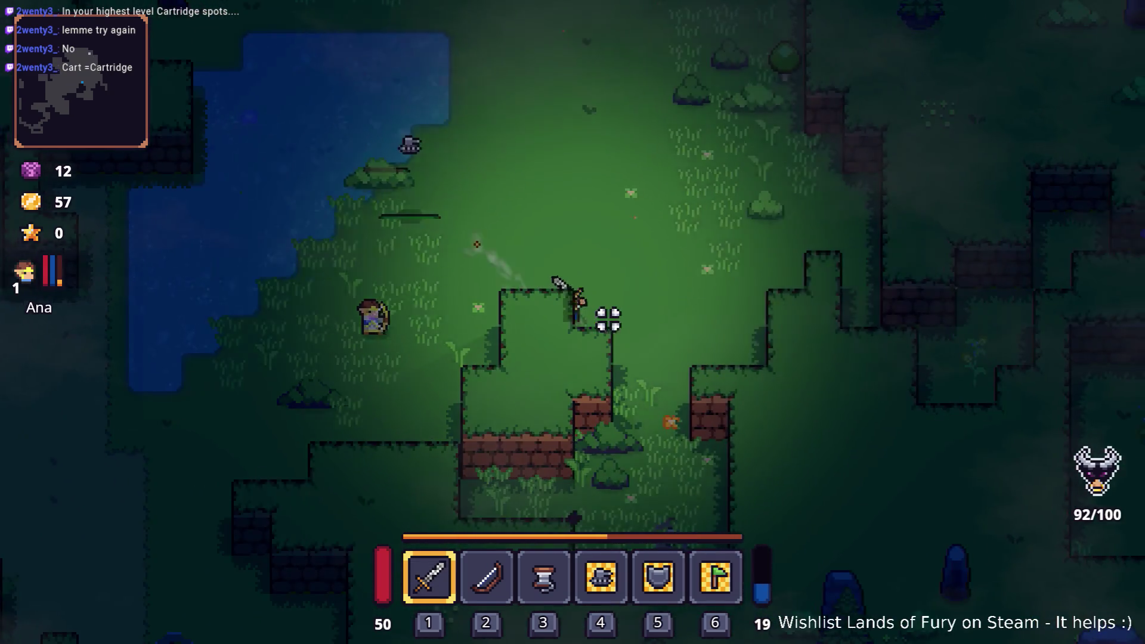
{"action": "key", "text": "d"}
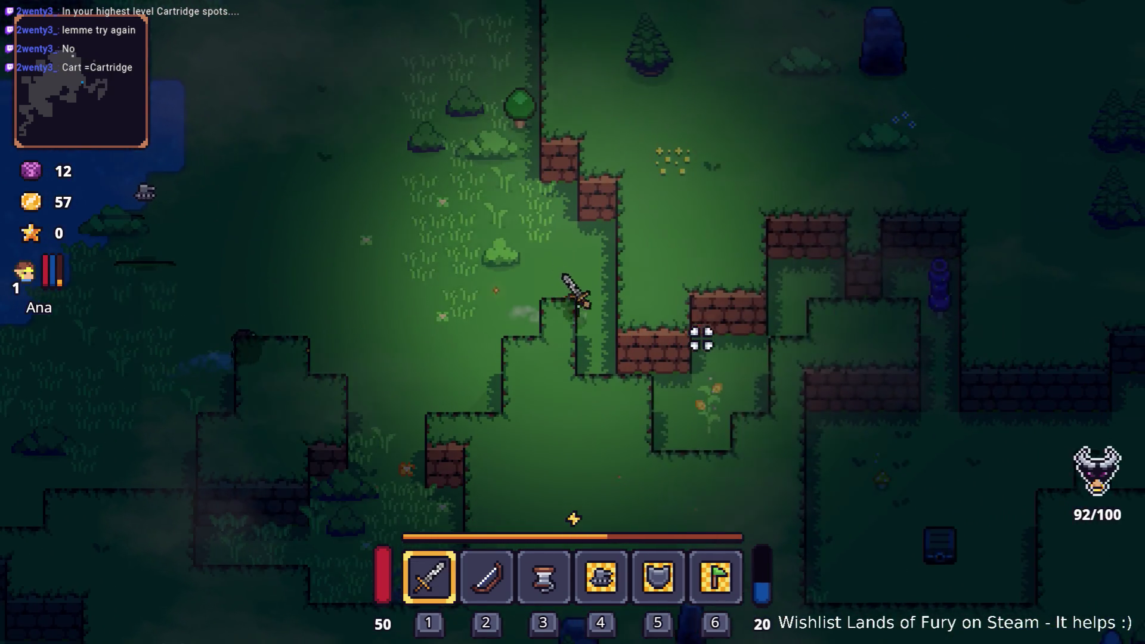
{"action": "key", "text": "d"}
{"action": "key", "text": "s"}
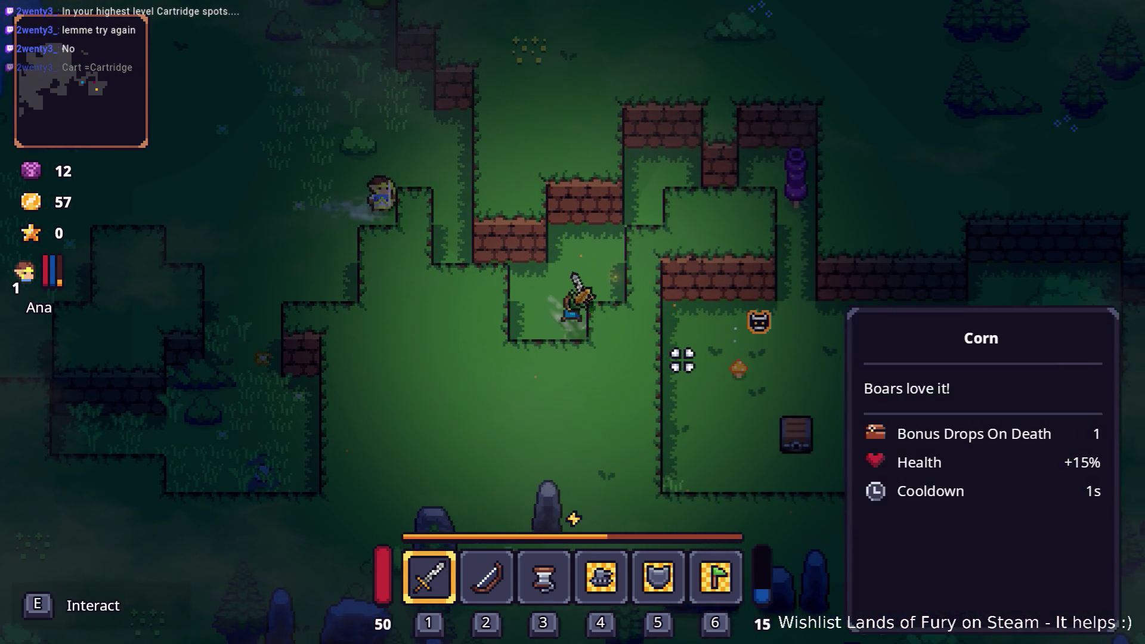
{"action": "key", "text": "w"}
{"action": "key", "text": "d"}
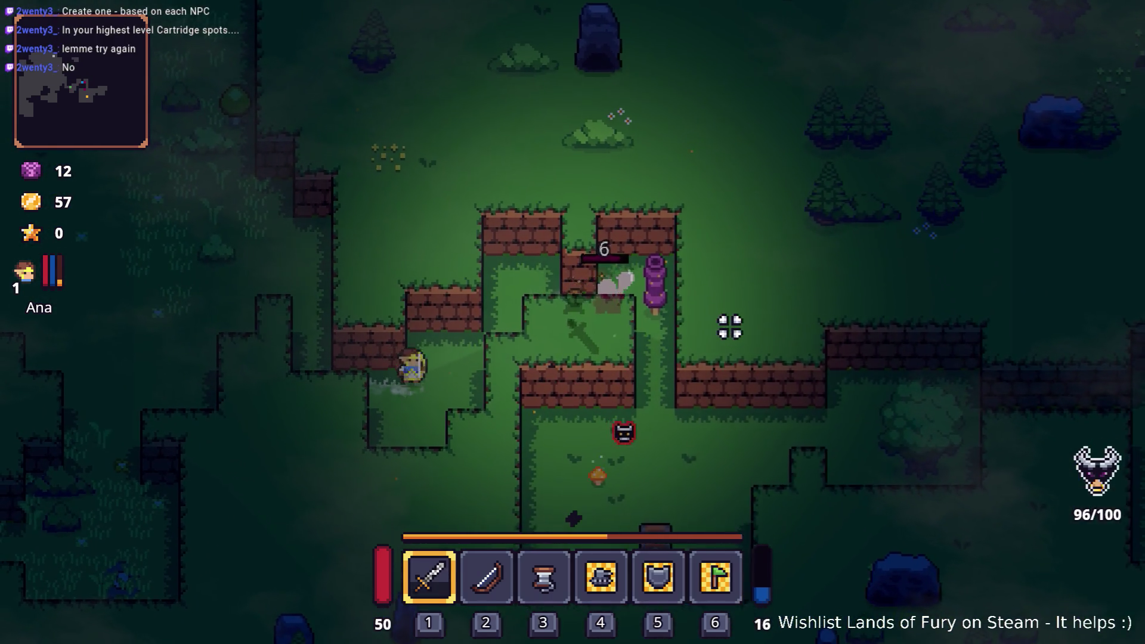
{"action": "key", "text": "d"}
{"action": "key", "text": "w"}
{"action": "left_click", "coordinate": [724, 319]}
{"action": "left_click", "coordinate": [686, 298]}
{"action": "left_click", "coordinate": [675, 272]}
{"action": "key", "text": "d"}
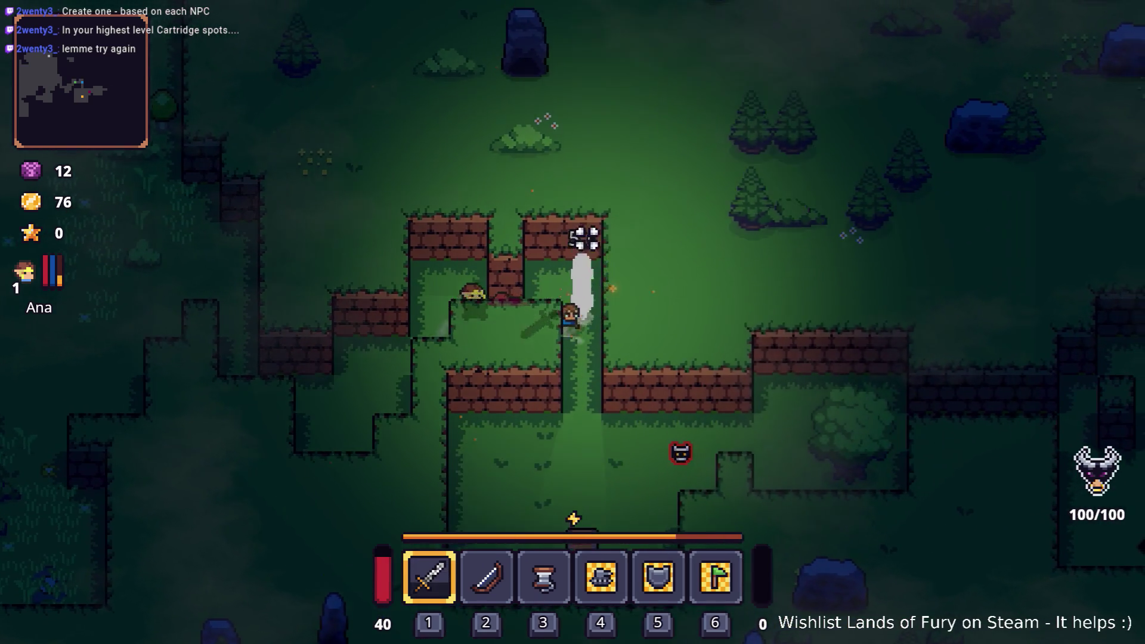
Go through the brick wall gap and defeat the bandits.
{"action": "key", "text": "s"}
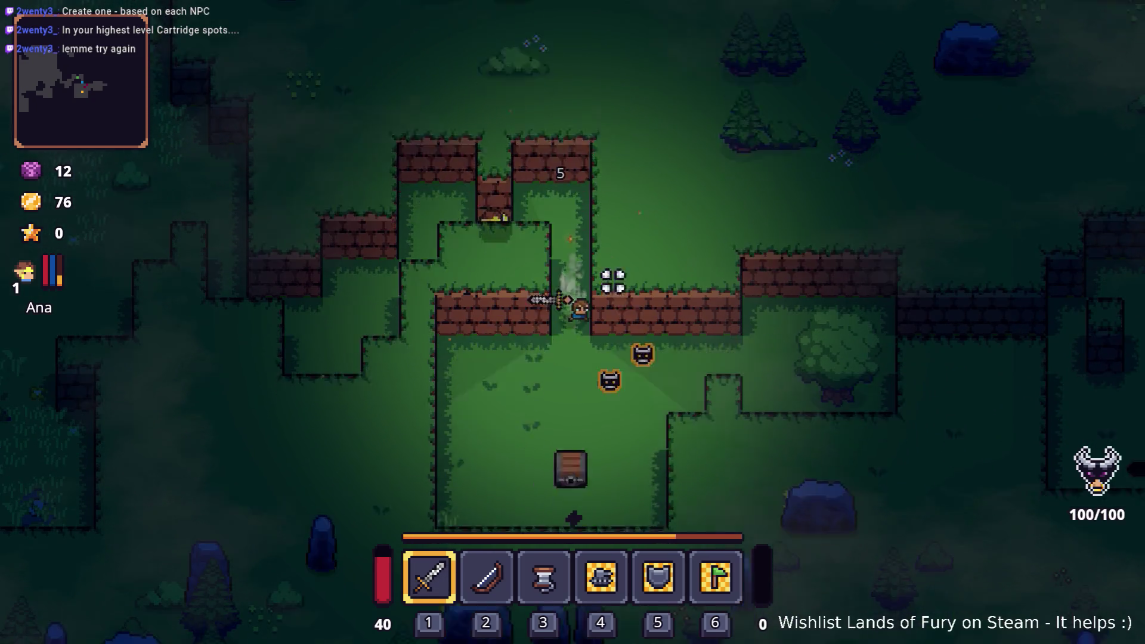
{"action": "key", "text": "s"}
{"action": "key", "text": "a"}
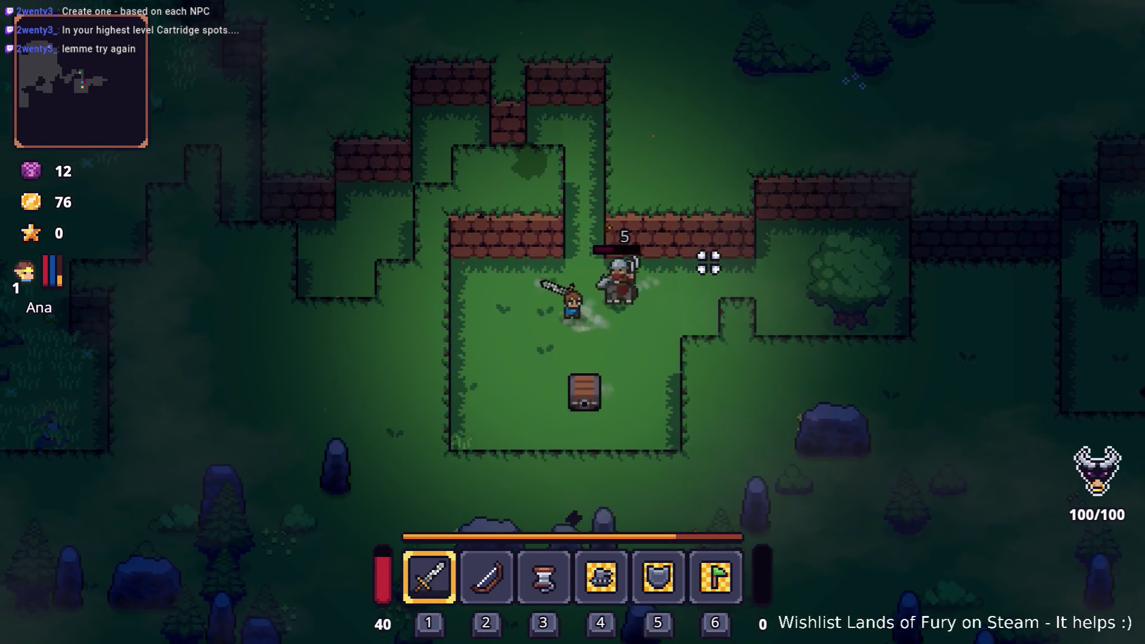
{"action": "left_click", "coordinate": [741, 238]}
{"action": "left_click", "coordinate": [832, 253]}
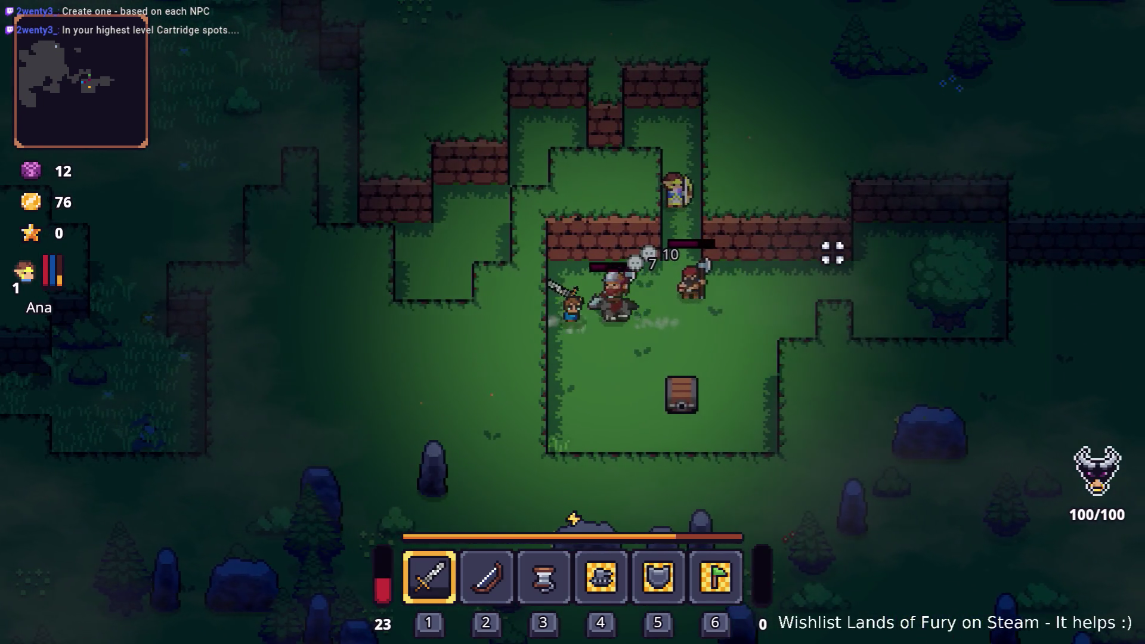
{"action": "key", "text": "d"}
{"action": "key", "text": "s"}
{"action": "left_click", "coordinate": [478, 224]}
{"action": "left_click", "coordinate": [453, 304]}
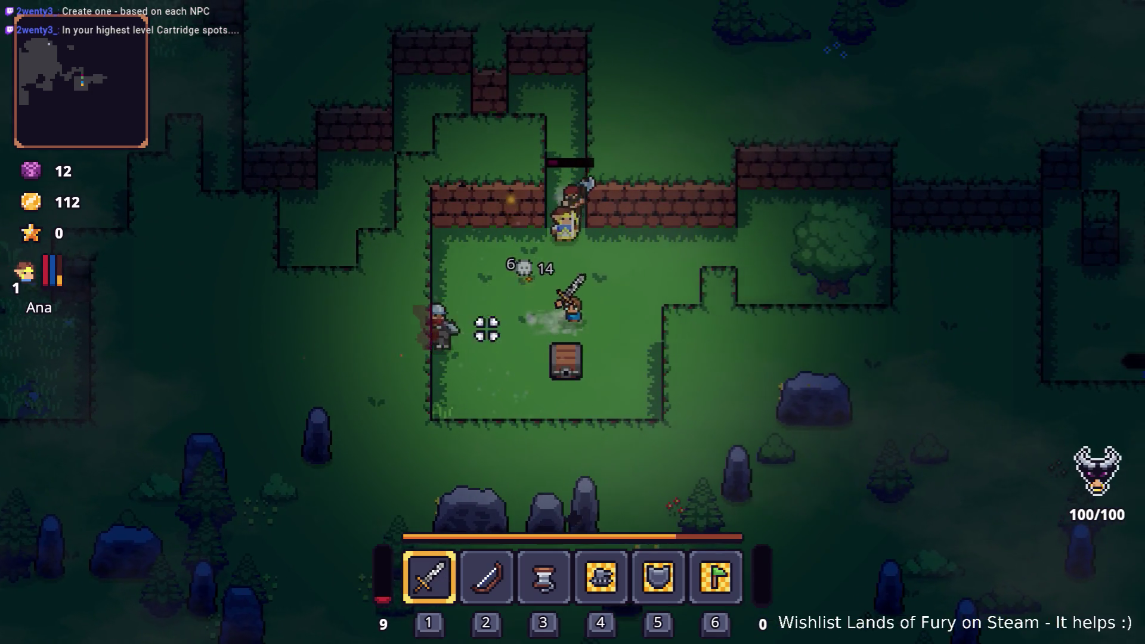
{"action": "key", "text": "w"}
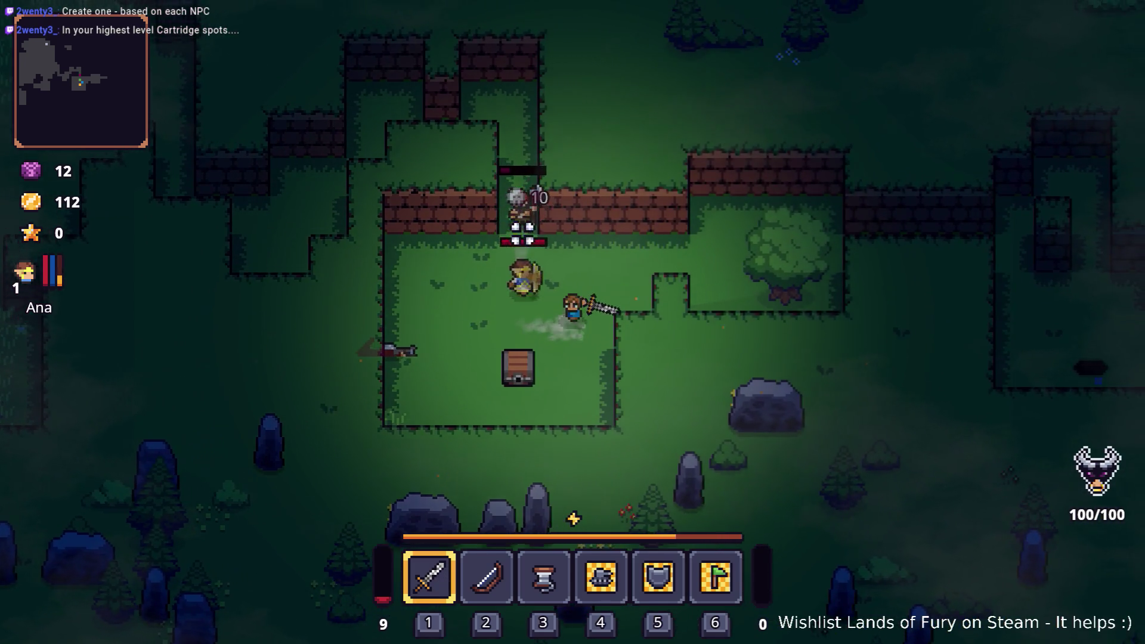
{"action": "key", "text": "a"}
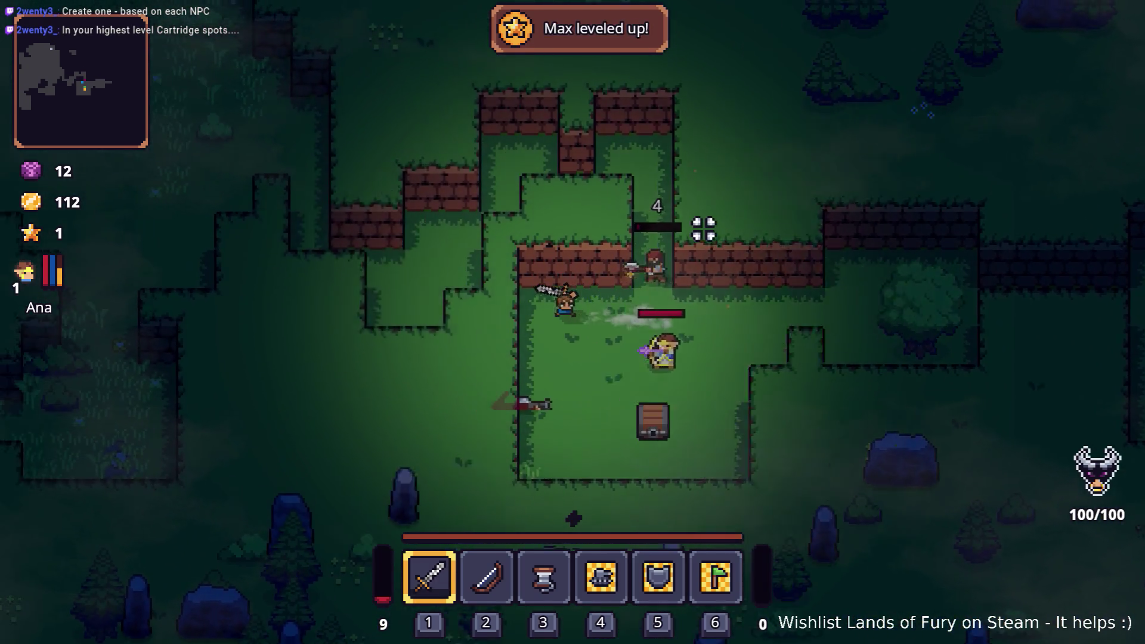
Chop the tree past the chest, then spend the new skill point on Berserker in ALMA.
{"action": "key", "text": "s"}
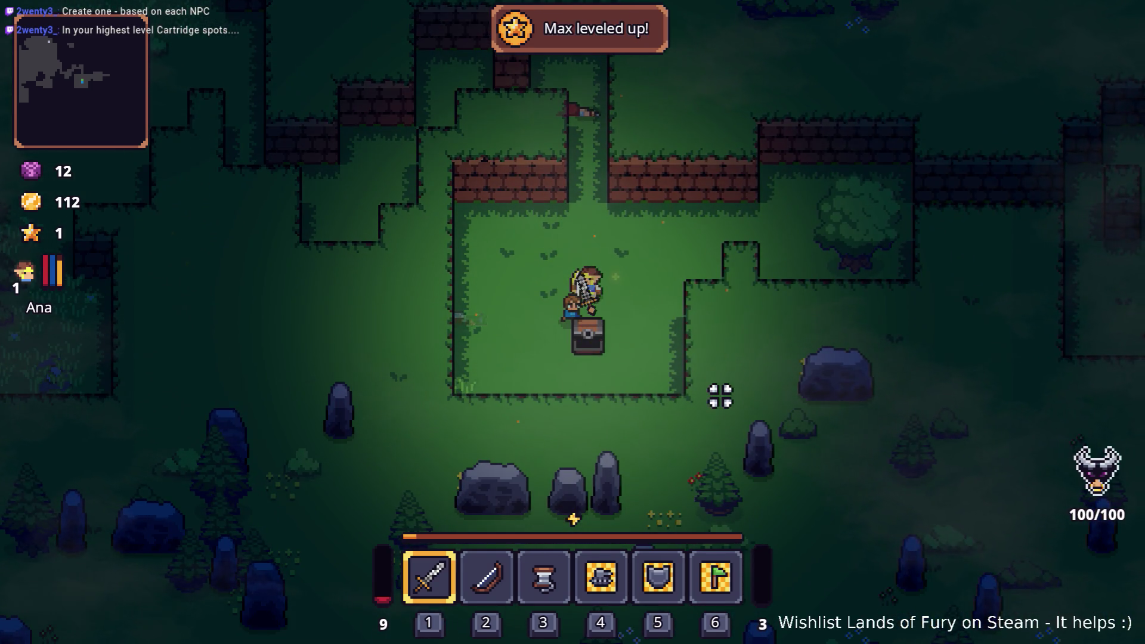
{"action": "key", "text": "d"}
{"action": "key", "text": "w"}
{"action": "left_click", "coordinate": [751, 352]}
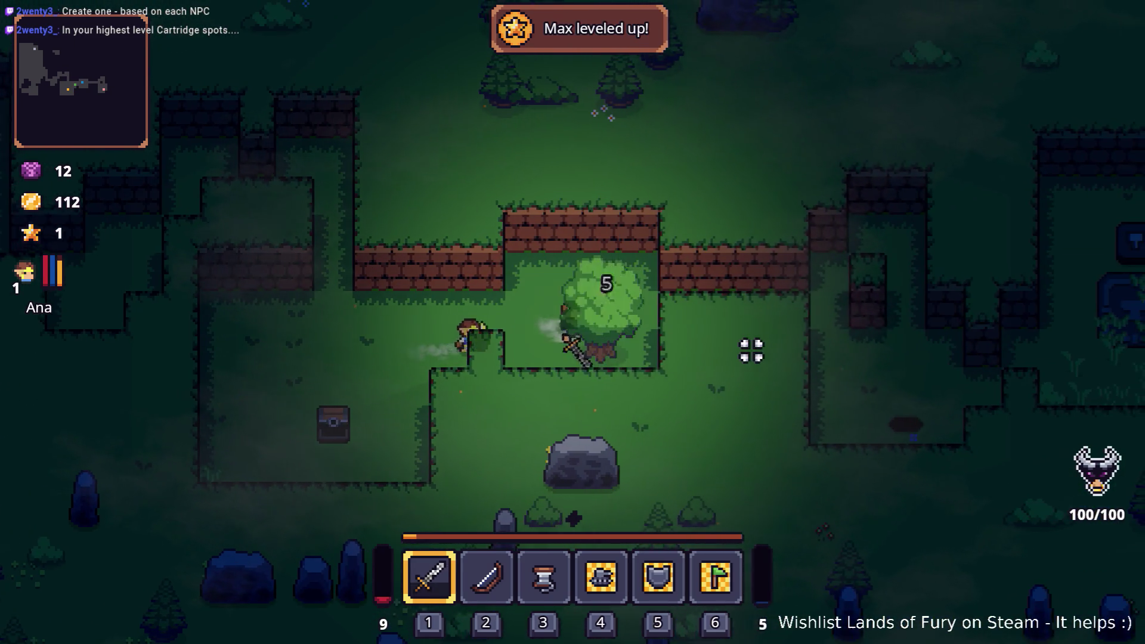
{"action": "key", "text": "d"}
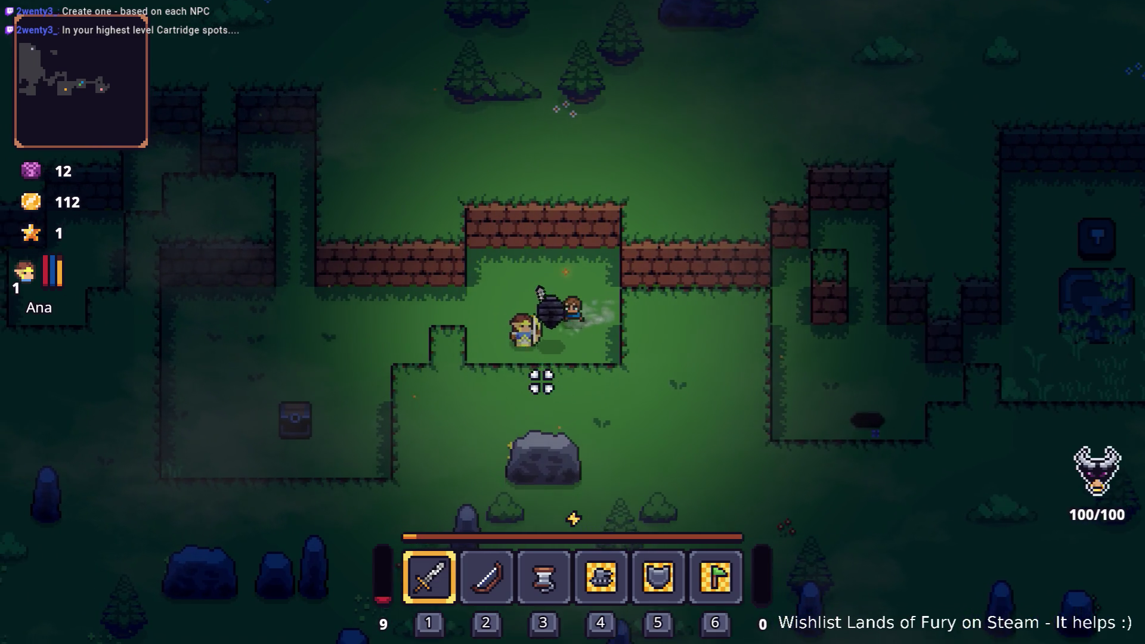
{"action": "key", "text": "a"}
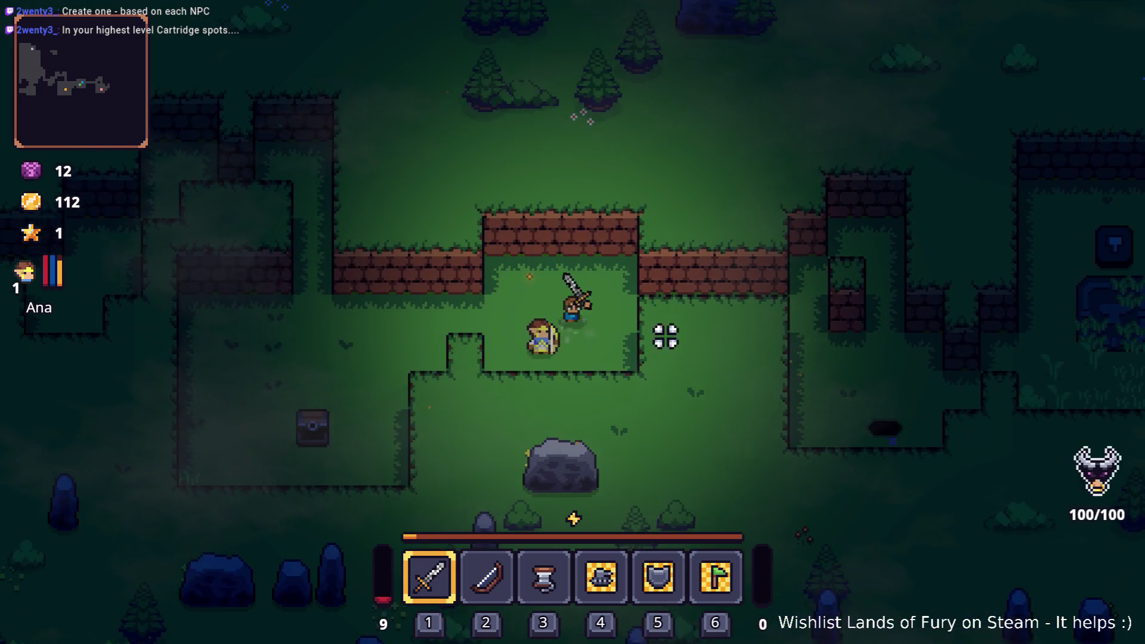
{"action": "key", "text": "i"}
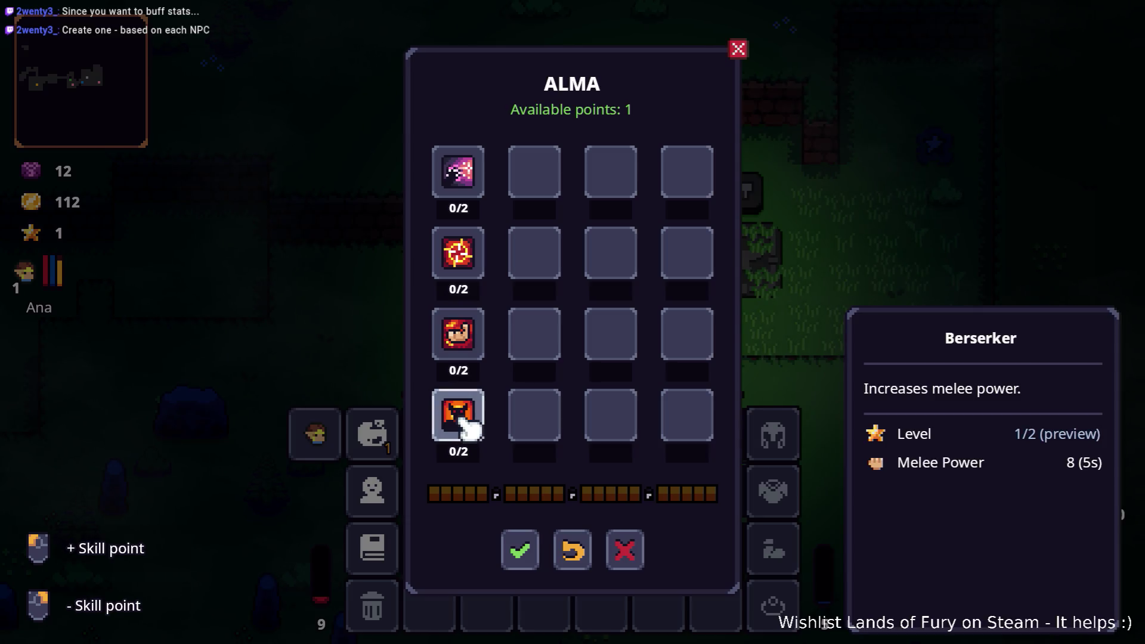
{"action": "left_click", "coordinate": [525, 533]}
{"action": "key", "text": "i"}
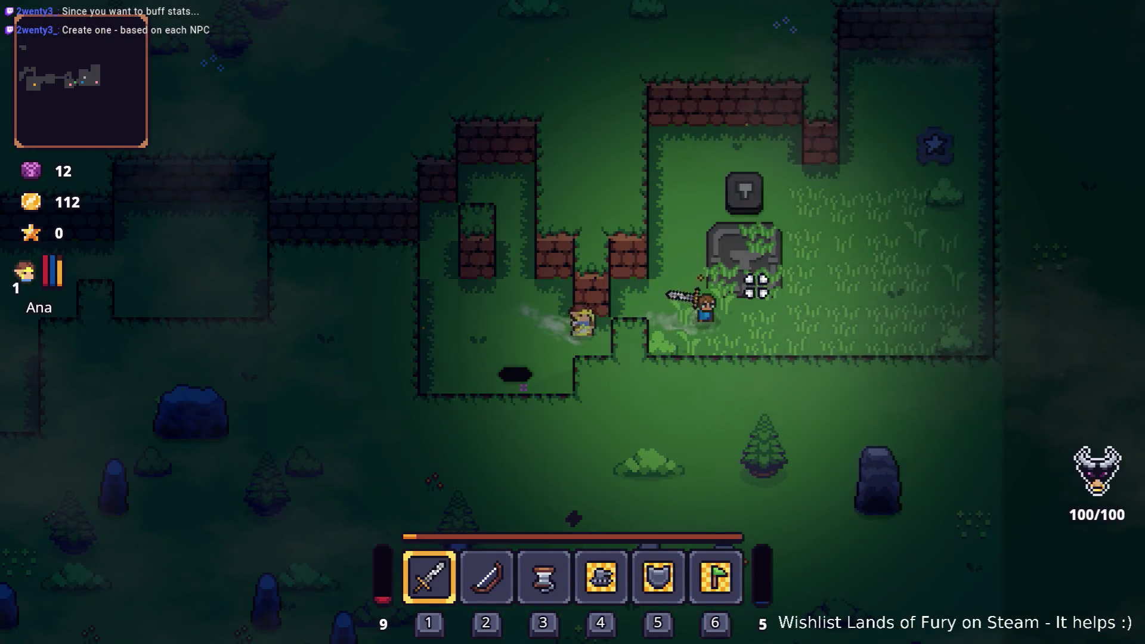
Walk up-right to the star stone, then head left past it.
{"action": "key", "text": "w"}
{"action": "key", "text": "d"}
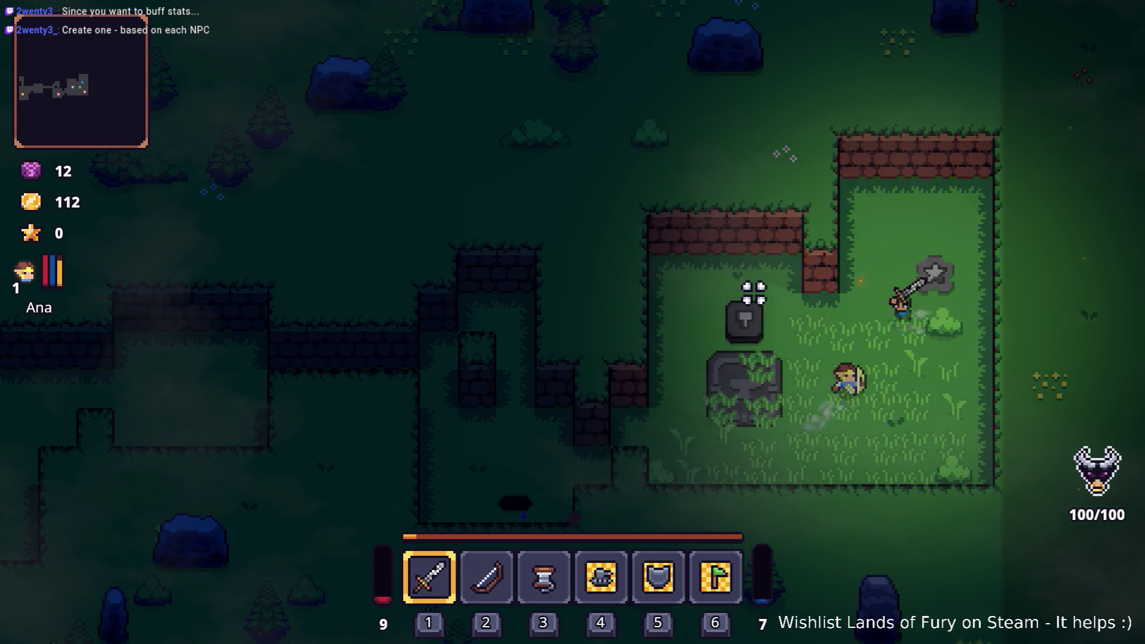
{"action": "key", "text": "s"}
{"action": "key", "text": "a"}
{"action": "key", "text": "i"}
{"action": "key", "text": "i"}
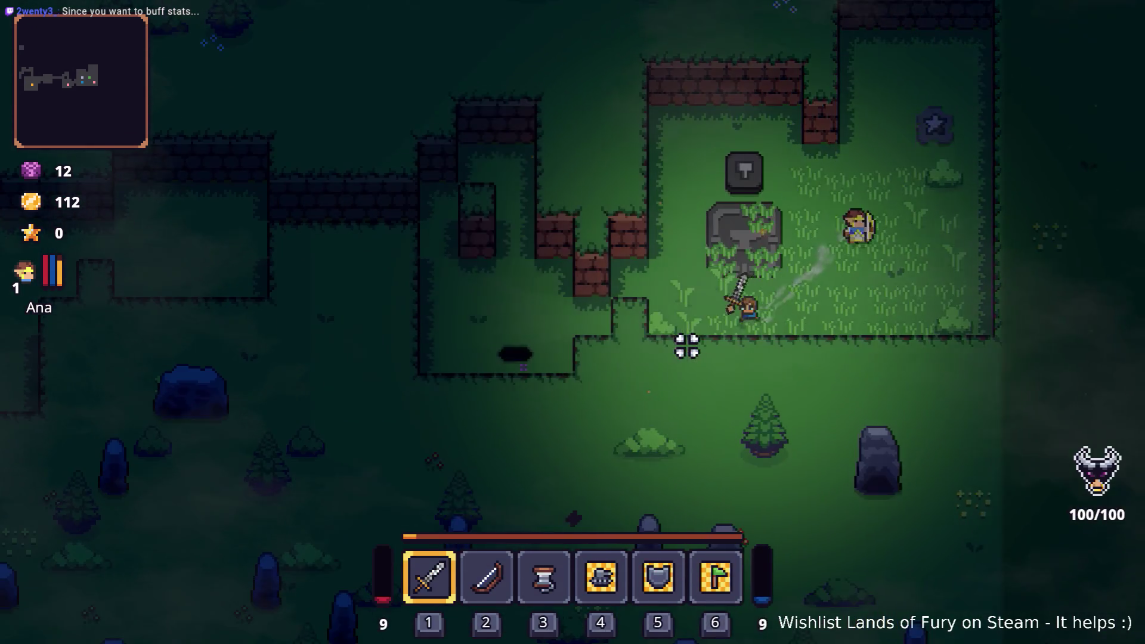
{"action": "key", "text": "a"}
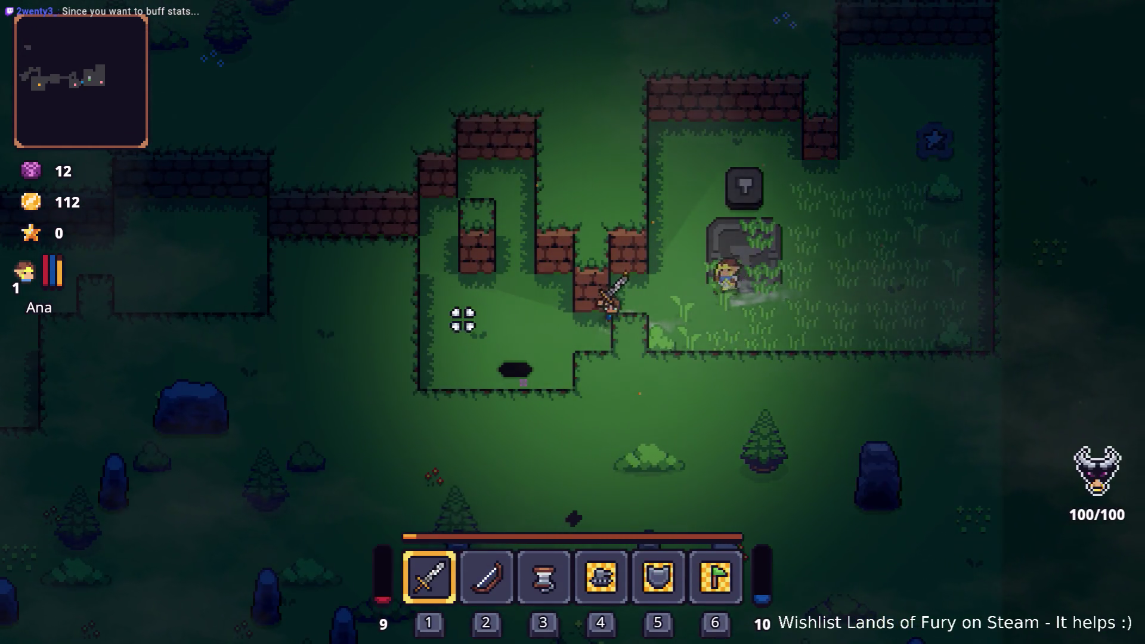
{"action": "key", "text": "a"}
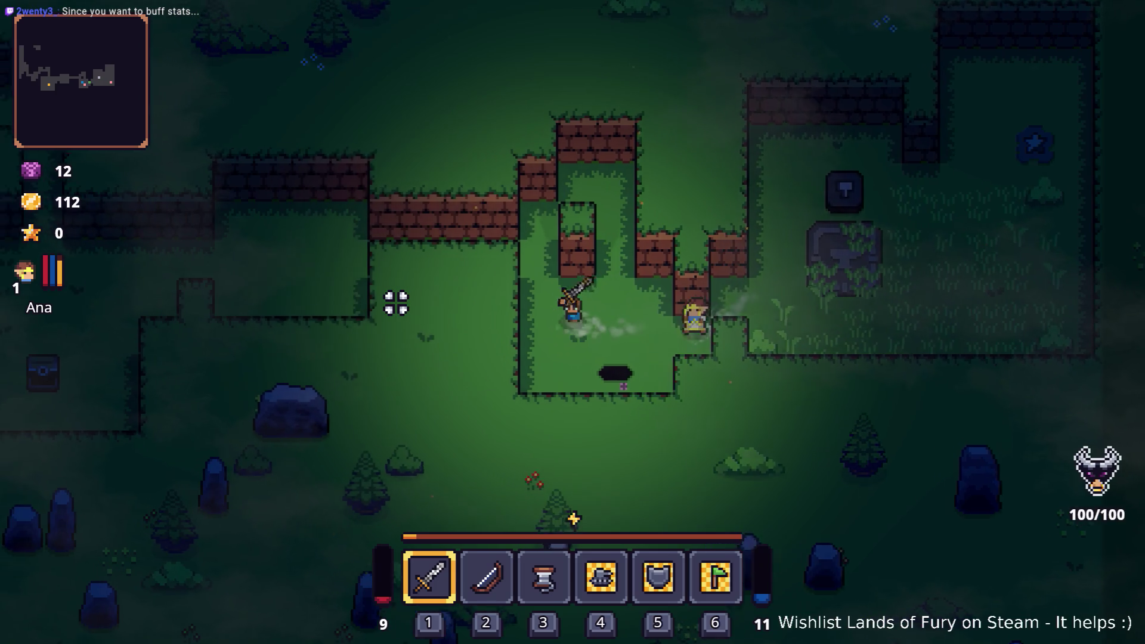
{"action": "key", "text": "w"}
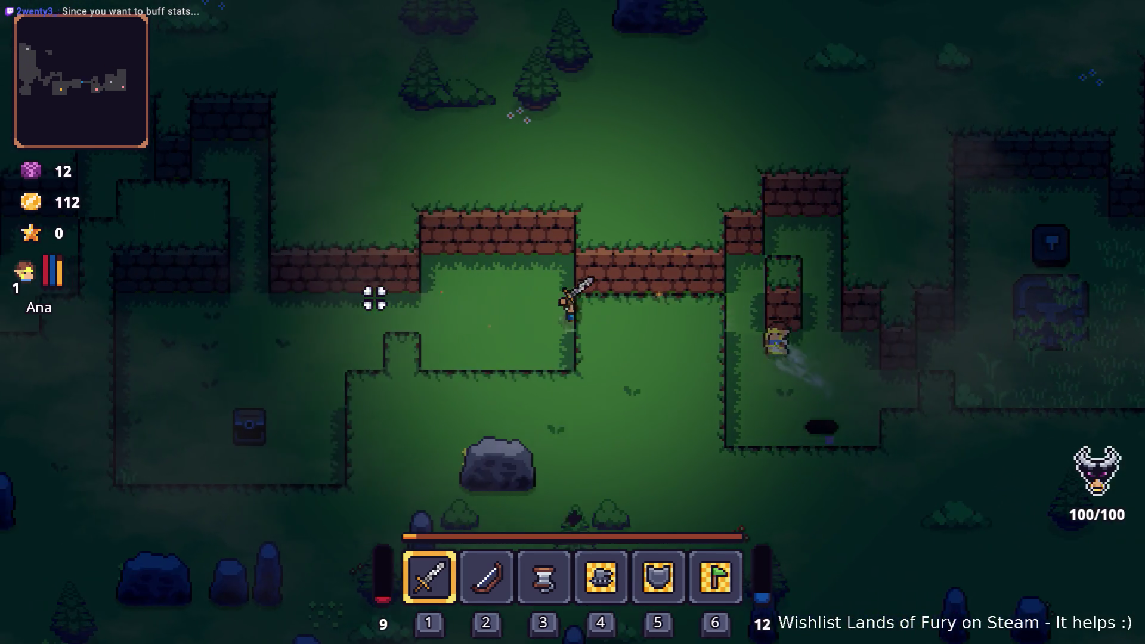
{"action": "key", "text": "a"}
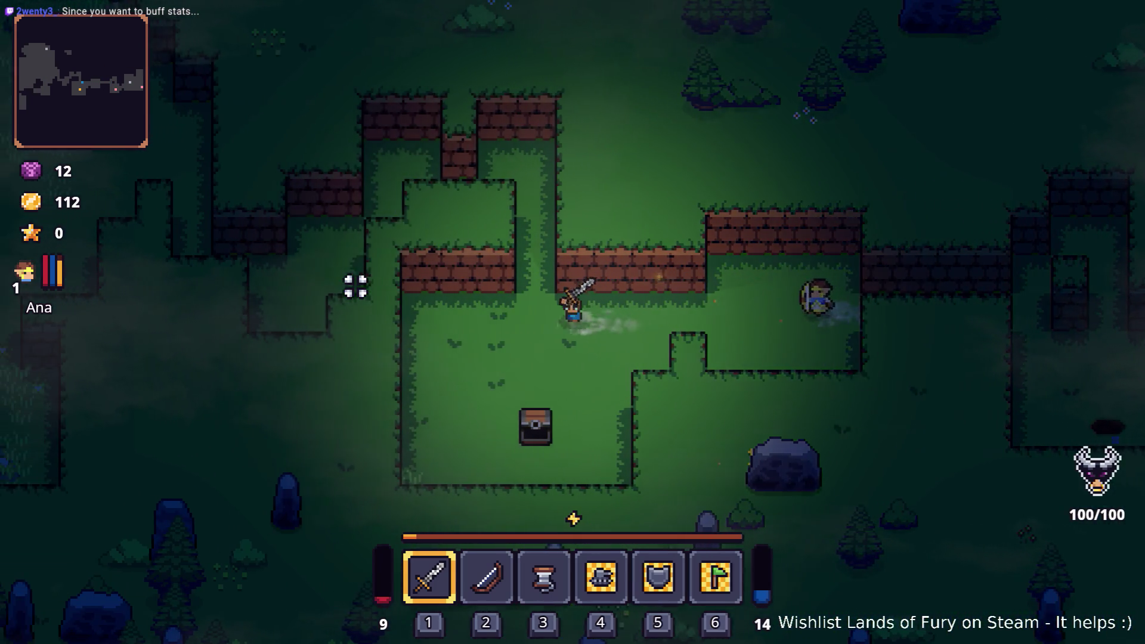
{"action": "key", "text": "a"}
{"action": "key", "text": "w"}
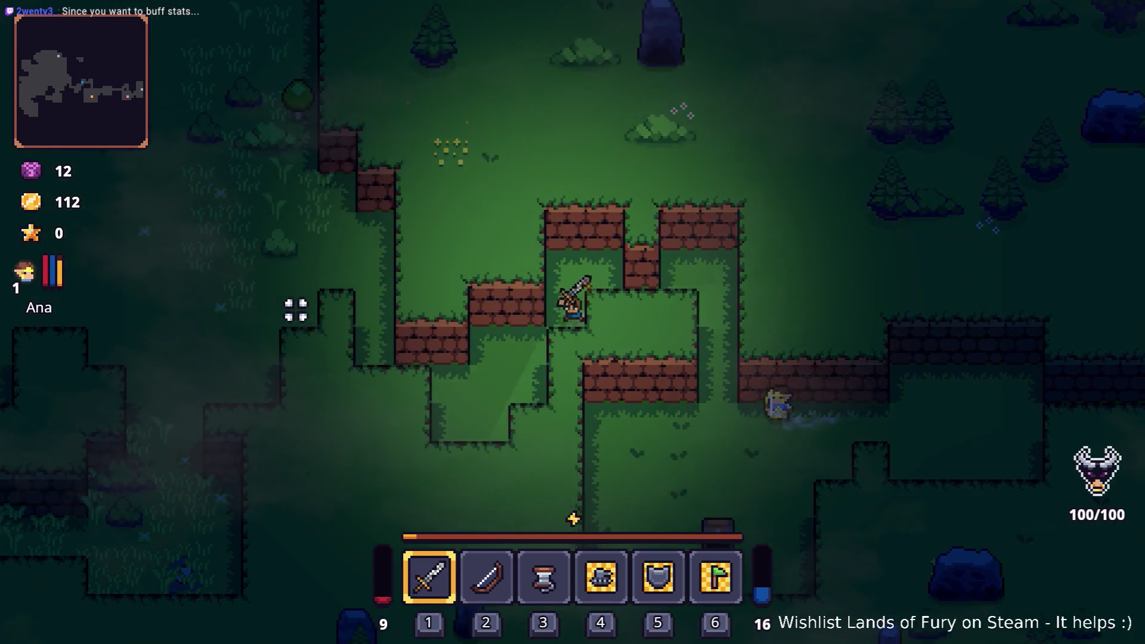
{"action": "key", "text": "a"}
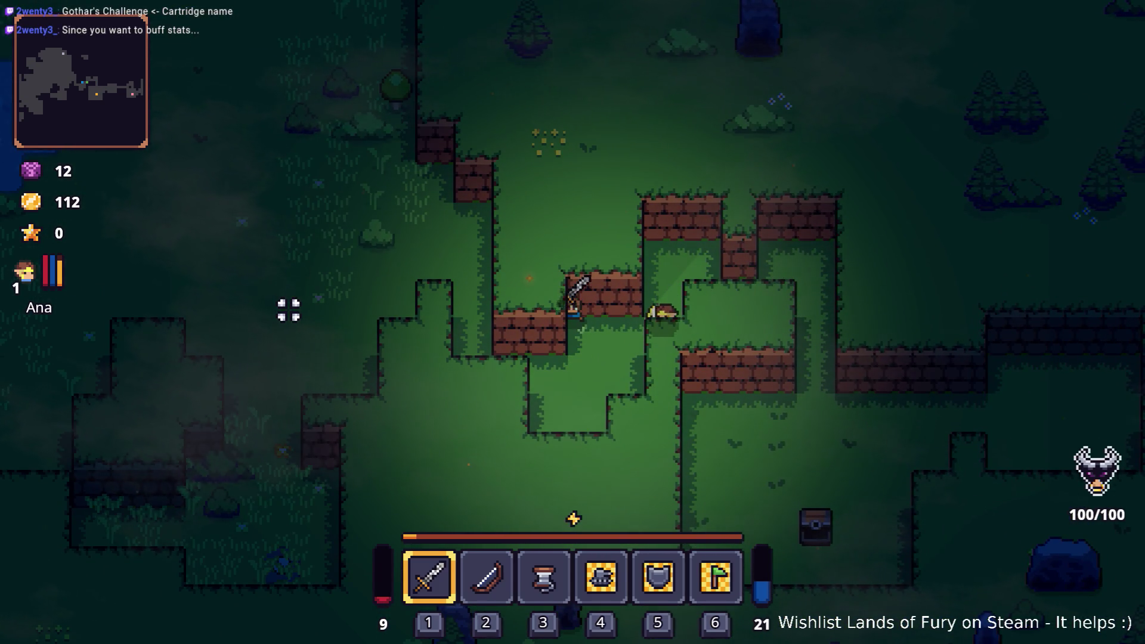
Keep walking left and up, then open the inventory with the gauge at 100/100.
{"action": "key", "text": "s"}
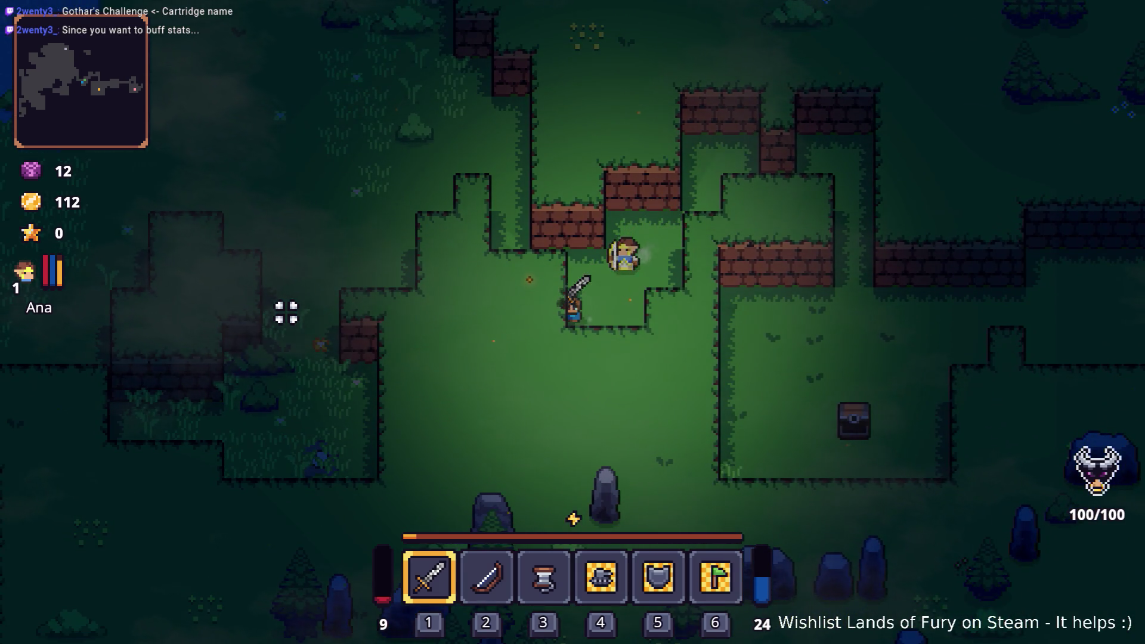
{"action": "key", "text": "w"}
{"action": "key", "text": "a"}
{"action": "key", "text": "w"}
{"action": "key", "text": "a"}
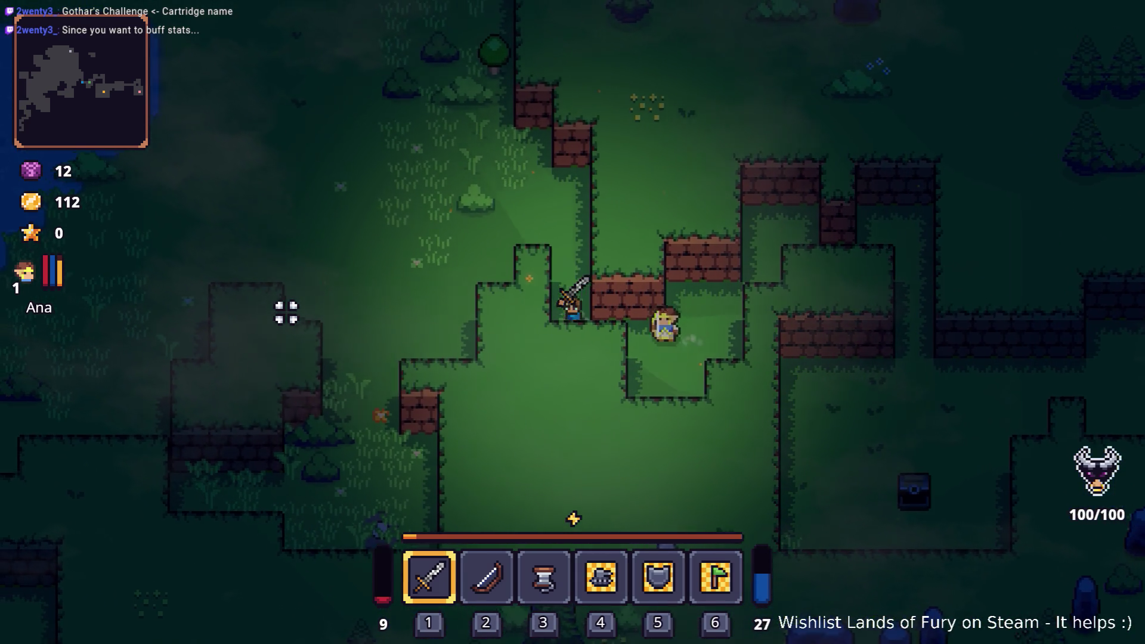
{"action": "key", "text": "a"}
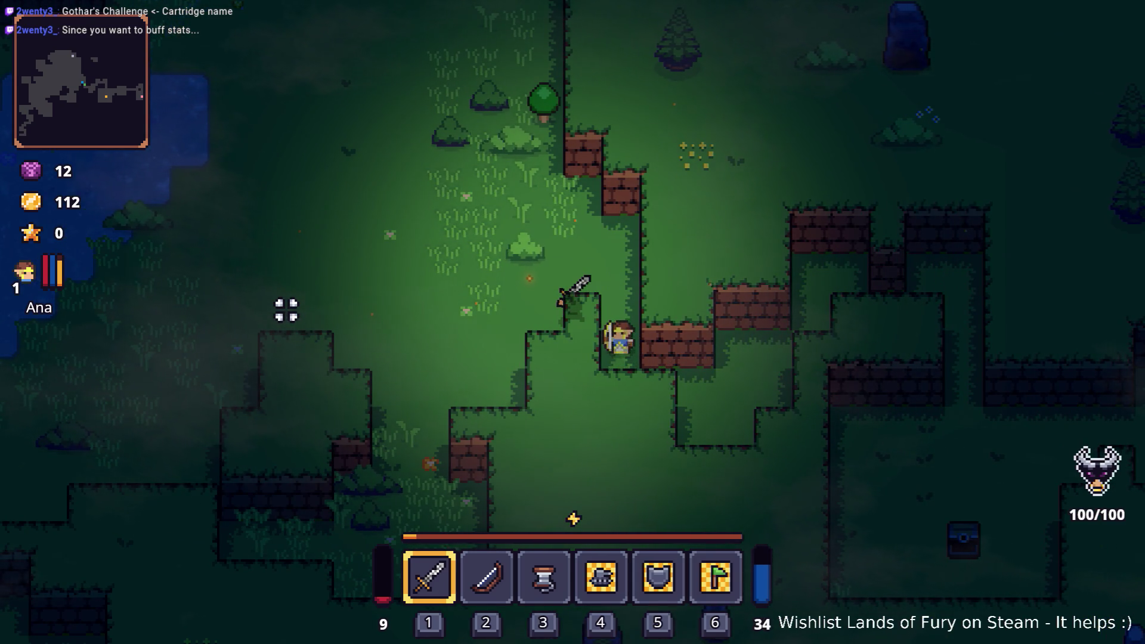
{"action": "key", "text": "a"}
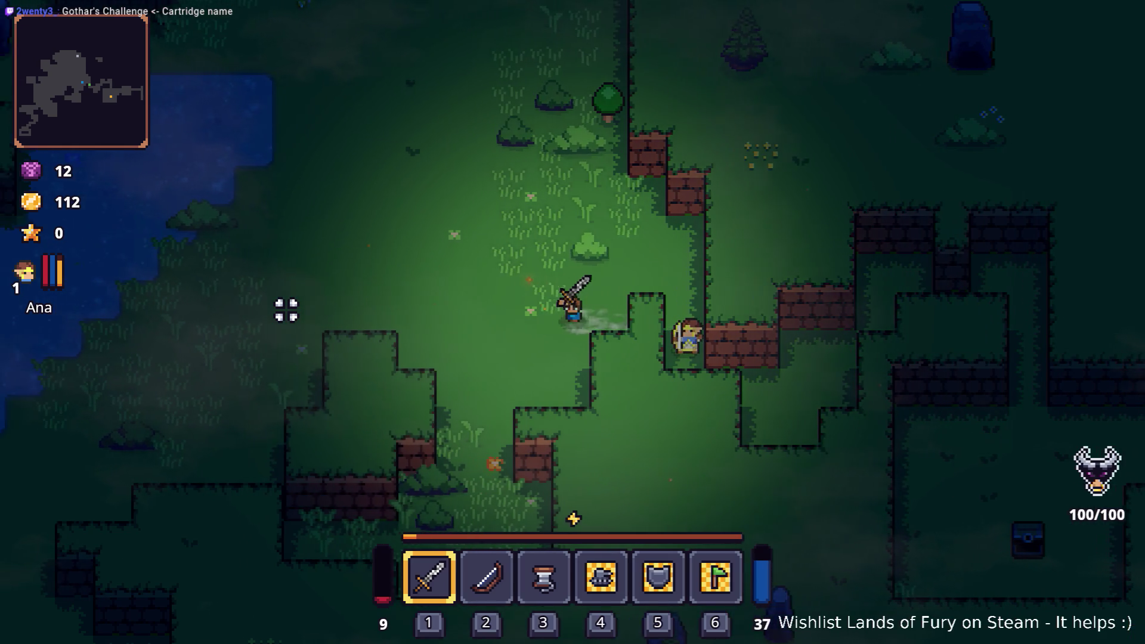
{"action": "key", "text": "a"}
{"action": "key", "text": "w"}
{"action": "key", "text": "i"}
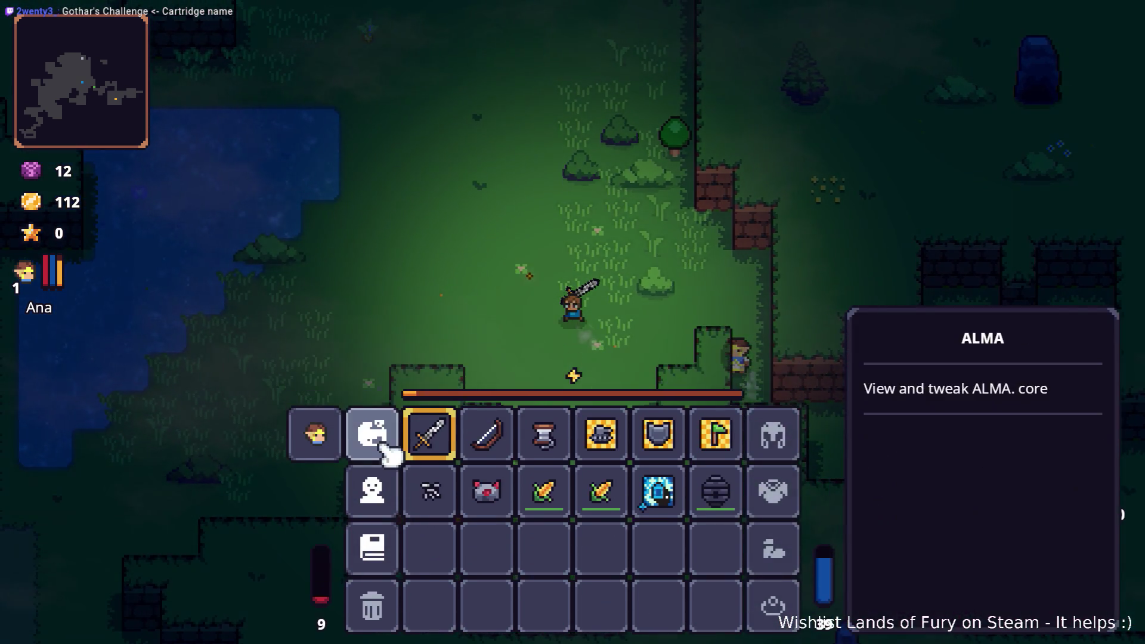
{"action": "left_click", "coordinate": [374, 435]}
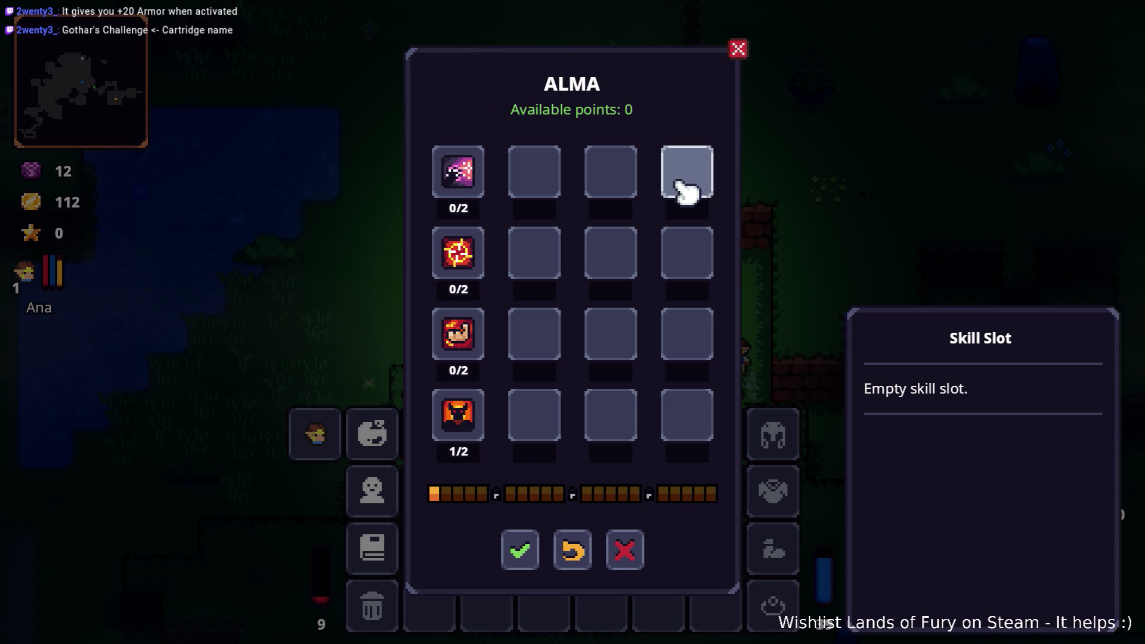
{"action": "key", "text": "Escape"}
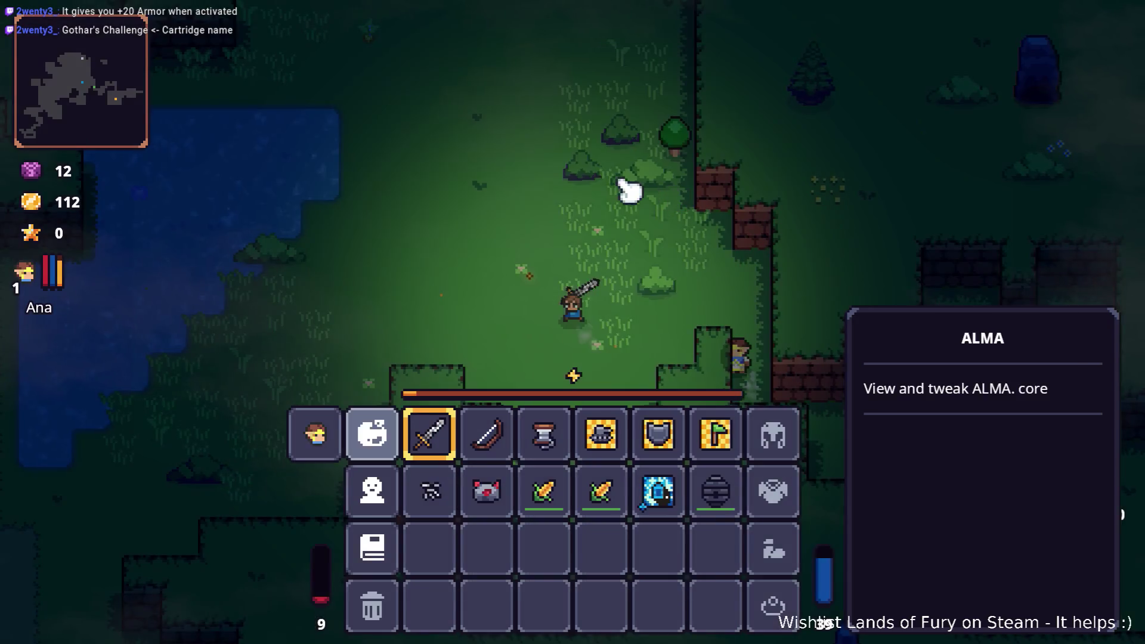
{"action": "key", "text": "i"}
{"action": "key", "text": "w"}
{"action": "key", "text": "a"}
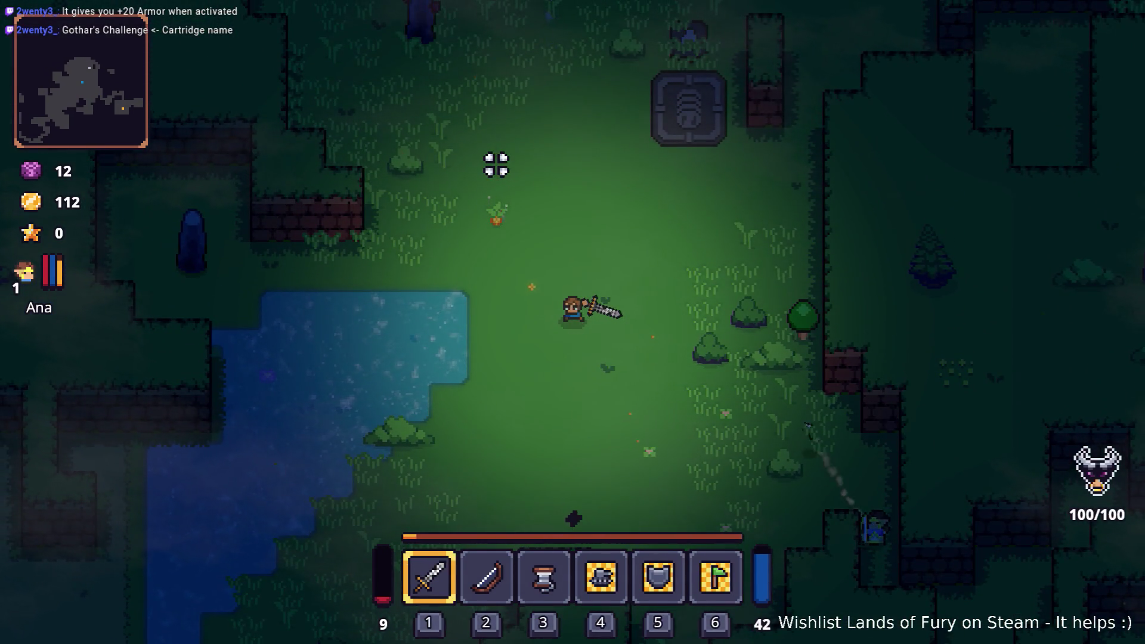
Walk the hero down-left and back up-right, swinging the sword at the crosshair.
{"action": "key", "text": "s"}
{"action": "key", "text": "a"}
{"action": "key", "text": "w"}
{"action": "key", "text": "d"}
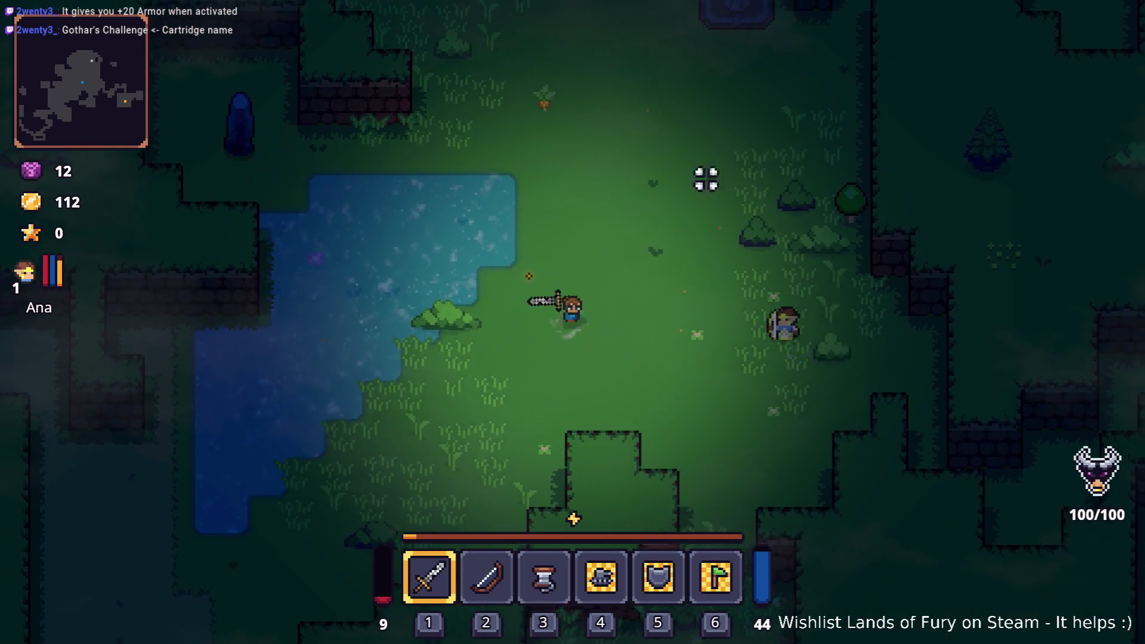
{"action": "left_click", "coordinate": [871, 255]}
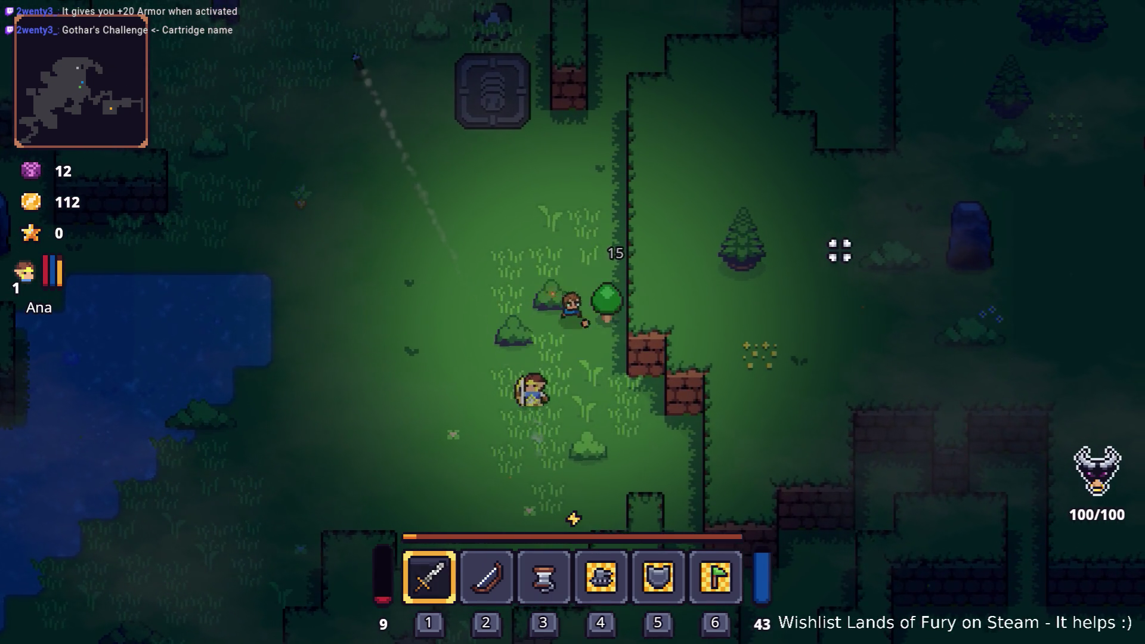
Move the hero around, then drop the Corn into hotbar slot 2, raising health from 9 to 24.
{"action": "key", "text": "a"}
{"action": "key", "text": "w"}
{"action": "key", "text": "w"}
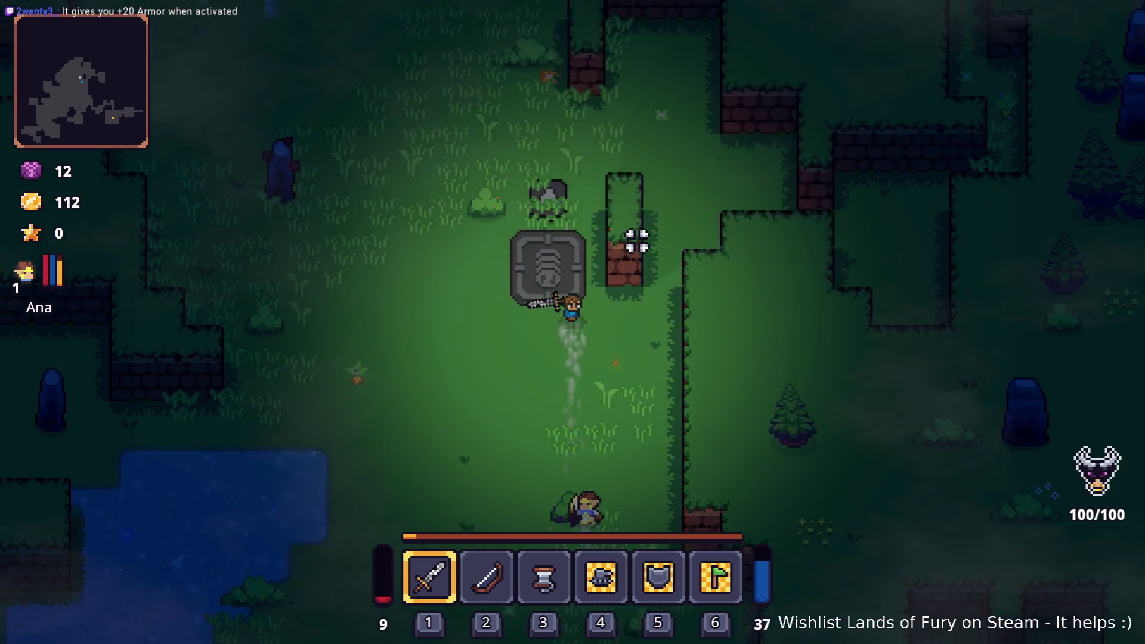
{"action": "key", "text": "s"}
{"action": "key", "text": "d"}
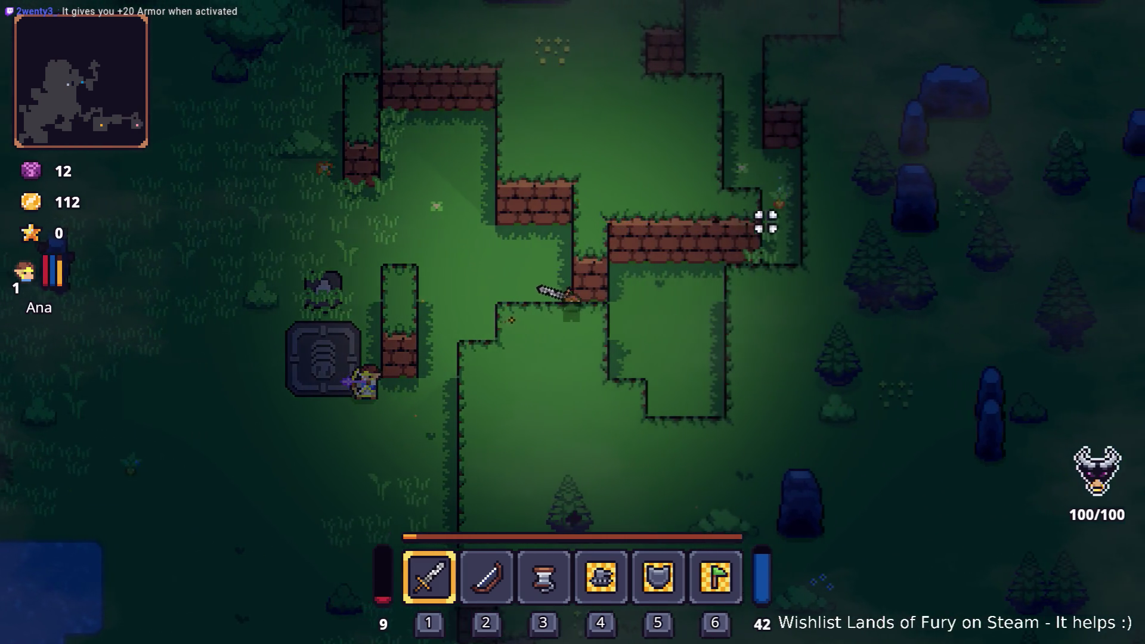
{"action": "key", "text": "d"}
{"action": "key", "text": "w"}
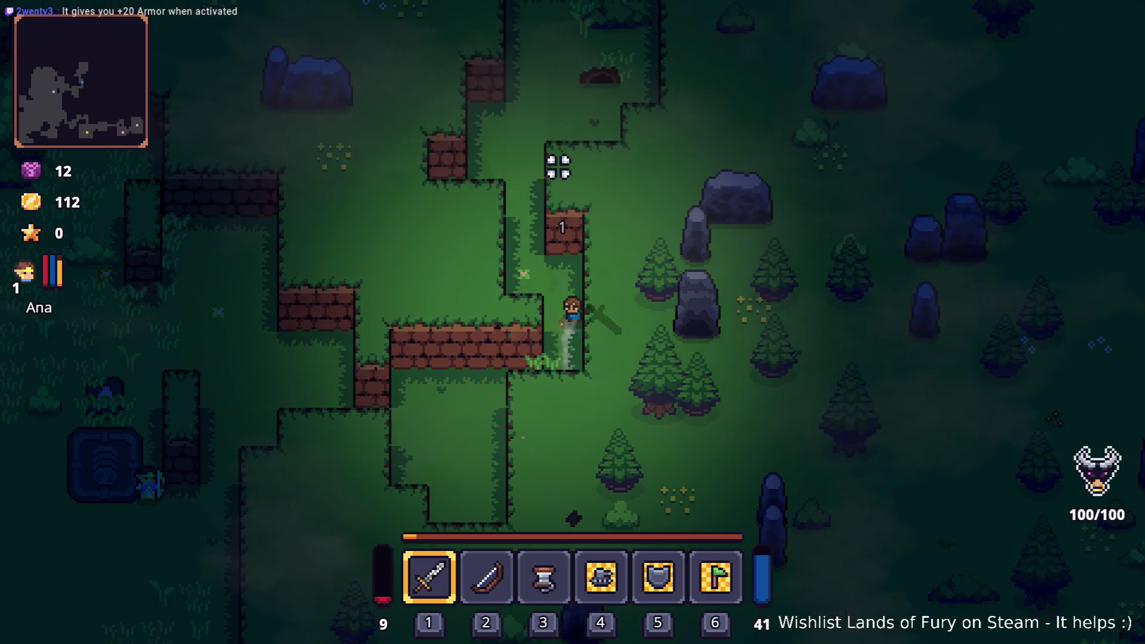
{"action": "left_click", "coordinate": [544, 493]}
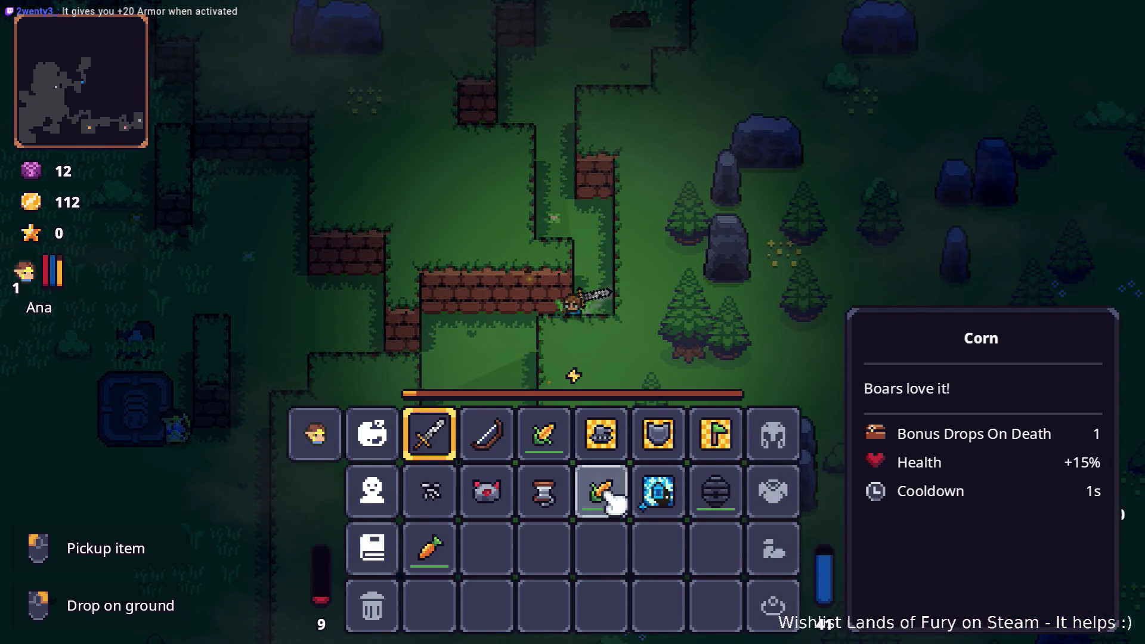
{"action": "left_click", "coordinate": [493, 452]}
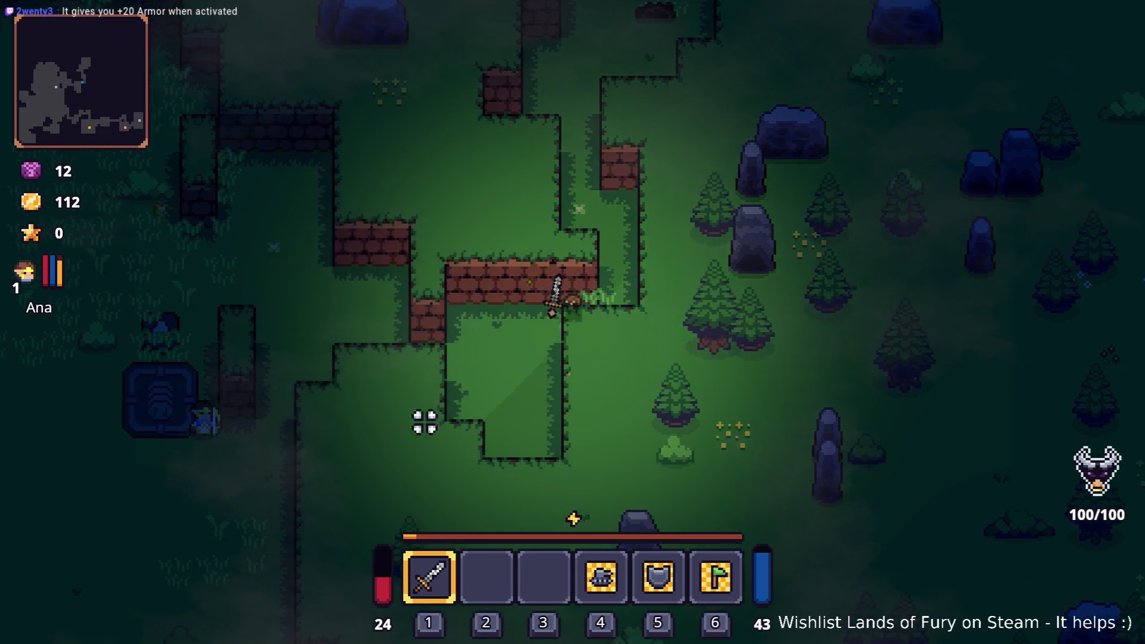
Walk the hero left and collect the carrot into the hotbar.
{"action": "key", "text": "a"}
{"action": "key", "text": "s"}
{"action": "key", "text": "a"}
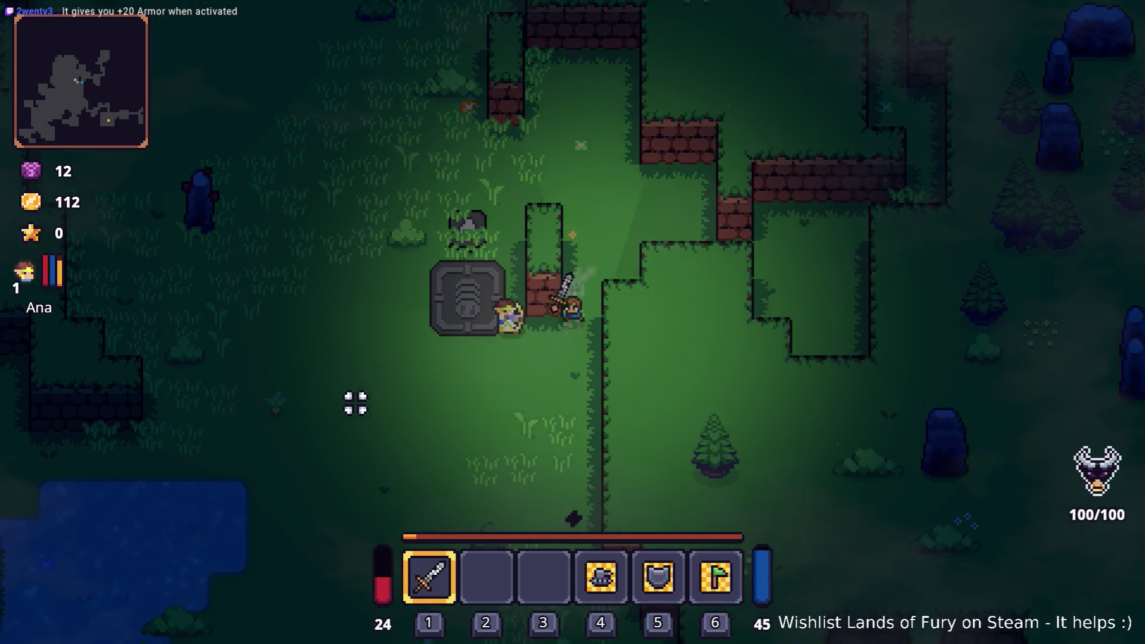
{"action": "key", "text": "a"}
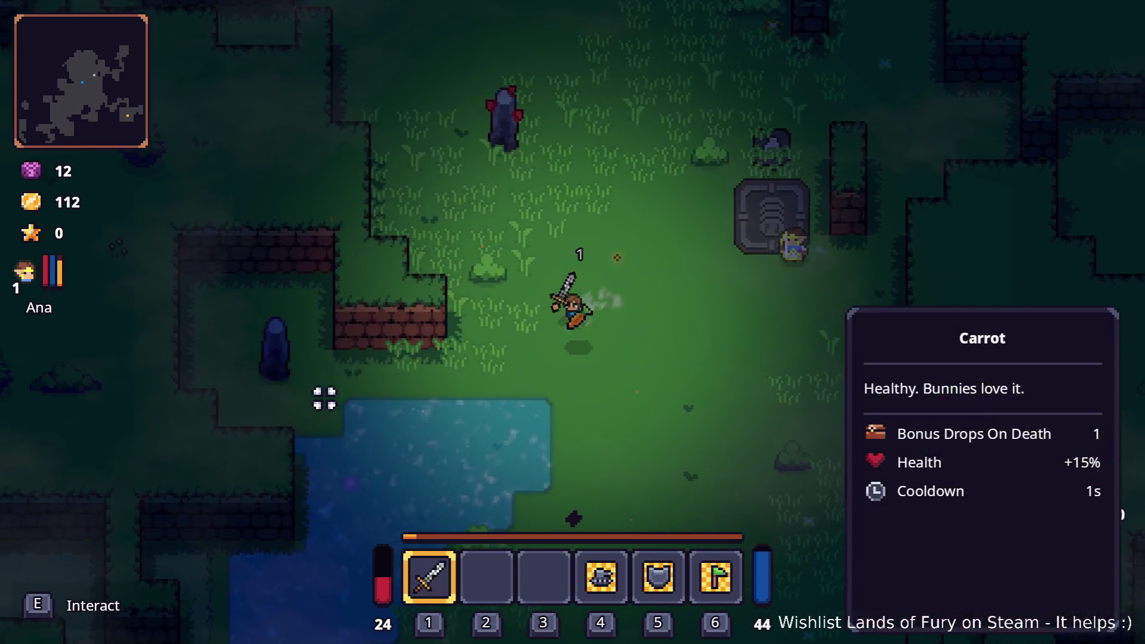
{"action": "key", "text": "e"}
{"action": "key", "text": "s"}
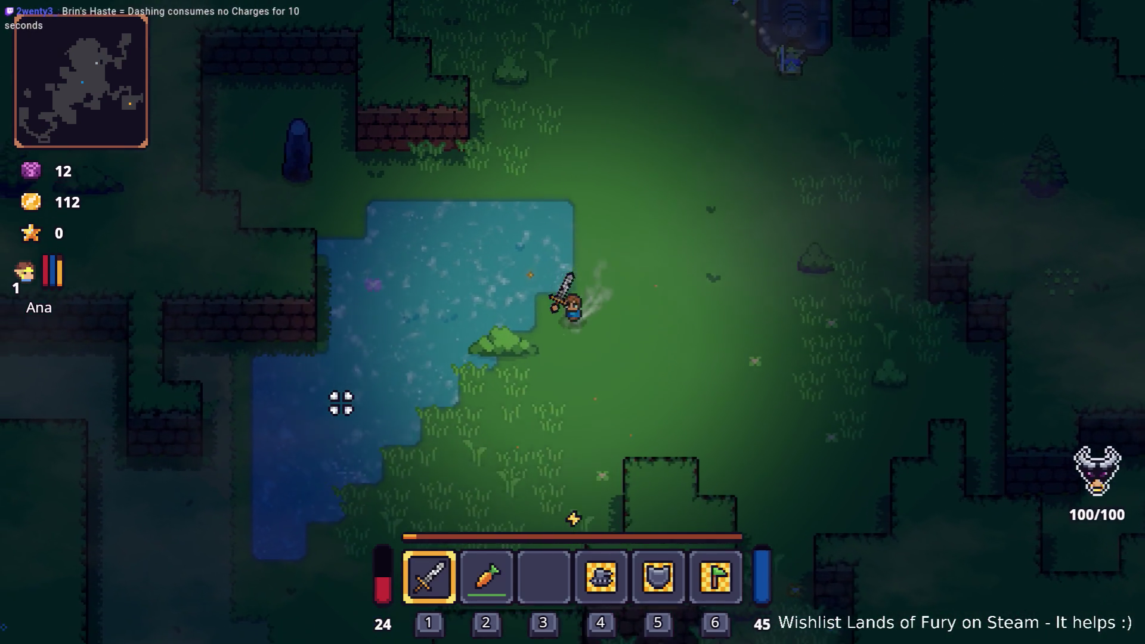
Walk the hero left and up along the forest path.
{"action": "key", "text": "a"}
{"action": "key", "text": "a"}
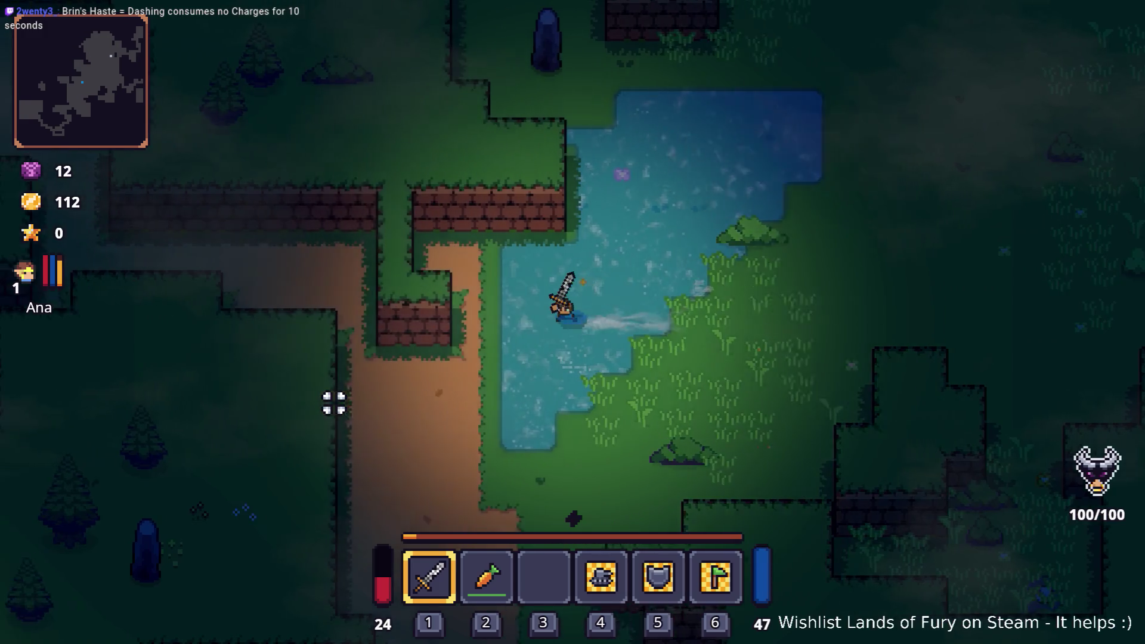
{"action": "key", "text": "a"}
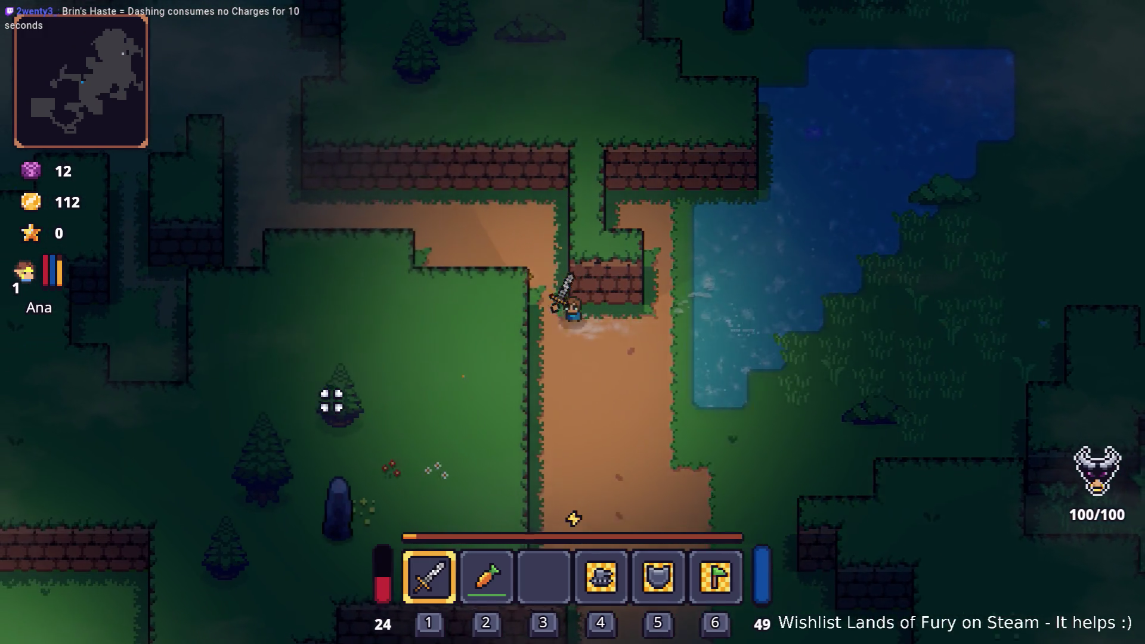
{"action": "key", "text": "a"}
{"action": "key", "text": "w"}
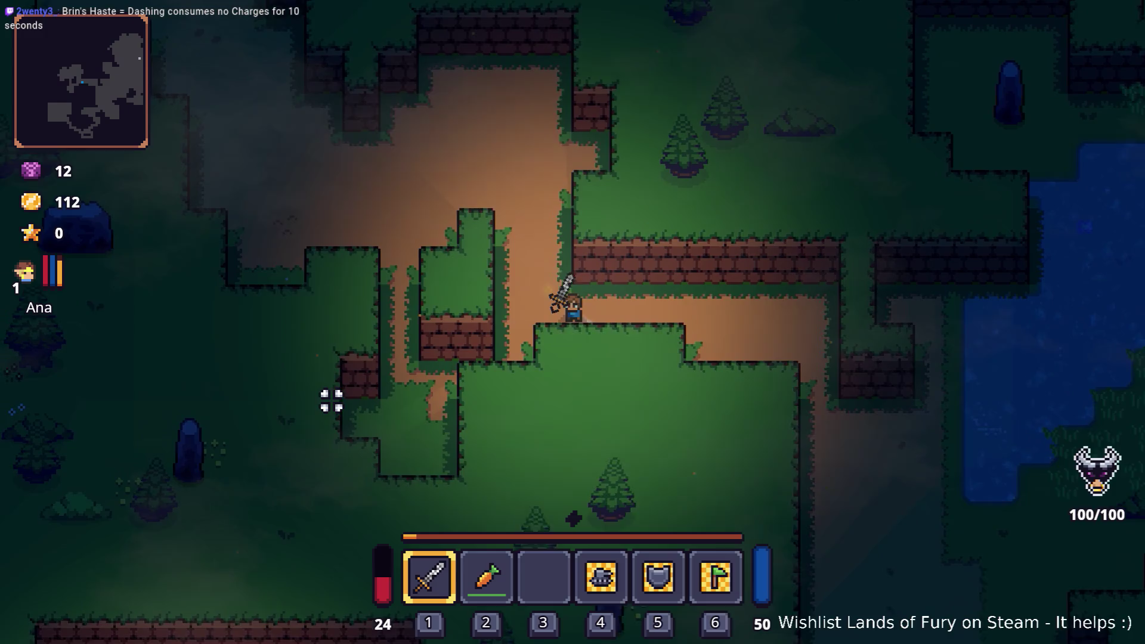
{"action": "key", "text": "a"}
{"action": "key", "text": "w"}
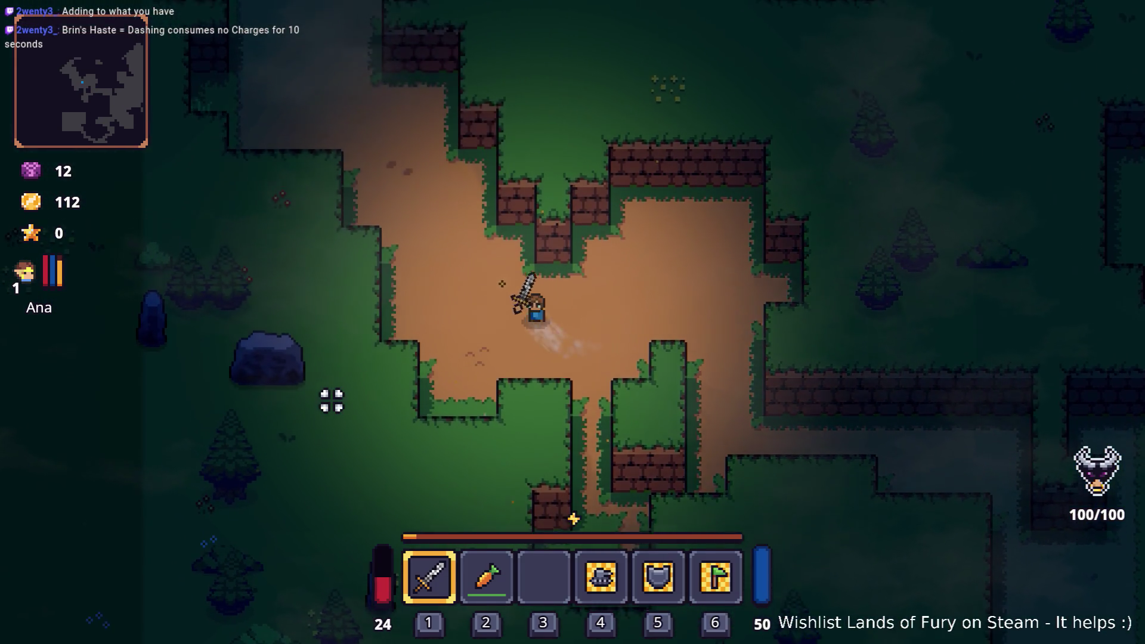
{"action": "key", "text": "w"}
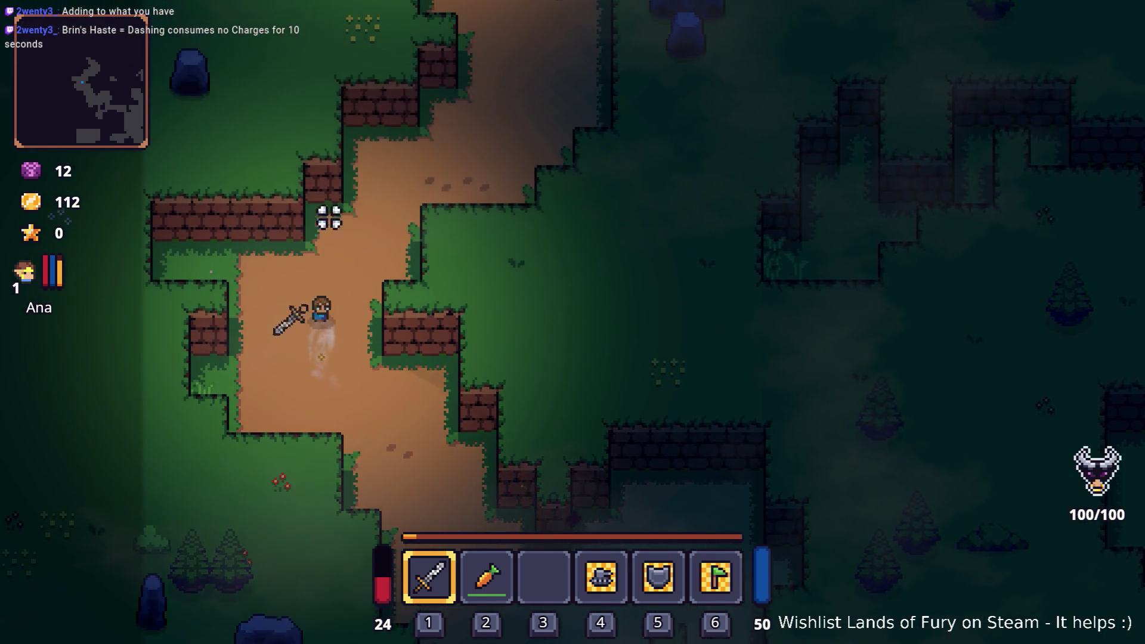
Close in on the enemy and strike it repeatedly with the sword.
{"action": "key", "text": "d"}
{"action": "left_click", "coordinate": [261, 366]}
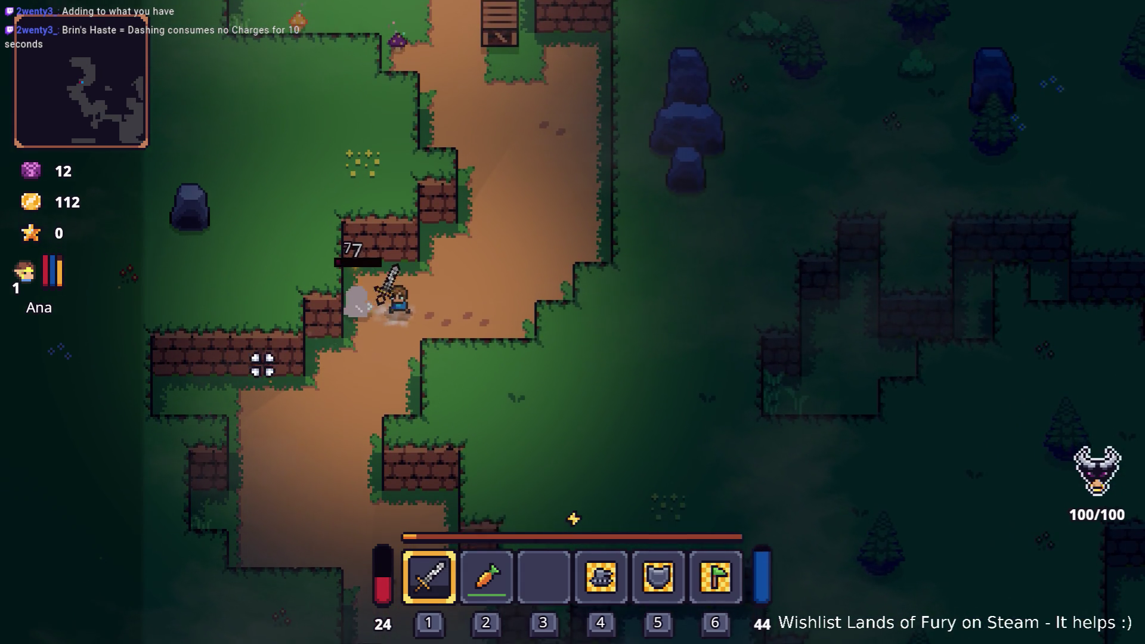
{"action": "key", "text": "d"}
{"action": "key", "text": "w"}
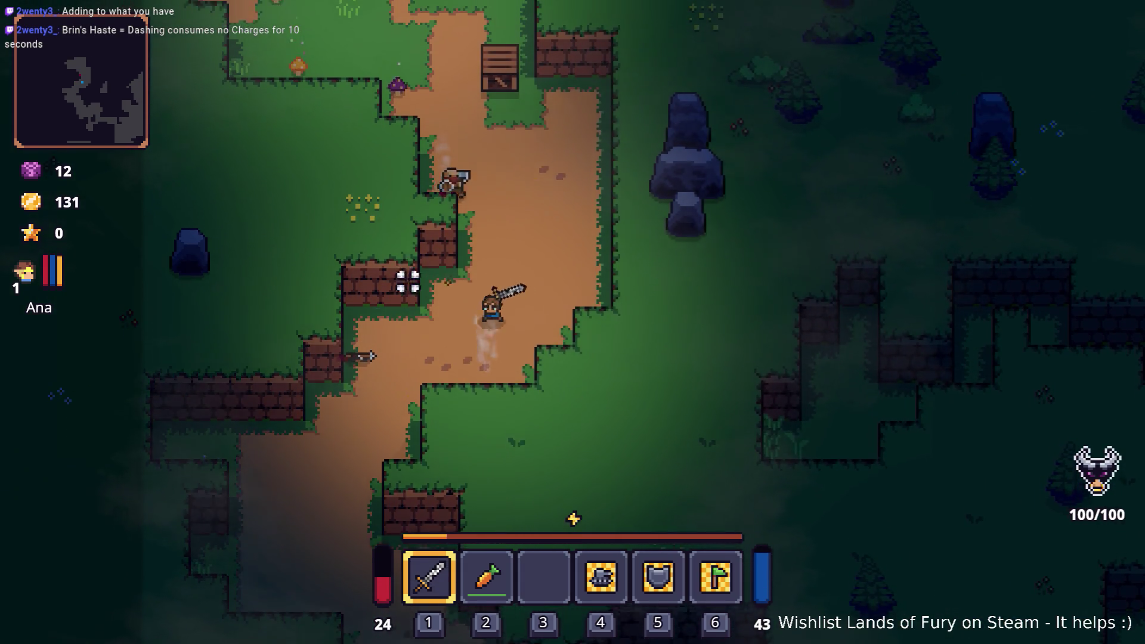
{"action": "left_click", "coordinate": [366, 272]}
{"action": "key", "text": "d"}
{"action": "left_click", "coordinate": [337, 356]}
{"action": "key", "text": "w"}
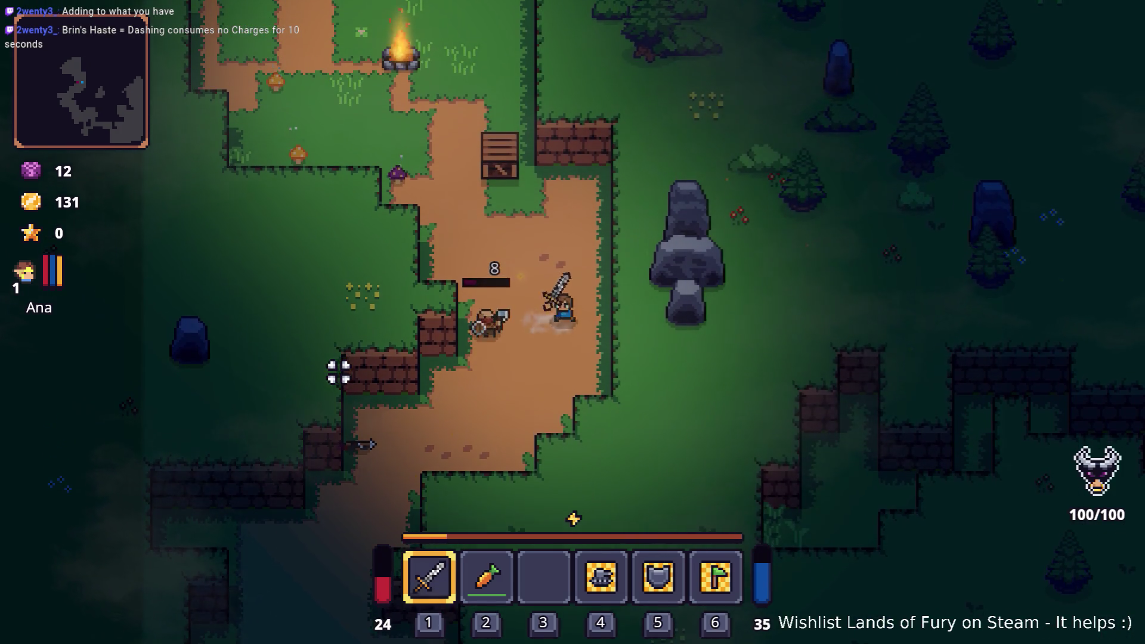
{"action": "left_click", "coordinate": [338, 371]}
Keep fighting the bandit with sword swings while health drops toward 11.
{"action": "key", "text": "d"}
{"action": "key", "text": "w"}
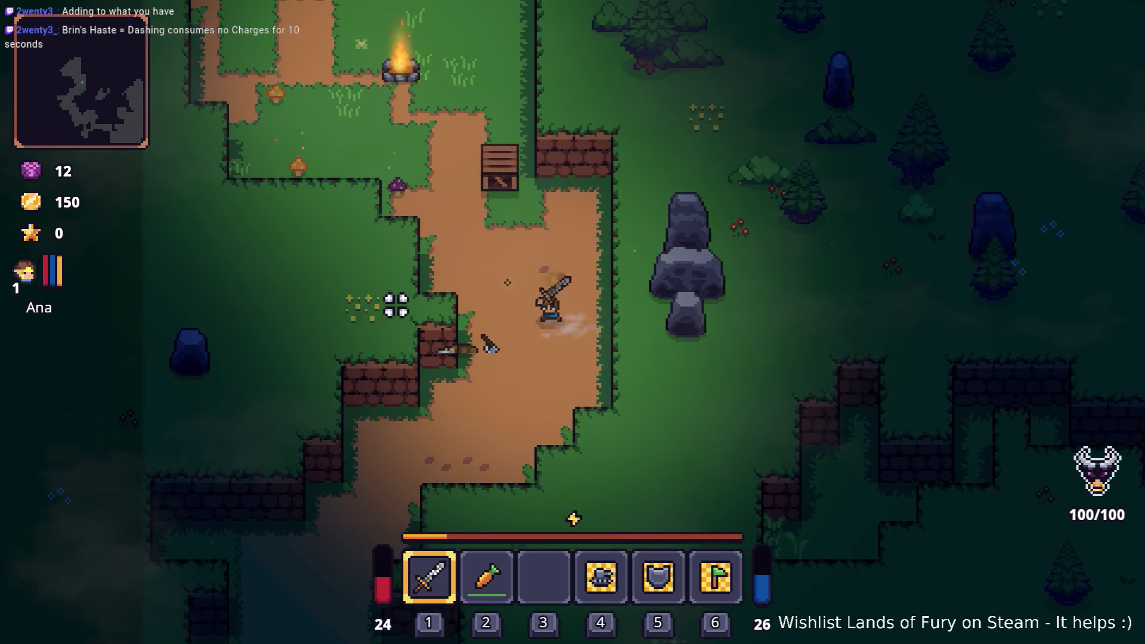
{"action": "left_click", "coordinate": [431, 225]}
{"action": "key", "text": "w"}
{"action": "key", "text": "a"}
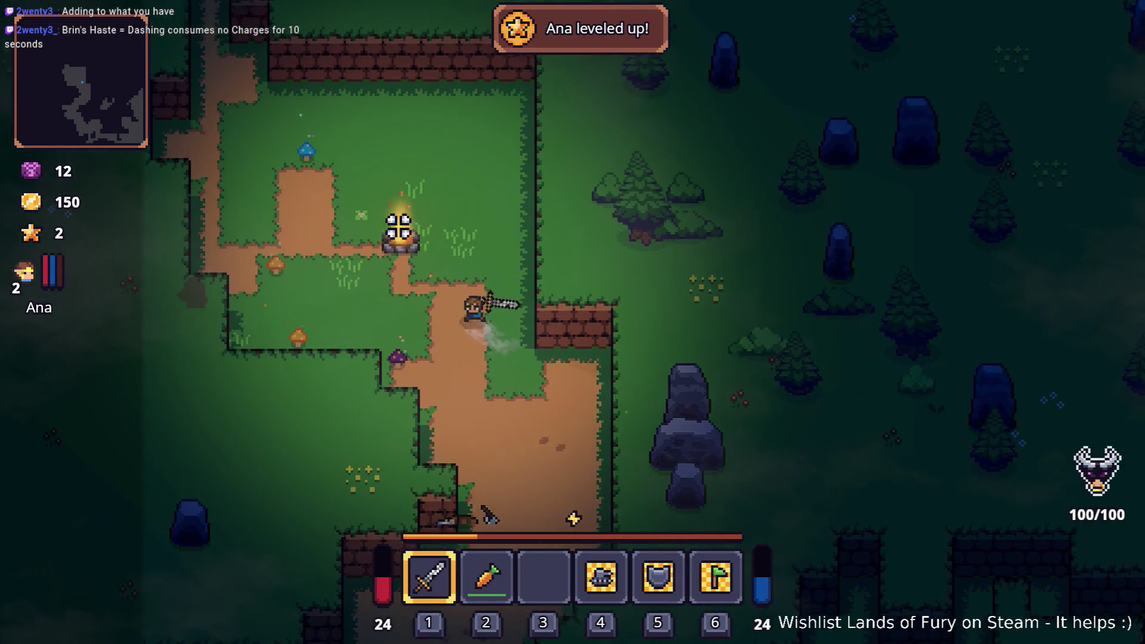
{"action": "left_click", "coordinate": [358, 236]}
{"action": "key", "text": "a"}
{"action": "left_click", "coordinate": [202, 371]}
{"action": "left_click", "coordinate": [141, 361]}
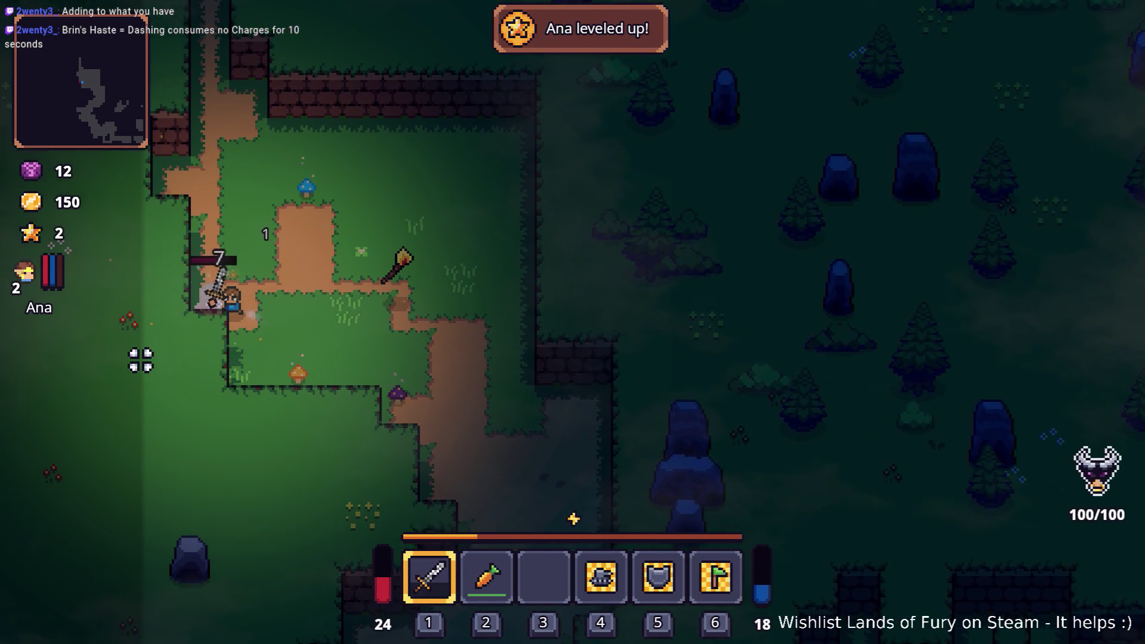
{"action": "left_click", "coordinate": [160, 317]}
Run down the dirt path, check the inventory, and continue walking up.
{"action": "key", "text": "d"}
{"action": "key", "text": "s"}
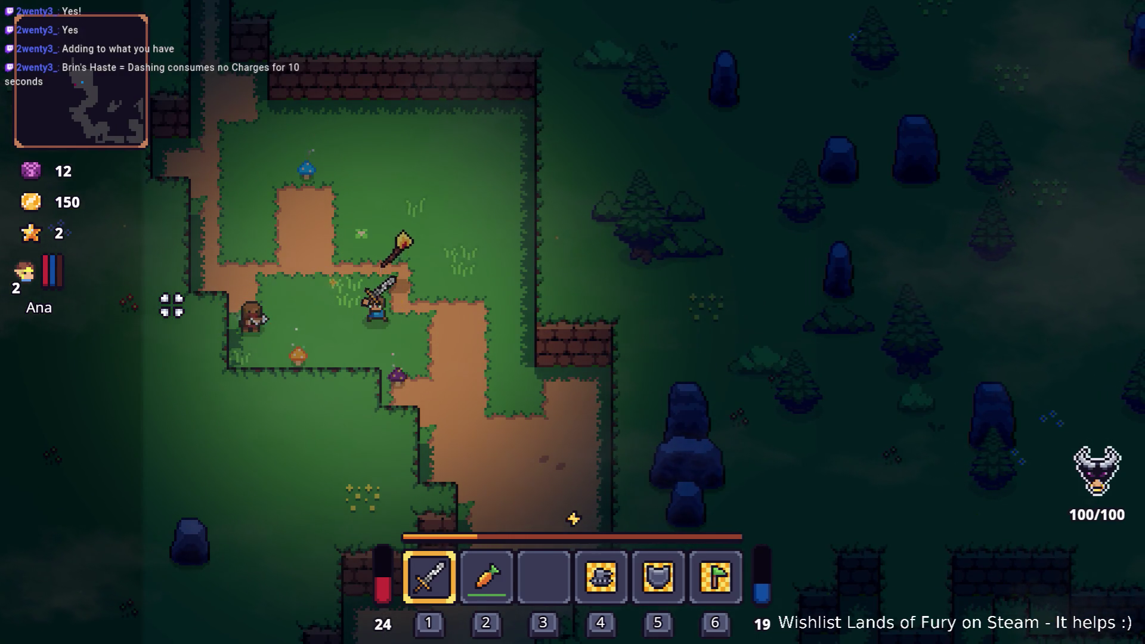
{"action": "key", "text": "d"}
{"action": "key", "text": "s"}
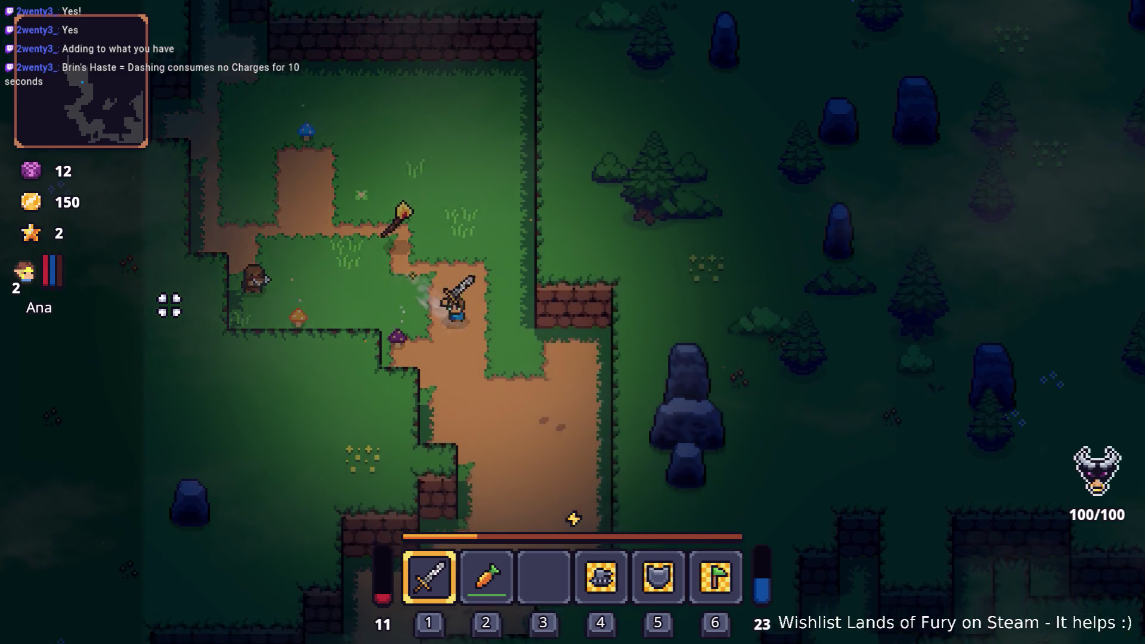
{"action": "key", "text": "i"}
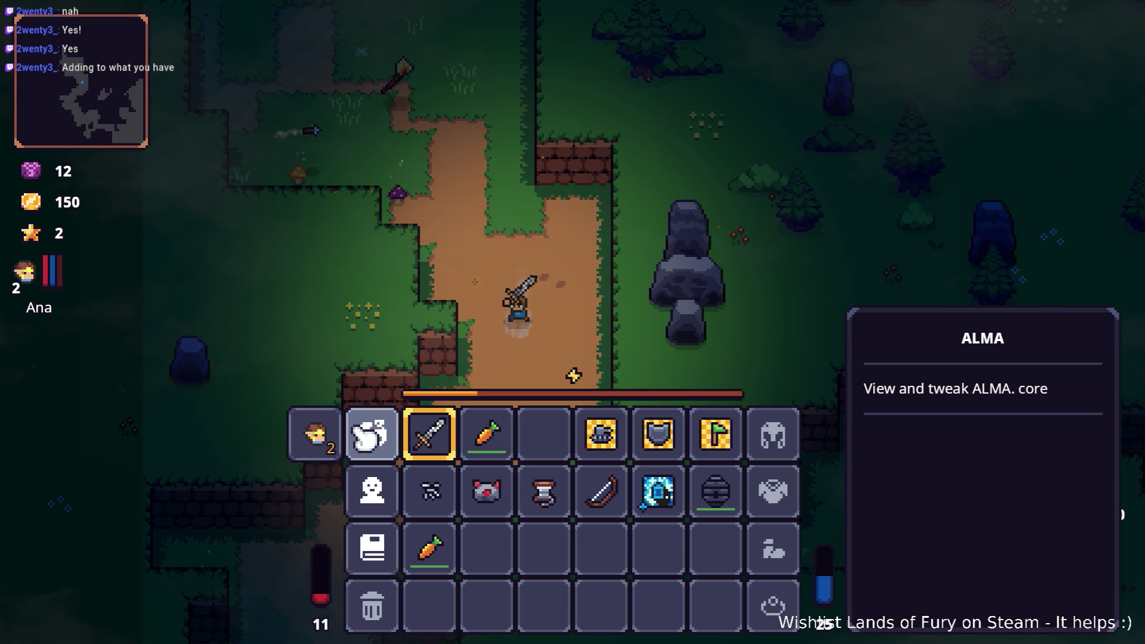
{"action": "key", "text": "i"}
{"action": "key", "text": "w"}
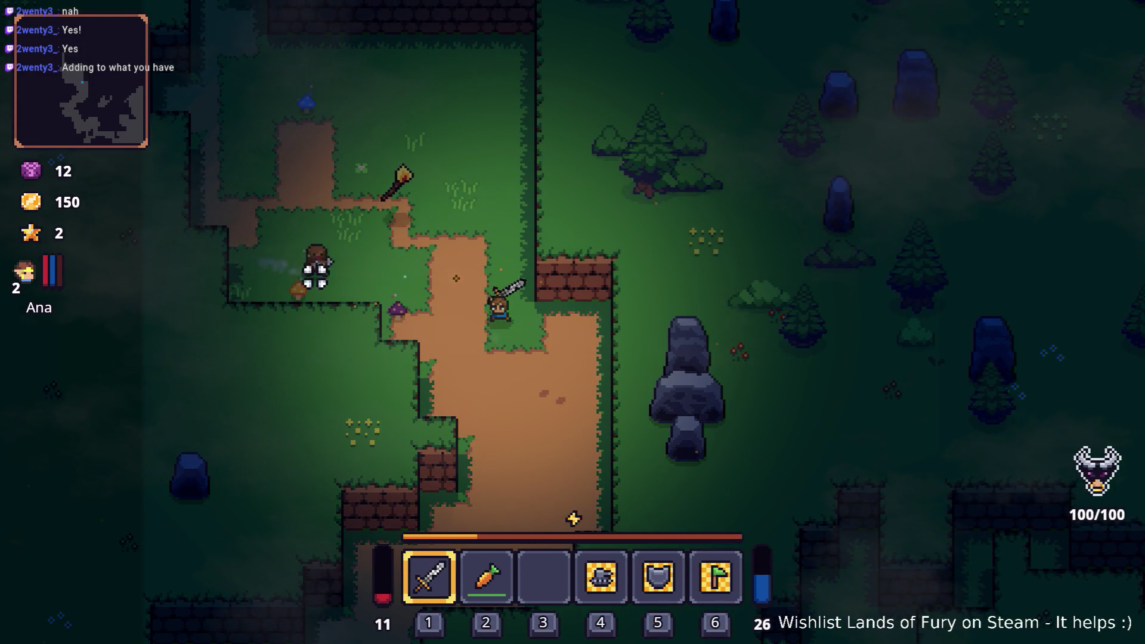
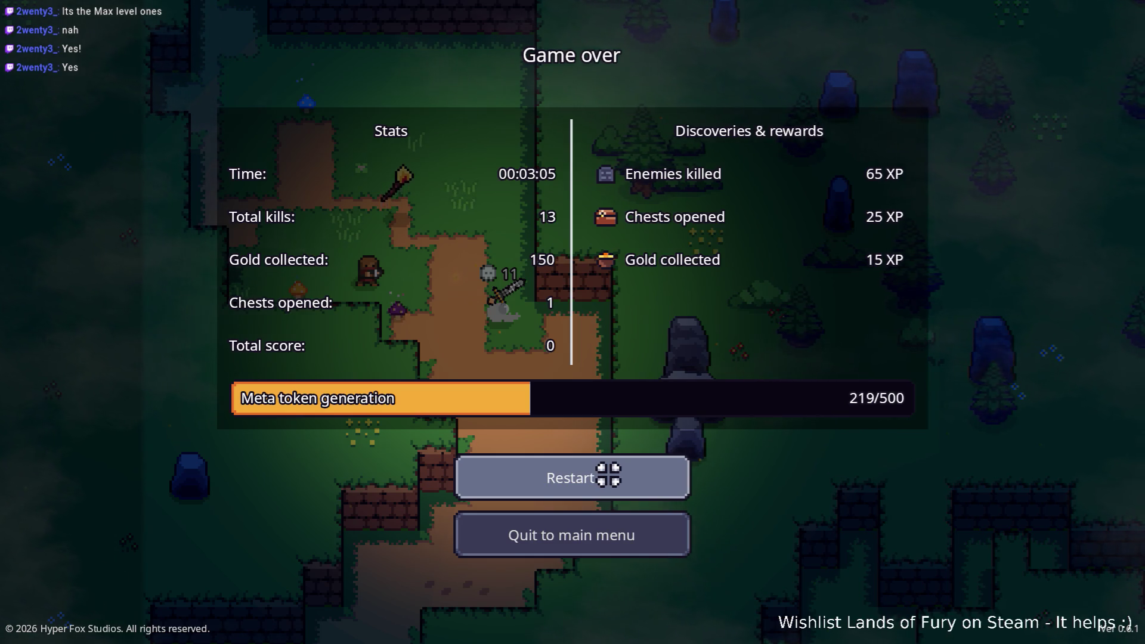
Quit the finished run to the main menu and load the first saved profile into The Glade.
{"action": "left_click", "coordinate": [614, 531]}
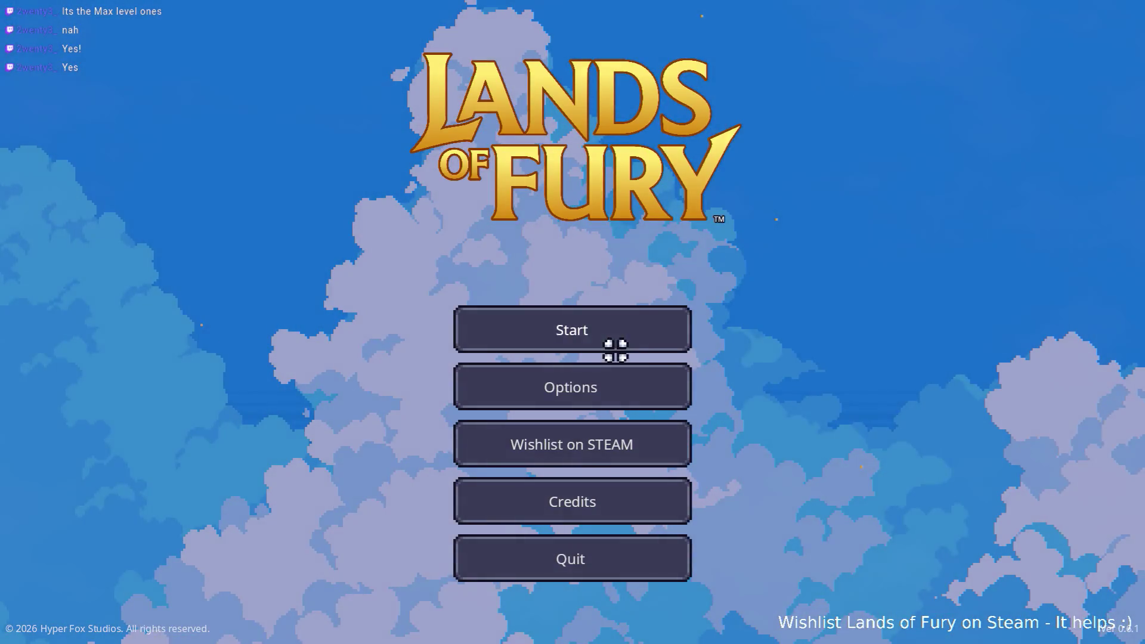
{"action": "left_click", "coordinate": [613, 345]}
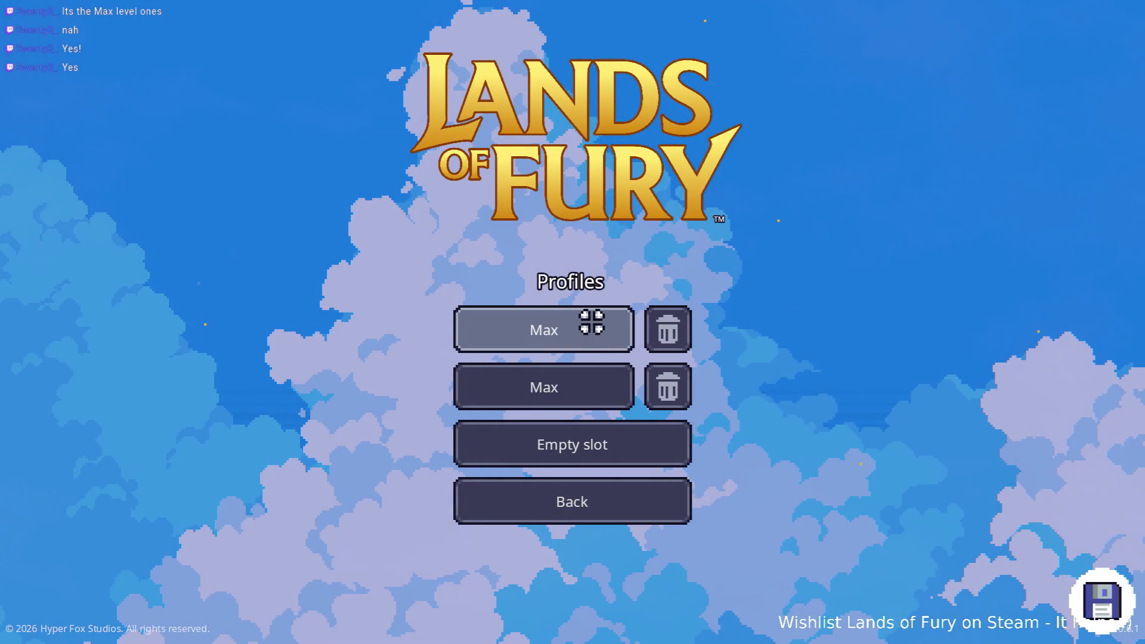
{"action": "left_click", "coordinate": [590, 324]}
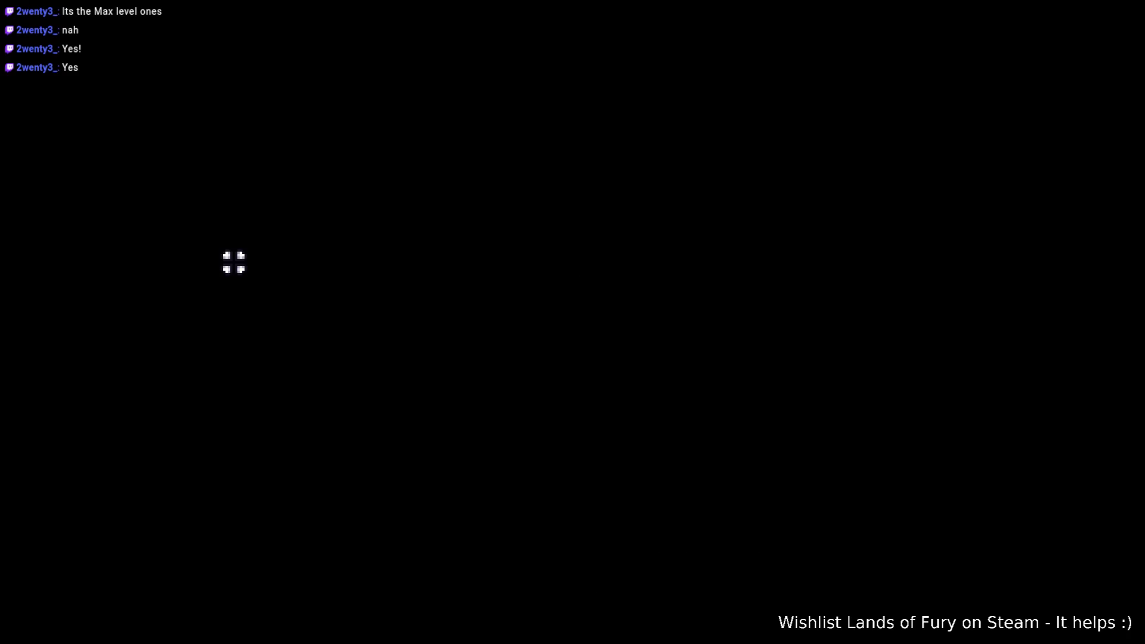
Enter the purple portal to Elderglade Forest and walk up past the stones.
{"action": "key", "text": "w"}
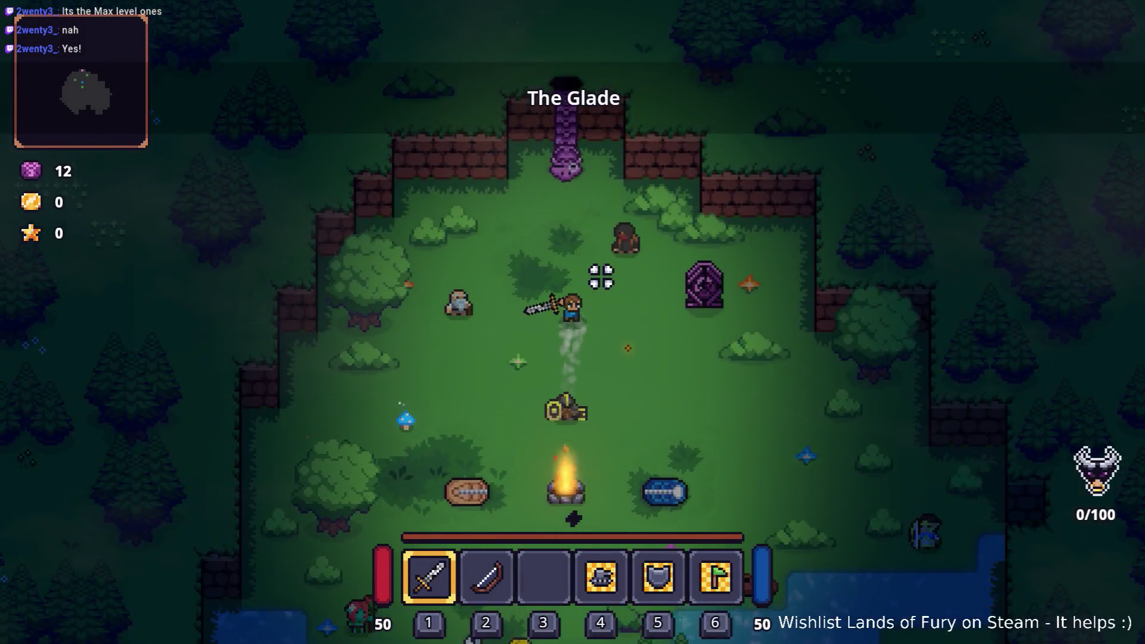
{"action": "key", "text": "e"}
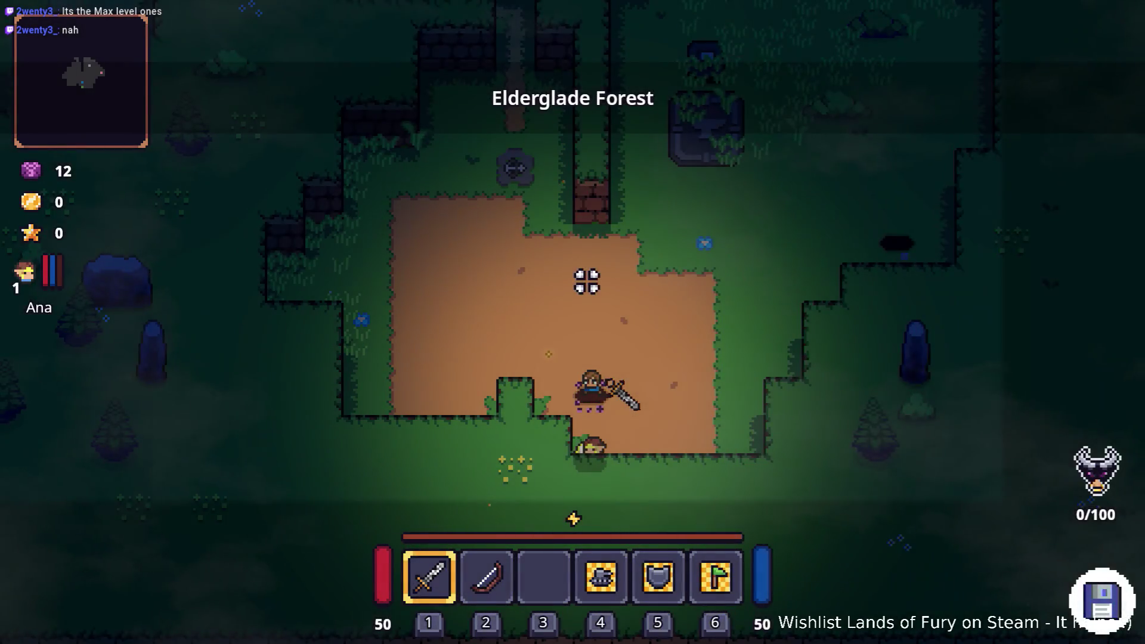
{"action": "key", "text": "w"}
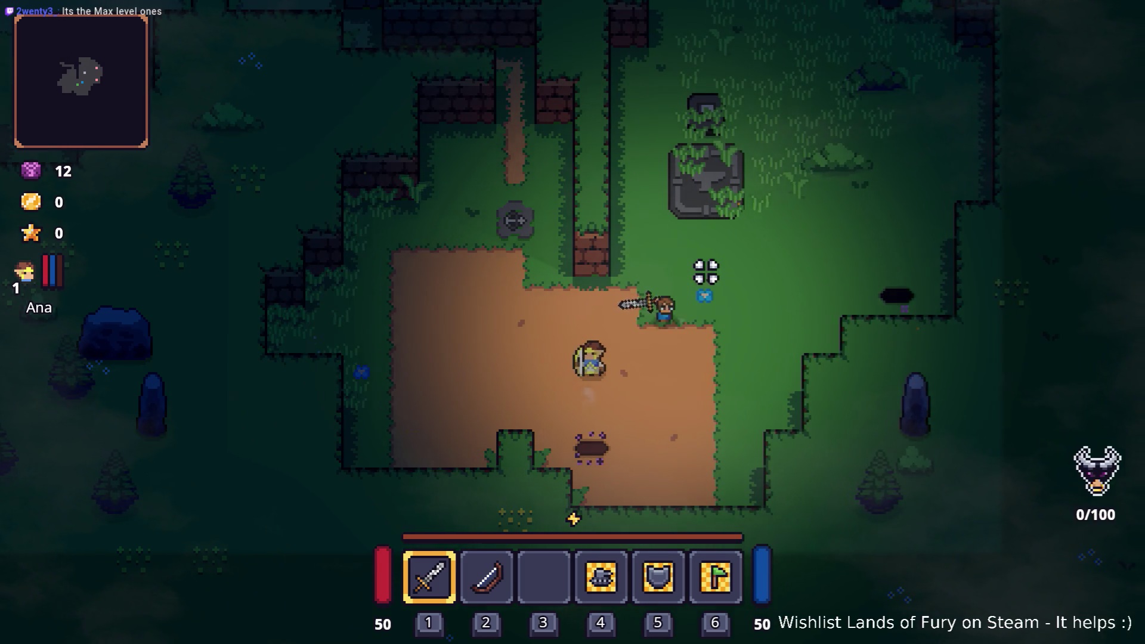
{"action": "key", "text": "w"}
{"action": "key", "text": "a"}
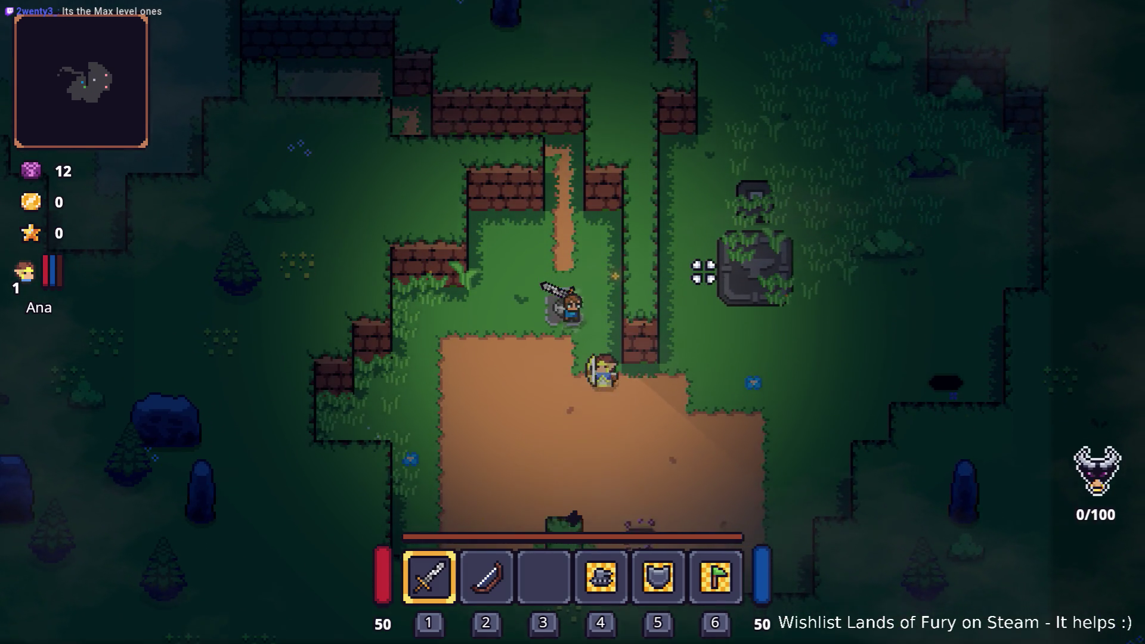
{"action": "key", "text": "d"}
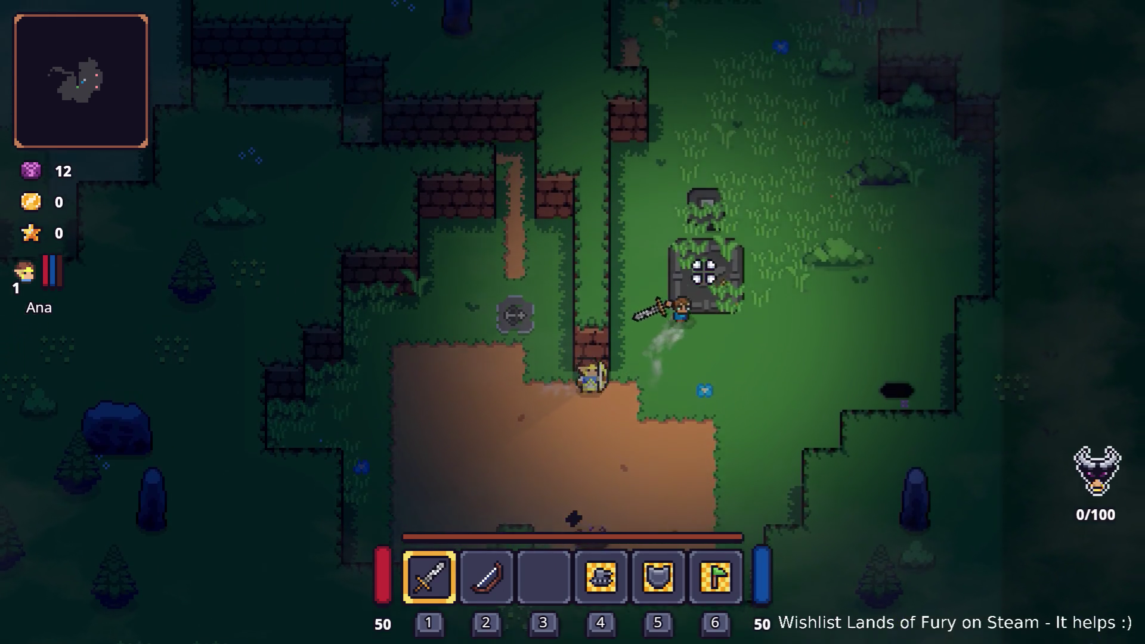
{"action": "key", "text": "w"}
{"action": "key", "text": "d"}
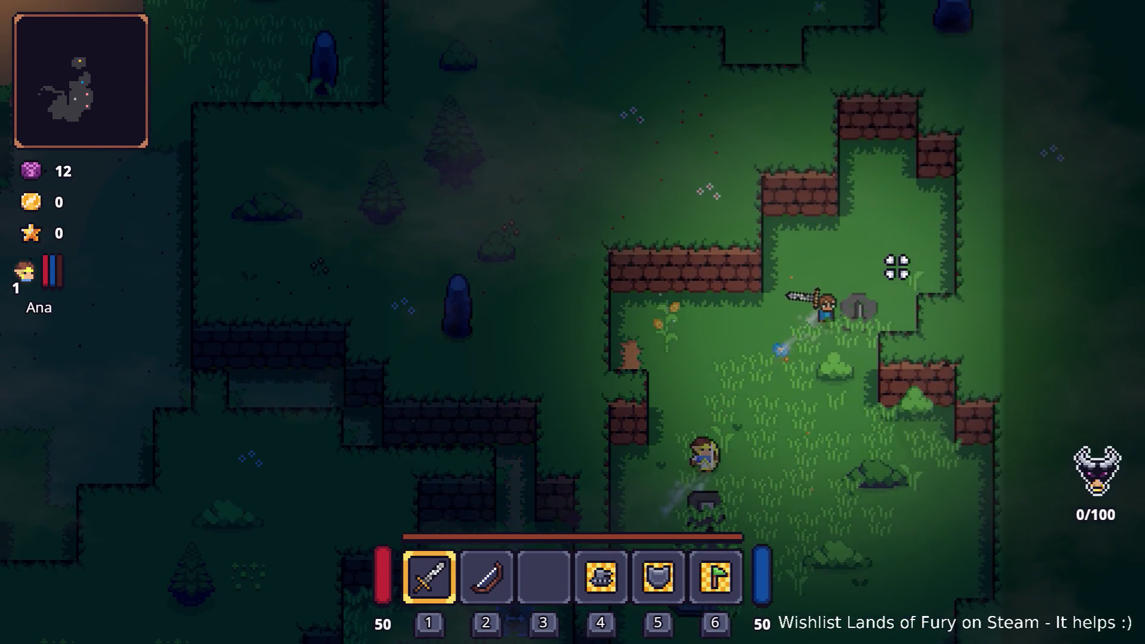
{"action": "key", "text": "s"}
{"action": "key", "text": "a"}
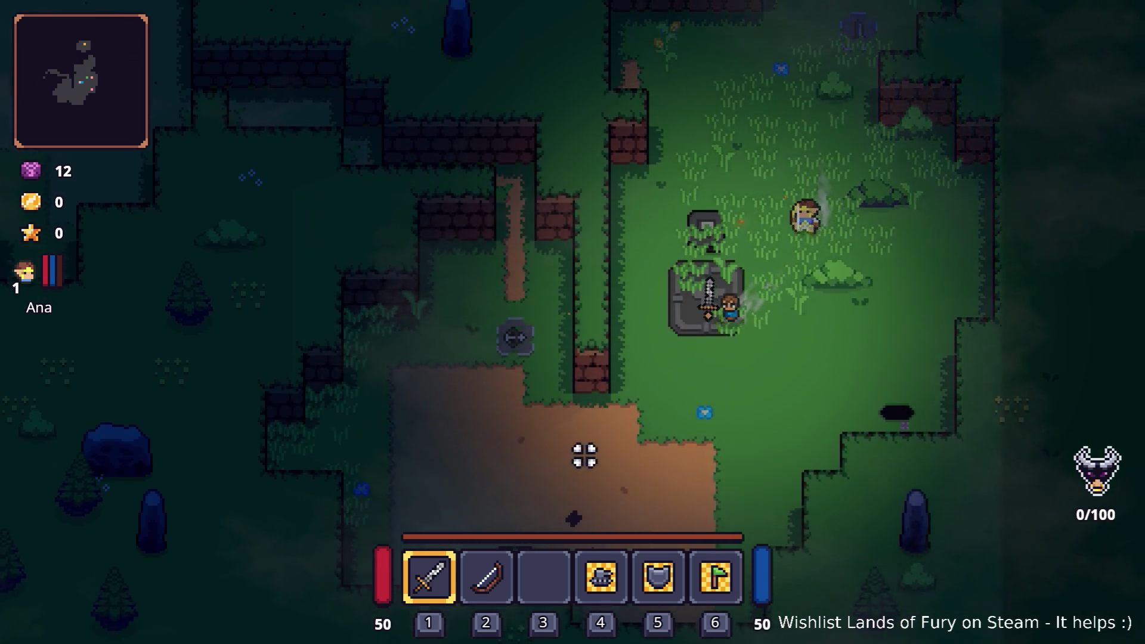
{"action": "key", "text": "a"}
{"action": "key", "text": "w"}
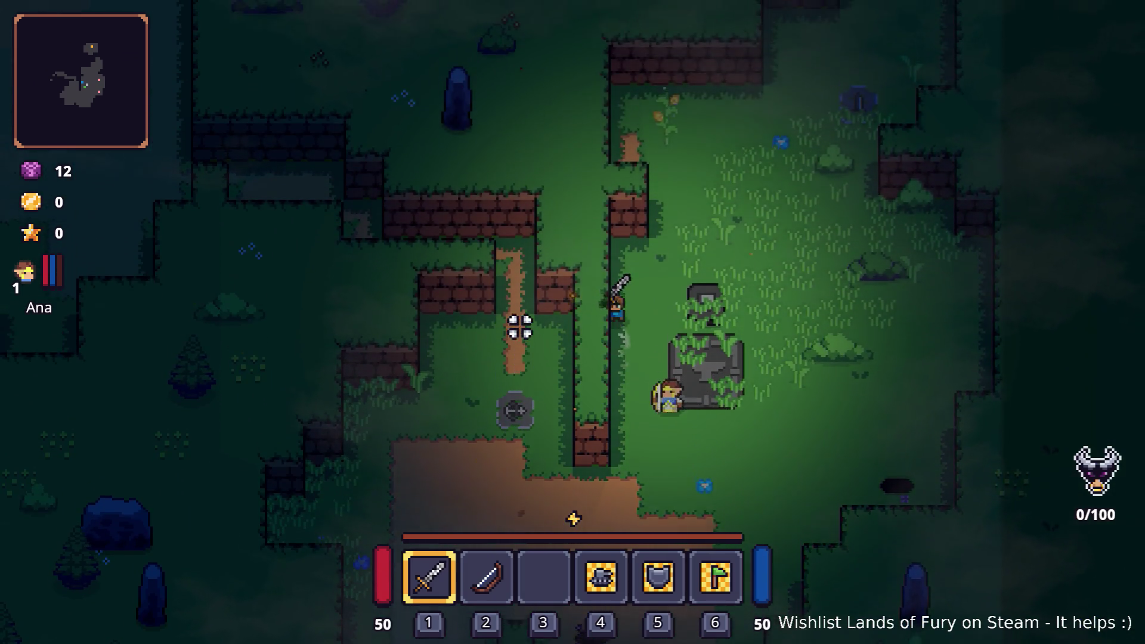
Cross the dirt clearing, go up the corridor and path to the campfire clearing.
{"action": "key", "text": "s"}
{"action": "key", "text": "a"}
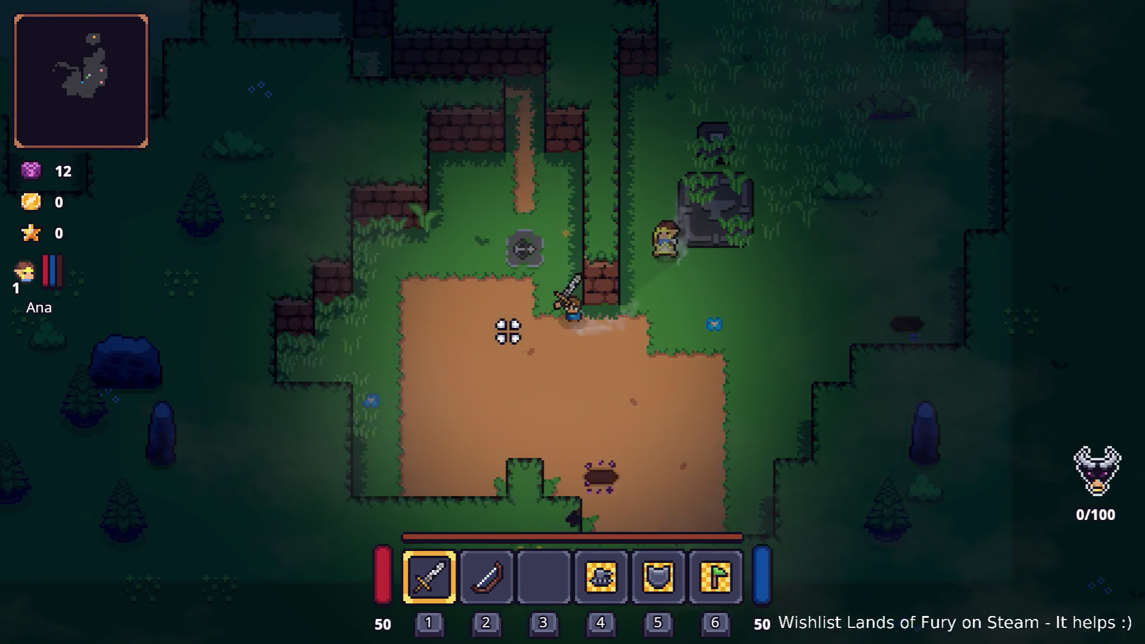
{"action": "key", "text": "w"}
{"action": "key", "text": "a"}
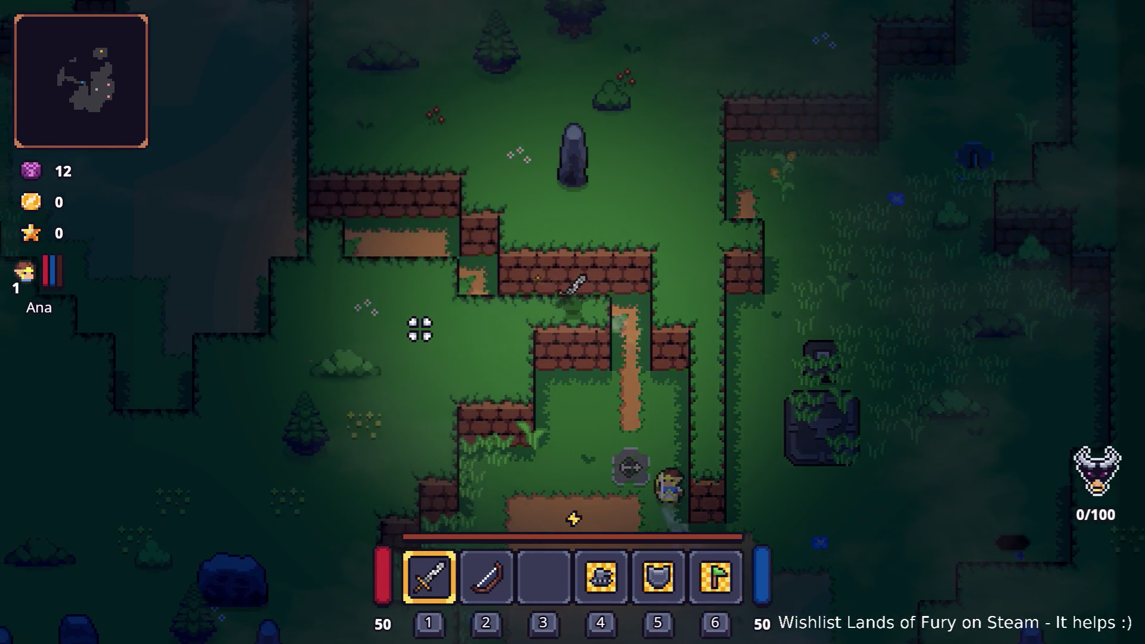
{"action": "key", "text": "w"}
{"action": "key", "text": "a"}
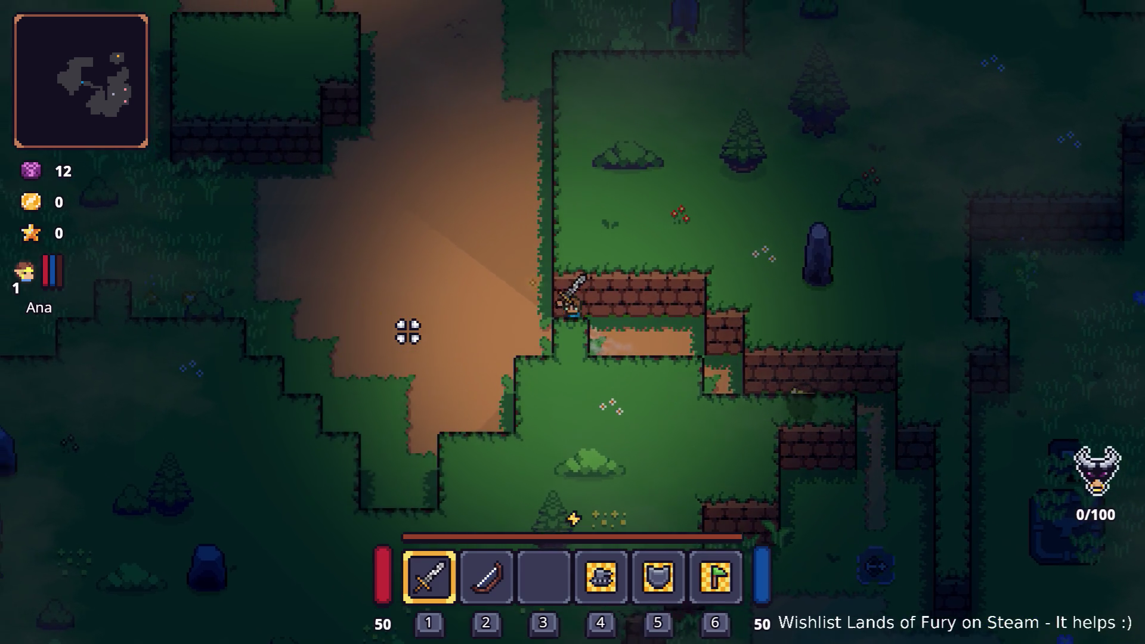
{"action": "key", "text": "a"}
{"action": "key", "text": "w"}
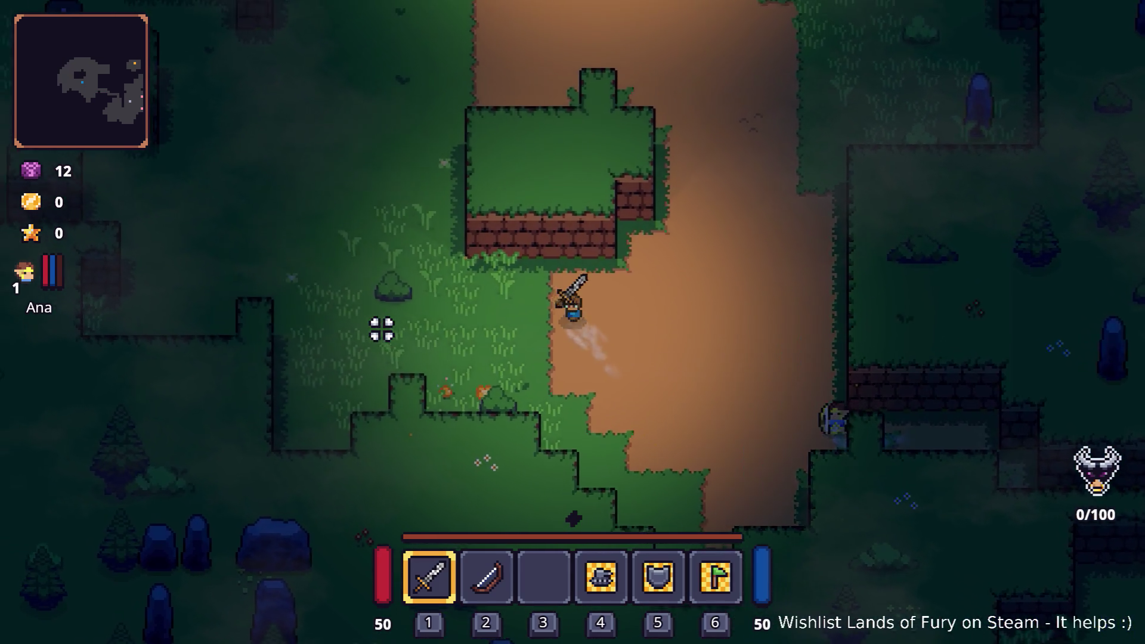
{"action": "key", "text": "a"}
{"action": "key", "text": "w"}
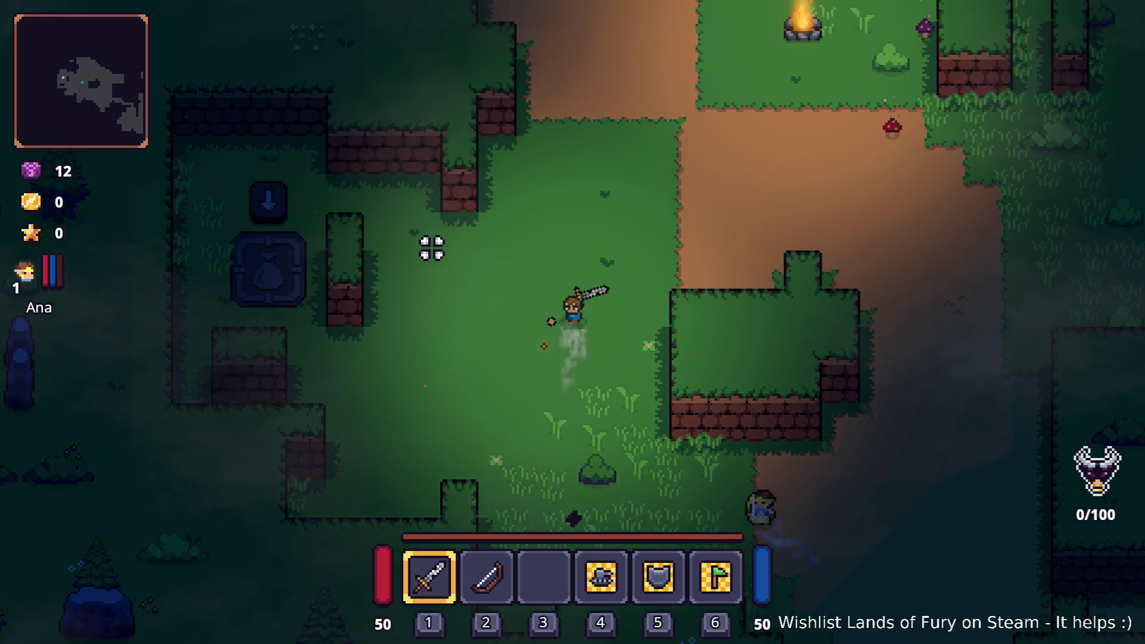
{"action": "key", "text": "w"}
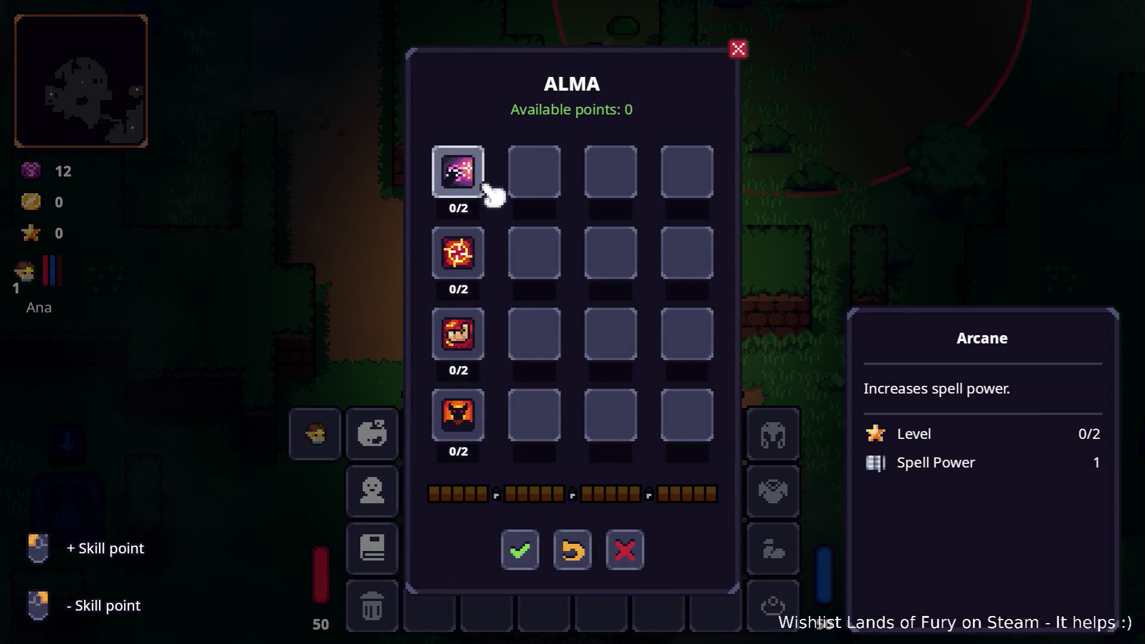
Close the ALMA skill panel and attack the enemies in the arena circle with the sword.
{"action": "key", "text": "Escape"}
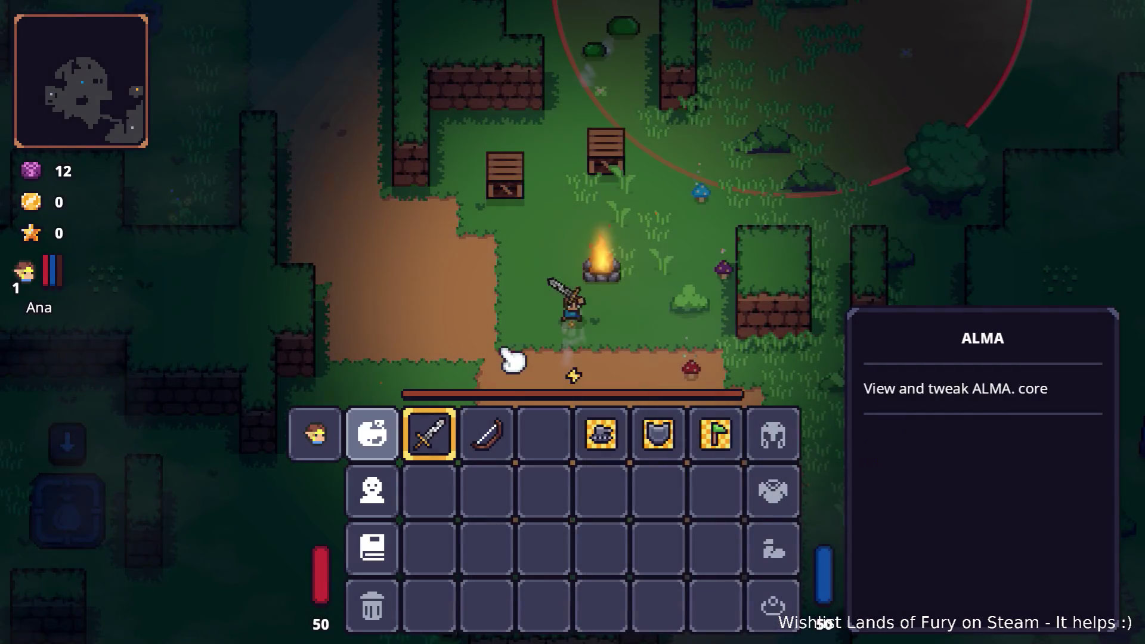
{"action": "key", "text": "w"}
{"action": "key", "text": "d"}
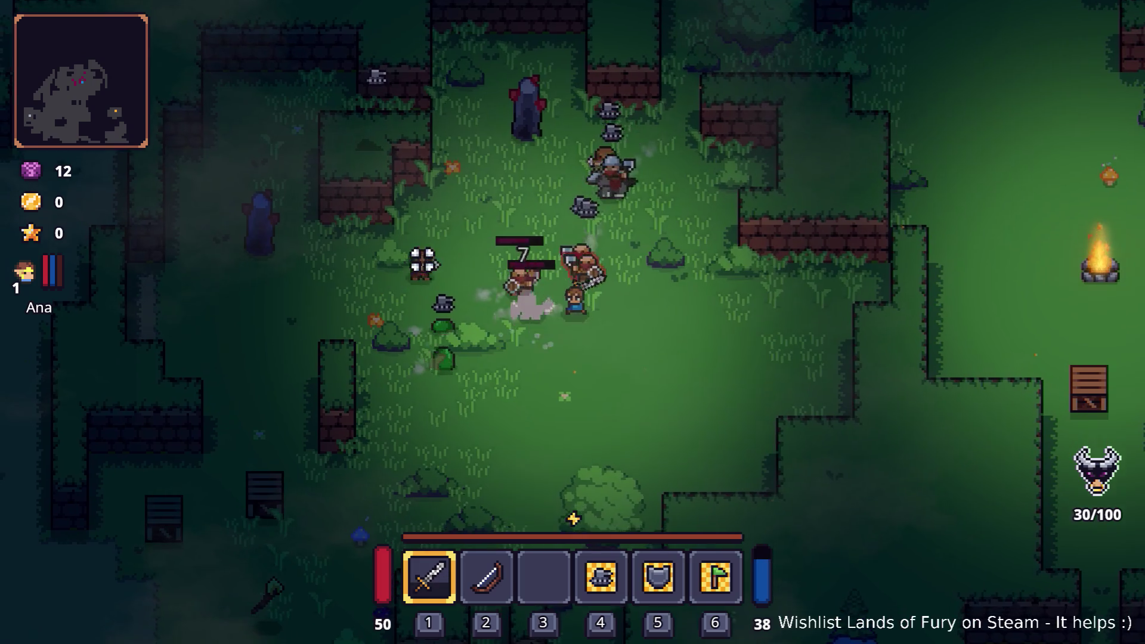
{"action": "left_click", "coordinate": [517, 169]}
{"action": "key", "text": "s"}
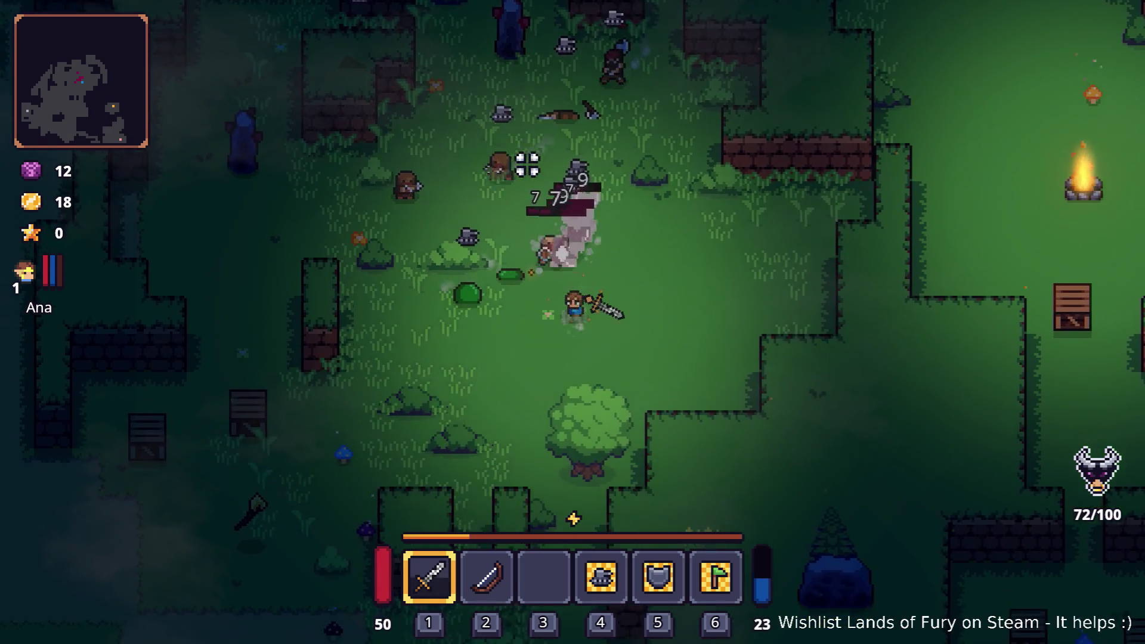
{"action": "left_click", "coordinate": [572, 164]}
{"action": "key", "text": "a"}
{"action": "left_click", "coordinate": [634, 163]}
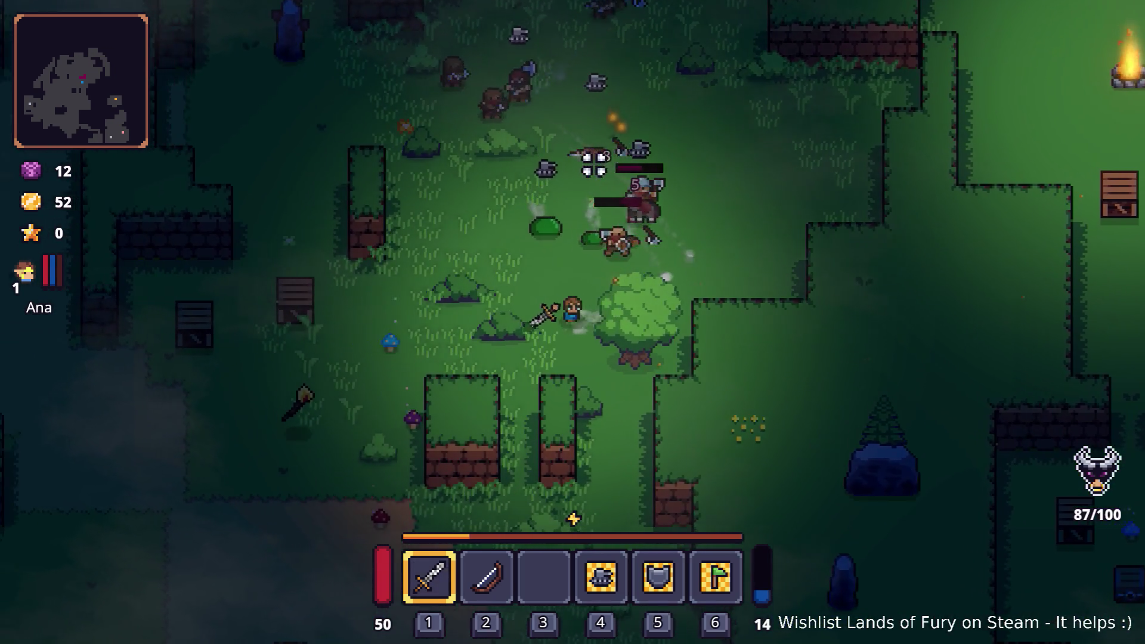
{"action": "left_click", "coordinate": [634, 171]}
{"action": "key", "text": "a"}
{"action": "left_click", "coordinate": [634, 171]}
{"action": "left_click", "coordinate": [662, 184]}
{"action": "left_click", "coordinate": [662, 192]}
{"action": "left_click", "coordinate": [685, 210]}
Dodge around the enemies and cut down the remaining ones with the sword.
{"action": "key", "text": "a"}
{"action": "key", "text": "d"}
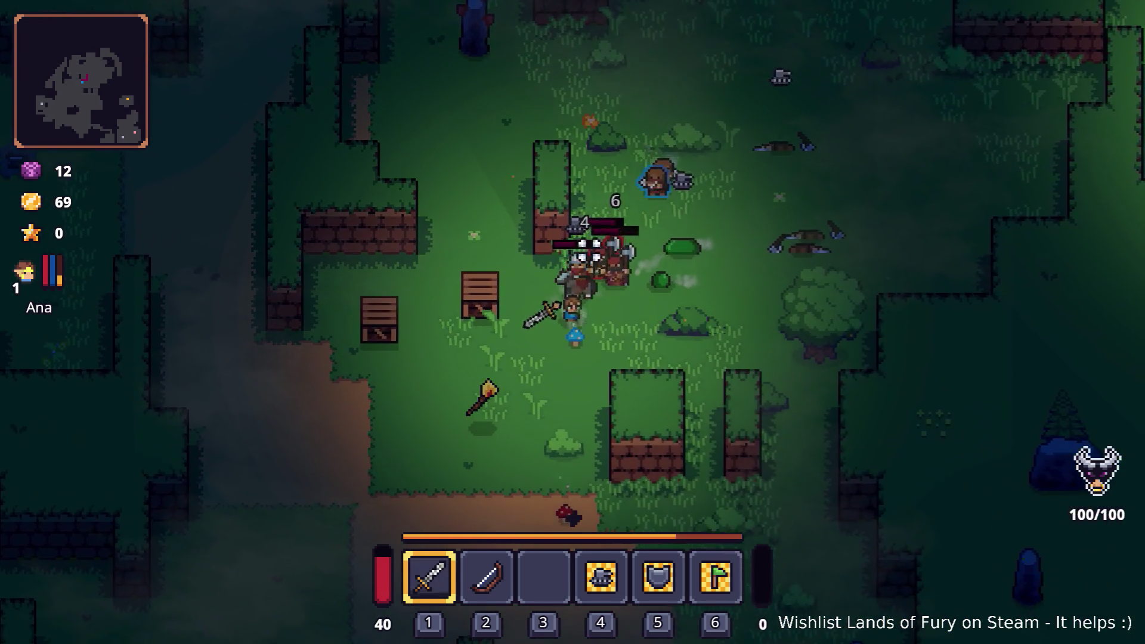
{"action": "key", "text": "s"}
{"action": "key", "text": "w"}
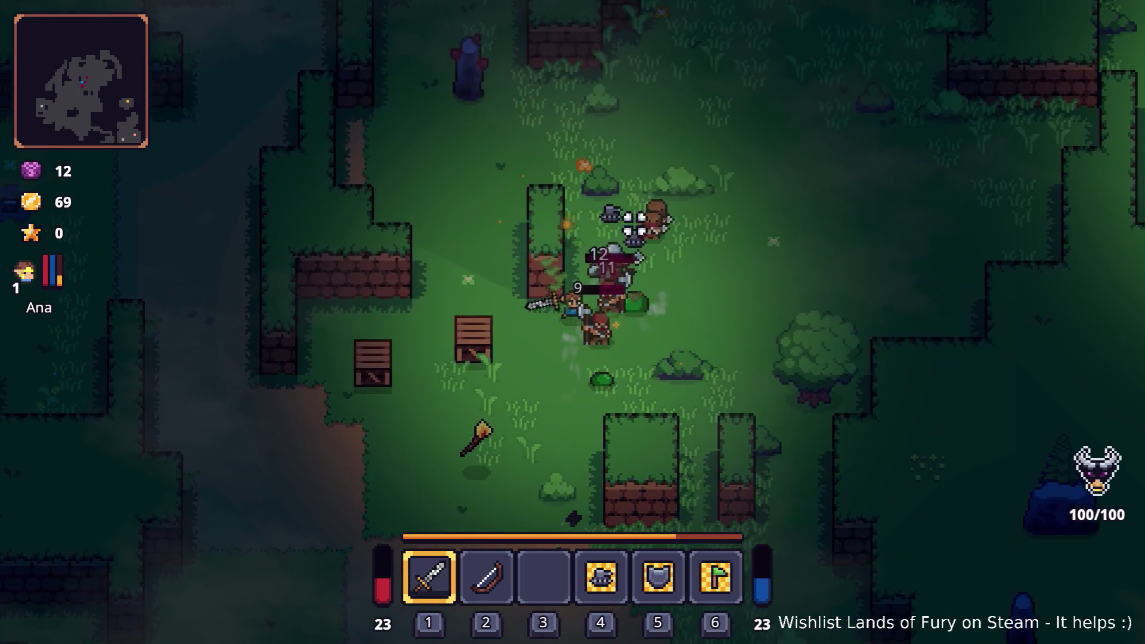
{"action": "left_click", "coordinate": [634, 224]}
{"action": "key", "text": "d"}
{"action": "left_click", "coordinate": [646, 238]}
{"action": "left_click", "coordinate": [554, 302]}
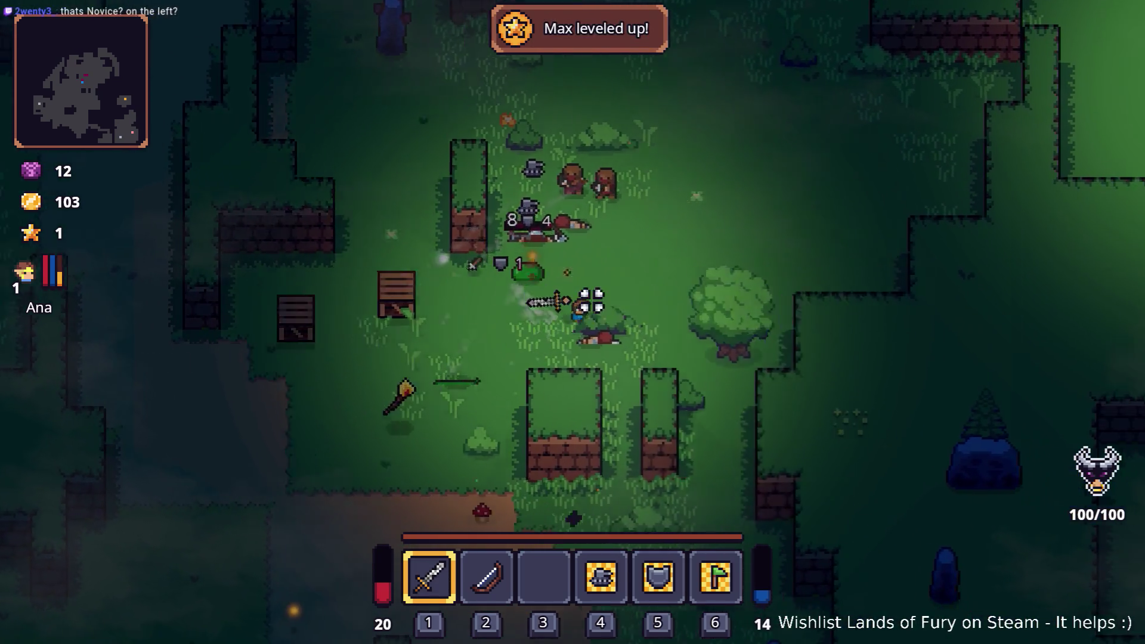
Spend a skill point on Berserker in the ALMA skill tree and resume play.
{"action": "key", "text": "i"}
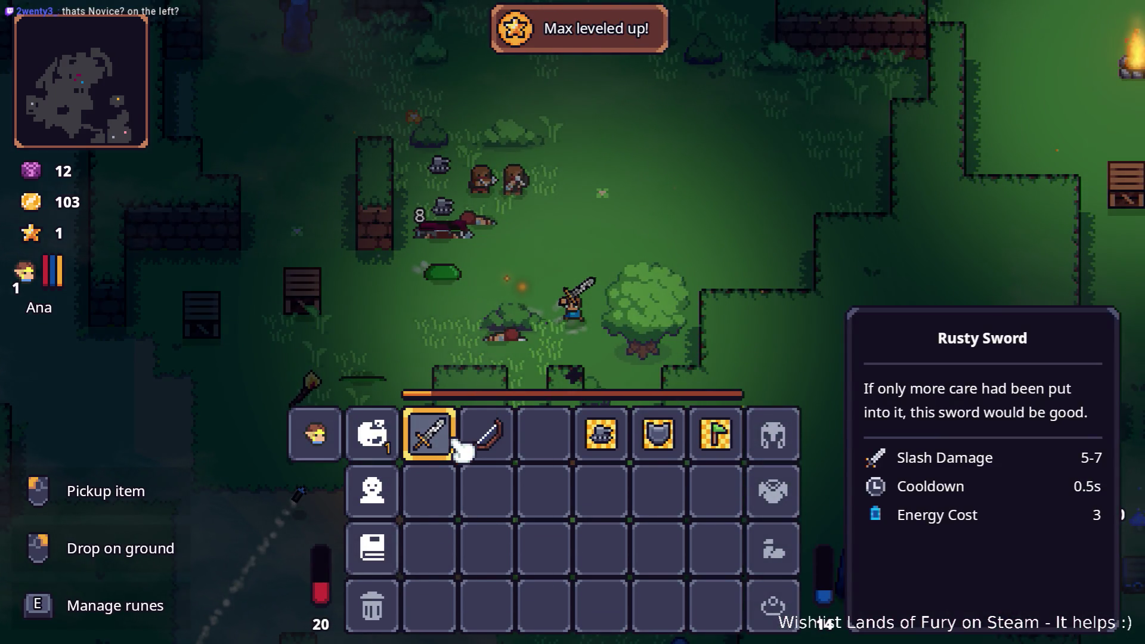
{"action": "left_click", "coordinate": [394, 432]}
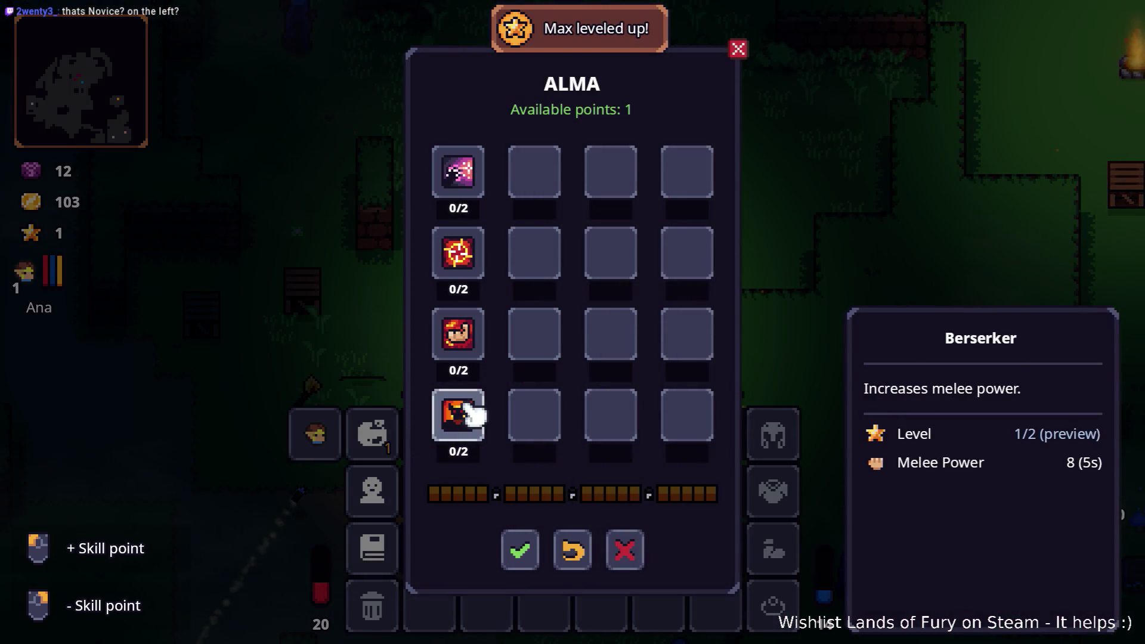
{"action": "left_click", "coordinate": [534, 564]}
{"action": "key", "text": "Escape"}
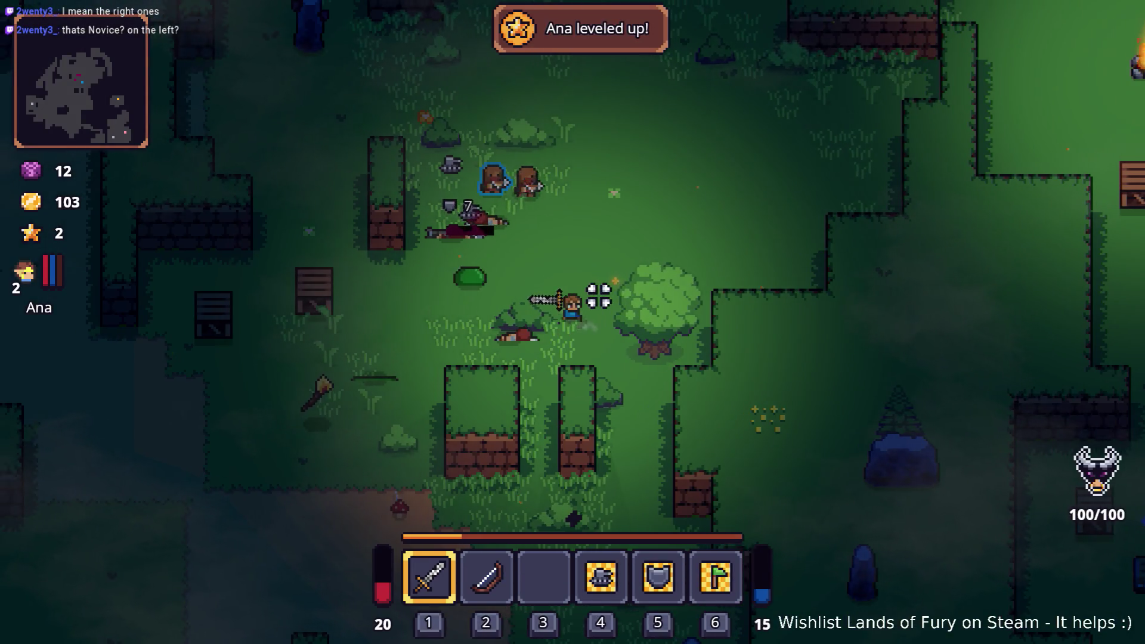
Finish off the nearby enemy with the sword, then walk down-left away from the fight.
{"action": "key", "text": "a"}
{"action": "left_click", "coordinate": [525, 227]}
{"action": "key", "text": "w"}
{"action": "left_click", "coordinate": [602, 236]}
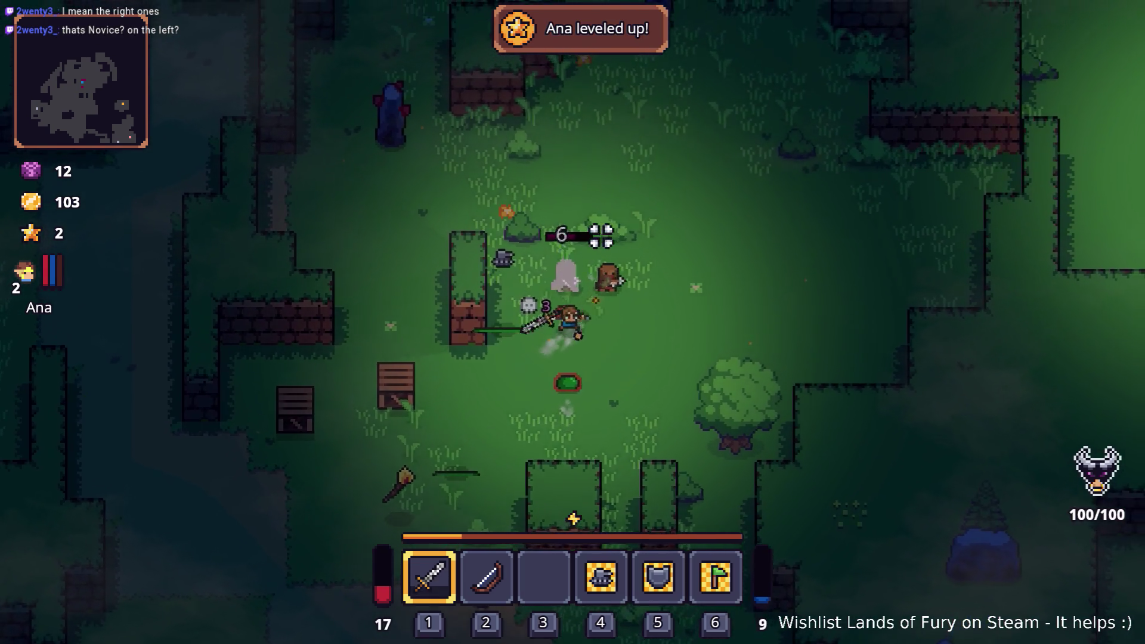
{"action": "key", "text": "d"}
{"action": "left_click", "coordinate": [536, 248]}
{"action": "left_click", "coordinate": [459, 314]}
{"action": "left_click", "coordinate": [479, 348]}
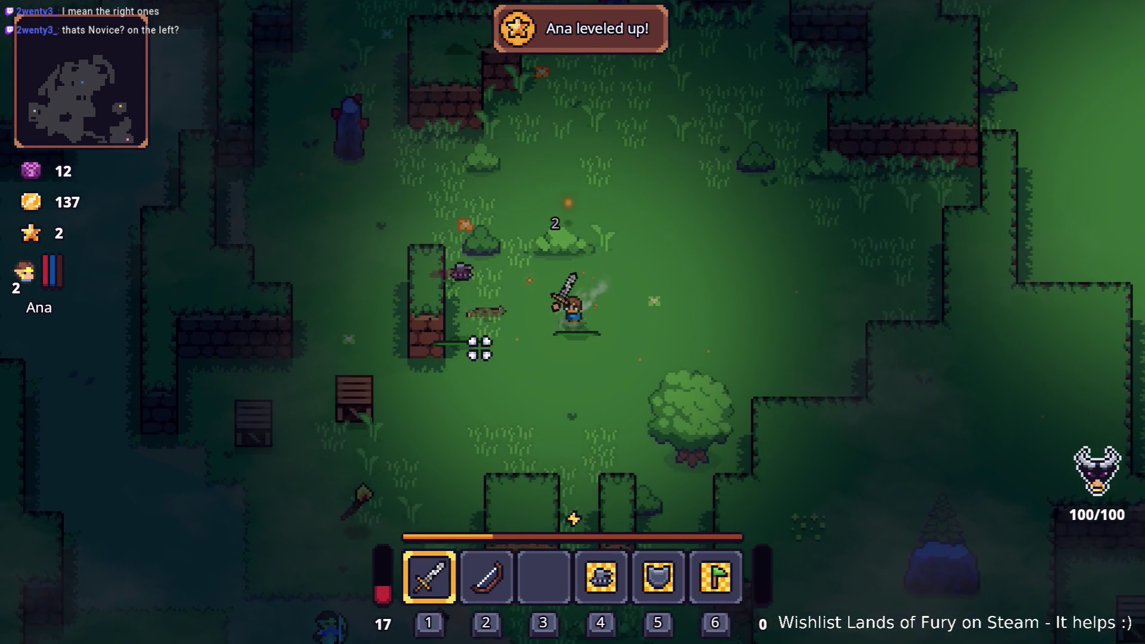
{"action": "key", "text": "s"}
{"action": "key", "text": "a"}
{"action": "key", "text": "d"}
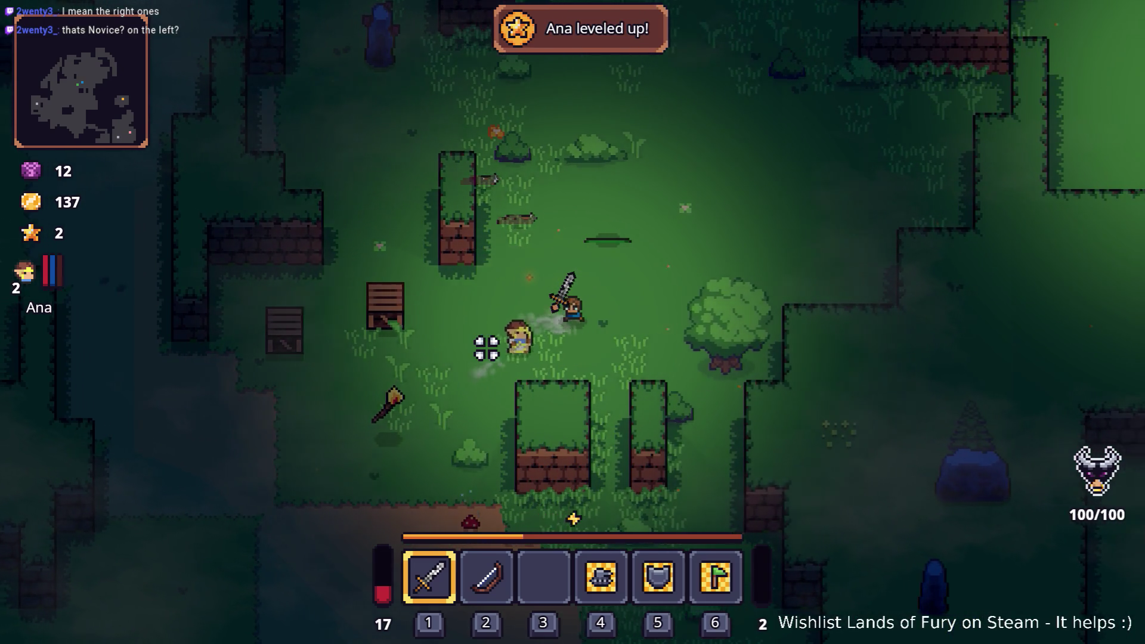
Check the ALMA skill tree from the inventory, then close it.
{"action": "key", "text": "i"}
{"action": "left_click", "coordinate": [382, 433]}
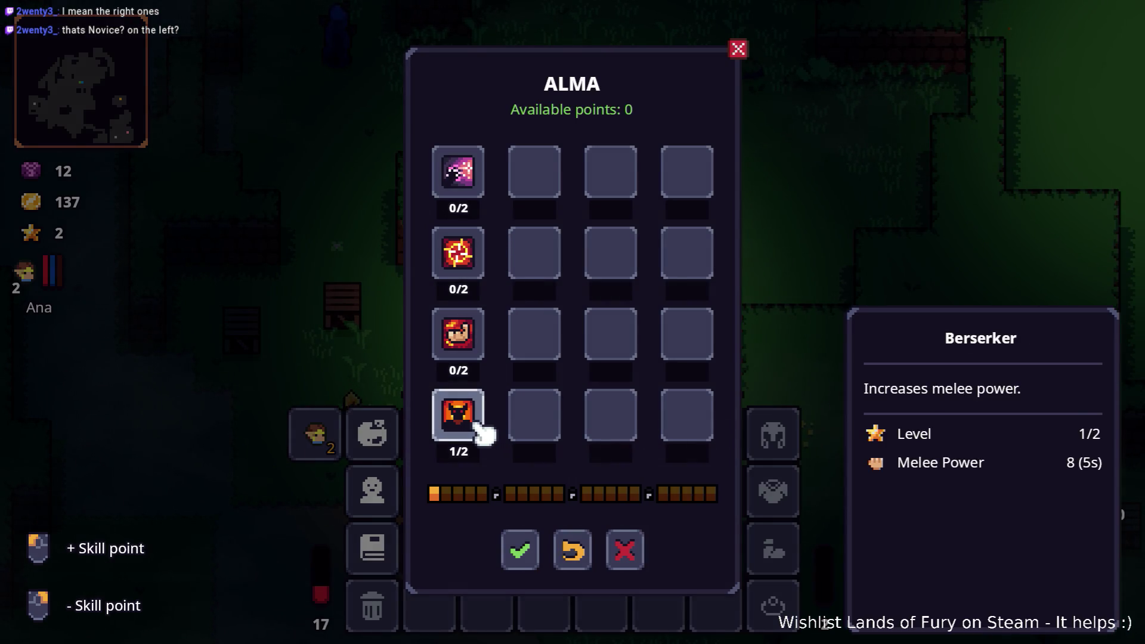
{"action": "key", "text": "Escape"}
{"action": "key", "text": "Escape"}
Walk past the campfire and down through the wall gap into the crate area.
{"action": "key", "text": "w"}
{"action": "key", "text": "d"}
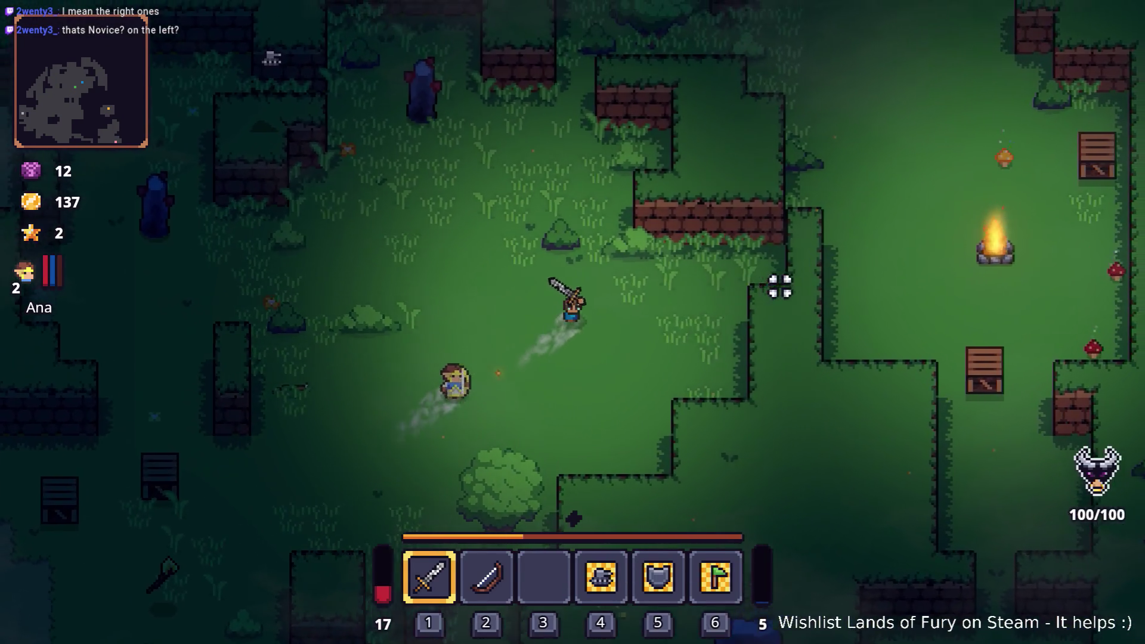
{"action": "key", "text": "w"}
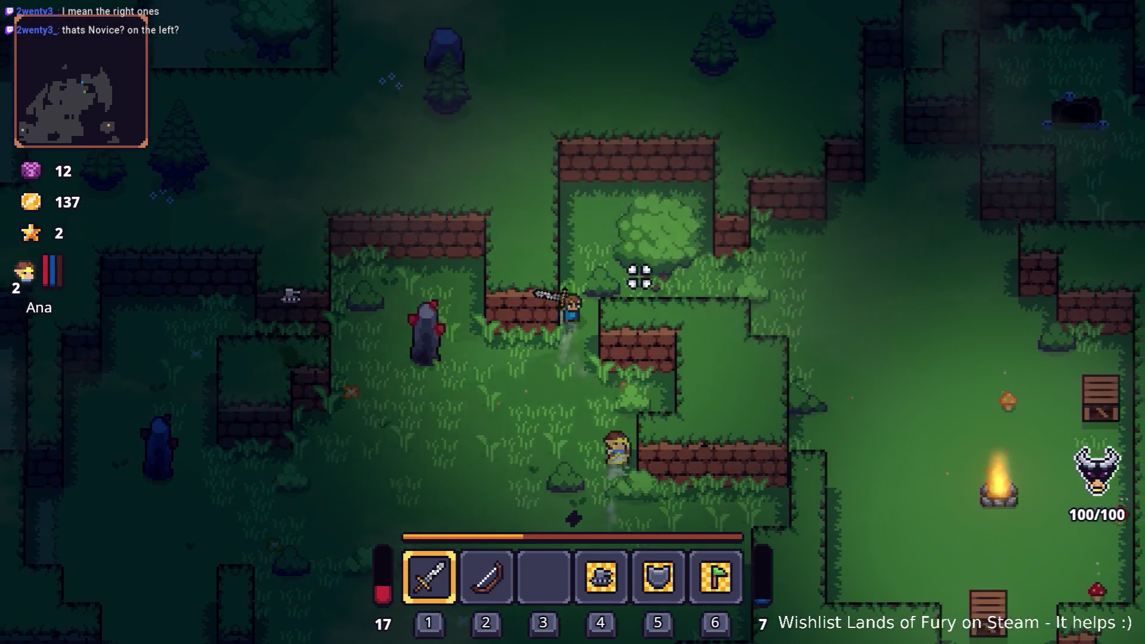
{"action": "key", "text": "d"}
{"action": "key", "text": "d"}
{"action": "key", "text": "s"}
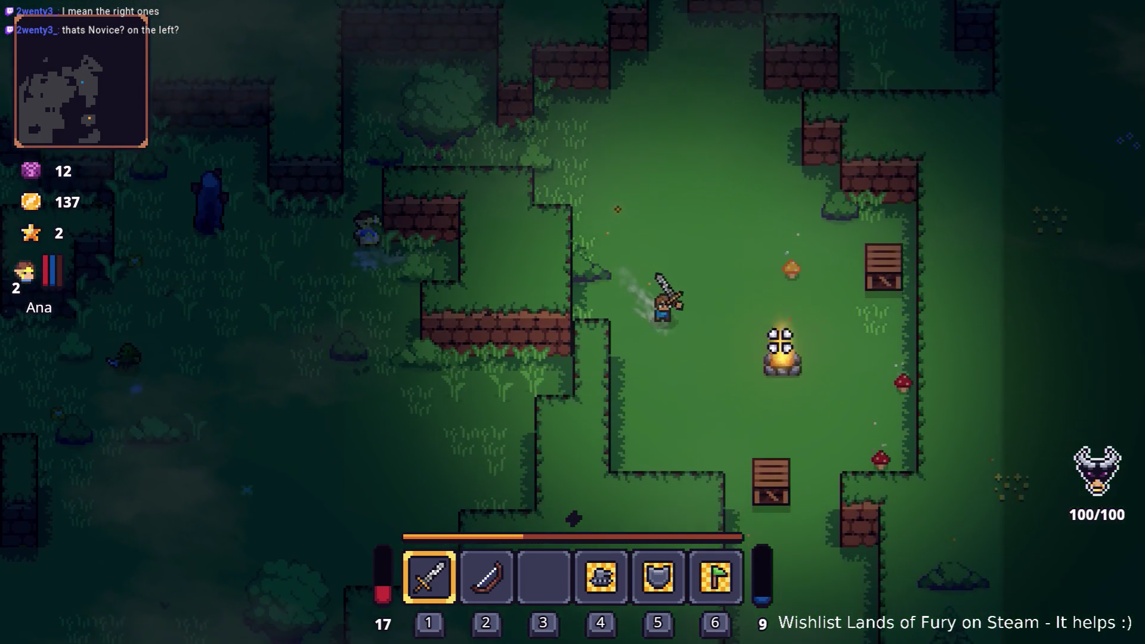
{"action": "key", "text": "d"}
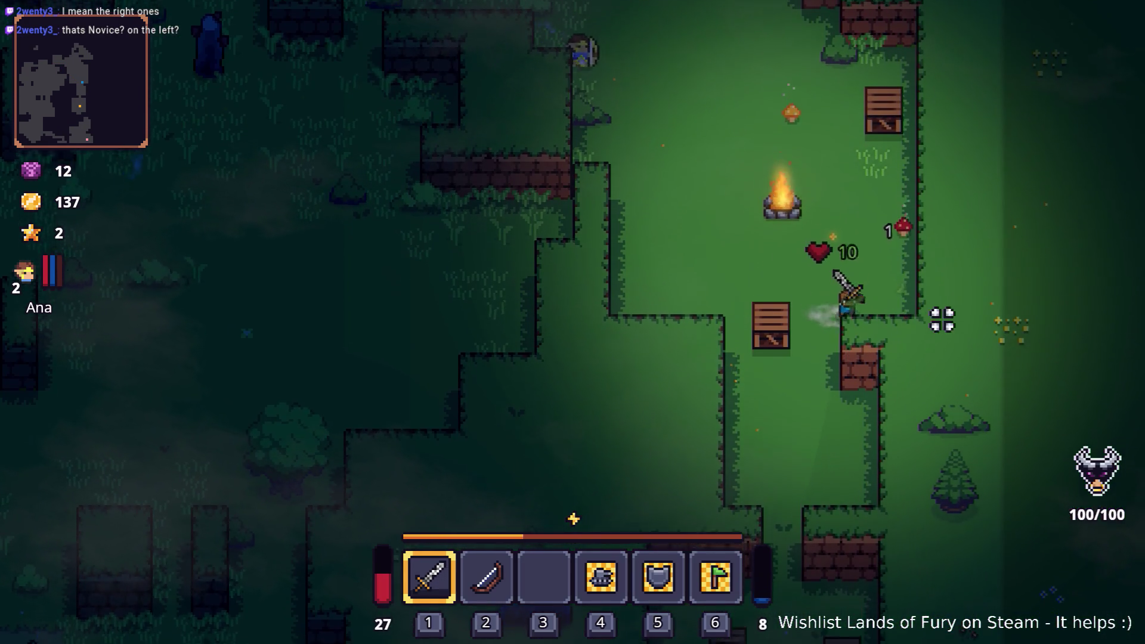
{"action": "key", "text": "a"}
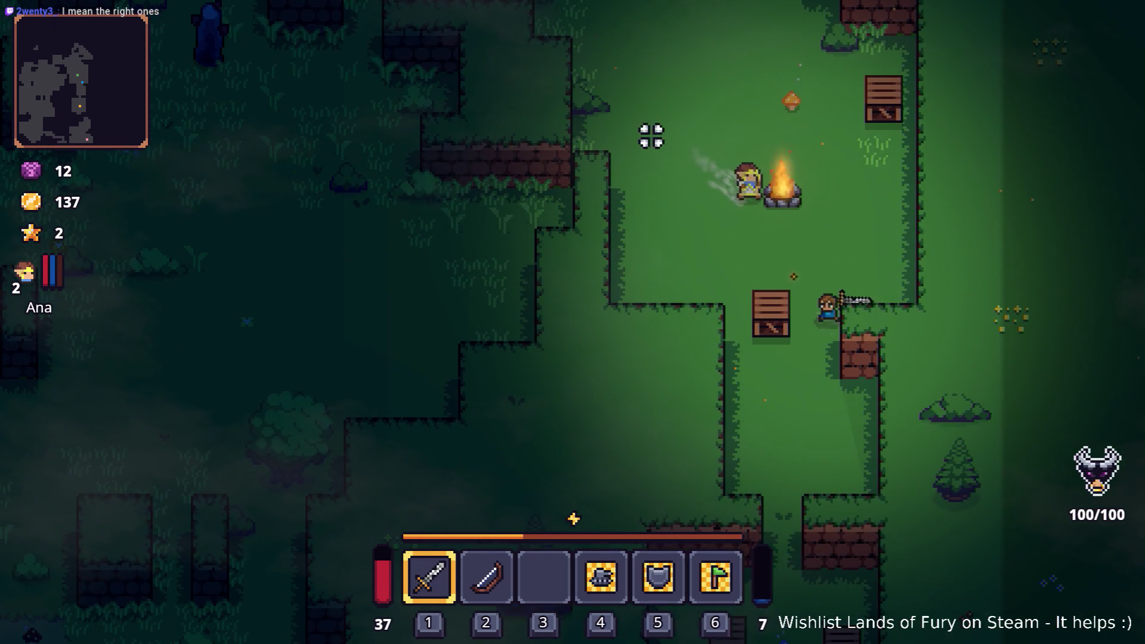
{"action": "key", "text": "s"}
{"action": "key", "text": "a"}
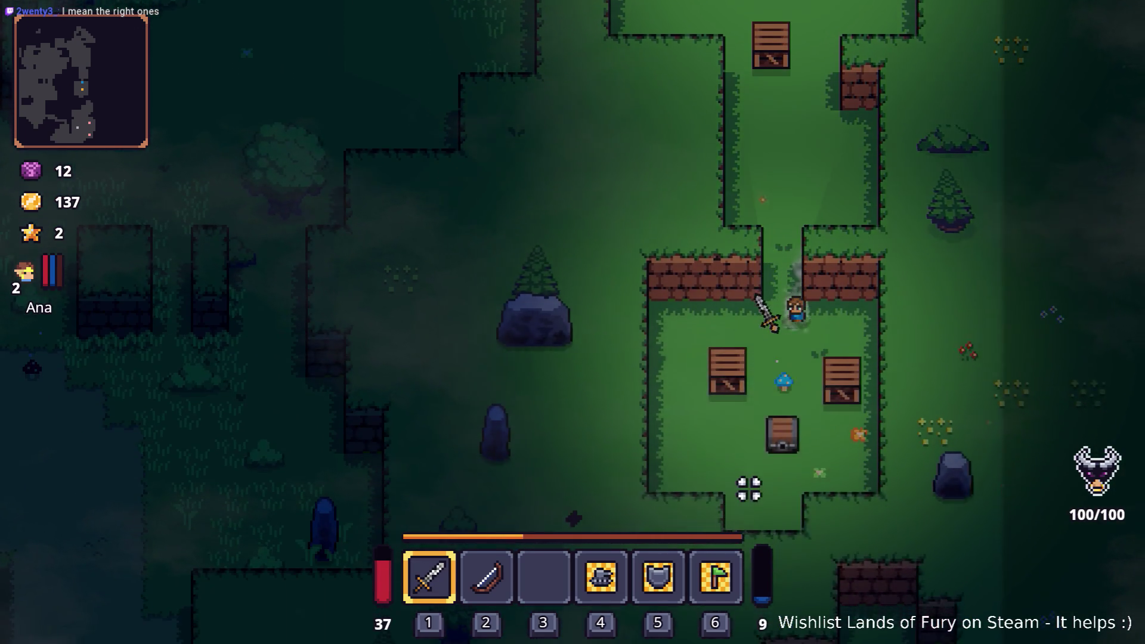
{"action": "key", "text": "d"}
Smash the wooden crates to collect Rope, visit the chest, then return north past the campfire.
{"action": "left_click", "coordinate": [736, 327]}
{"action": "left_click", "coordinate": [624, 266]}
{"action": "key", "text": "a"}
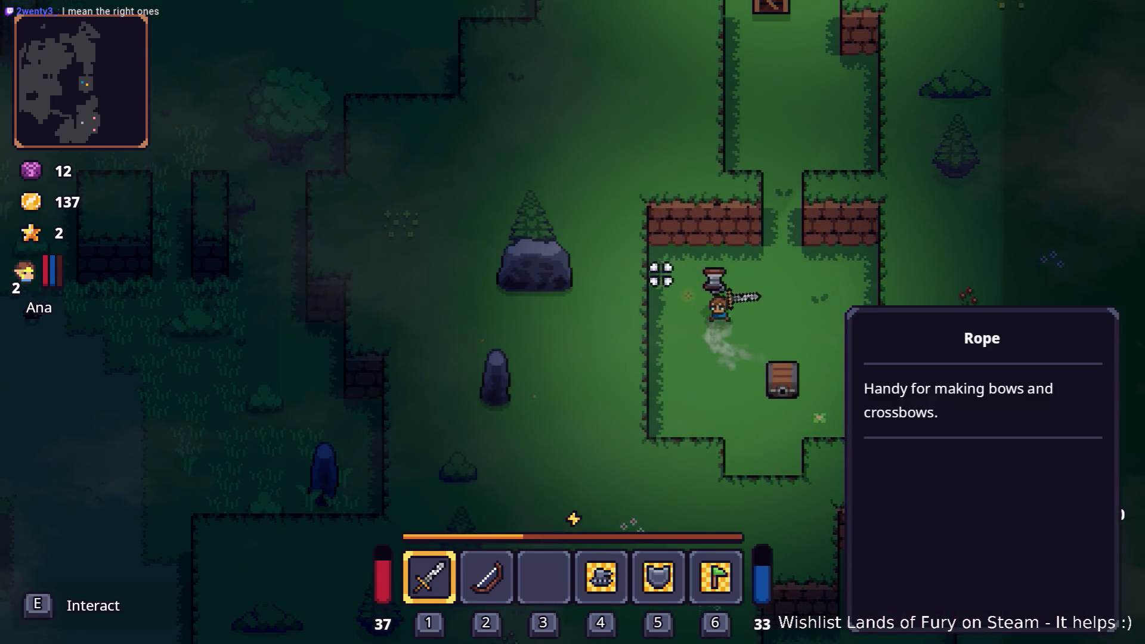
{"action": "key", "text": "s"}
{"action": "key", "text": "d"}
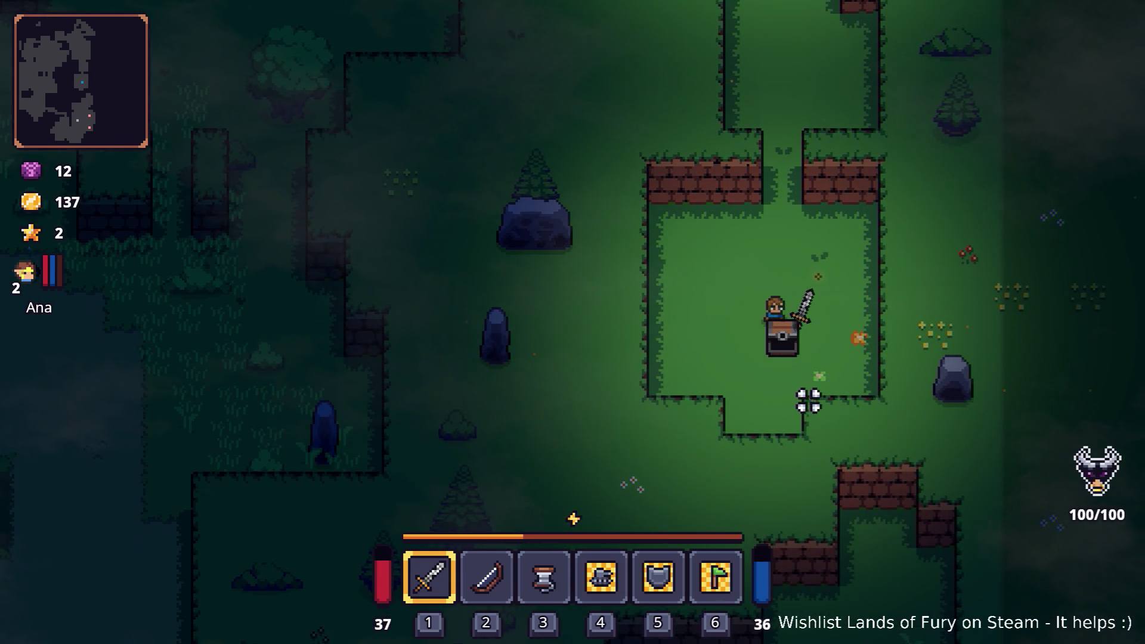
{"action": "key", "text": "w"}
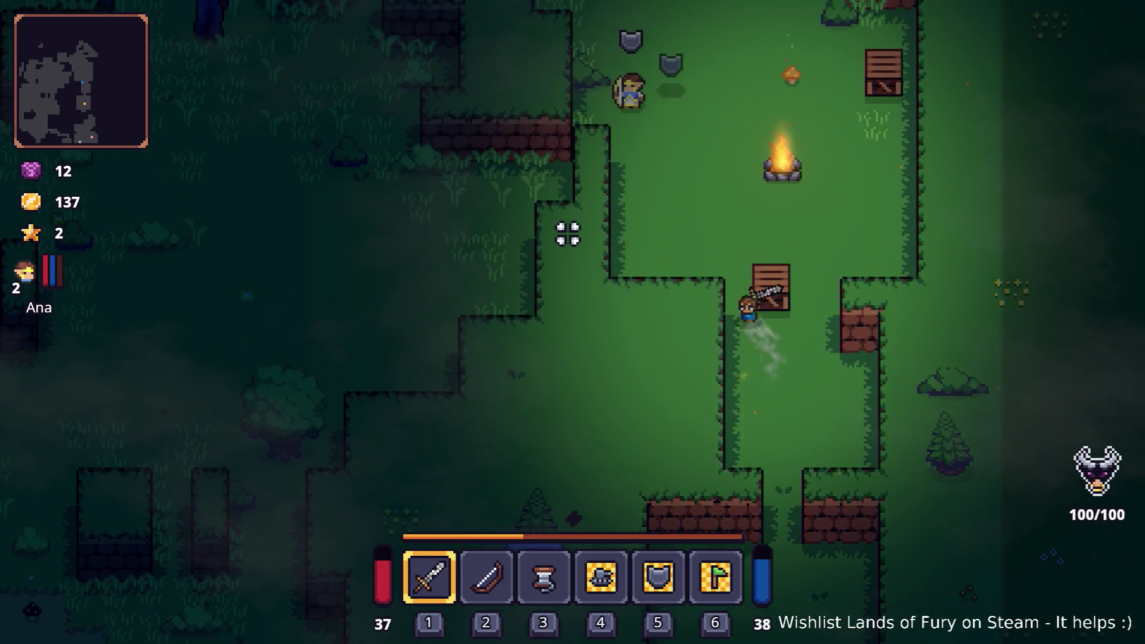
{"action": "key", "text": "w"}
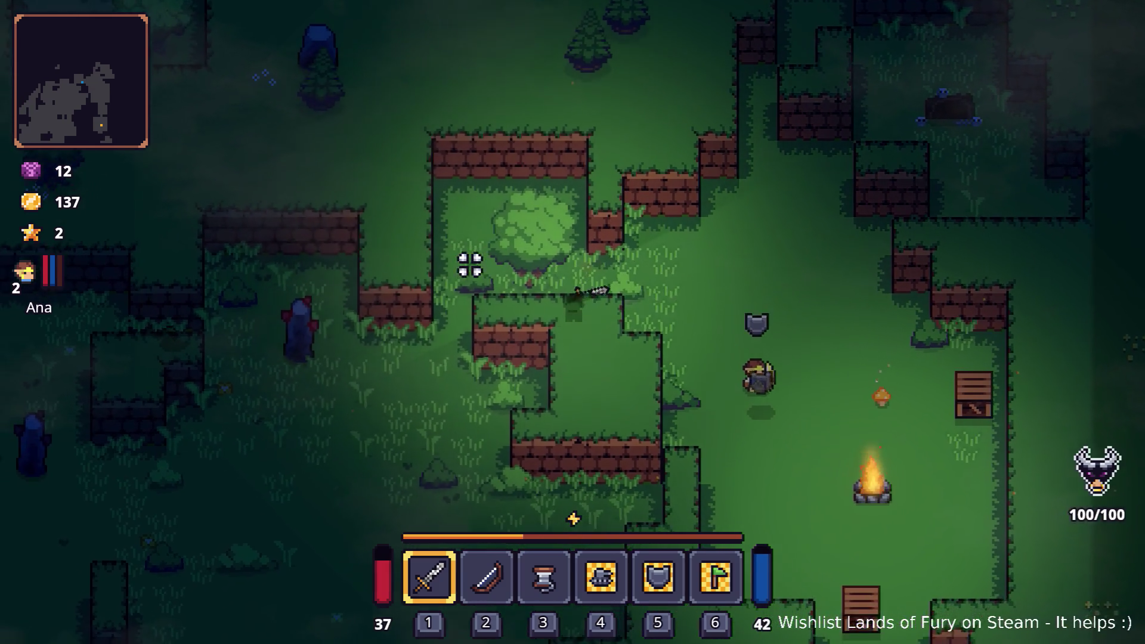
{"action": "key", "text": "a"}
Look over ALMA's skill tree in the inventory, then close both windows.
{"action": "key", "text": "i"}
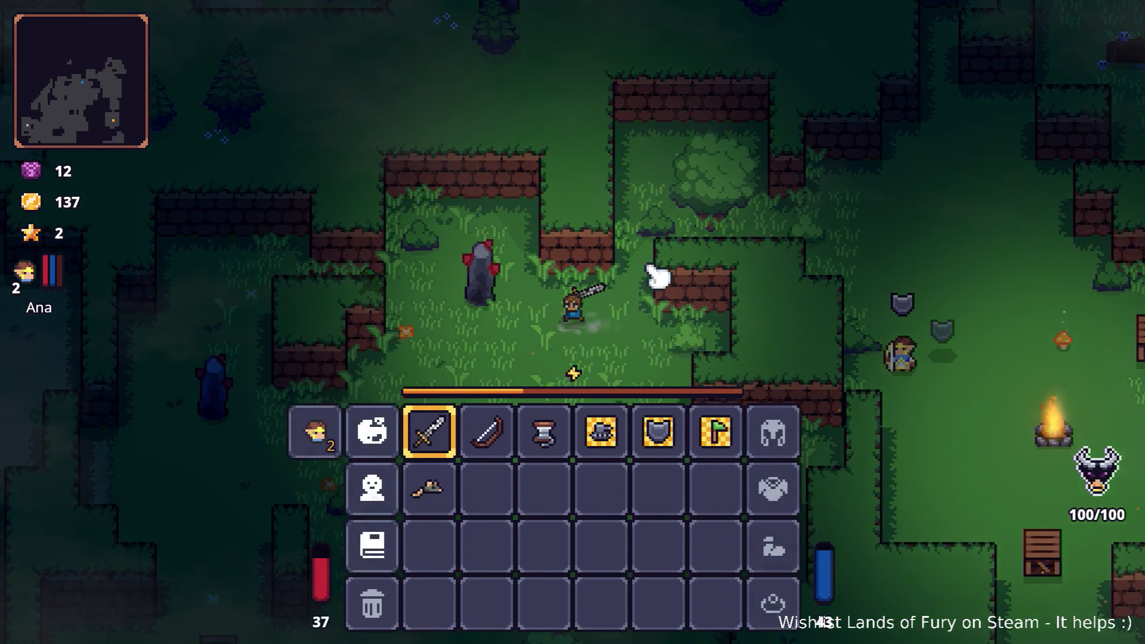
{"action": "left_click", "coordinate": [372, 432]}
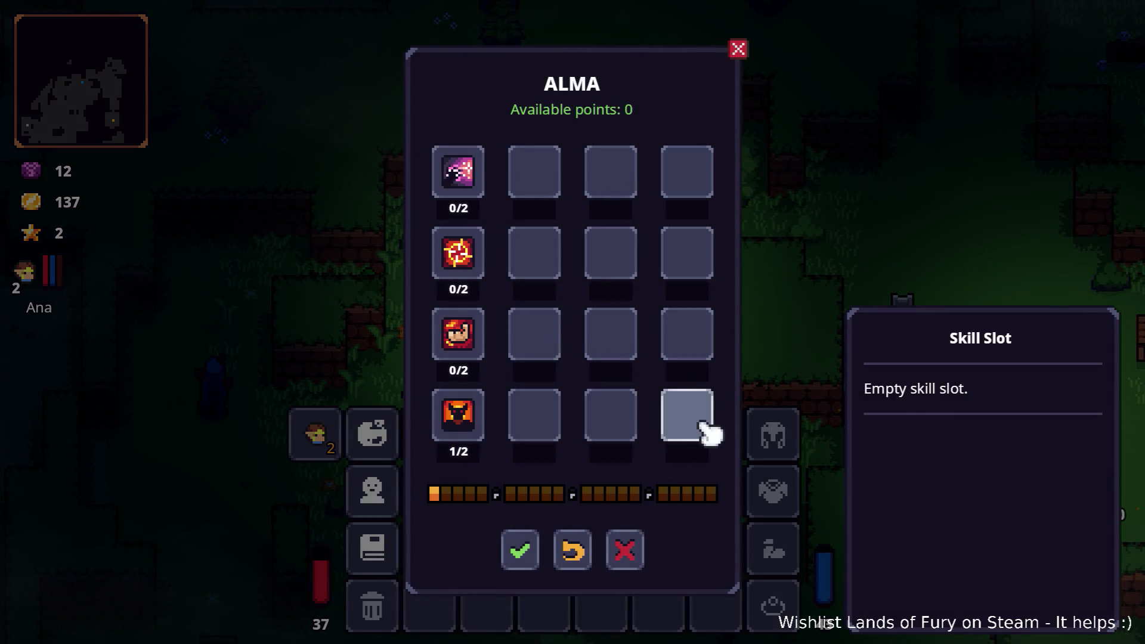
{"action": "key", "text": "Escape"}
{"action": "key", "text": "i"}
Head south-west to pick up Nails, then explore past the anvil and upper ledge.
{"action": "key", "text": "a"}
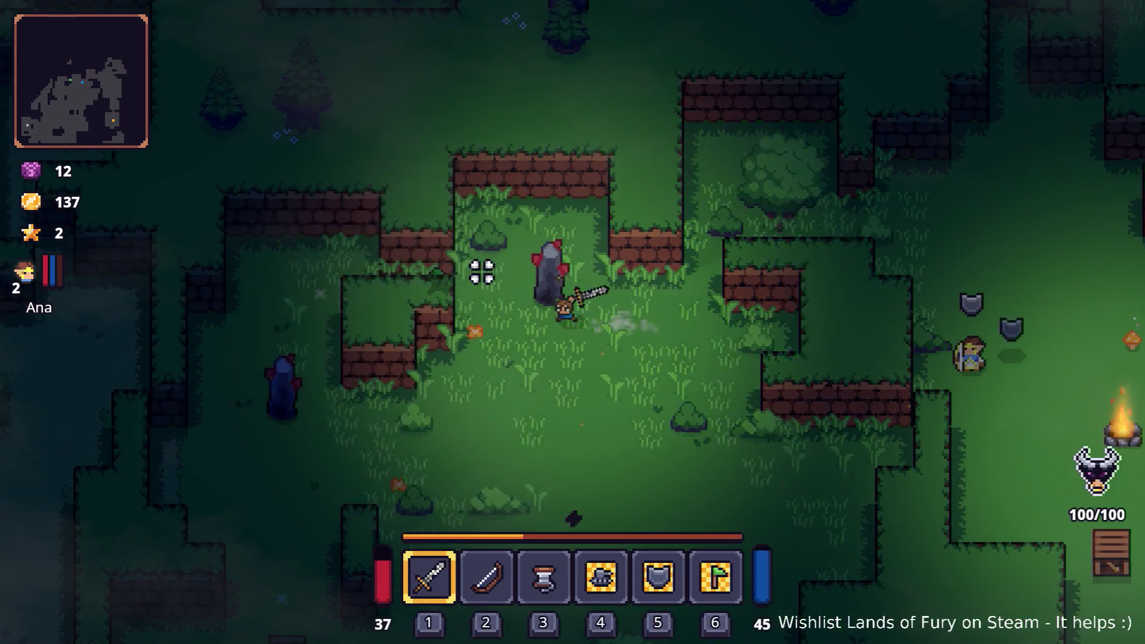
{"action": "key", "text": "s"}
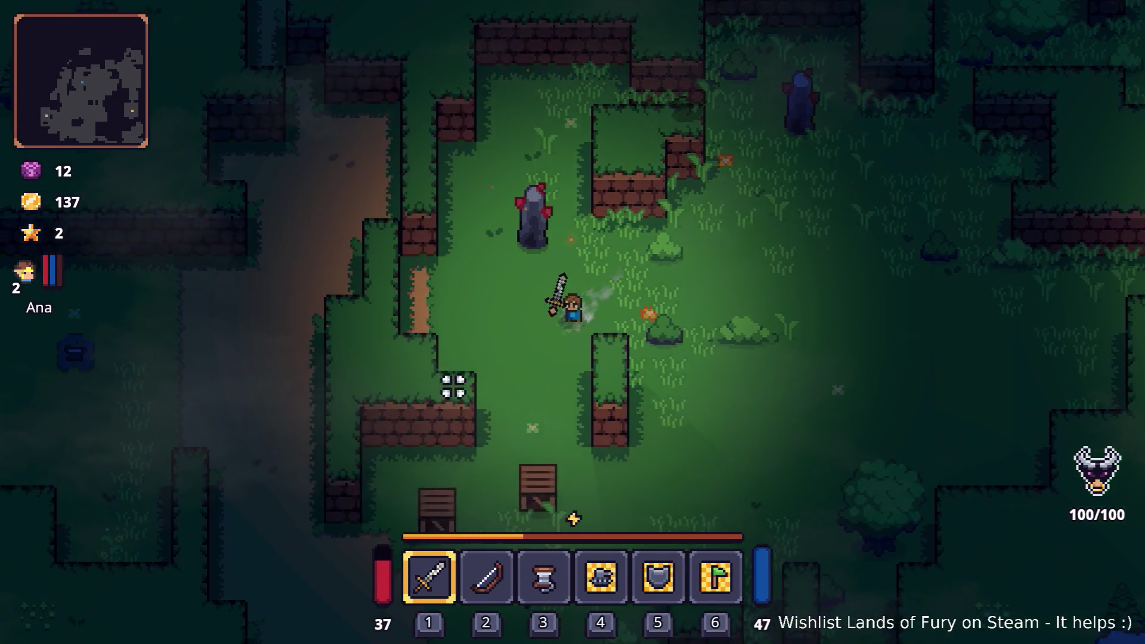
{"action": "left_click", "coordinate": [498, 435]}
{"action": "key", "text": "s"}
{"action": "key", "text": "a"}
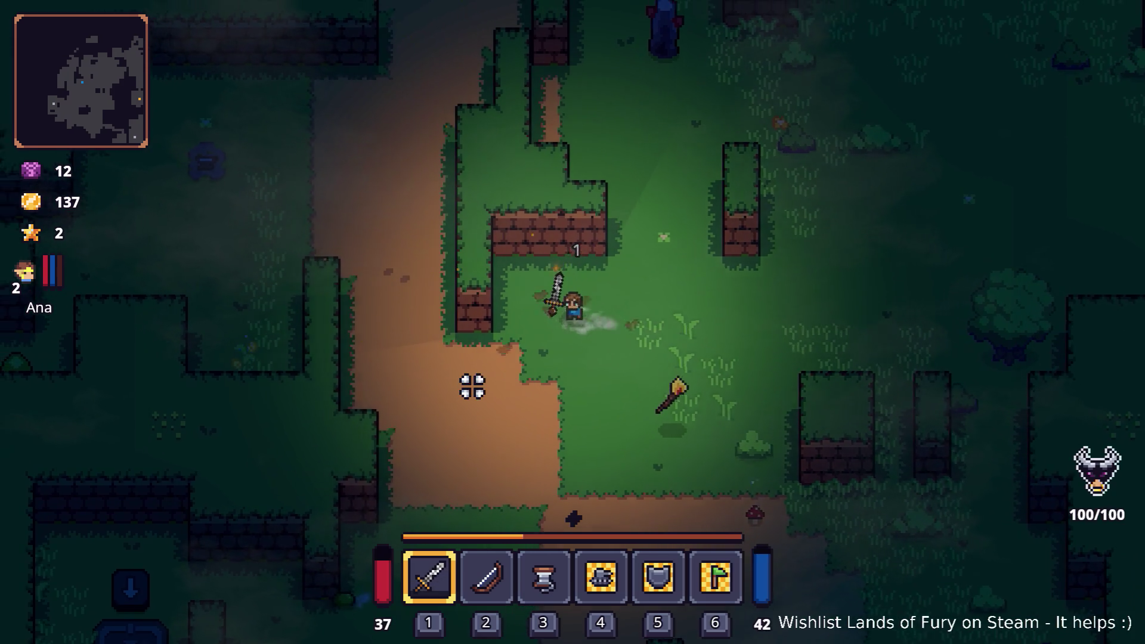
{"action": "key", "text": "a"}
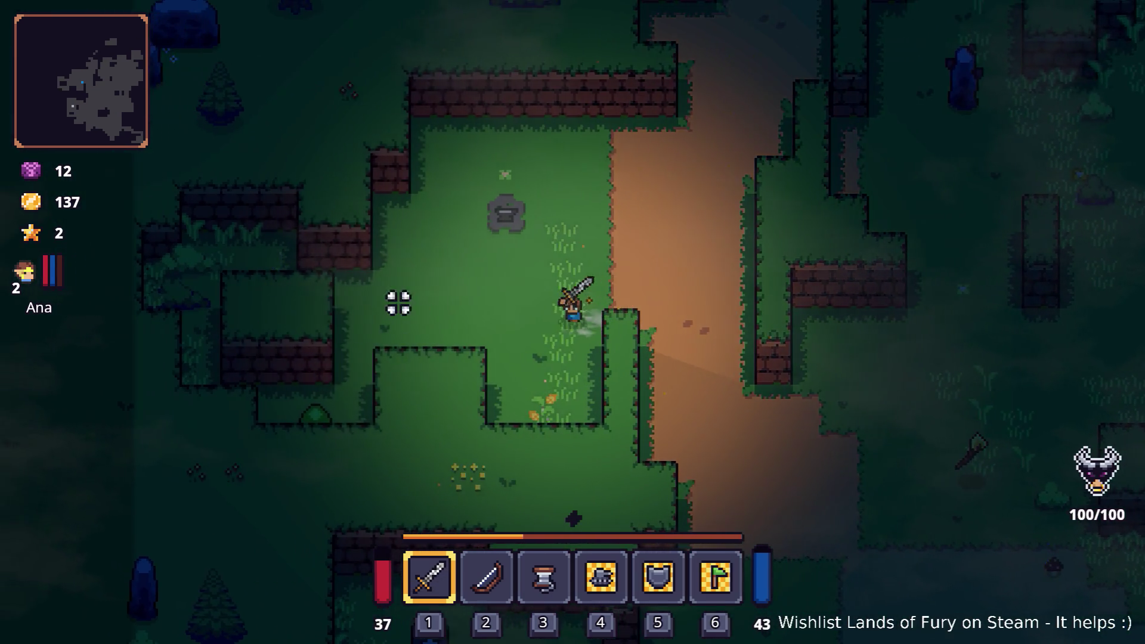
{"action": "key", "text": "a"}
{"action": "key", "text": "s"}
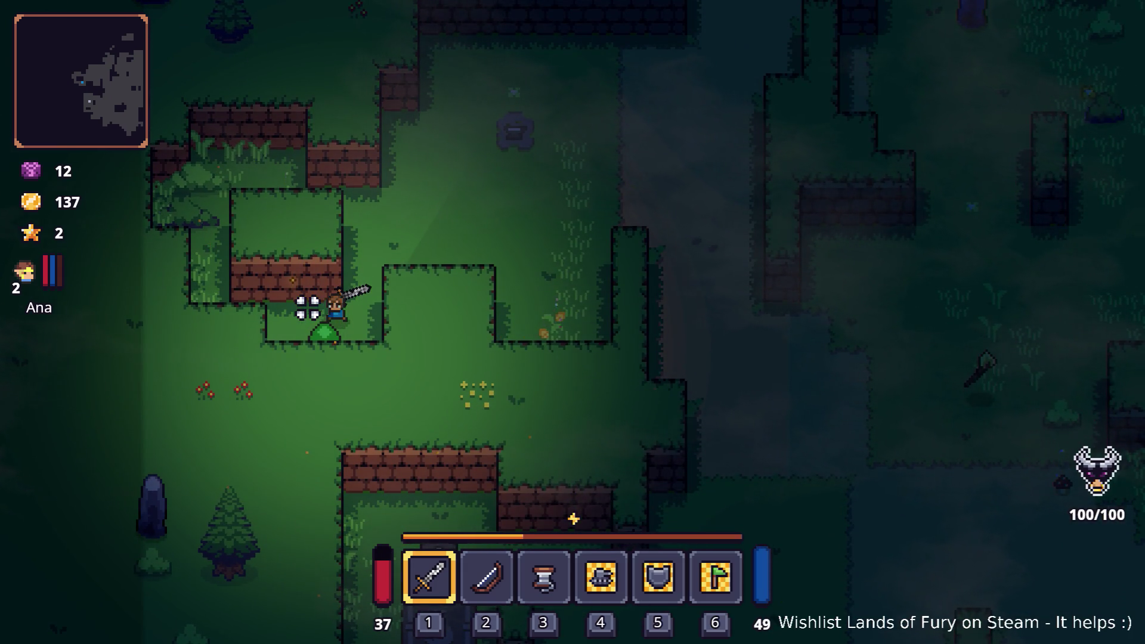
{"action": "key", "text": "a"}
{"action": "key", "text": "w"}
{"action": "key", "text": "d"}
{"action": "key", "text": "s"}
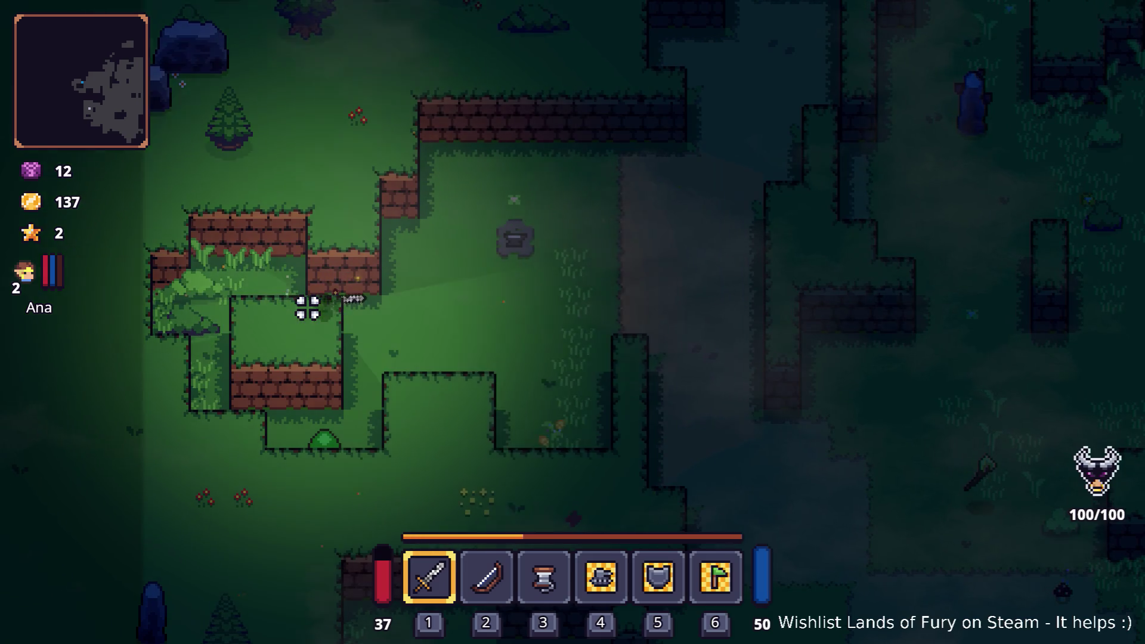
{"action": "key", "text": "d"}
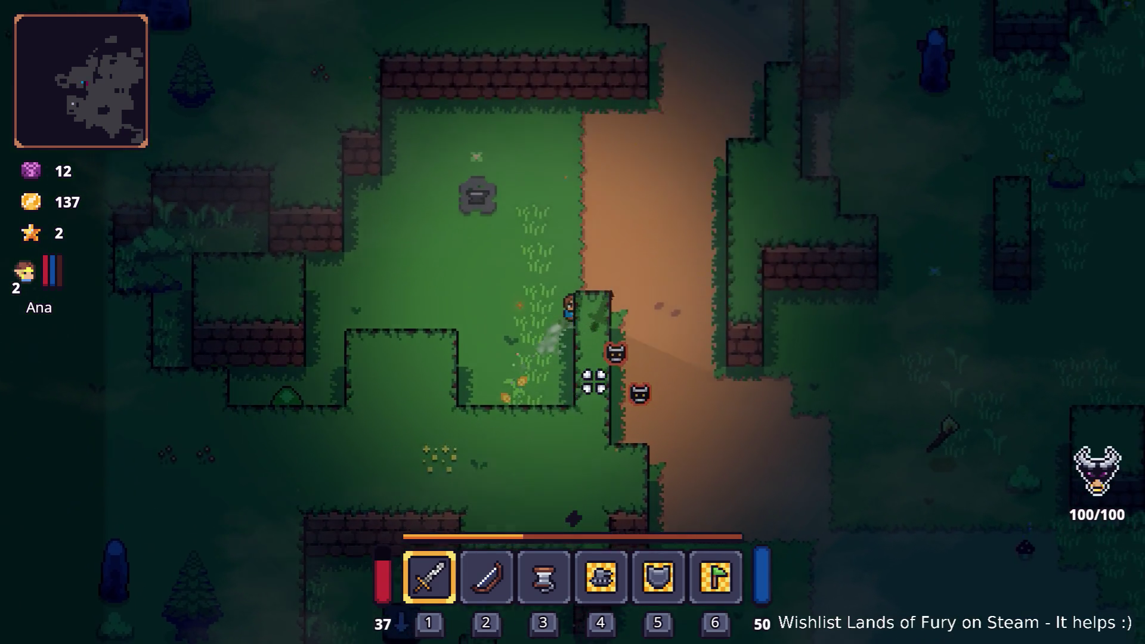
Attack the two enemies on the dirt path and swing at the slime.
{"action": "left_click", "coordinate": [592, 370]}
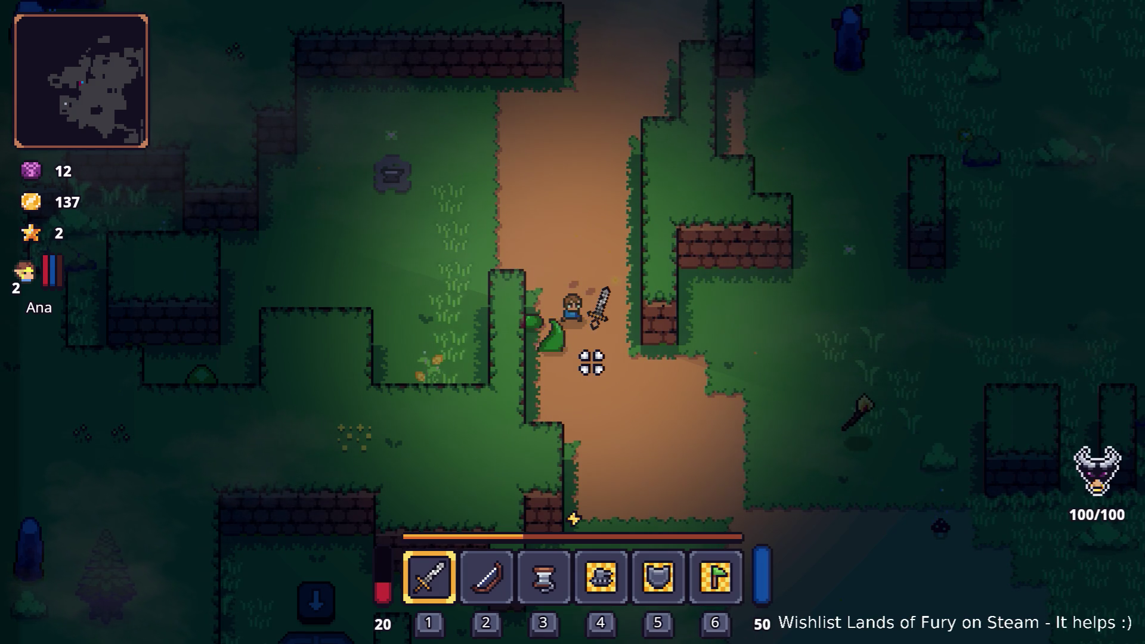
{"action": "key", "text": "d"}
{"action": "key", "text": "s"}
{"action": "key", "text": "i"}
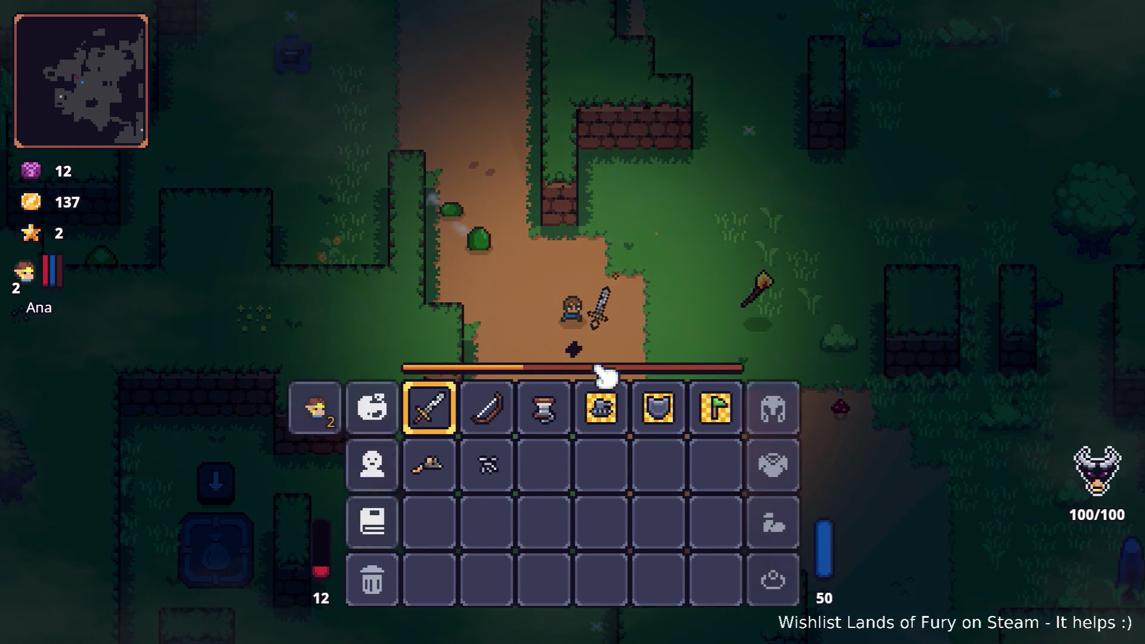
{"action": "key", "text": "i"}
{"action": "key", "text": "w"}
{"action": "key", "text": "a"}
{"action": "left_click", "coordinate": [591, 269]}
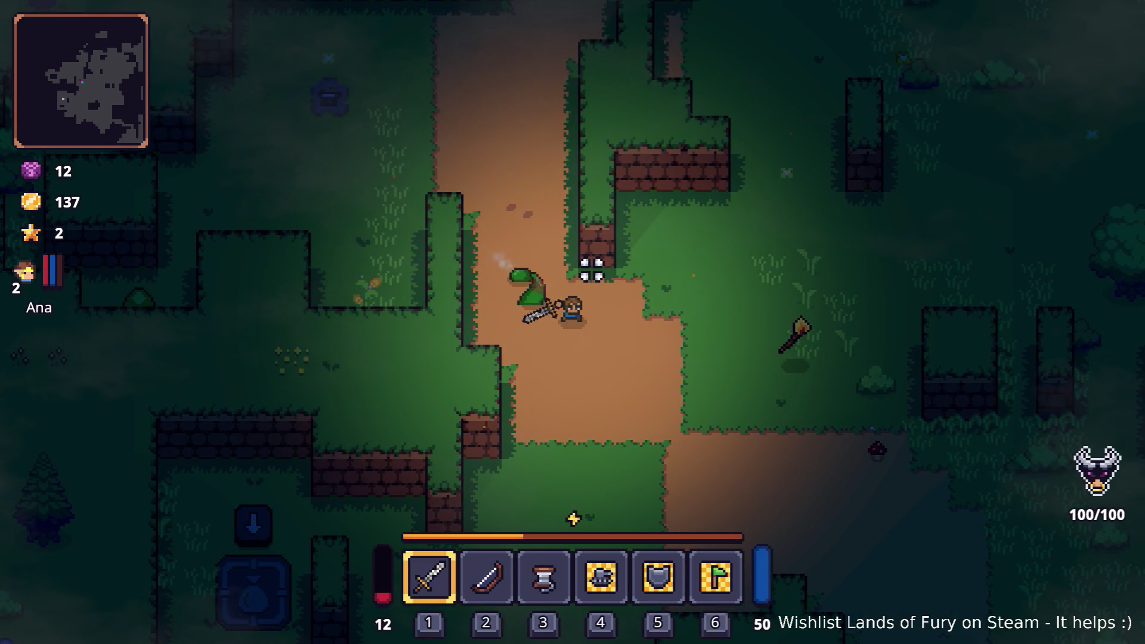
{"action": "key", "text": "d"}
Review ALMA's skill tree and the character's stats, then close the stats panel.
{"action": "key", "text": "i"}
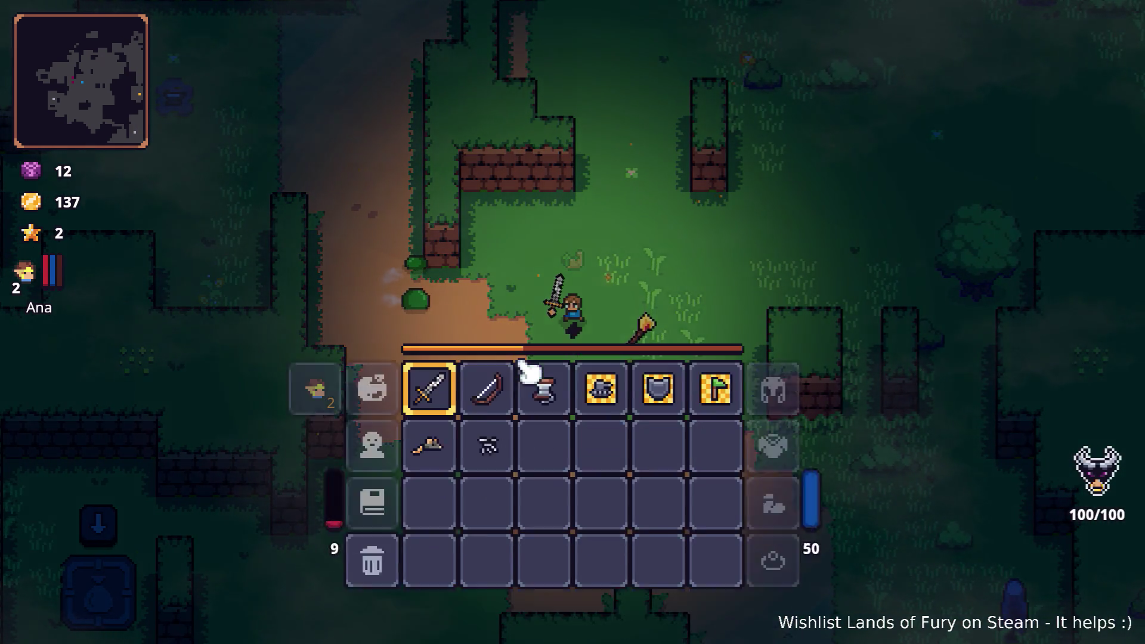
{"action": "left_click", "coordinate": [371, 434]}
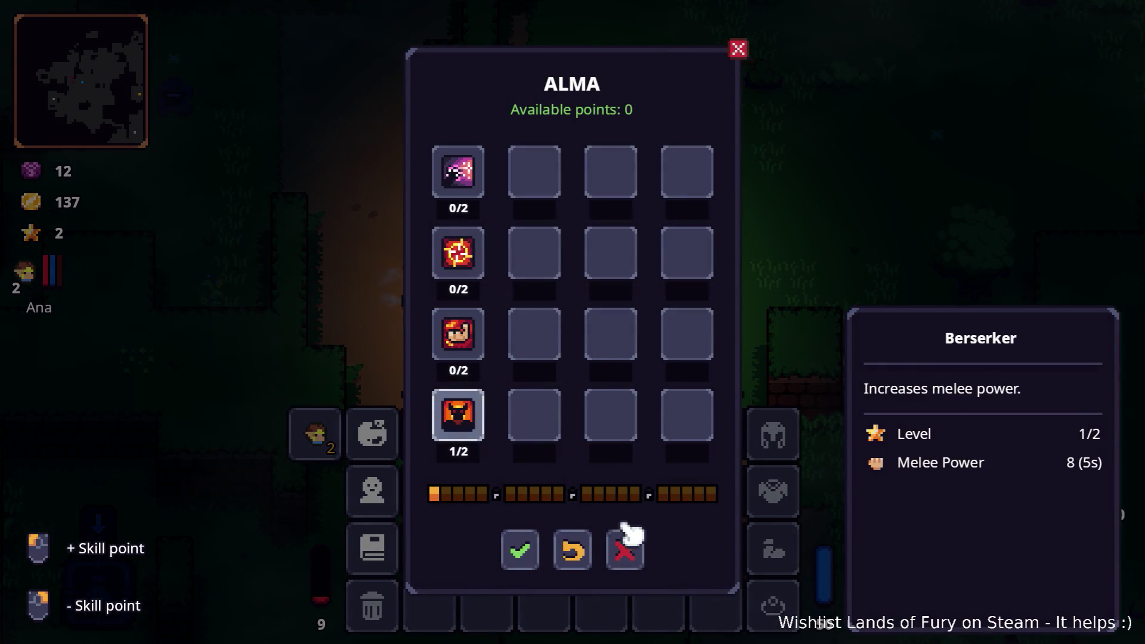
{"action": "left_click", "coordinate": [625, 547]}
{"action": "left_click", "coordinate": [371, 487]}
{"action": "scroll", "coordinate": [456, 406], "scroll_direction": "down", "scroll_amount": 4}
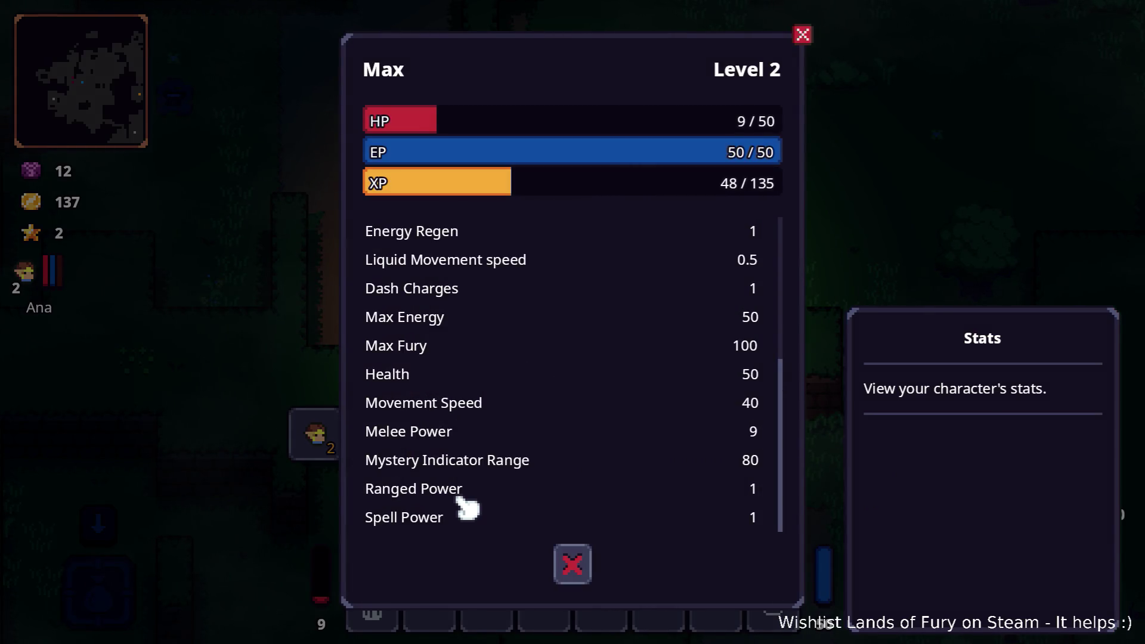
{"action": "key", "text": "Escape"}
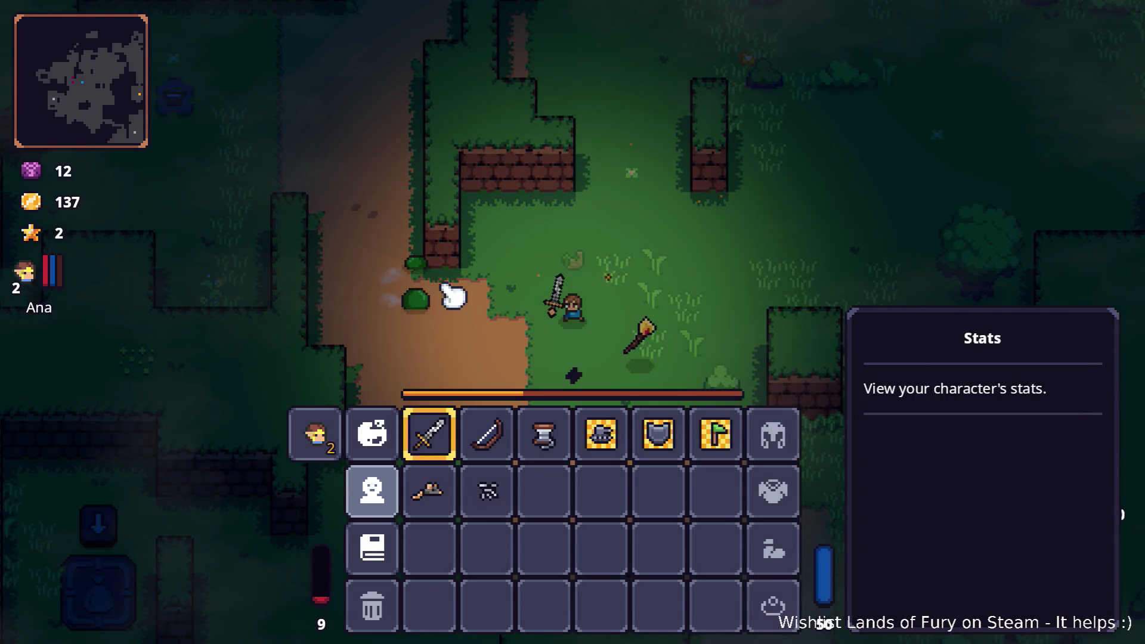
Kill the nearby enemy and chop down the tree beside the character.
{"action": "key", "text": "i"}
{"action": "key", "text": "a"}
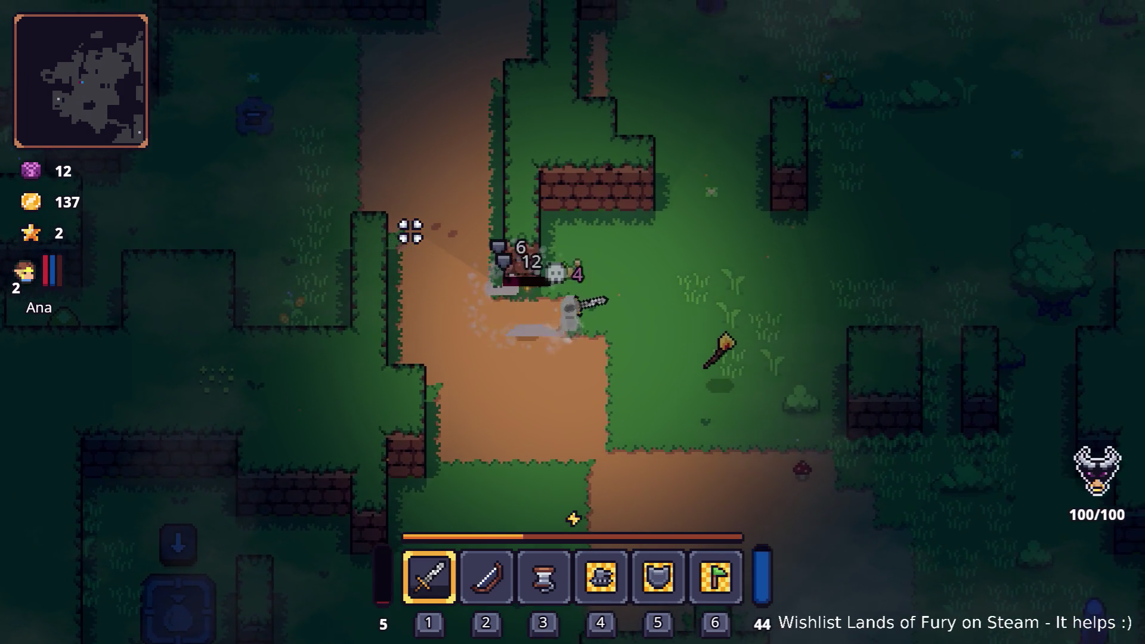
{"action": "left_click", "coordinate": [411, 231]}
{"action": "key", "text": "d"}
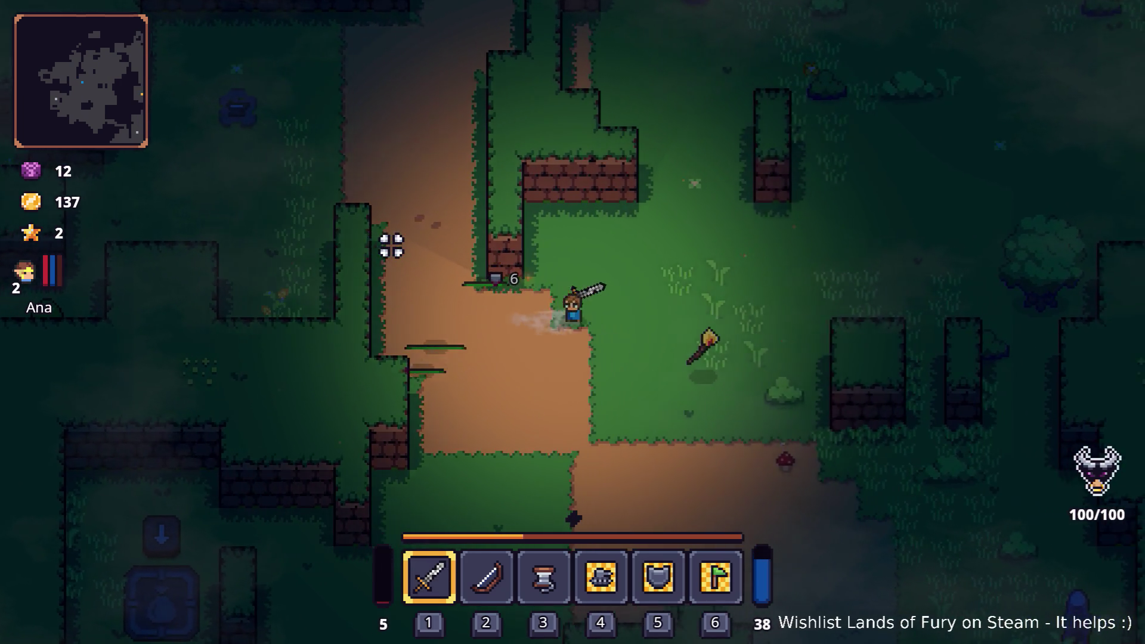
{"action": "key", "text": "d"}
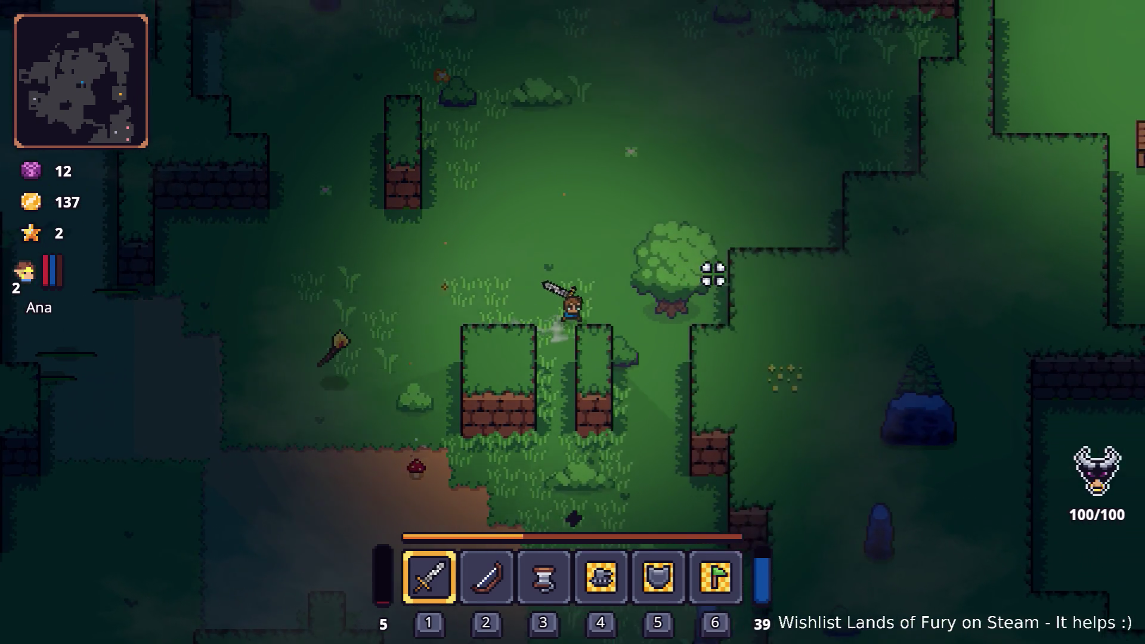
{"action": "left_click", "coordinate": [713, 274]}
Walk up and to the right through the forest.
{"action": "key", "text": "d"}
{"action": "key", "text": "w"}
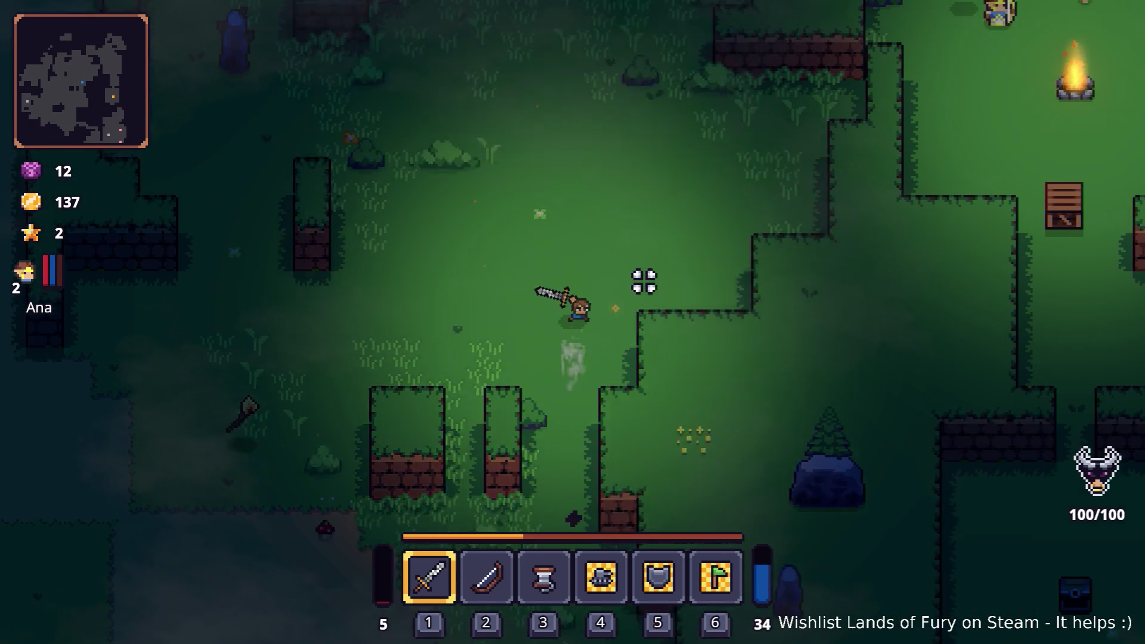
{"action": "key", "text": "w"}
{"action": "key", "text": "d"}
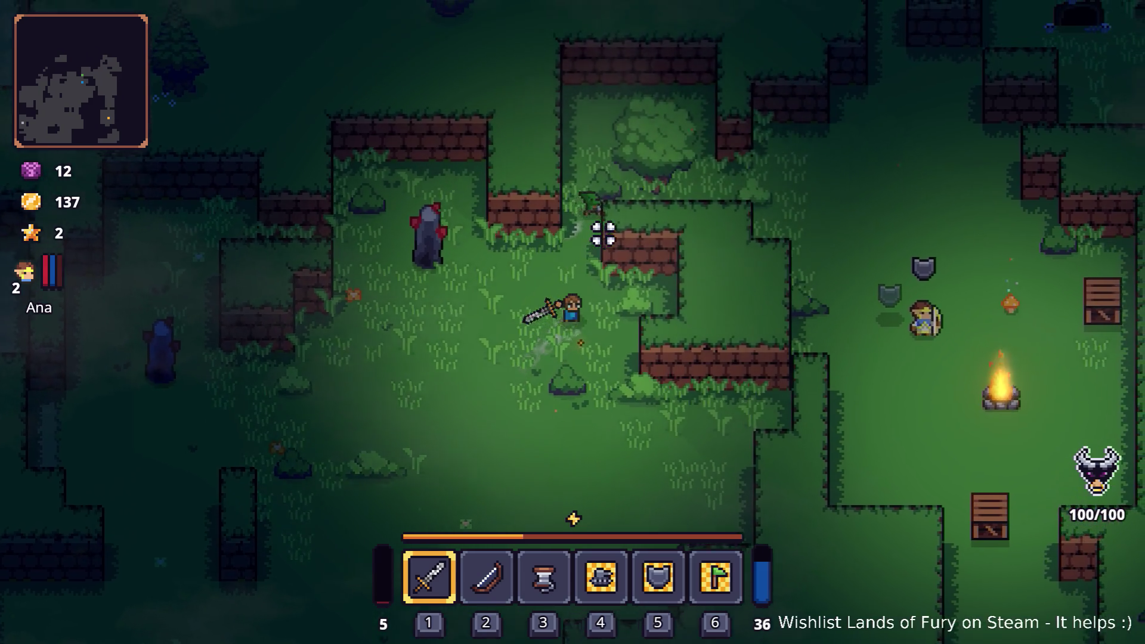
{"action": "key", "text": "w"}
{"action": "key", "text": "d"}
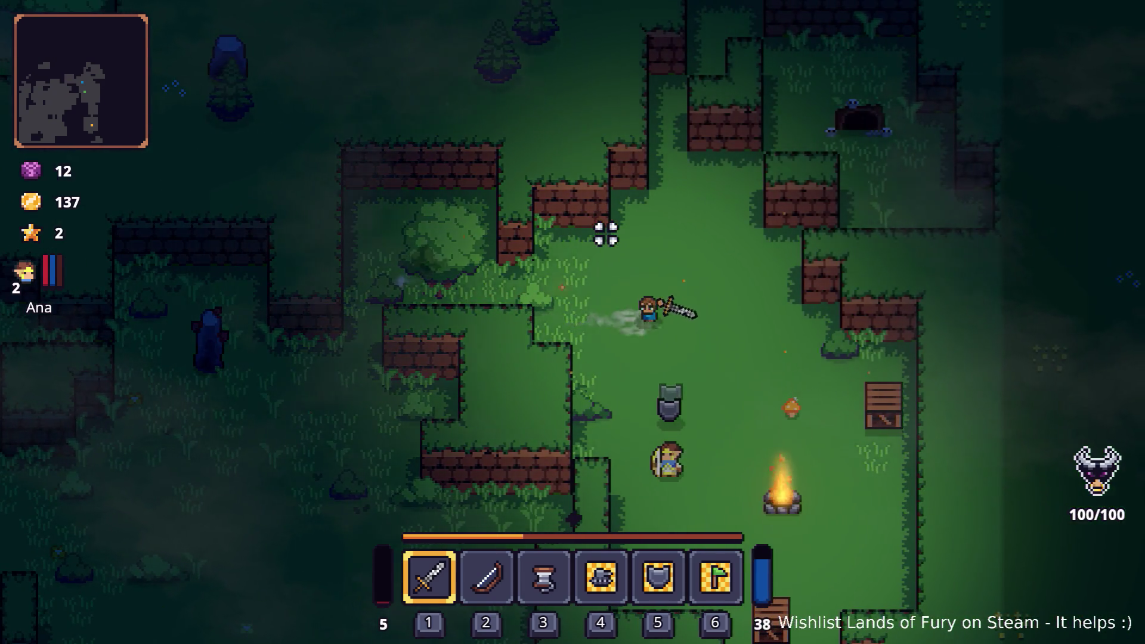
Review the ALMA skill tree and character stats, then quit the game back to the editor.
{"action": "key", "text": "i"}
{"action": "left_click", "coordinate": [382, 434]}
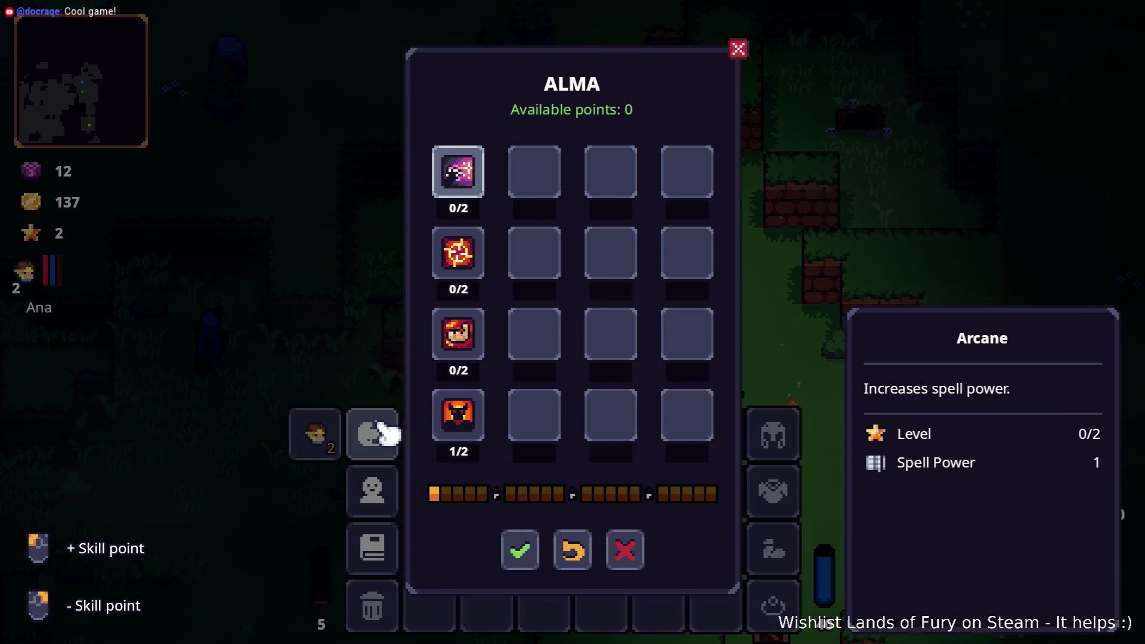
{"action": "left_click", "coordinate": [624, 550]}
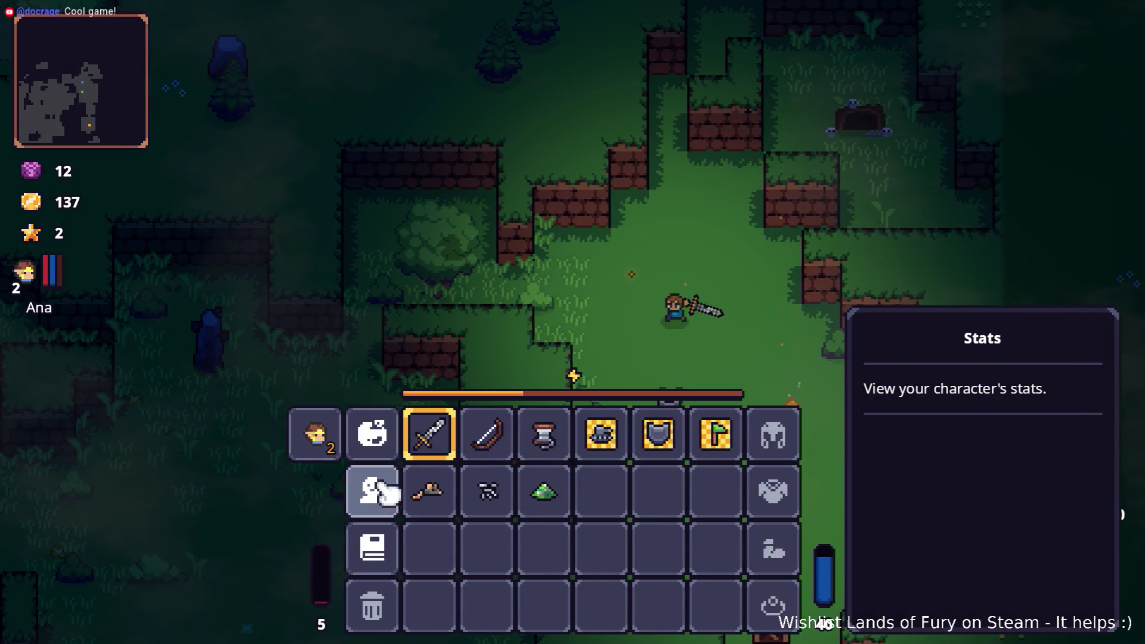
{"action": "left_click", "coordinate": [379, 491]}
{"action": "scroll", "coordinate": [441, 453], "scroll_direction": "down", "scroll_amount": 5}
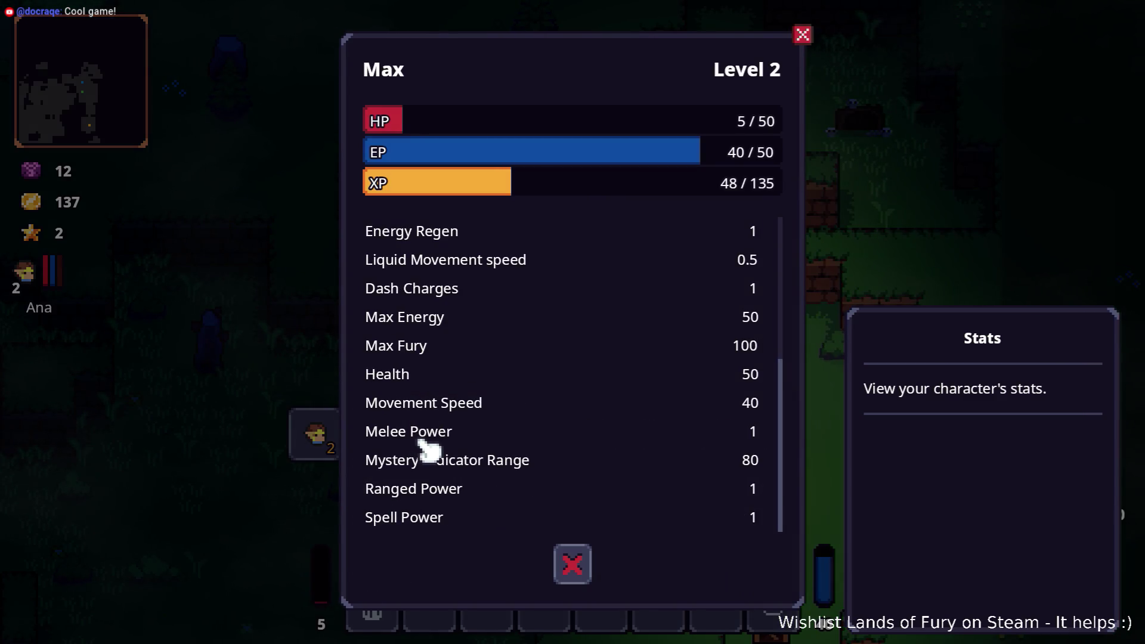
{"action": "key", "text": "Escape"}
{"action": "key", "text": "Escape"}
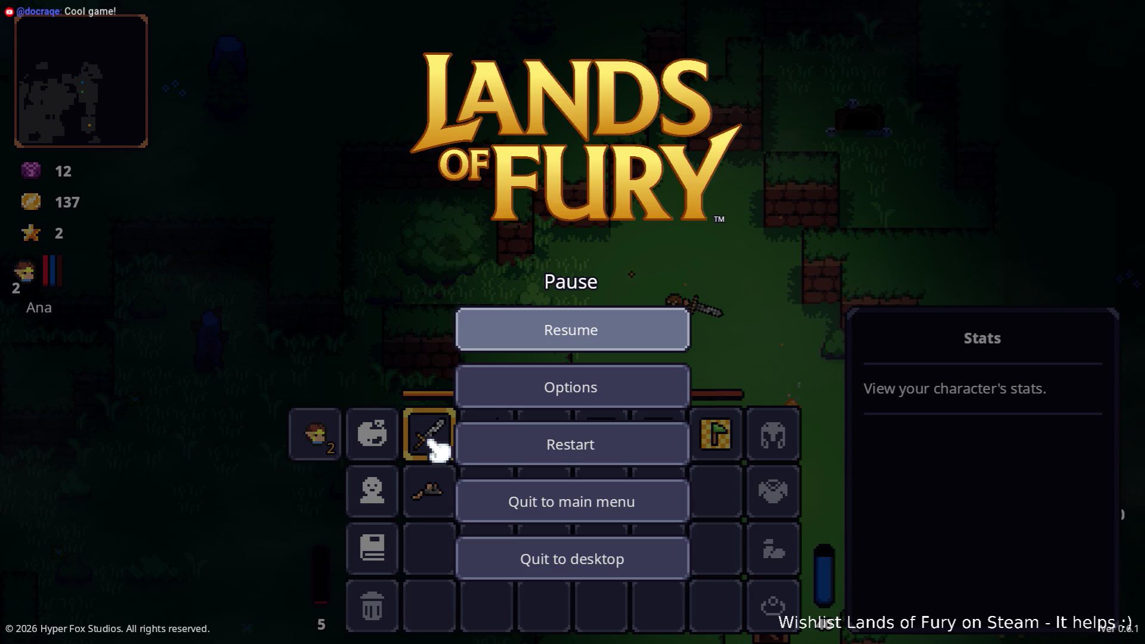
{"action": "left_click", "coordinate": [620, 566]}
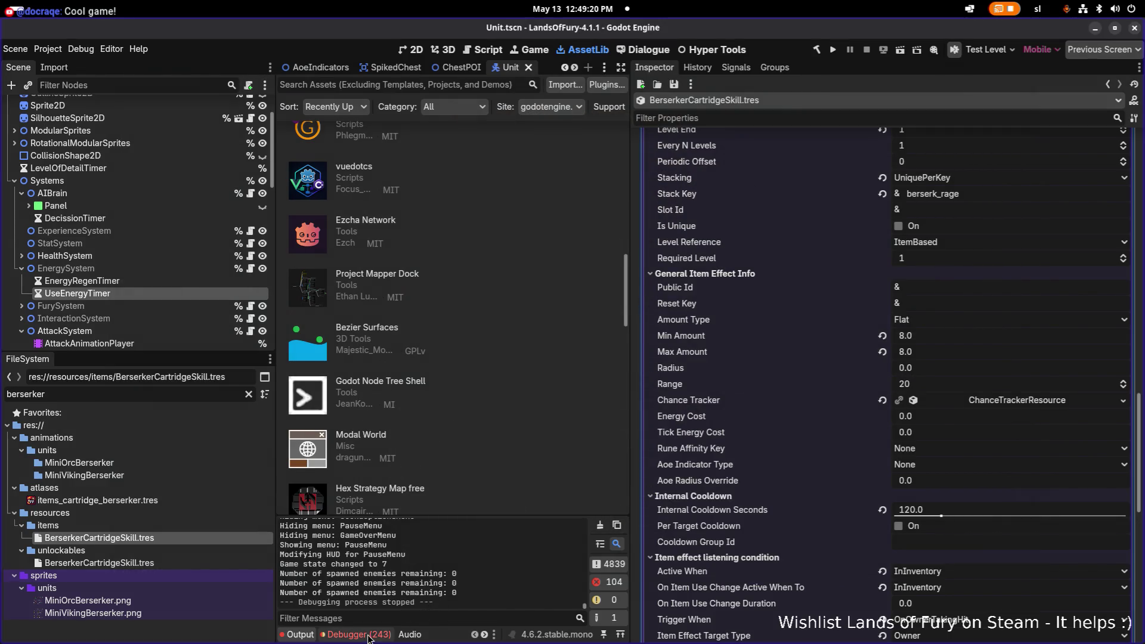
Scroll up and down through the warnings and exceptions in the Debugger's Errors list.
{"action": "scroll", "coordinate": [438, 547], "scroll_direction": "down", "scroll_amount": 10}
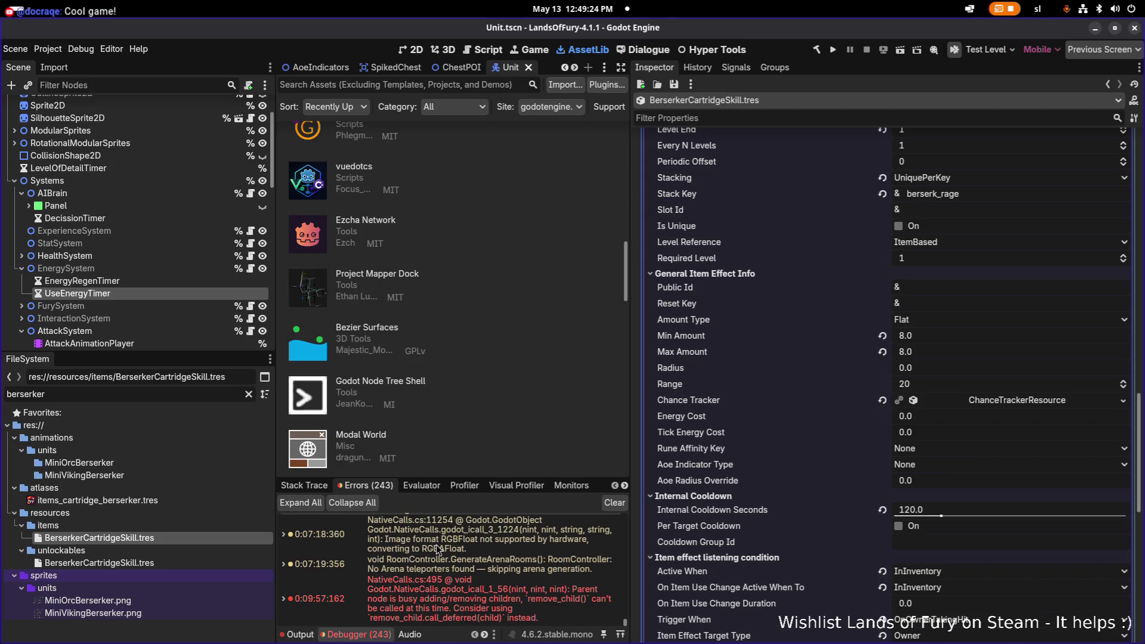
{"action": "scroll", "coordinate": [438, 549], "scroll_direction": "up", "scroll_amount": 5}
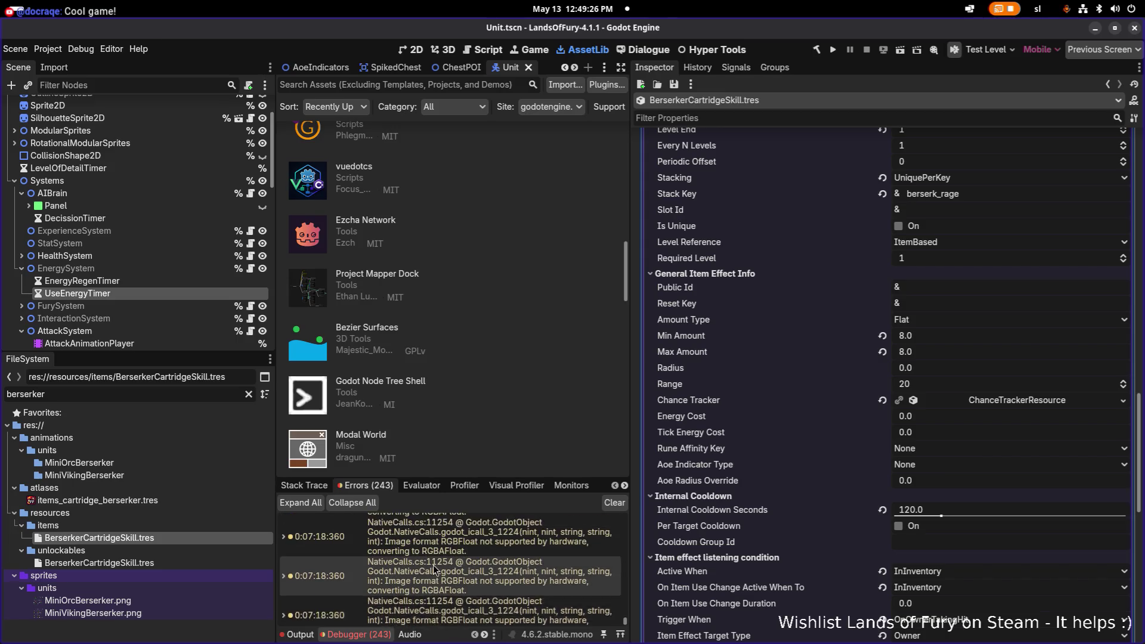
{"action": "scroll", "coordinate": [434, 569], "scroll_direction": "up", "scroll_amount": 10}
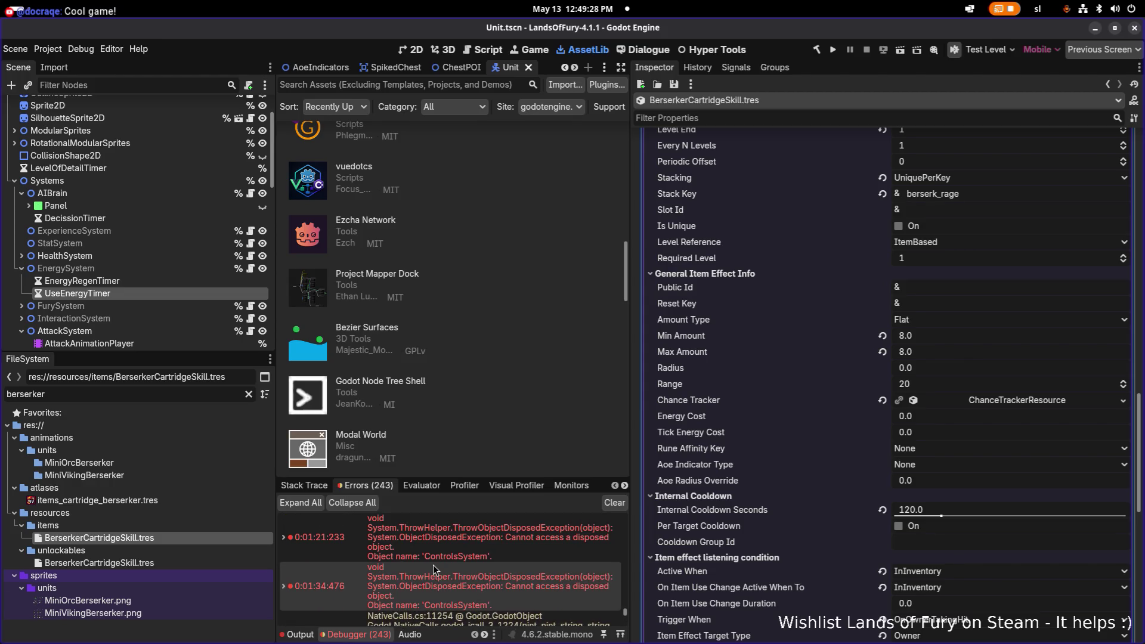
{"action": "scroll", "coordinate": [435, 567], "scroll_direction": "down", "scroll_amount": 10}
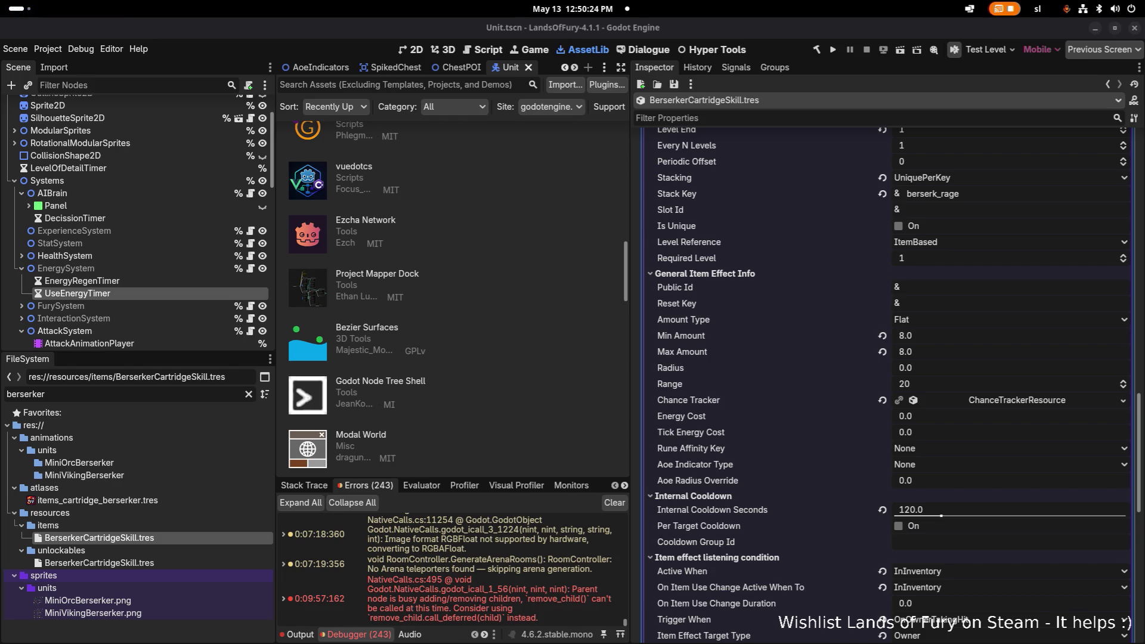
Widen the asset library area and clear the berserker FileSystem filter.
{"action": "left_click", "coordinate": [182, 635]}
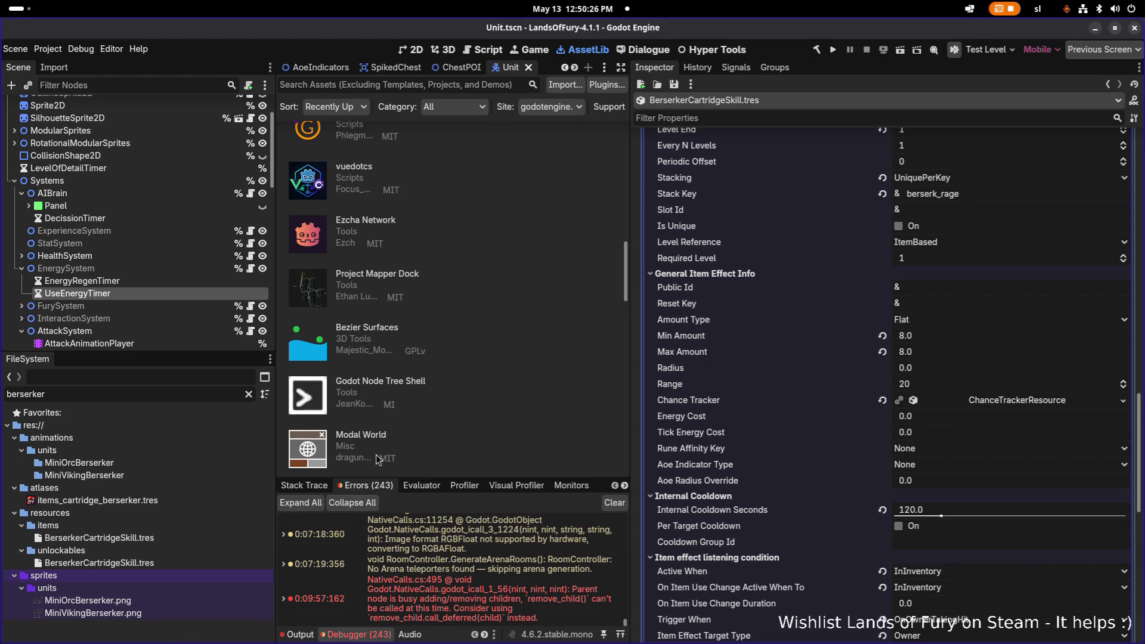
{"action": "left_click_drag", "start_coordinate": [630, 332], "coordinate": [788, 330]}
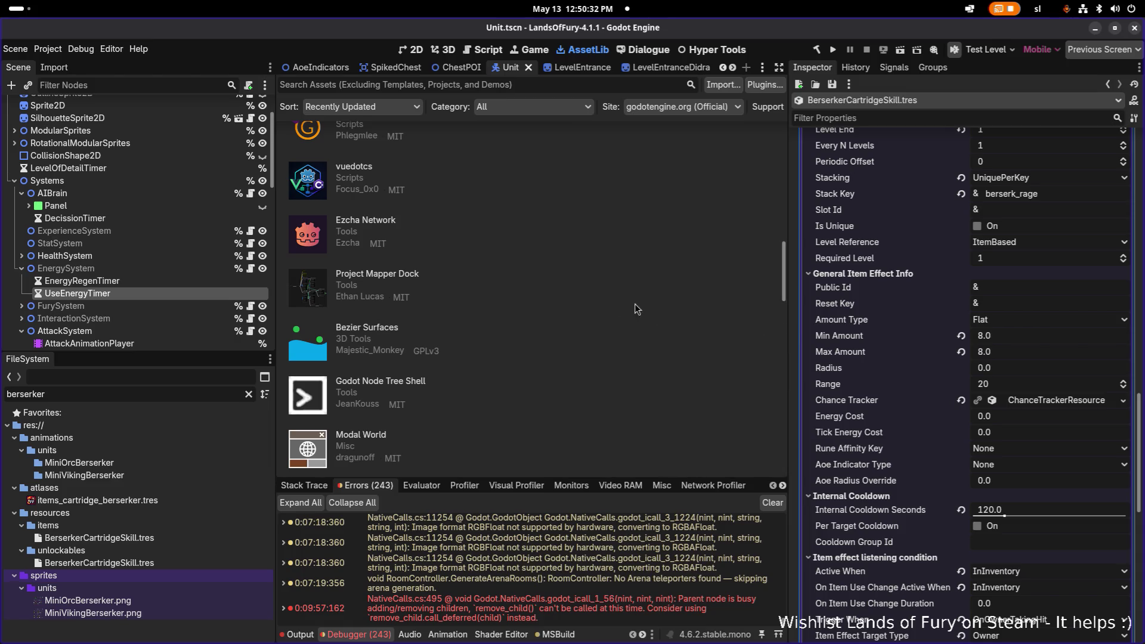
{"action": "left_click", "coordinate": [248, 394]}
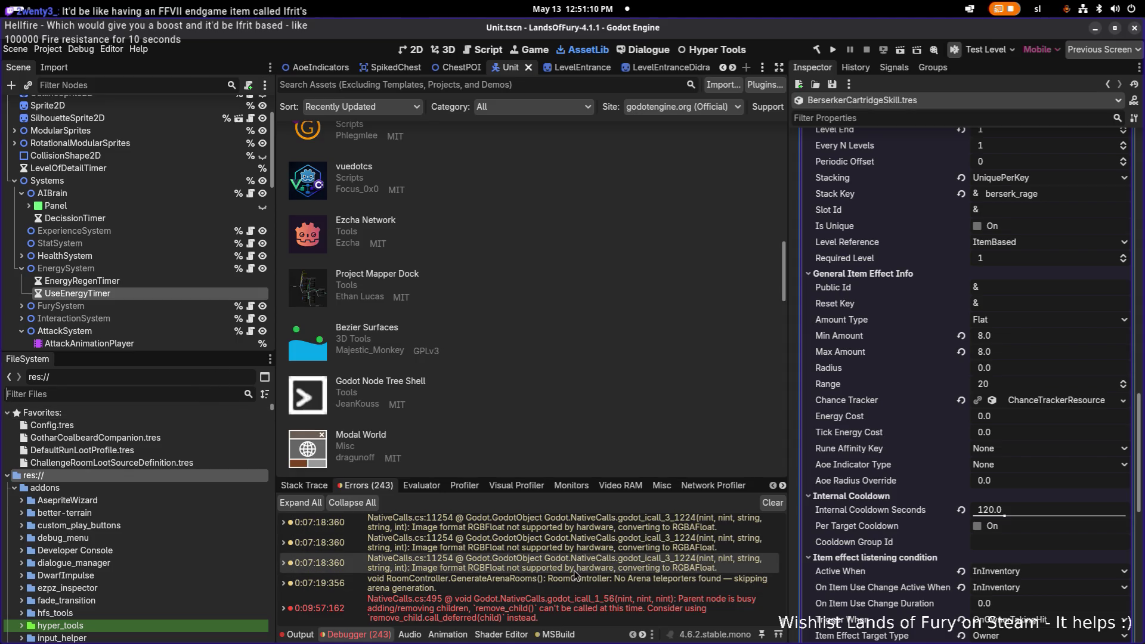
Dismiss the scene-loading alert, clear all debugger errors, and switch to Visual Studio Code.
{"action": "double_click", "coordinate": [618, 571]}
{"action": "left_click", "coordinate": [585, 361]}
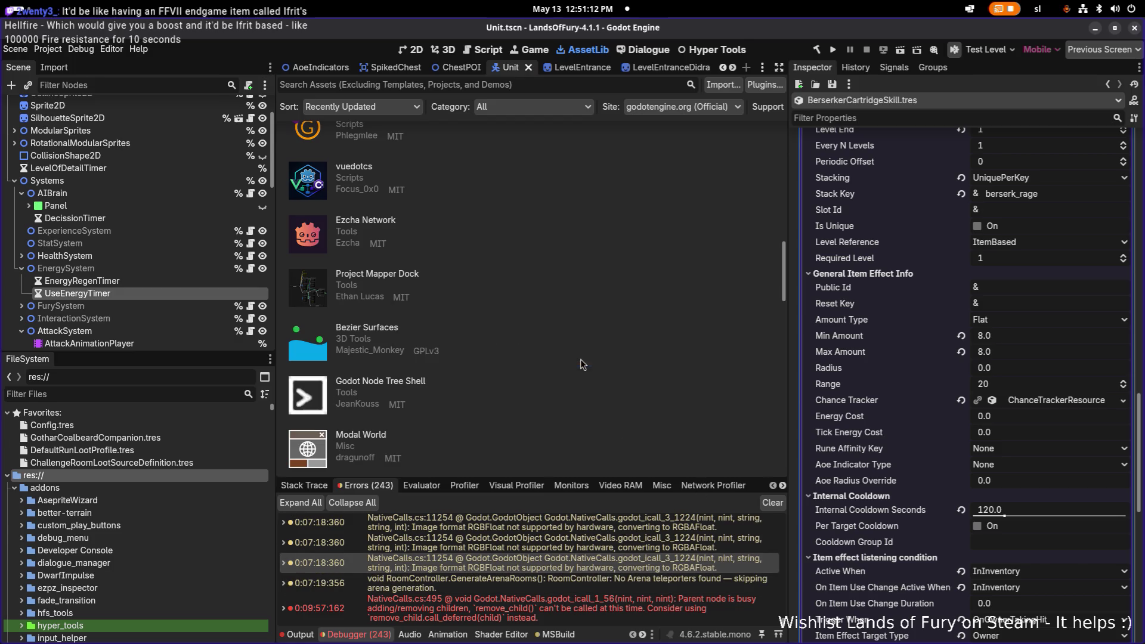
{"action": "left_click", "coordinate": [773, 504]}
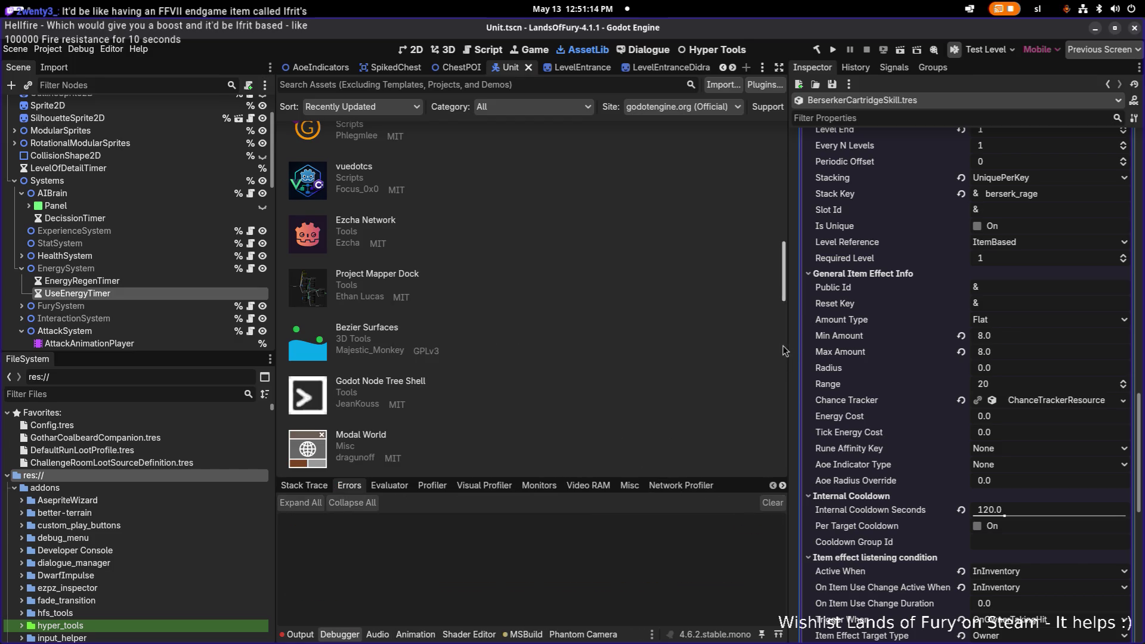
{"action": "left_click_drag", "start_coordinate": [788, 344], "coordinate": [815, 344]}
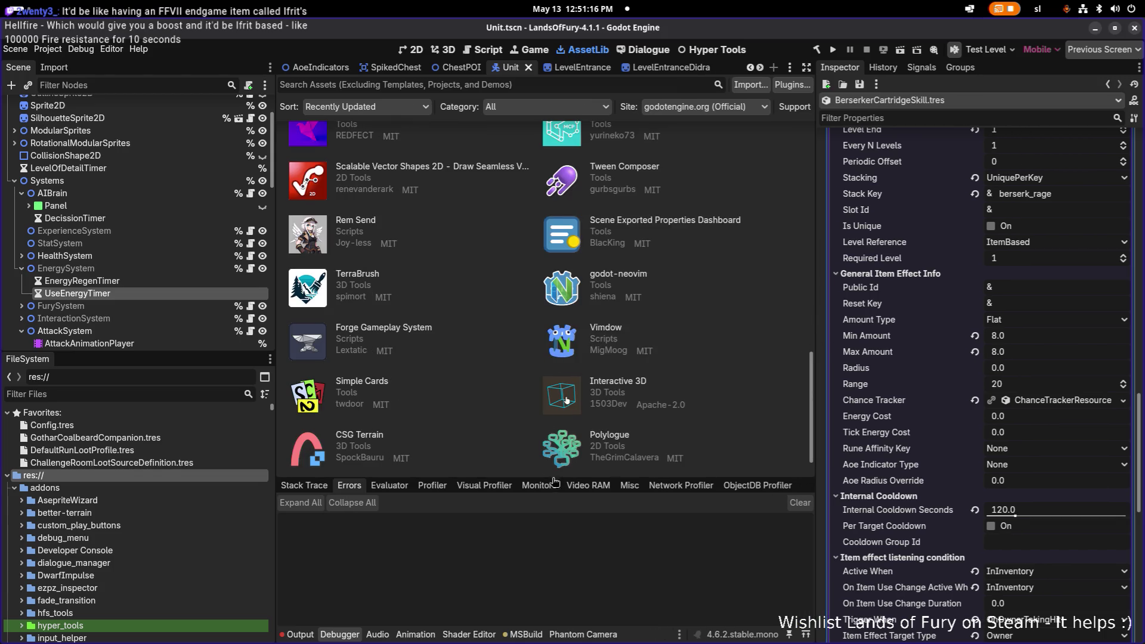
{"action": "key", "text": "alt+Tab"}
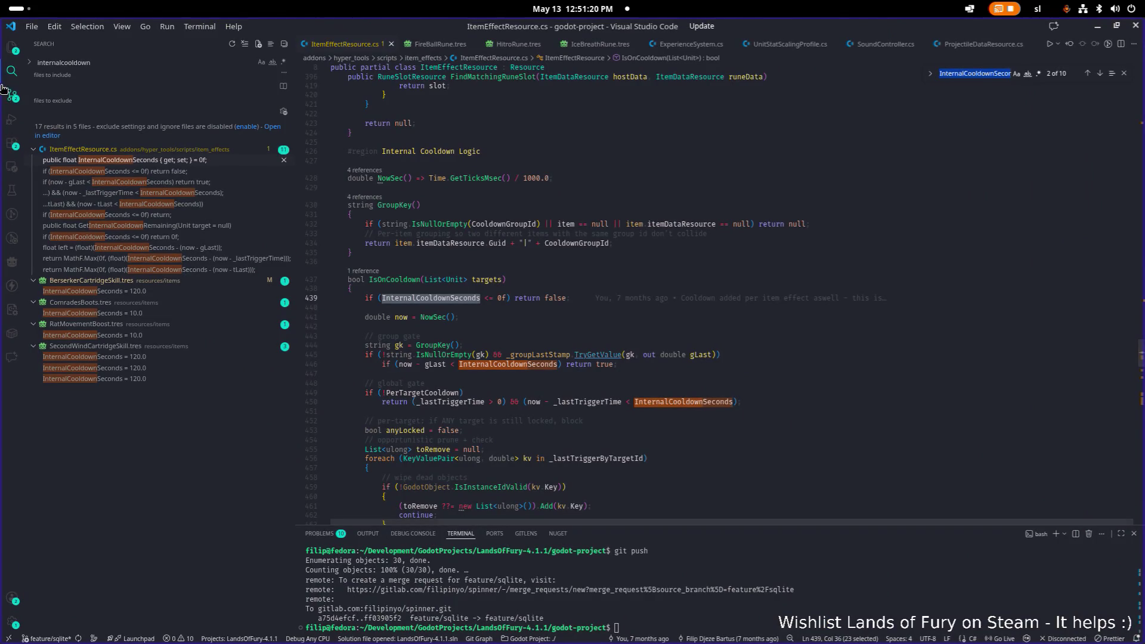
Show the pending Source Control changes to BerserkerCartridgeSkill.tres and Items.png.
{"action": "left_click", "coordinate": [14, 97]}
{"action": "type", "text": "git a"}
{"action": "key", "text": "alt+Tab"}
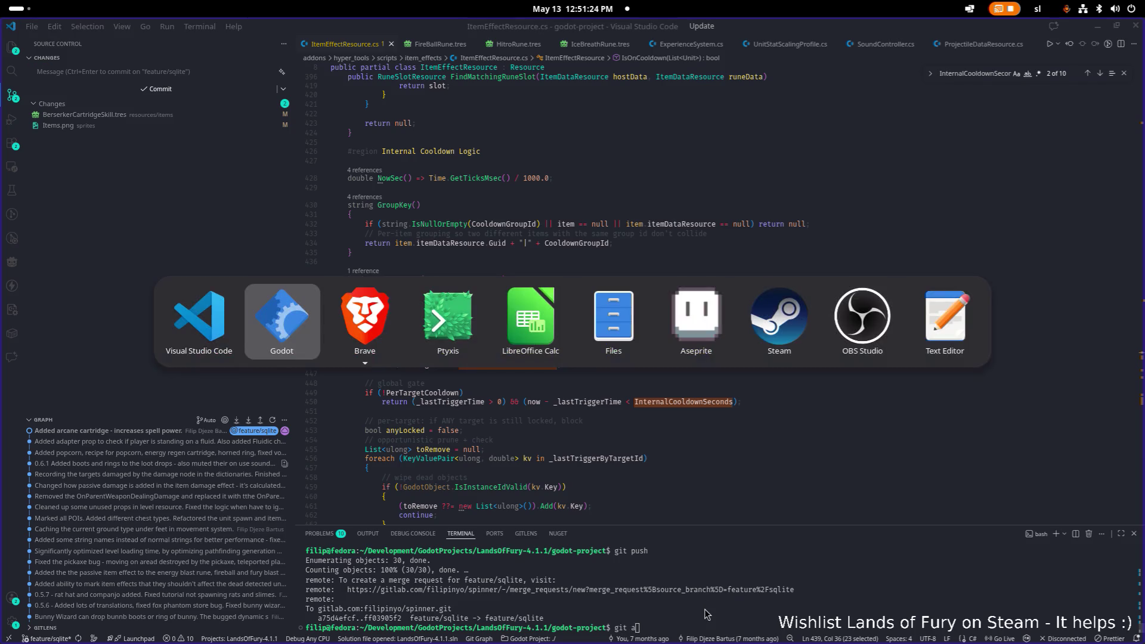
Cycle through the app switcher and return to the Godot editor.
{"action": "key", "text": "alt+Tab"}
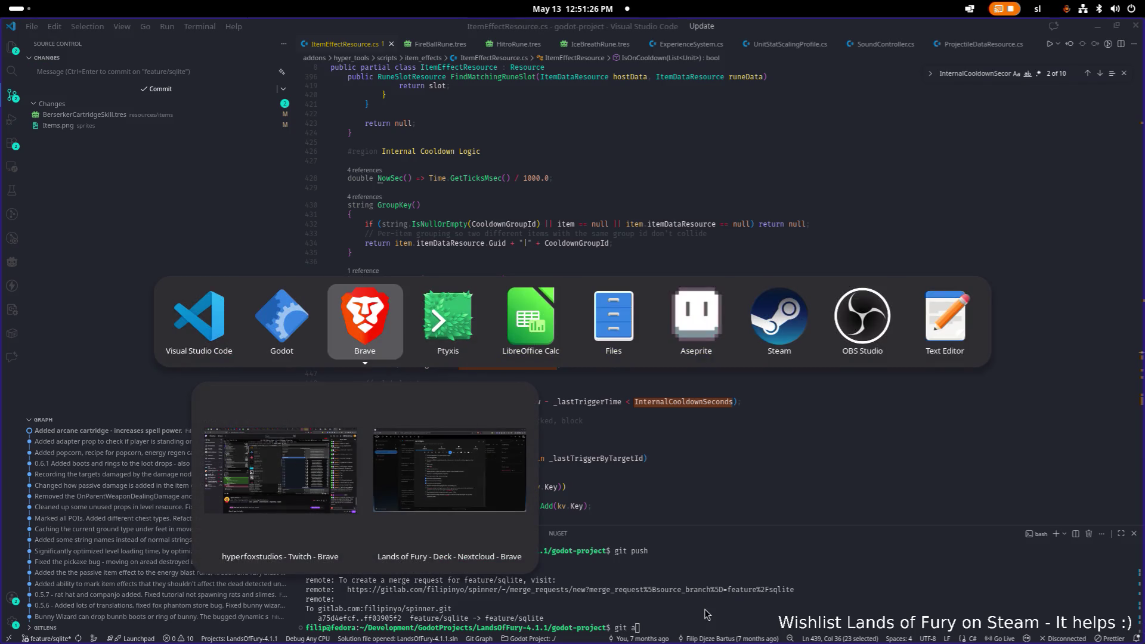
{"action": "key", "text": "alt+shift+Tab"}
{"action": "key", "text": "alt+Tab"}
{"action": "key", "text": "Down"}
{"action": "key", "text": "Up"}
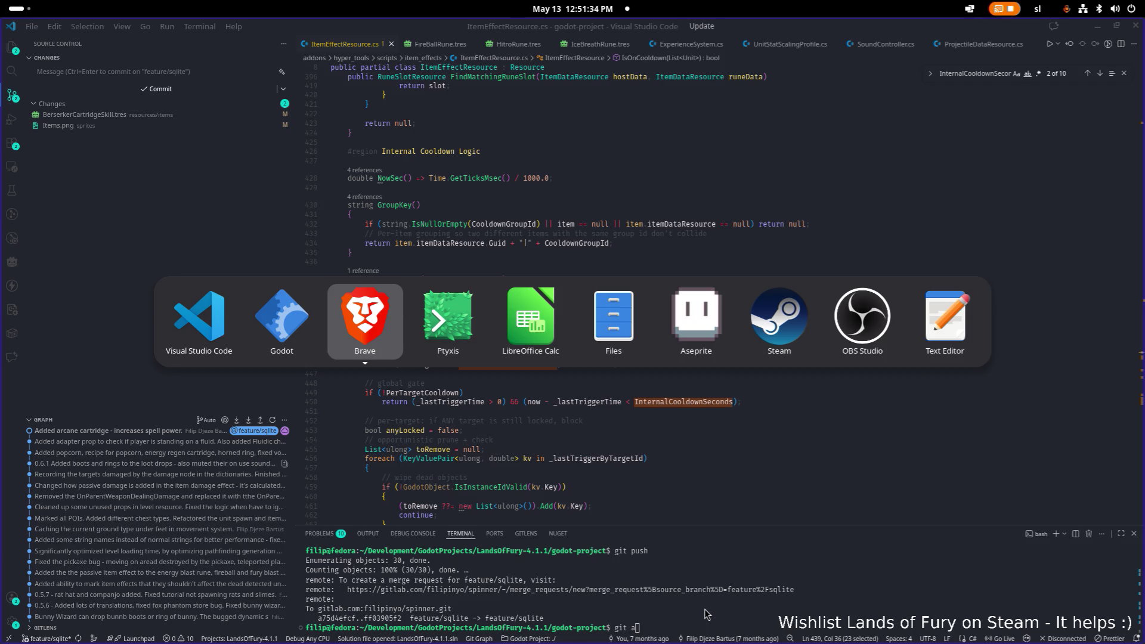
{"action": "key", "text": "alt+shift+Tab"}
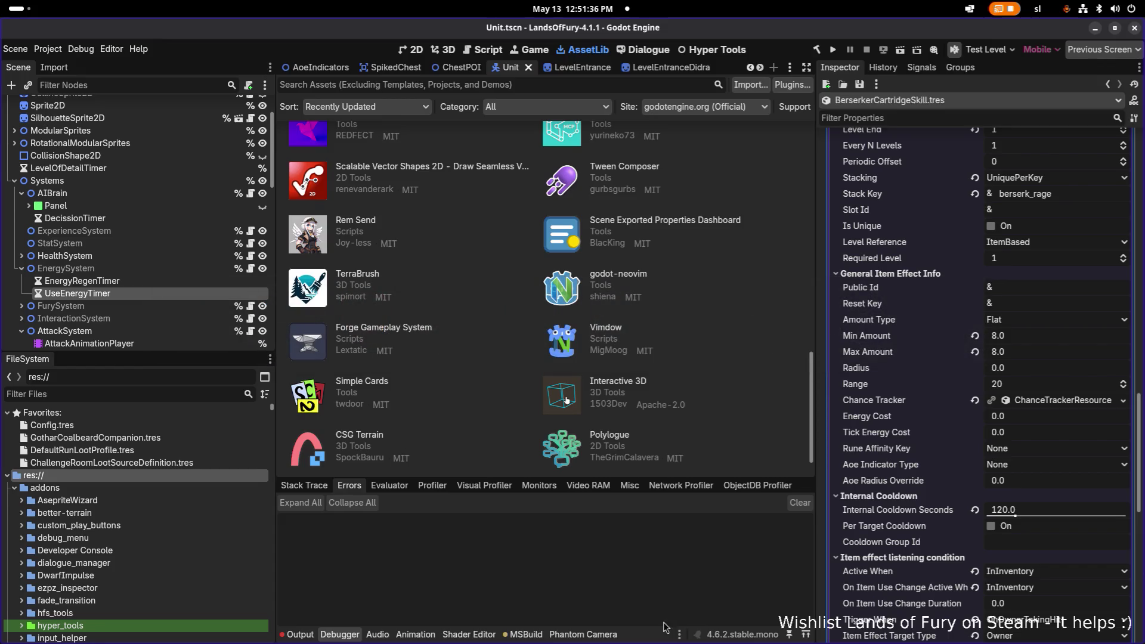
Filter the FileSystem for 'berserker' and open BerserkerCartridgeSkill.tres in the Inspector.
{"action": "type", "text": "bers"}
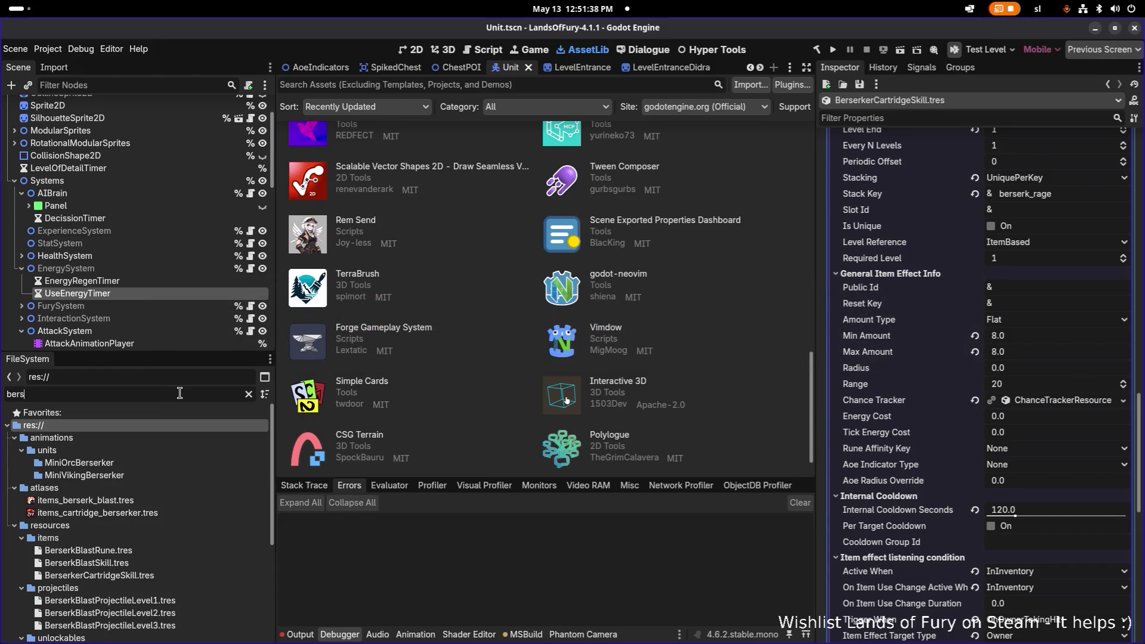
{"action": "type", "text": "erkerb"}
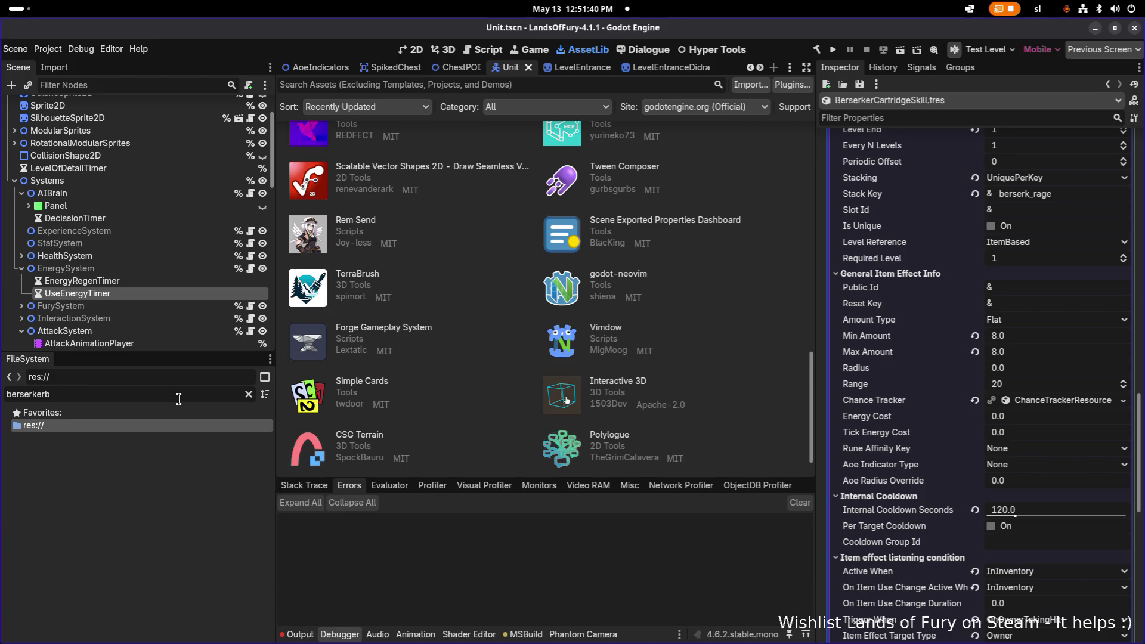
{"action": "key", "text": "BackSpace"}
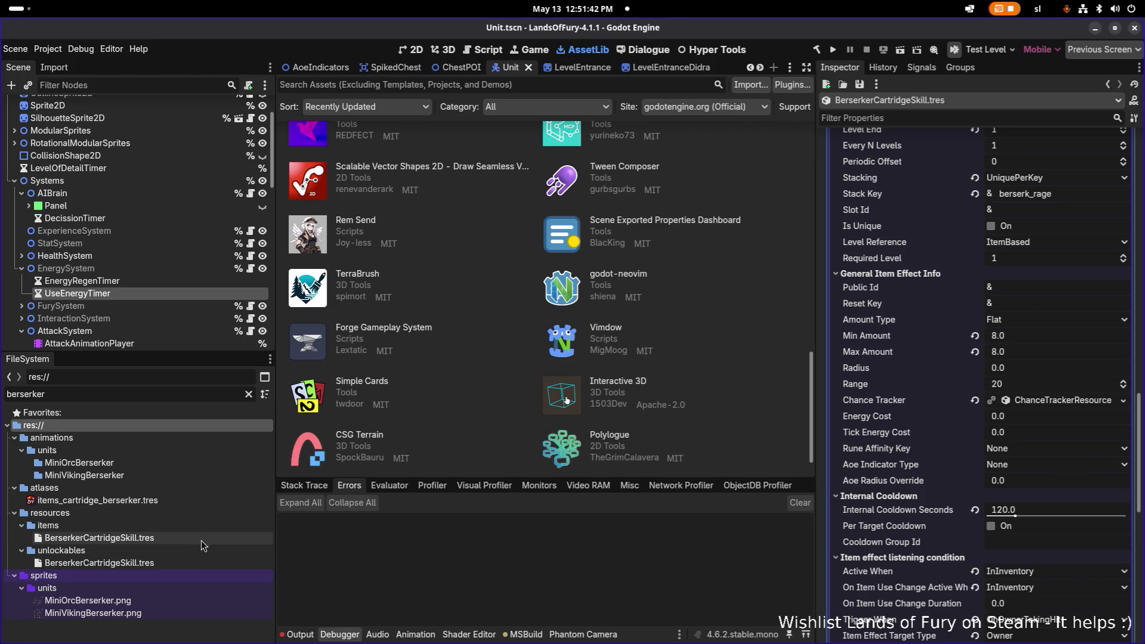
{"action": "left_click", "coordinate": [202, 538]}
{"action": "scroll", "coordinate": [925, 475], "scroll_direction": "down", "scroll_amount": 10}
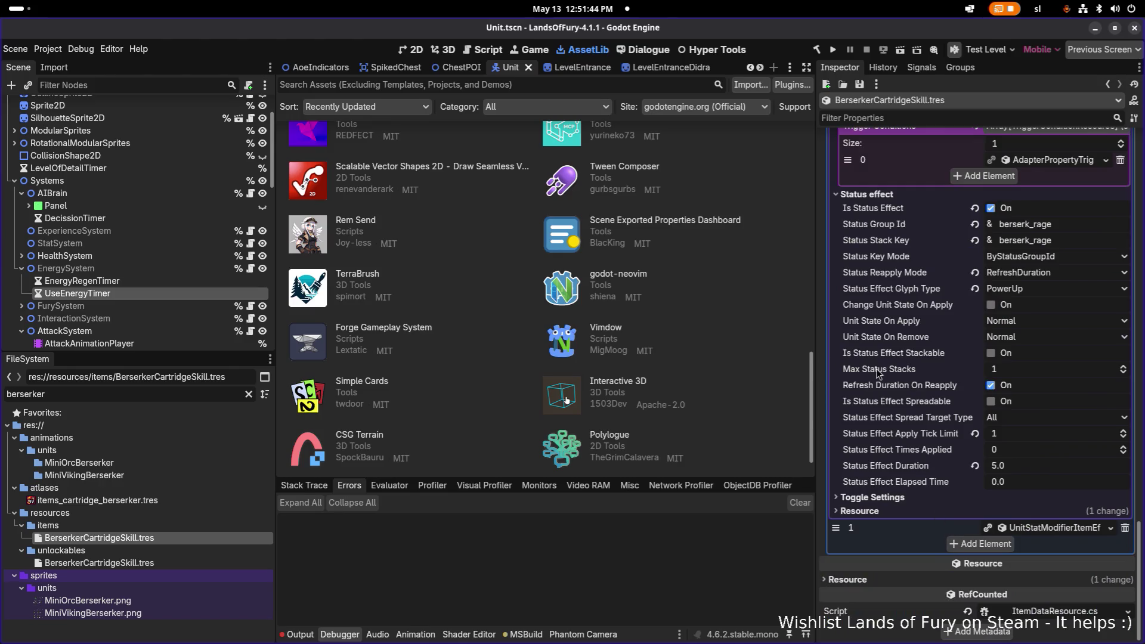
{"action": "scroll", "coordinate": [898, 390], "scroll_direction": "up", "scroll_amount": 15}
{"action": "scroll", "coordinate": [897, 388], "scroll_direction": "down", "scroll_amount": 4}
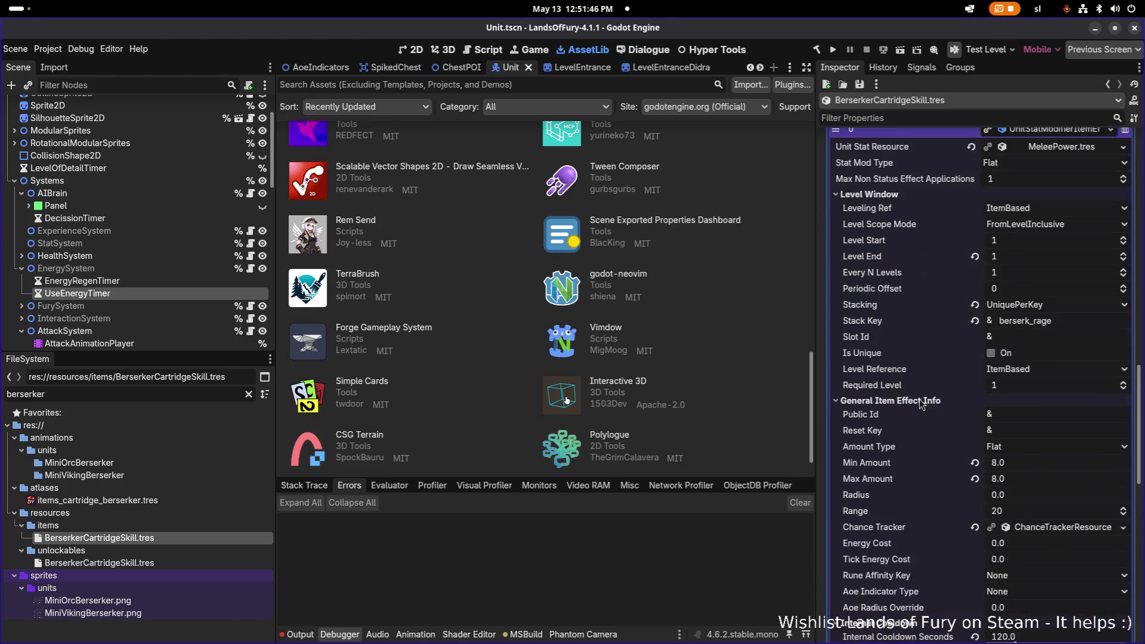
Set the effect's Min Amount and Max Amount both to 10.
{"action": "left_click", "coordinate": [1036, 464]}
{"action": "type", "text": "10"}
{"action": "key", "text": "Tab"}
{"action": "type", "text": "10"}
{"action": "key", "text": "Return"}
Check Status Effect Duration and set Internal Cooldown Seconds to 120.0.
{"action": "scroll", "coordinate": [1039, 467], "scroll_direction": "down", "scroll_amount": 4}
{"action": "scroll", "coordinate": [1039, 467], "scroll_direction": "down", "scroll_amount": 4}
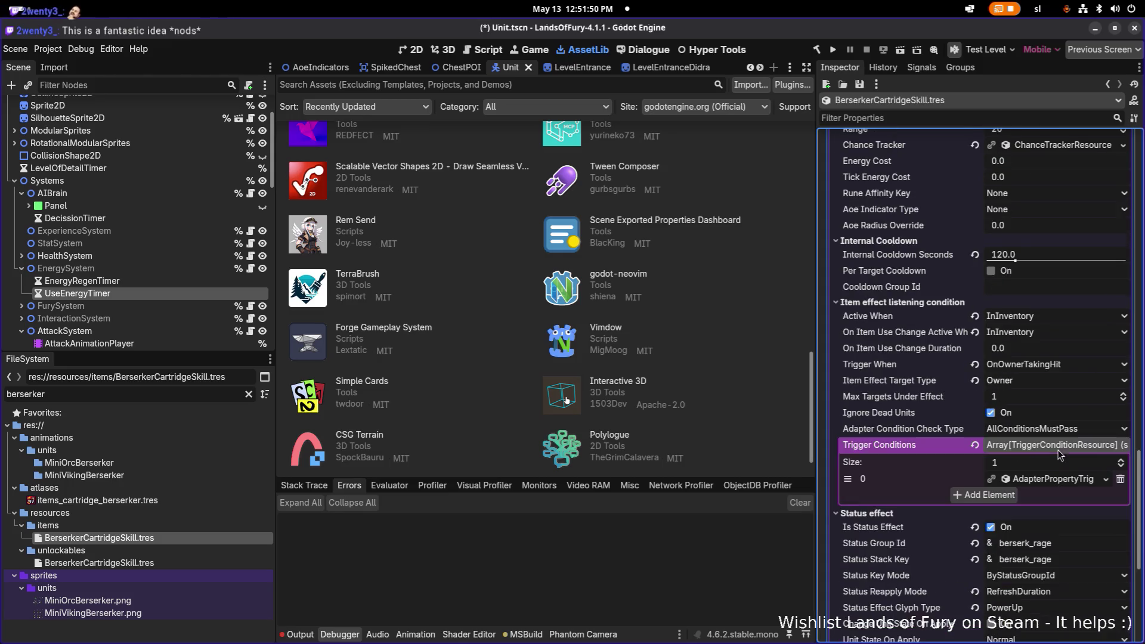
{"action": "scroll", "coordinate": [1054, 362], "scroll_direction": "down", "scroll_amount": 7}
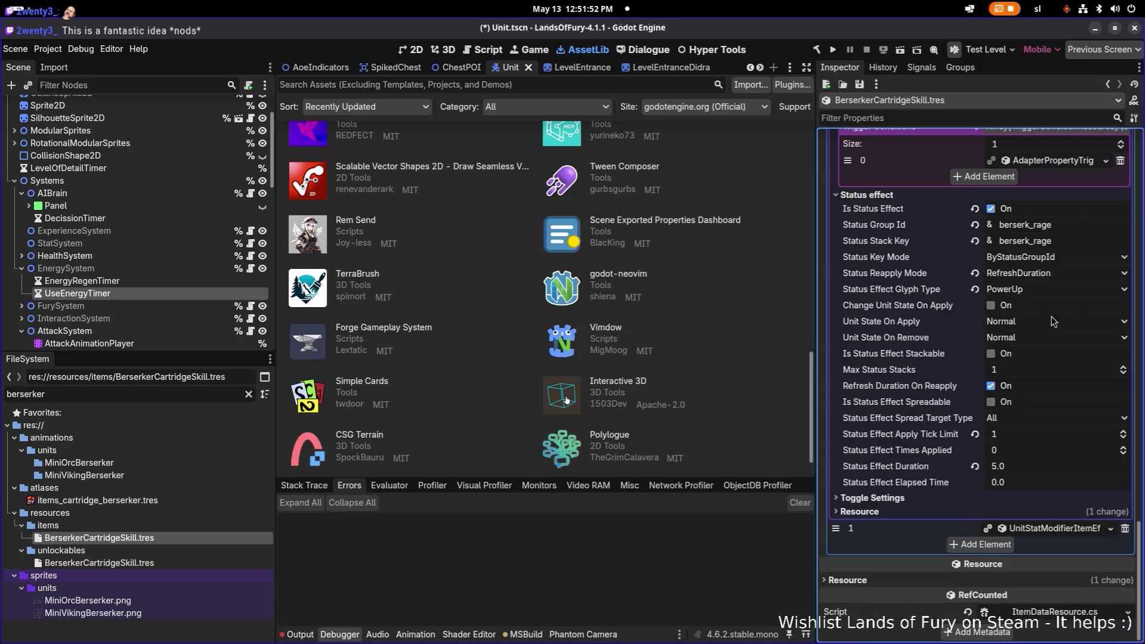
{"action": "left_click", "coordinate": [1031, 471]}
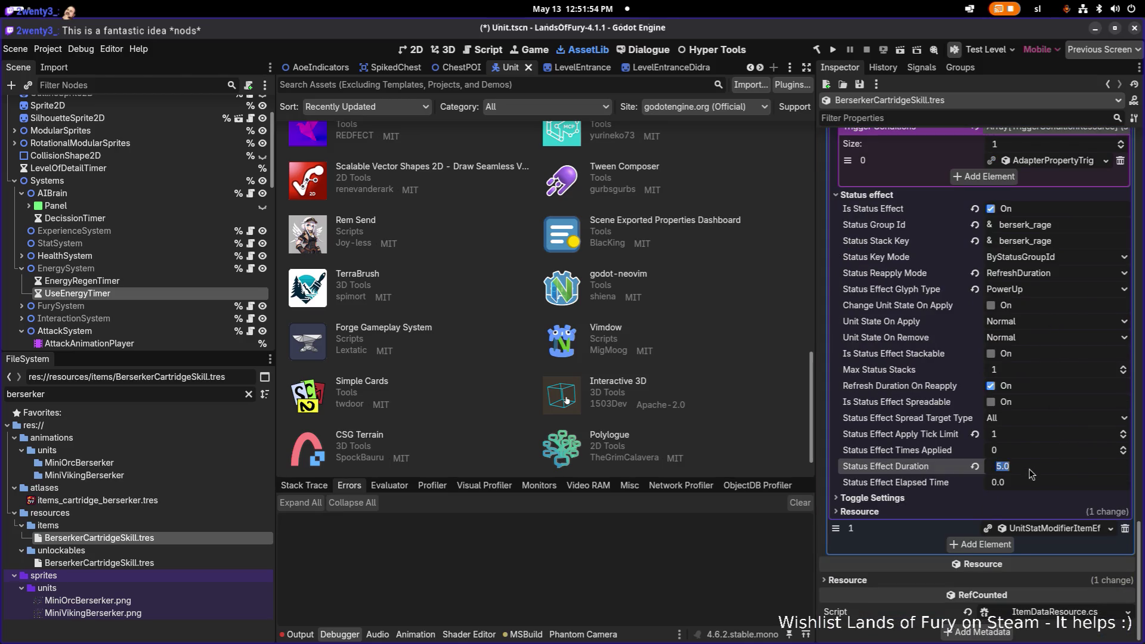
{"action": "type", "text": "10"}
{"action": "scroll", "coordinate": [1009, 382], "scroll_direction": "up", "scroll_amount": 7}
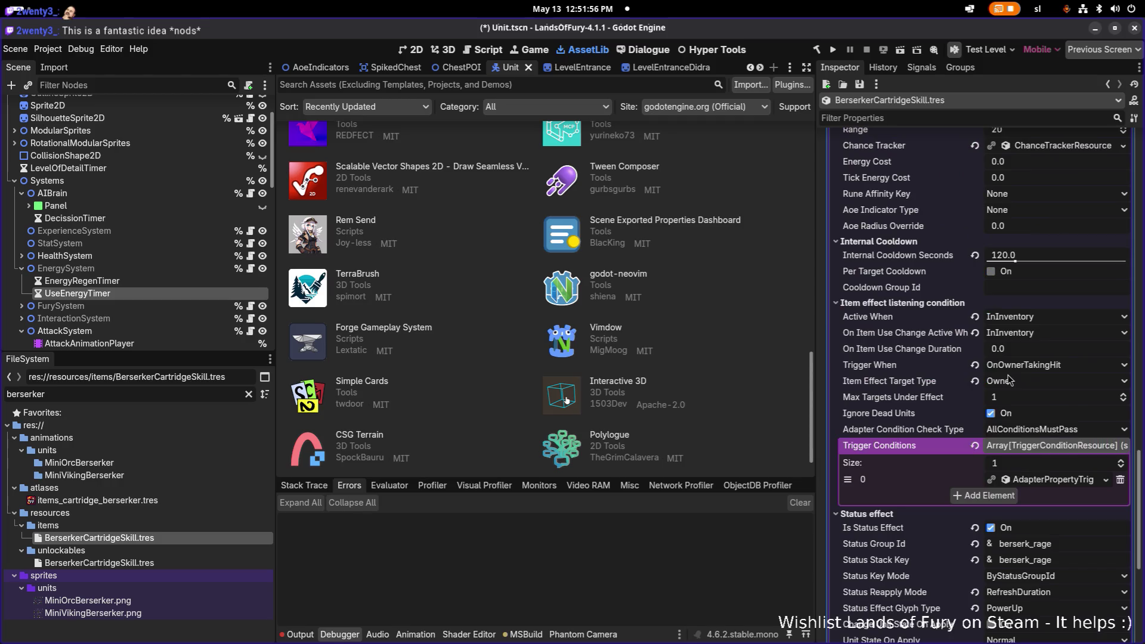
{"action": "scroll", "coordinate": [1043, 346], "scroll_direction": "up", "scroll_amount": 5}
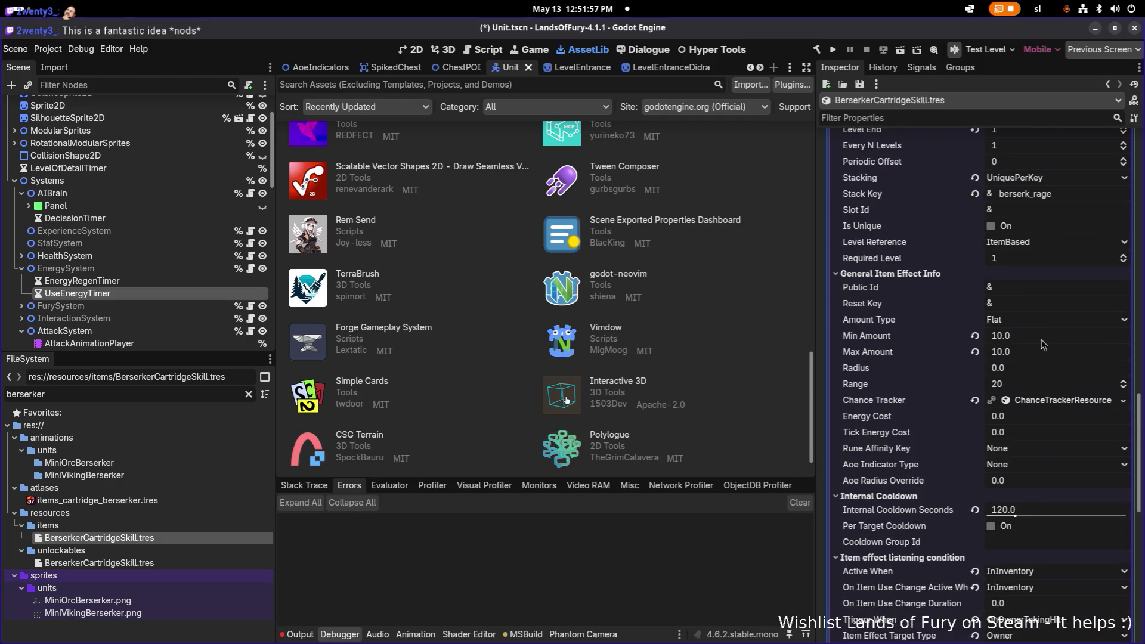
{"action": "left_click", "coordinate": [1037, 511]}
{"action": "left_click", "coordinate": [1052, 508]}
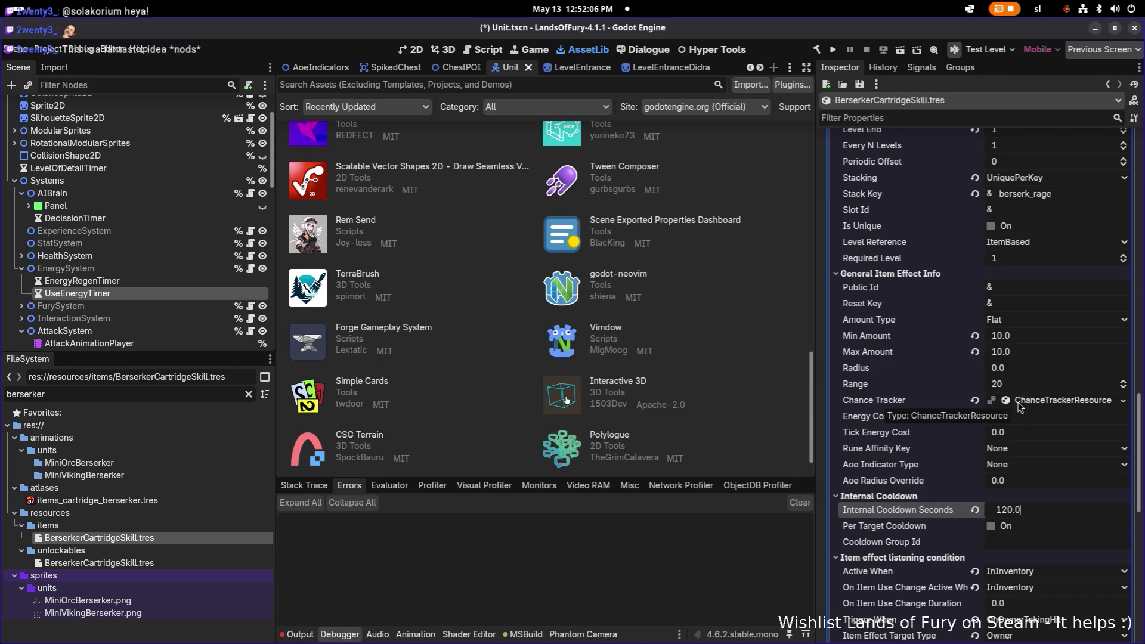
Review the Trigger Conditions, Skill Info and Item Effects sections.
{"action": "scroll", "coordinate": [1024, 382], "scroll_direction": "up", "scroll_amount": 1}
{"action": "scroll", "coordinate": [1024, 381], "scroll_direction": "down", "scroll_amount": 8}
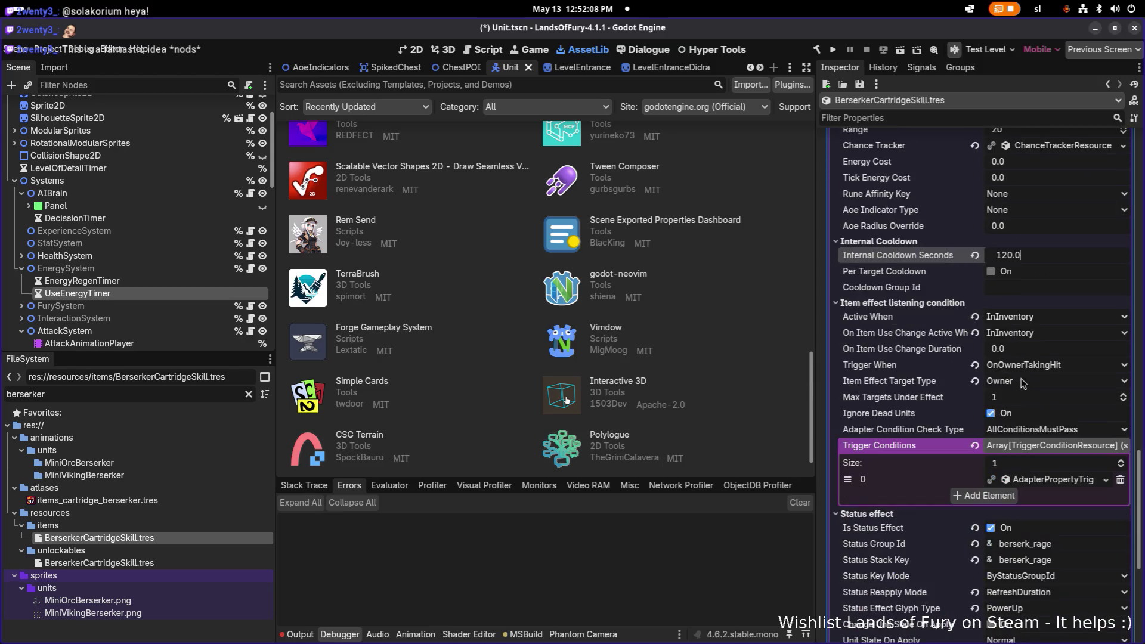
{"action": "scroll", "coordinate": [1002, 391], "scroll_direction": "up", "scroll_amount": 10}
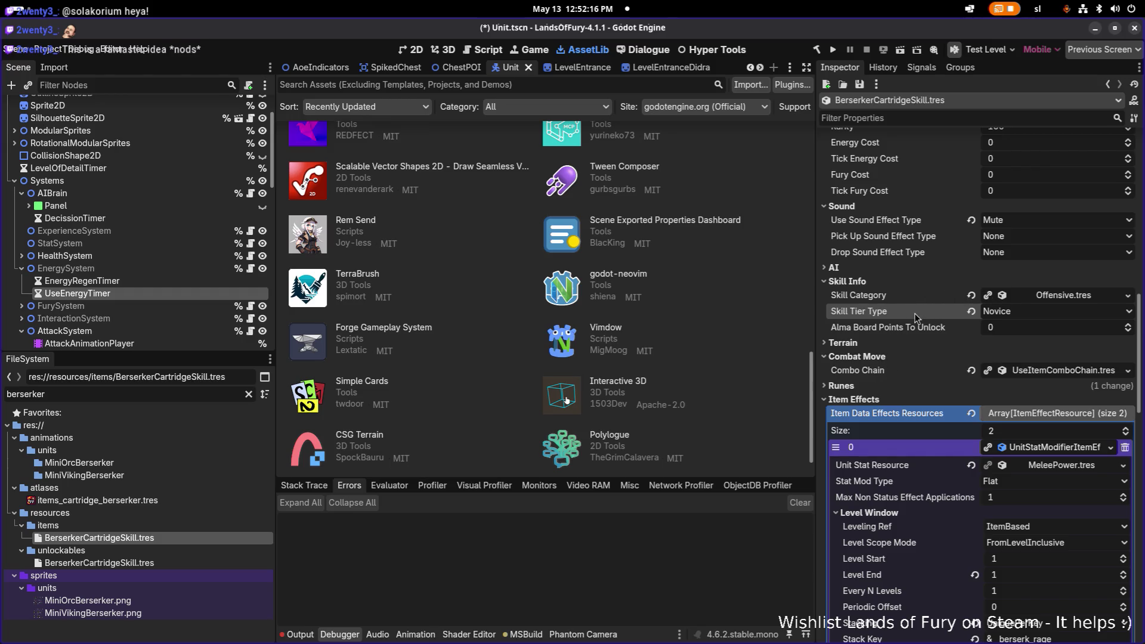
{"action": "scroll", "coordinate": [914, 313], "scroll_direction": "up", "scroll_amount": 4}
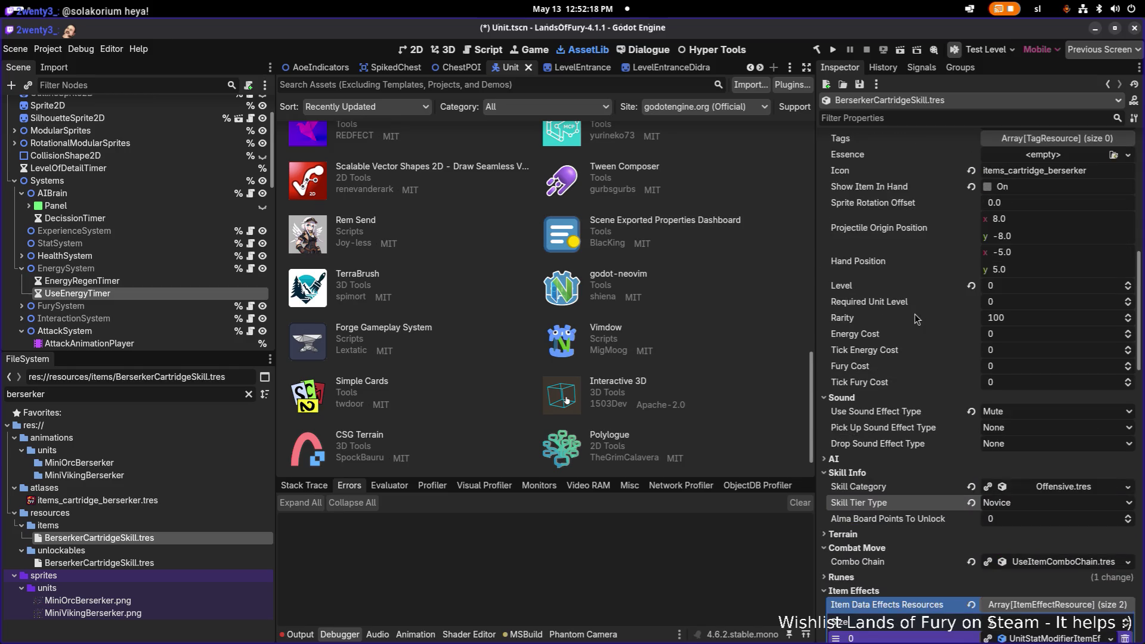
{"action": "scroll", "coordinate": [916, 319], "scroll_direction": "up", "scroll_amount": 4}
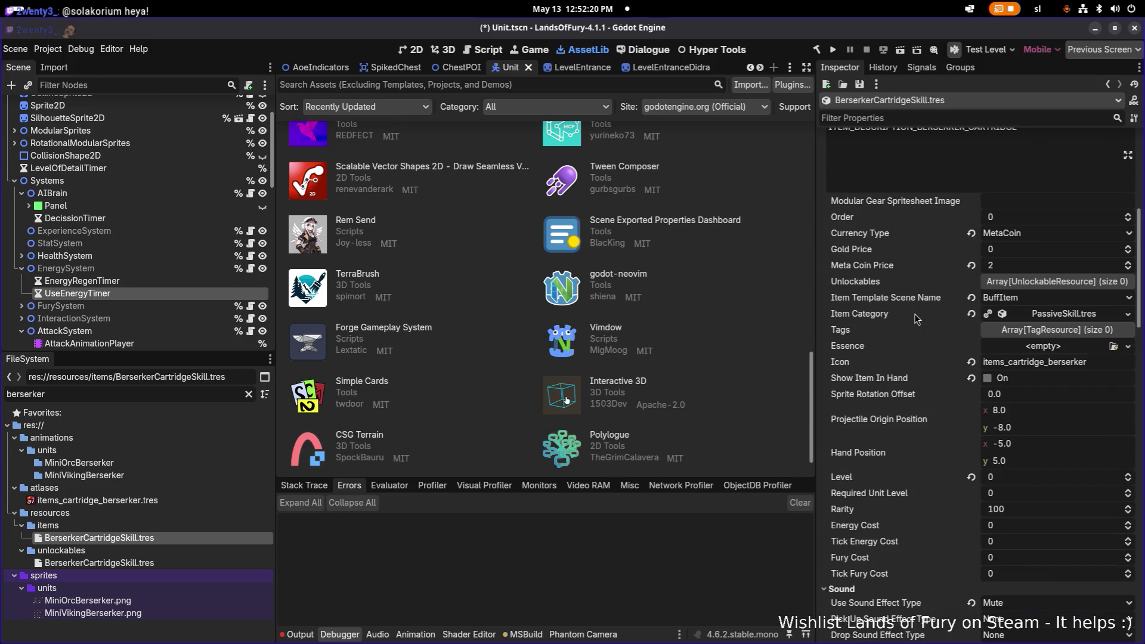
{"action": "left_click", "coordinate": [972, 120]}
Filter properties by 'skill', set Skill Tier Type to Adept, and save.
{"action": "type", "text": "cartrid"}
{"action": "key", "text": "ctrl+a"}
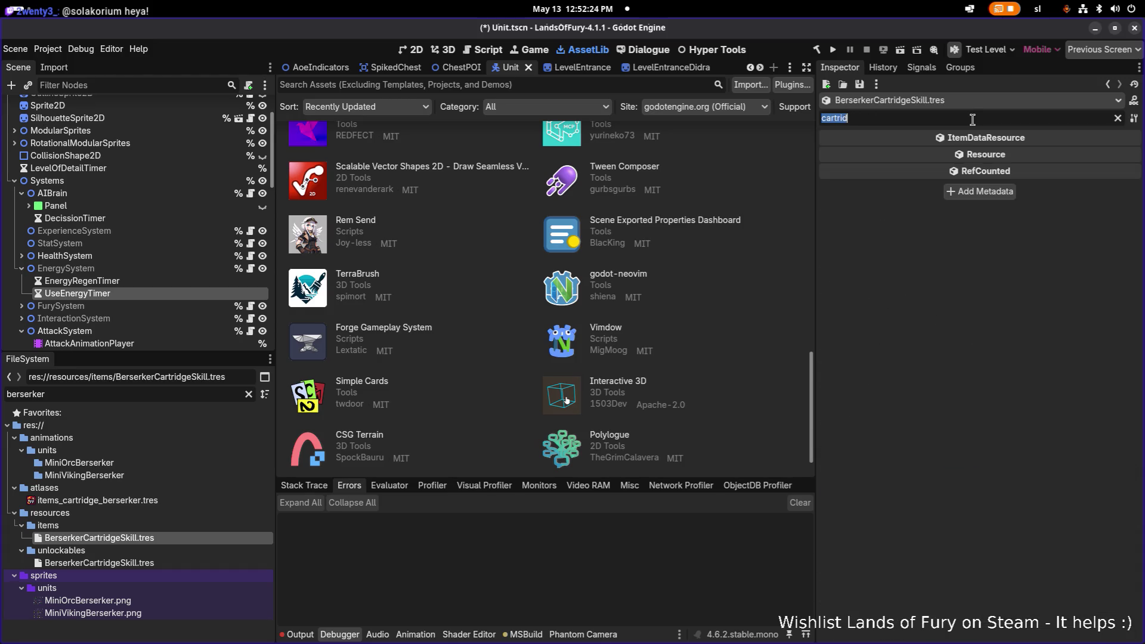
{"action": "type", "text": "skill"}
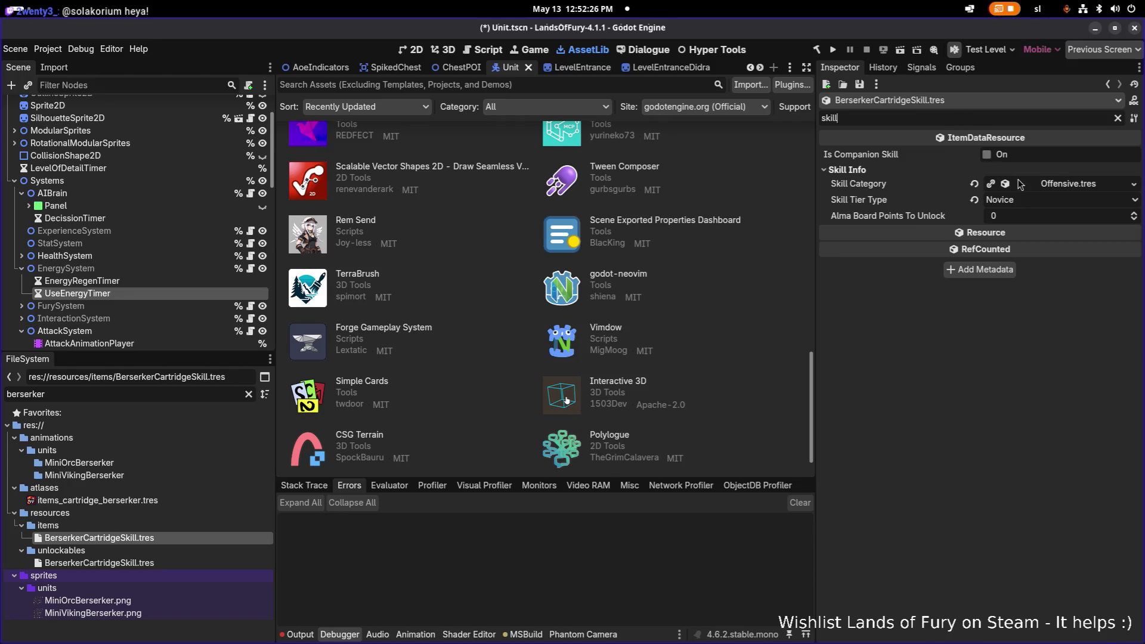
{"action": "left_click", "coordinate": [1026, 203]}
{"action": "left_click", "coordinate": [1028, 239]}
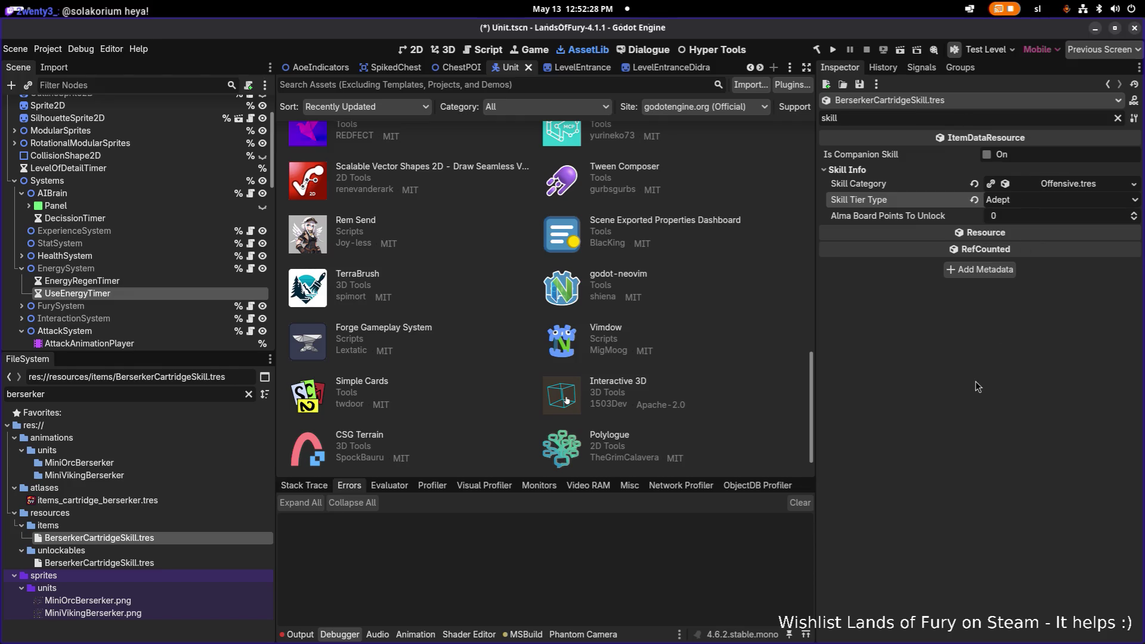
{"action": "key", "text": "ctrl+s"}
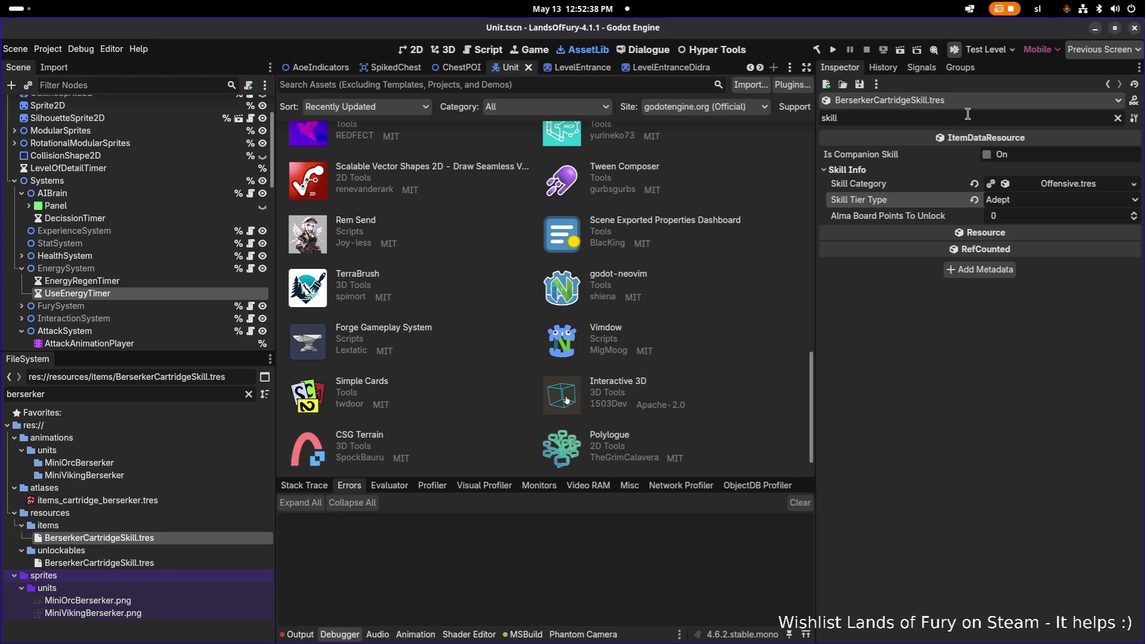
Filter properties by 'meta', set Meta Coin Price to 3, and save.
{"action": "key", "text": "ctrl+a"}
{"action": "key", "text": "BackSpace"}
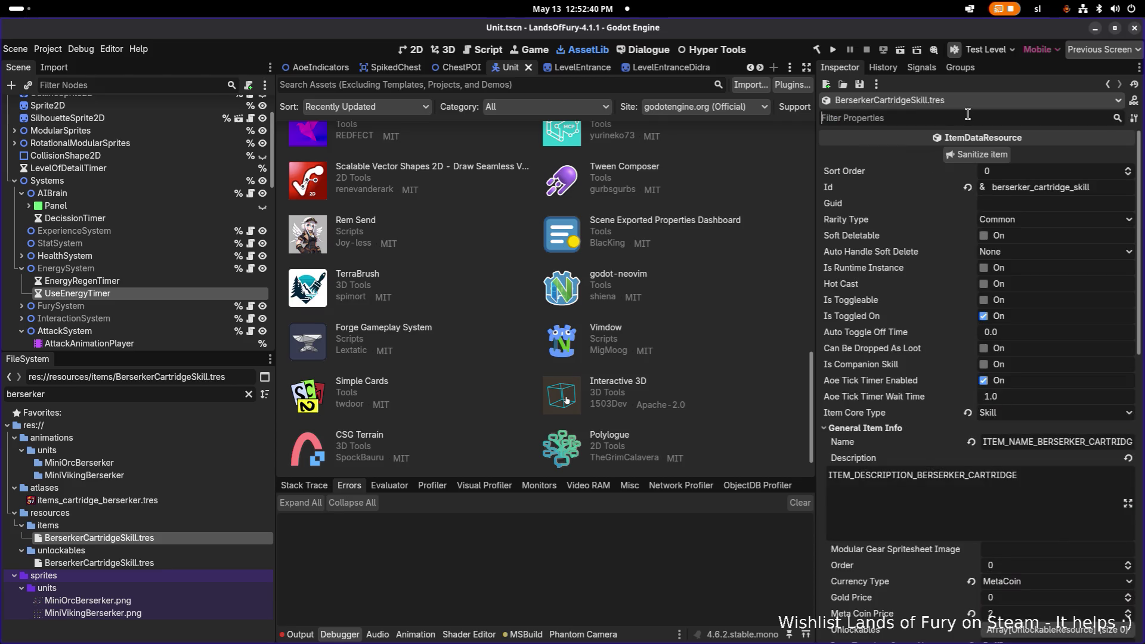
{"action": "type", "text": "meta"}
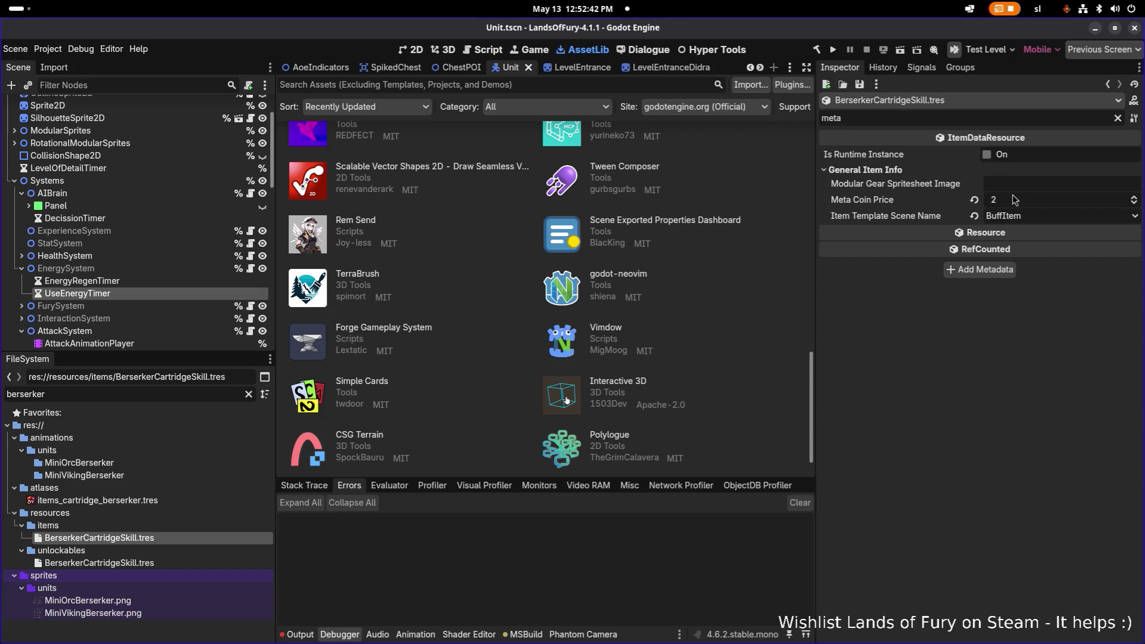
{"action": "left_click", "coordinate": [1020, 200]}
{"action": "type", "text": "3"}
{"action": "key", "text": "Return"}
{"action": "key", "text": "ctrl+s"}
Clear the property filter and expand the first item effect's settings.
{"action": "key", "text": "BackSpace"}
{"action": "key", "text": "BackSpace"}
{"action": "key", "text": "BackSpace"}
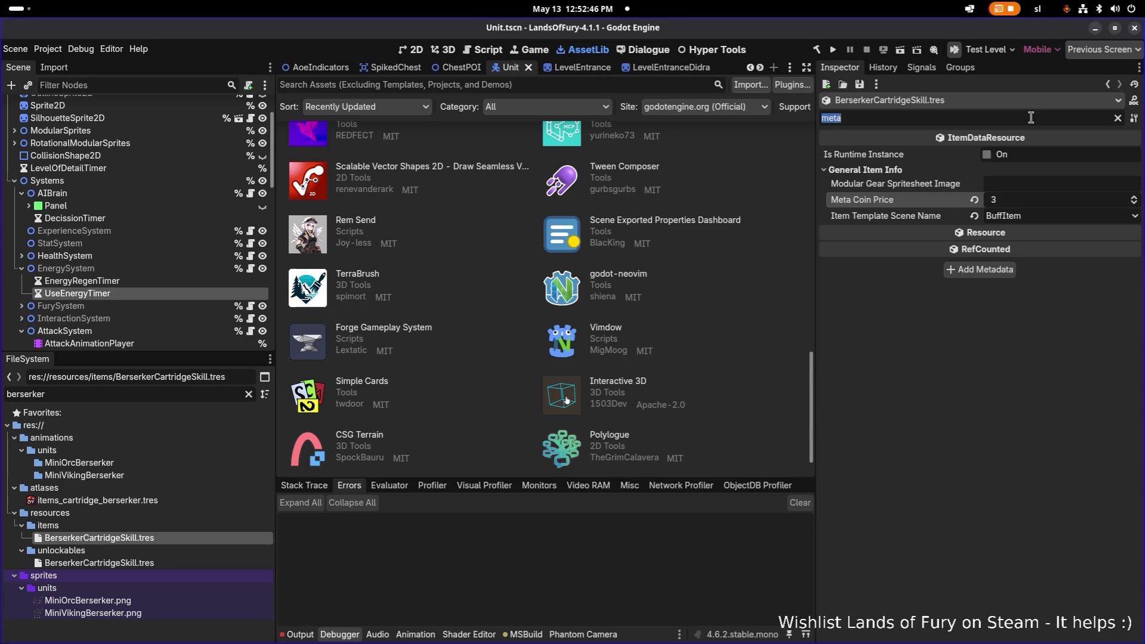
{"action": "scroll", "coordinate": [1000, 241], "scroll_direction": "down", "scroll_amount": 15}
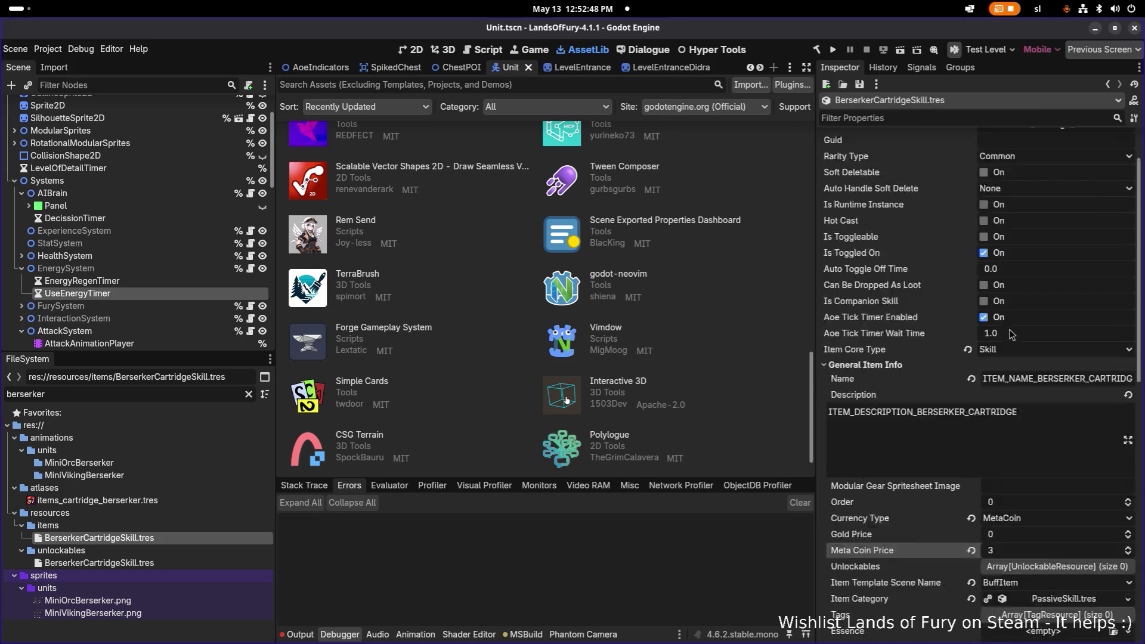
{"action": "left_click", "coordinate": [1046, 511]}
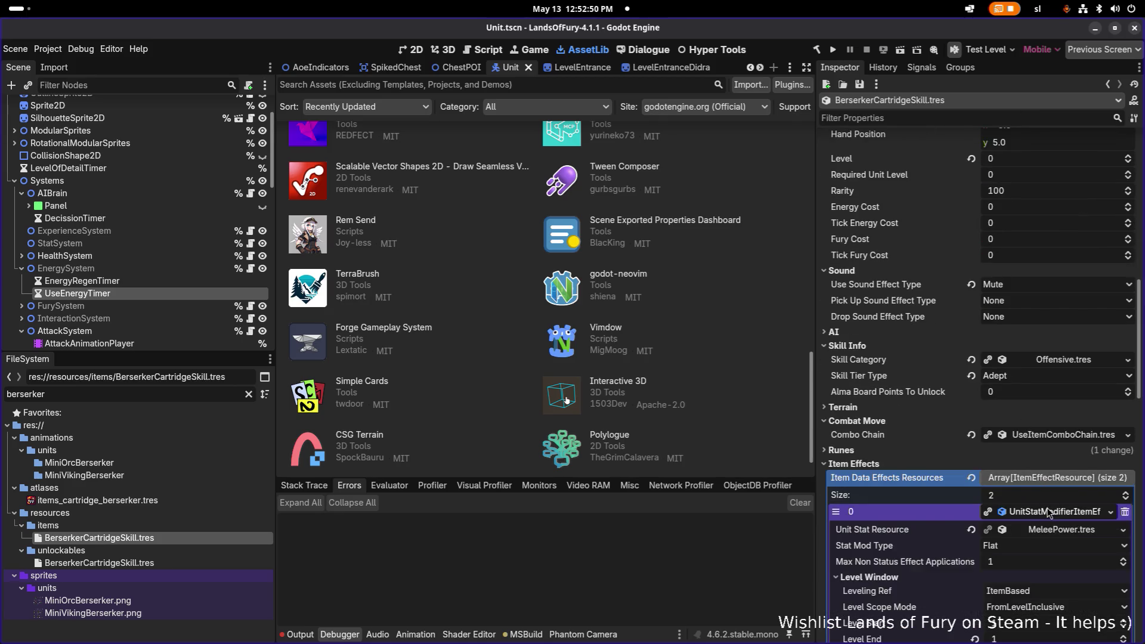
Set element 0's AdapterPropertyTrigger Comparison Value to 0.25 and save the resource.
{"action": "scroll", "coordinate": [1048, 495], "scroll_direction": "down", "scroll_amount": 5}
{"action": "scroll", "coordinate": [1045, 493], "scroll_direction": "down", "scroll_amount": 5}
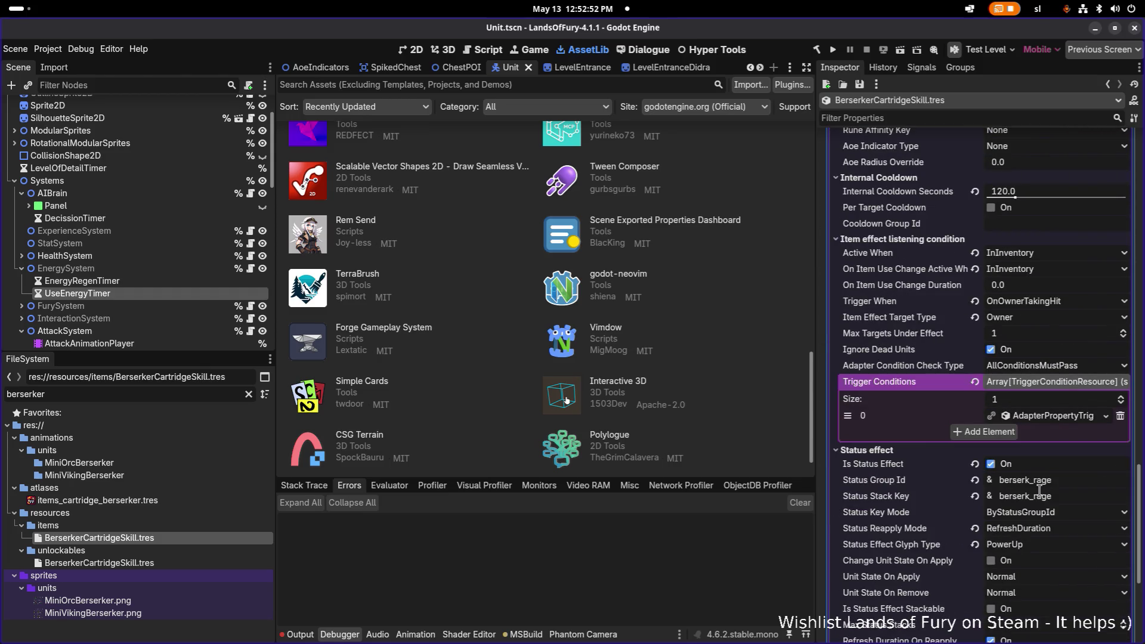
{"action": "left_click", "coordinate": [1062, 418]}
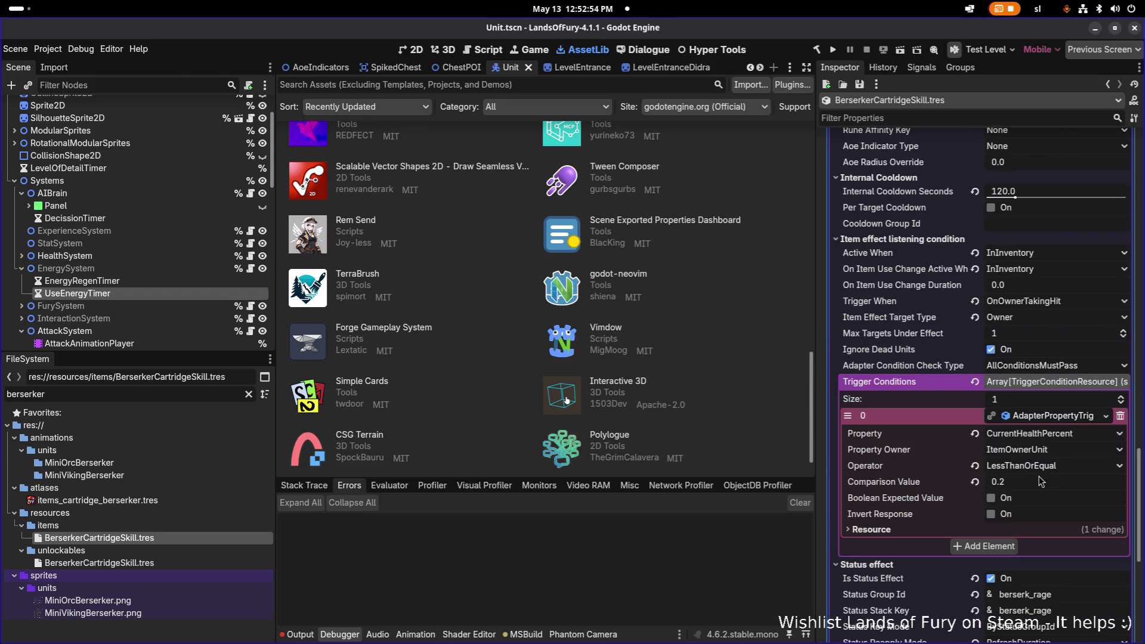
{"action": "left_click", "coordinate": [1042, 482]}
{"action": "type", "text": "0.25"}
{"action": "key", "text": "ctrl+s"}
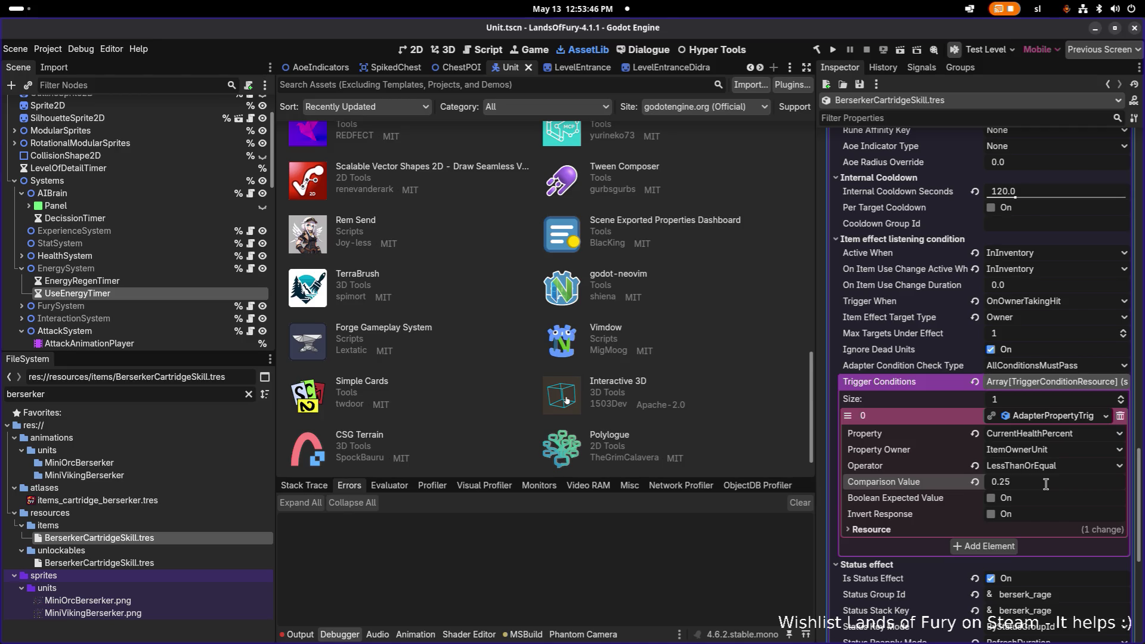
{"action": "left_click", "coordinate": [1061, 486]}
{"action": "key", "text": "ctrl+s"}
{"action": "left_click", "coordinate": [745, 537]}
{"action": "scroll", "coordinate": [1047, 508], "scroll_direction": "down", "scroll_amount": 6}
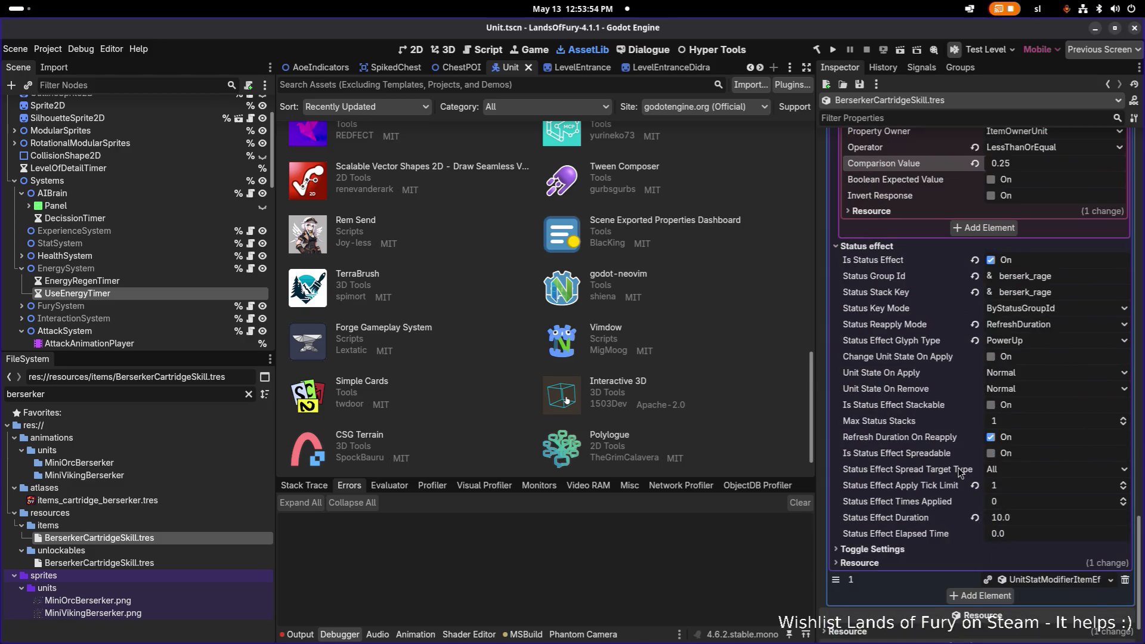
Scroll to Item Effects element 1 and expand its listening condition section.
{"action": "scroll", "coordinate": [1051, 531], "scroll_direction": "down", "scroll_amount": 3}
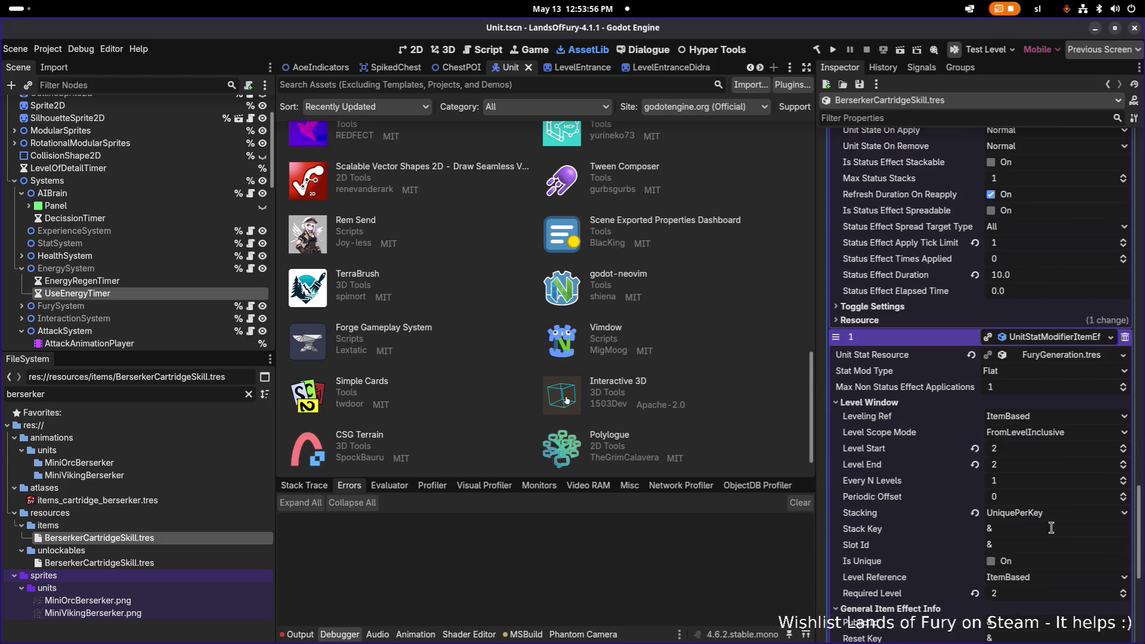
{"action": "scroll", "coordinate": [1045, 451], "scroll_direction": "down", "scroll_amount": 2}
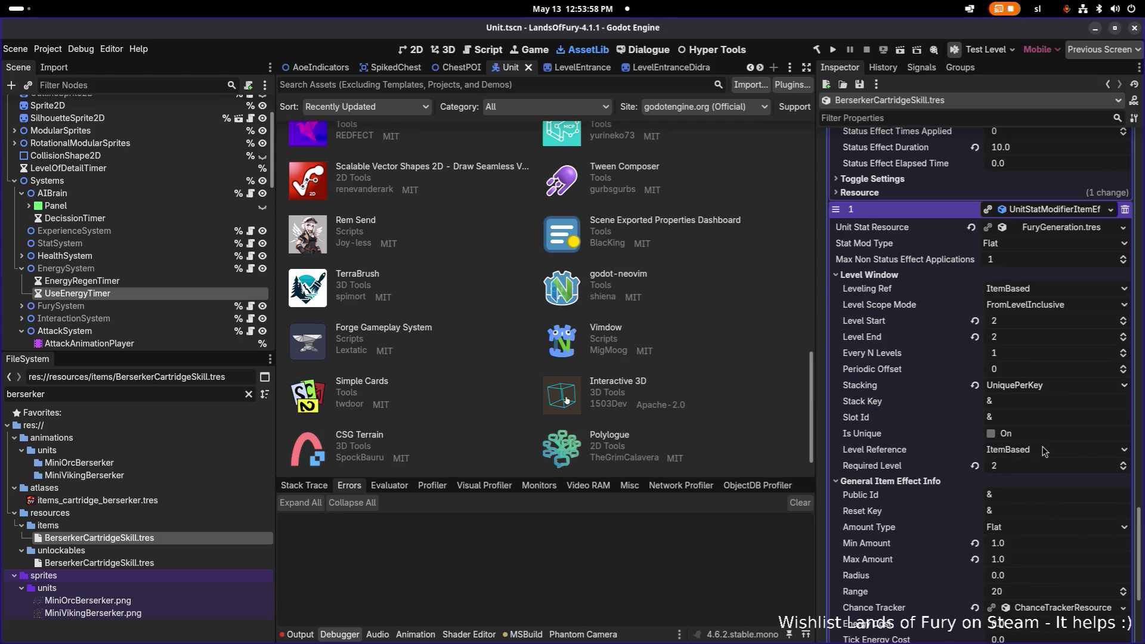
{"action": "scroll", "coordinate": [1045, 451], "scroll_direction": "down", "scroll_amount": 2}
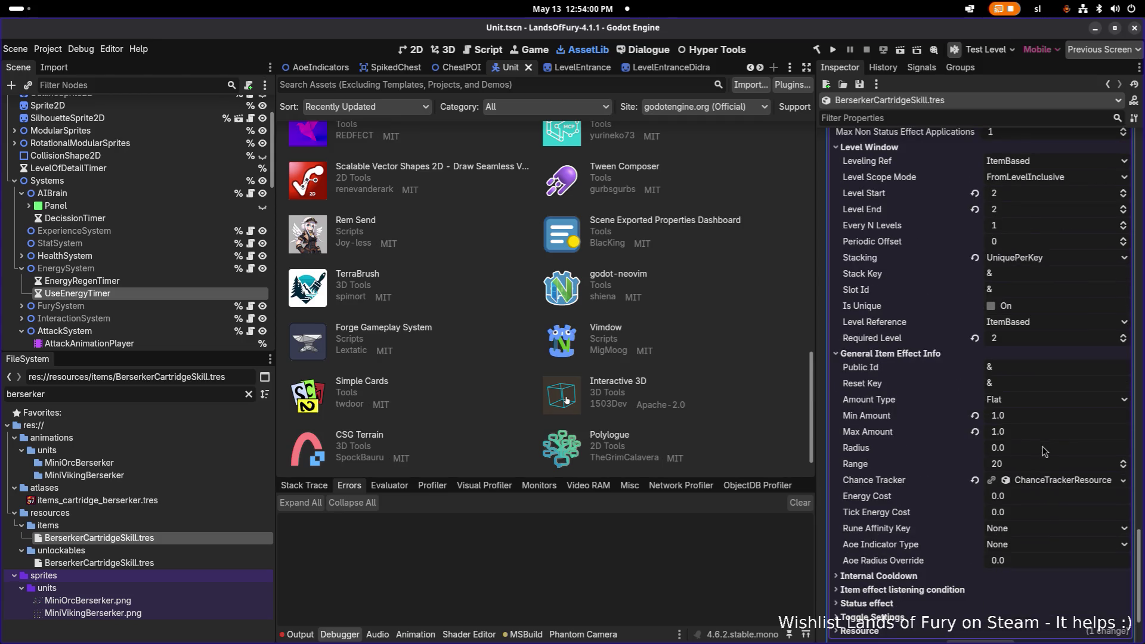
{"action": "scroll", "coordinate": [1045, 452], "scroll_direction": "down", "scroll_amount": 2}
{"action": "left_click", "coordinate": [970, 486]}
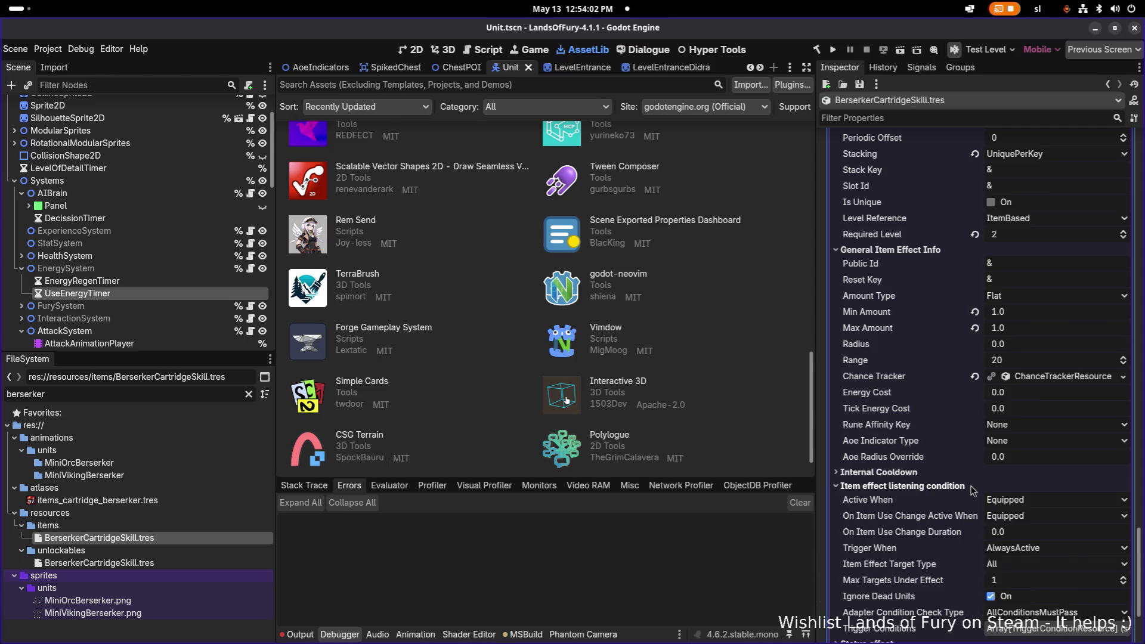
{"action": "left_click", "coordinate": [972, 488]}
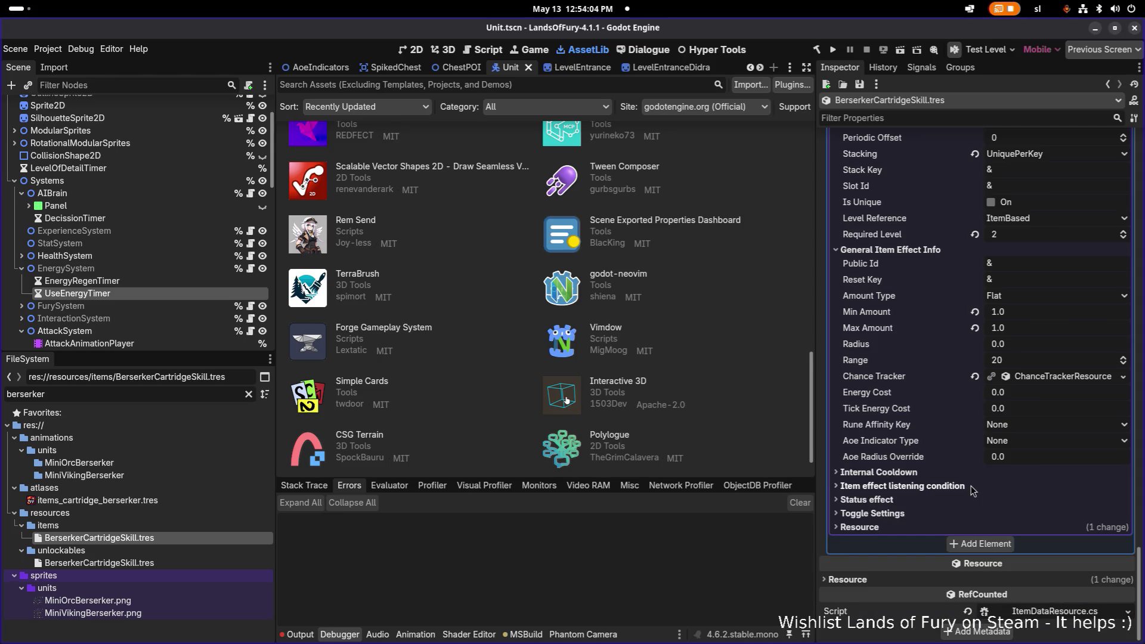
{"action": "left_click", "coordinate": [968, 488]}
Expand the FuryGeneration.tres stat resource to show its FuryRegen stat type.
{"action": "scroll", "coordinate": [966, 486], "scroll_direction": "down", "scroll_amount": 1}
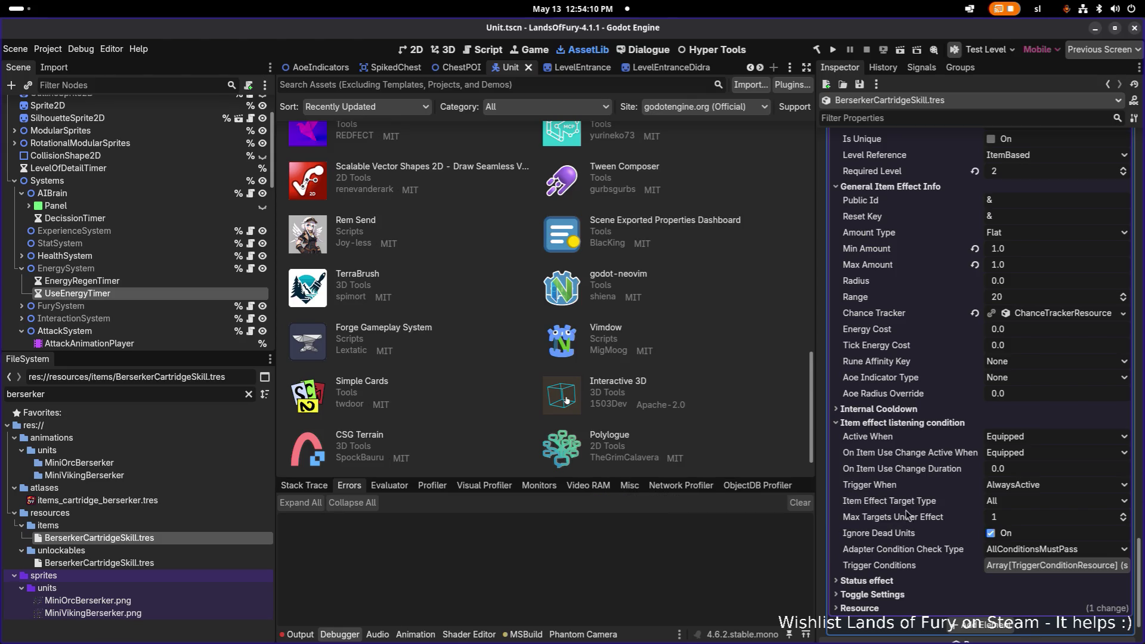
{"action": "scroll", "coordinate": [917, 509], "scroll_direction": "up", "scroll_amount": 3}
{"action": "scroll", "coordinate": [916, 509], "scroll_direction": "up", "scroll_amount": 2}
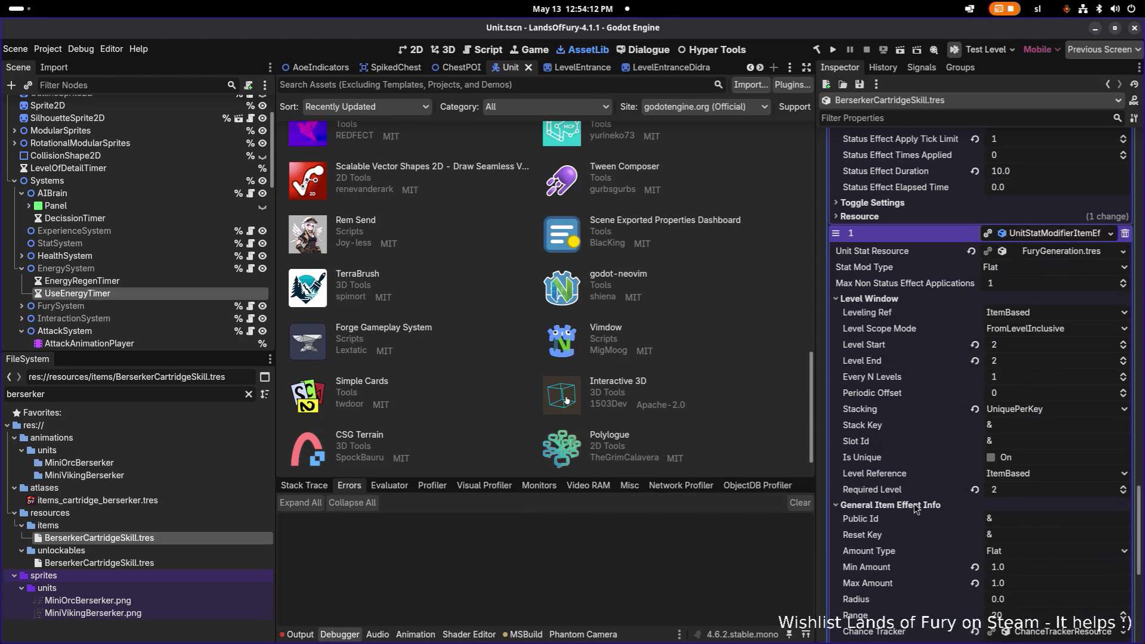
{"action": "left_click", "coordinate": [1050, 253]}
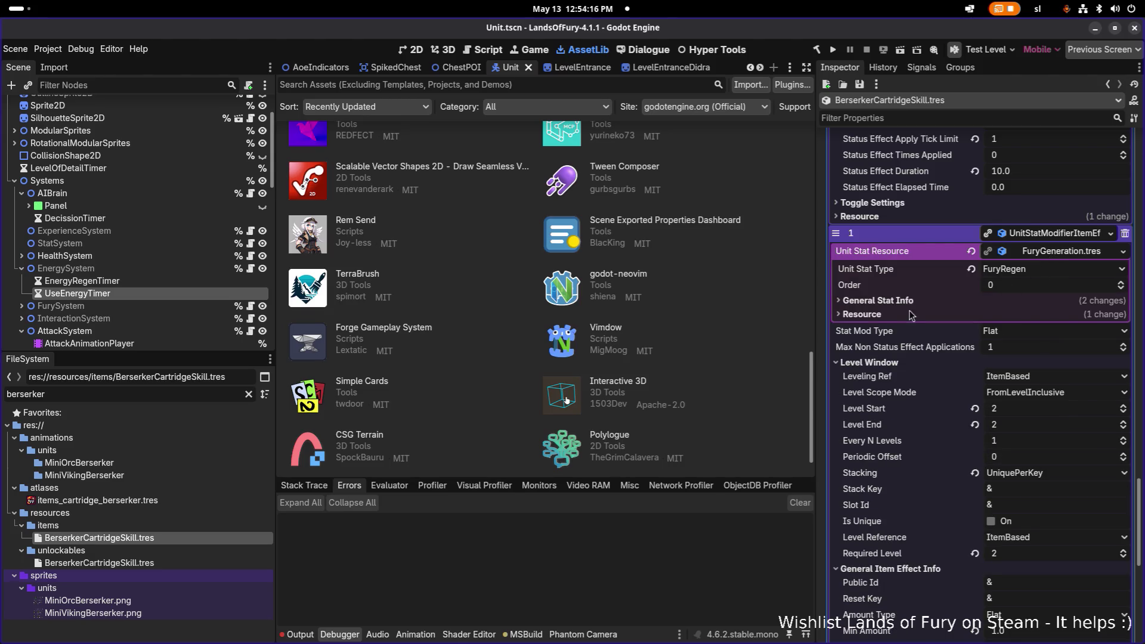
{"action": "key", "text": "alt+Tab"}
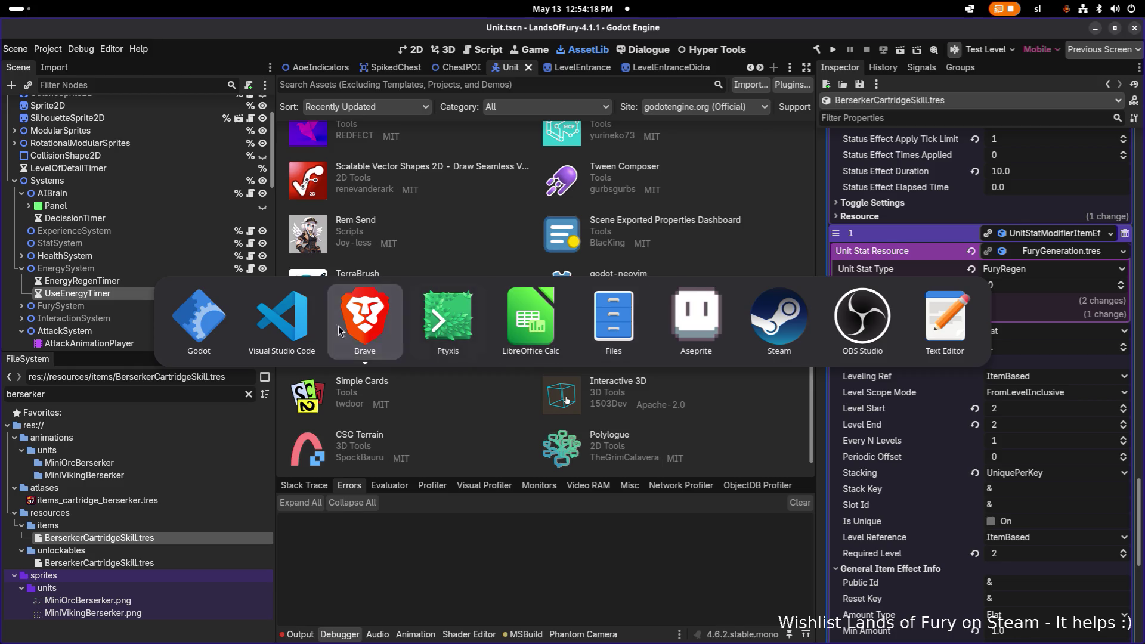
Search the project for 'furyregen' and open the match in FurySystem.cs.
{"action": "left_click", "coordinate": [281, 322]}
{"action": "key", "text": "ctrl+shift+f"}
{"action": "type", "text": "furyregen"}
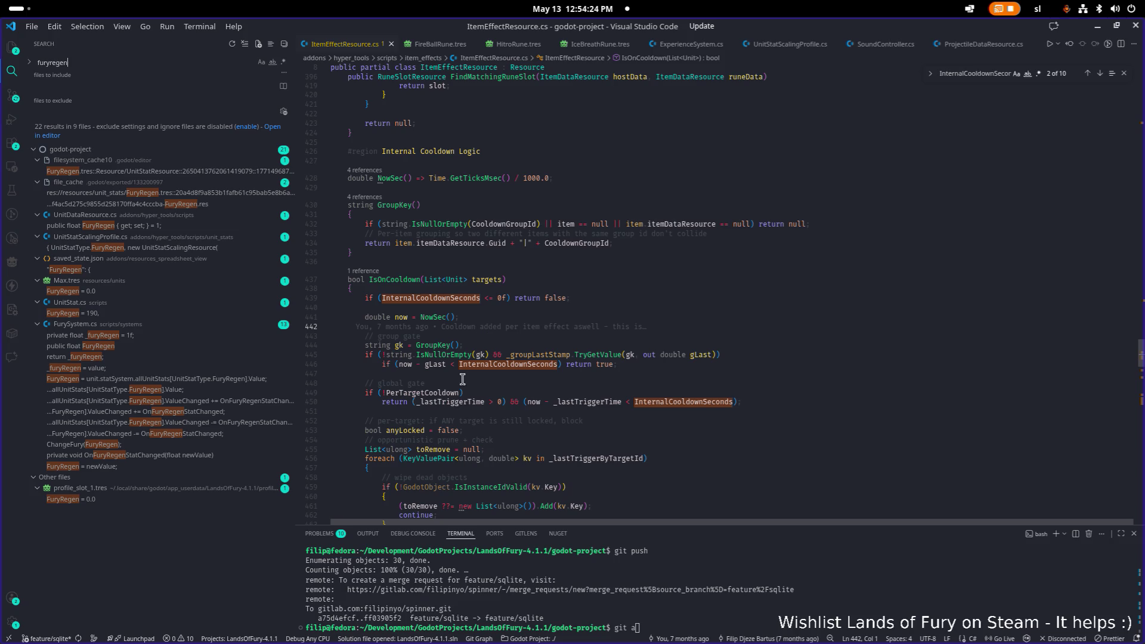
{"action": "left_click", "coordinate": [150, 335]}
Step through the FuryRegen usages within FurySystem.cs.
{"action": "double_click", "coordinate": [440, 340]}
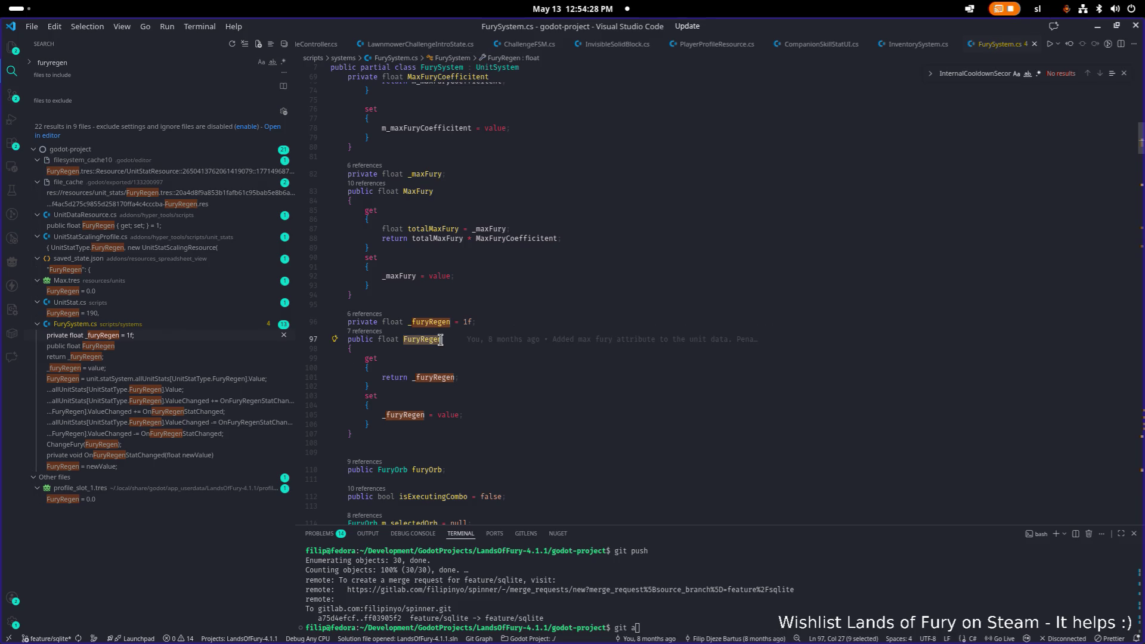
{"action": "key", "text": "ctrl+f"}
{"action": "key", "text": "Return"}
{"action": "key", "text": "Return"}
{"action": "key", "text": "Return"}
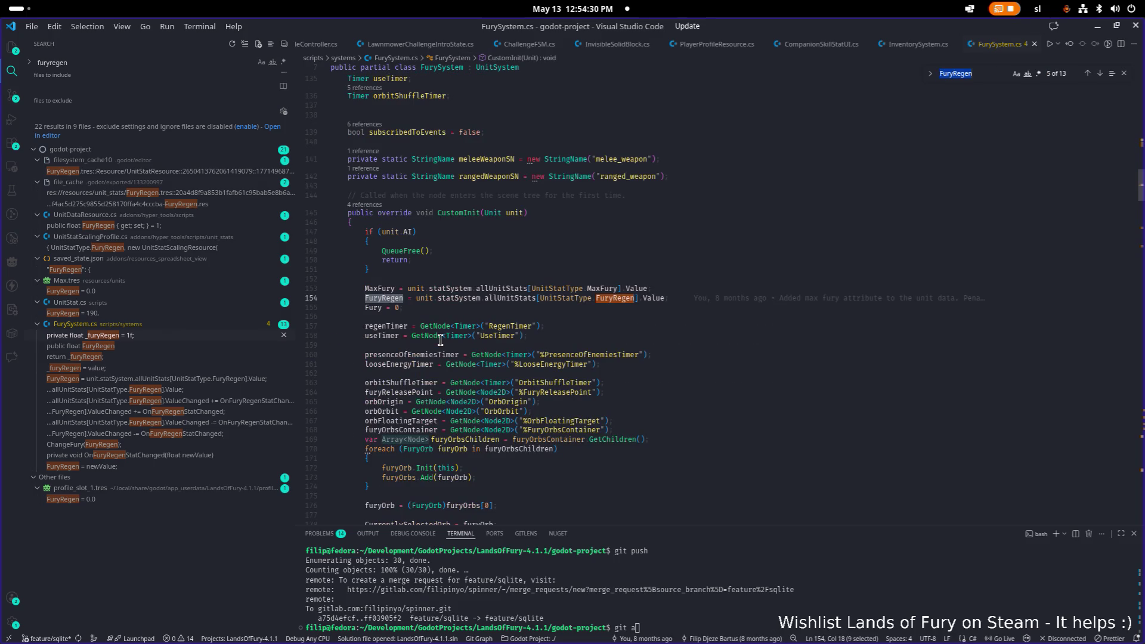
{"action": "key", "text": "Return"}
{"action": "key", "text": "Return"}
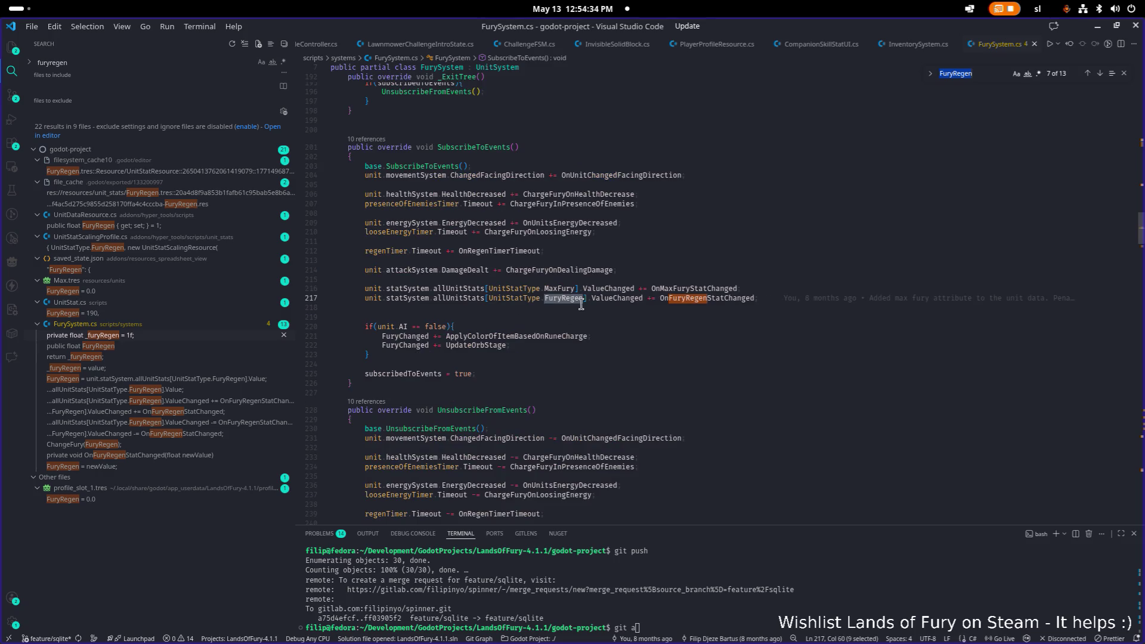
{"action": "key", "text": "Return"}
{"action": "key", "text": "Return"}
Trace OnRegenTimerTimeout to its timer subscription and method body.
{"action": "key", "text": "Return"}
{"action": "key", "text": "Return"}
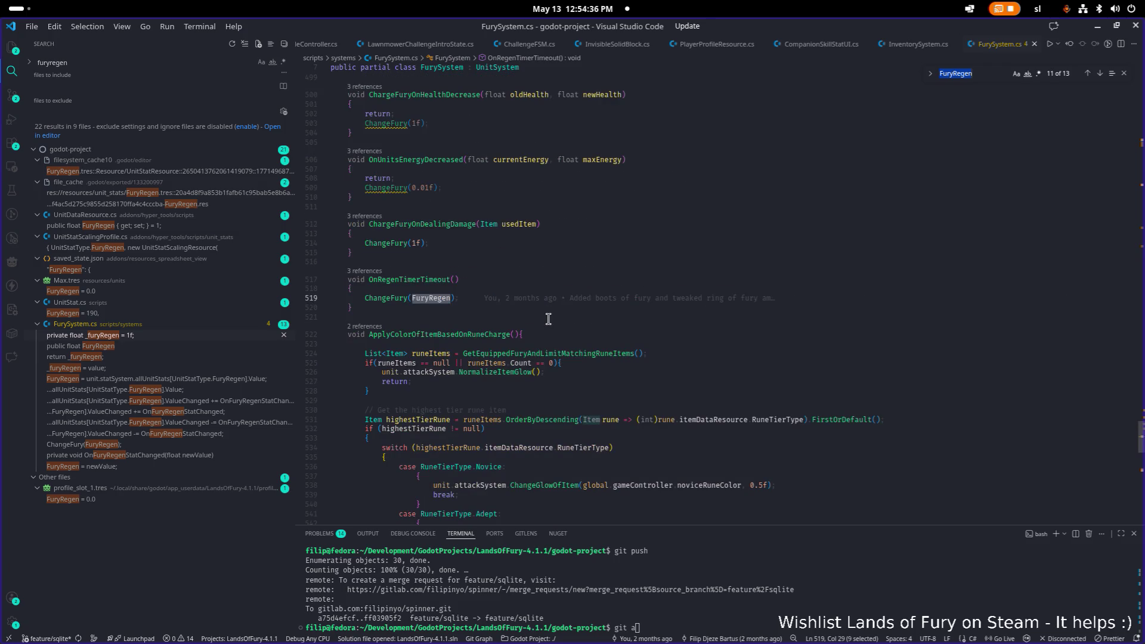
{"action": "double_click", "coordinate": [430, 280]}
{"action": "key", "text": "ctrl+f"}
{"action": "key", "text": "Return"}
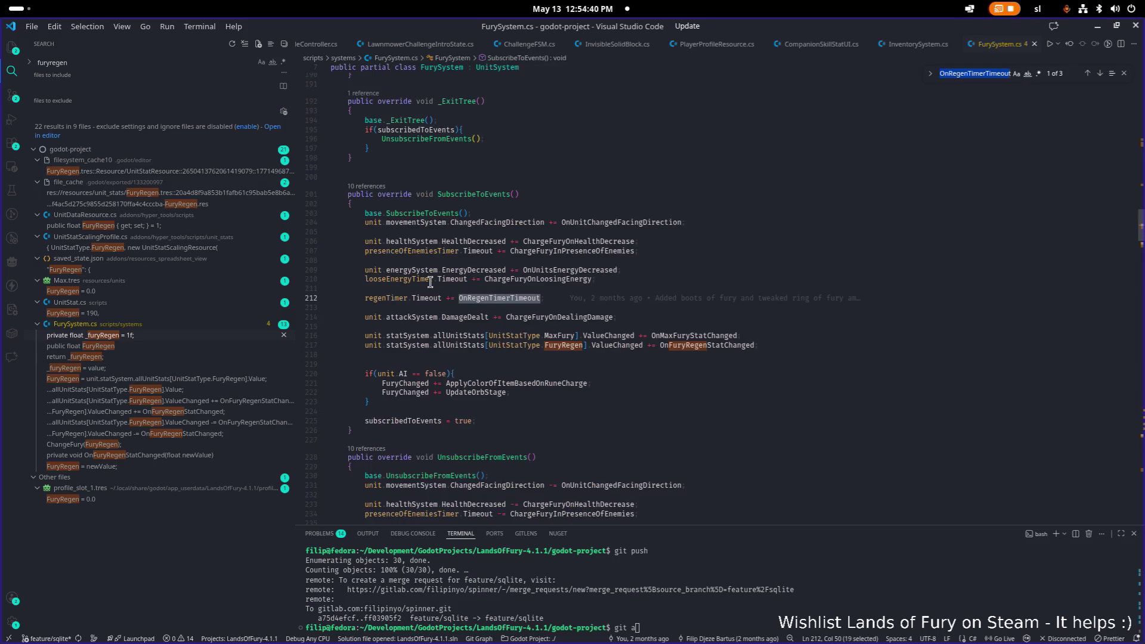
{"action": "key", "text": "Return"}
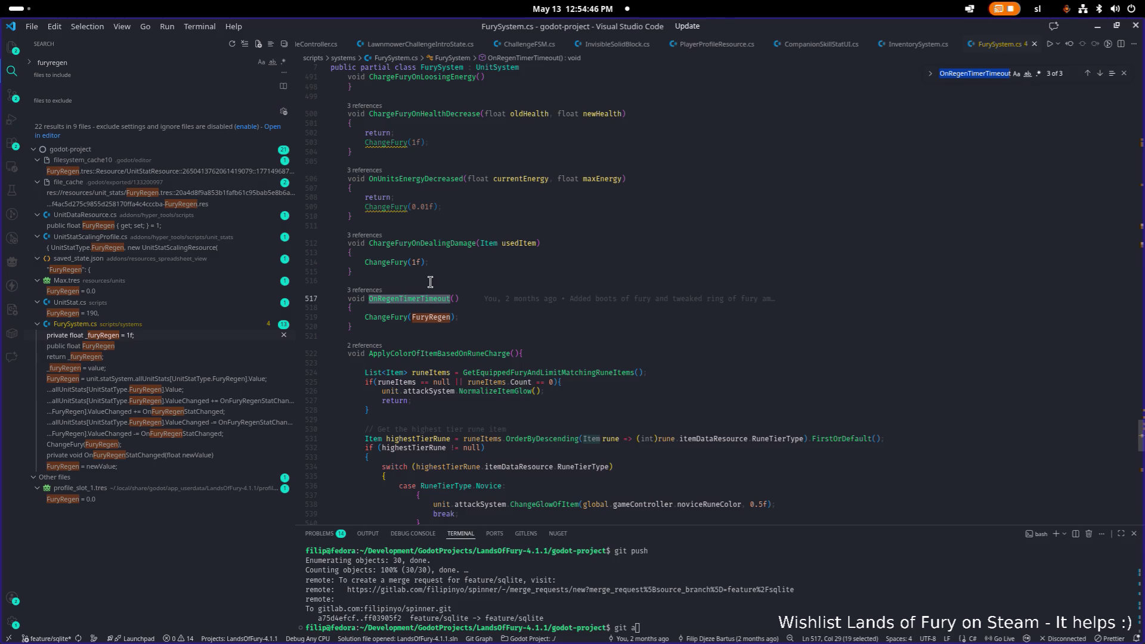
{"action": "key", "text": "Return"}
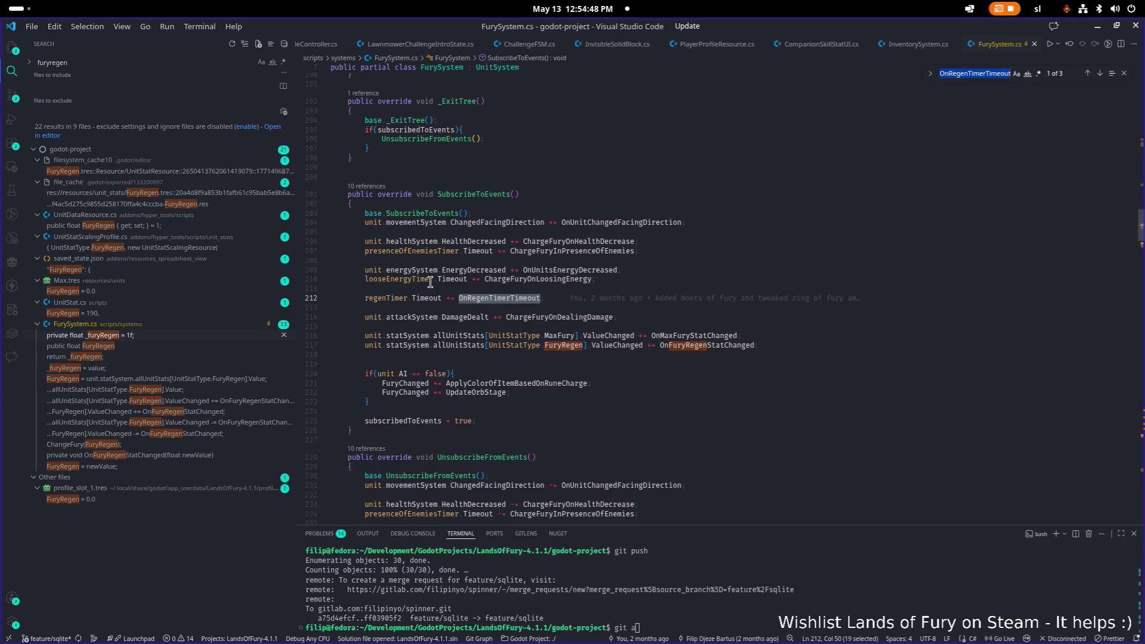
{"action": "key", "text": "Return"}
{"action": "key", "text": "Return"}
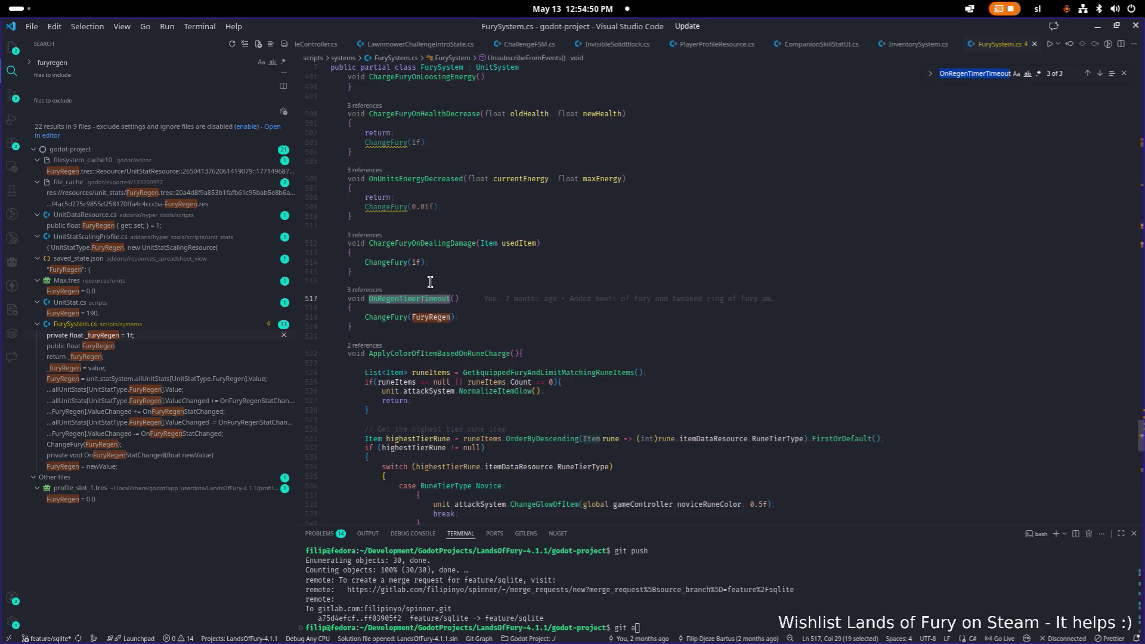
Jump to the ChangeFury definition, then minimize VS Code to reveal Godot.
{"action": "double_click", "coordinate": [394, 317]}
{"action": "key", "text": "ctrl+f"}
{"action": "key", "text": "Return"}
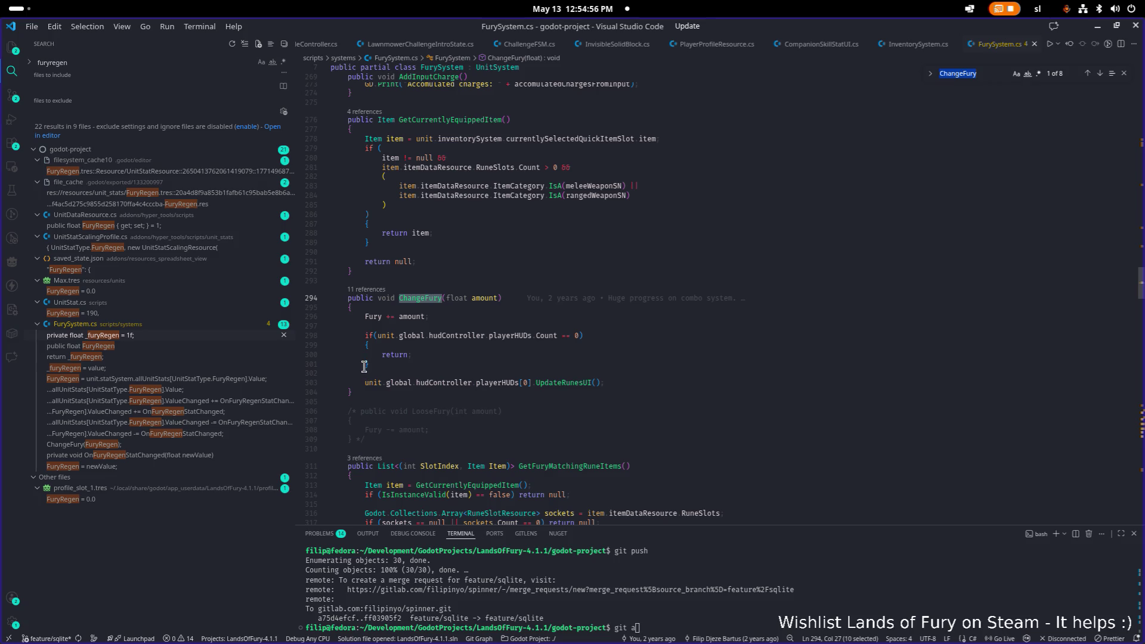
{"action": "scroll", "coordinate": [479, 331], "scroll_direction": "up", "scroll_amount": 1}
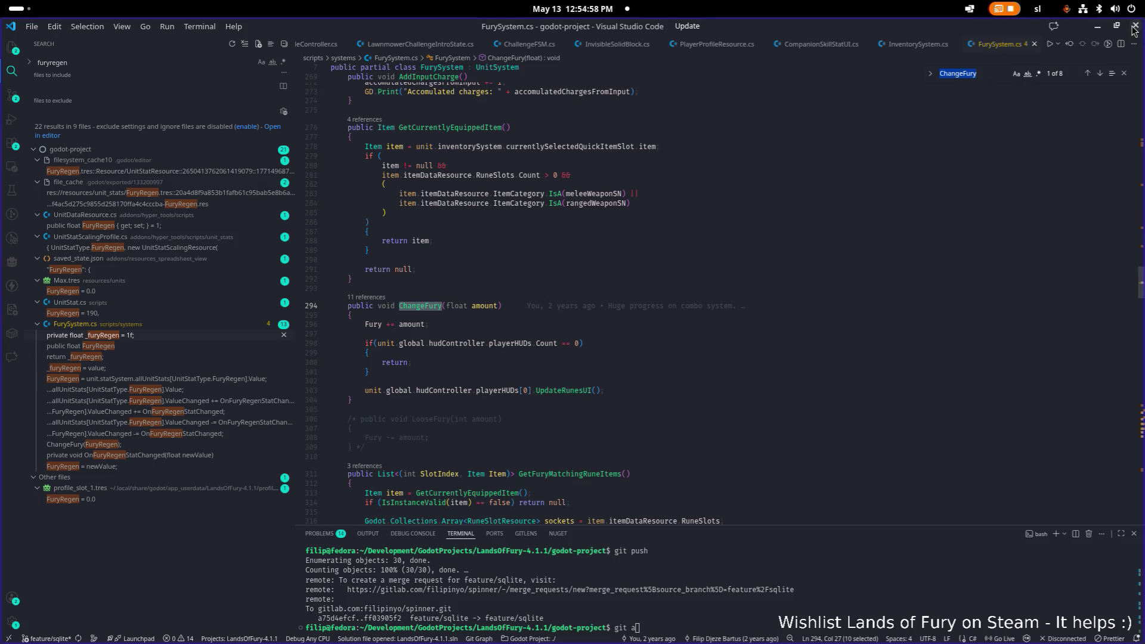
{"action": "left_click", "coordinate": [1097, 26]}
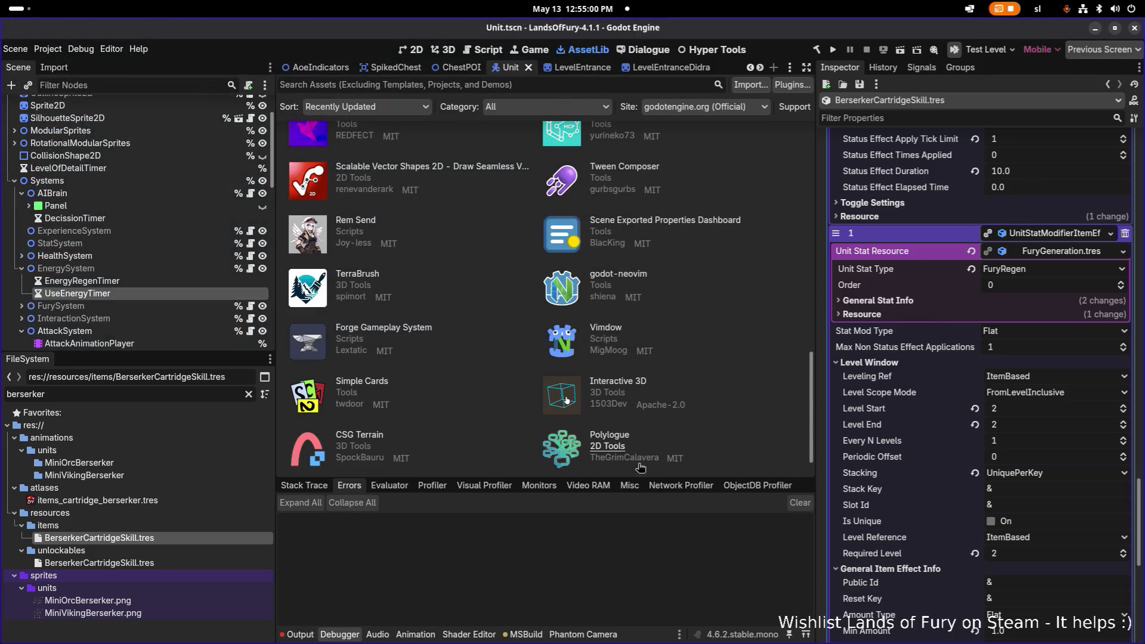
Collapse EnergySystem, expand FurySystem, and inspect its RegenTimer, a 1.0 s autostart timer.
{"action": "left_click", "coordinate": [106, 256]}
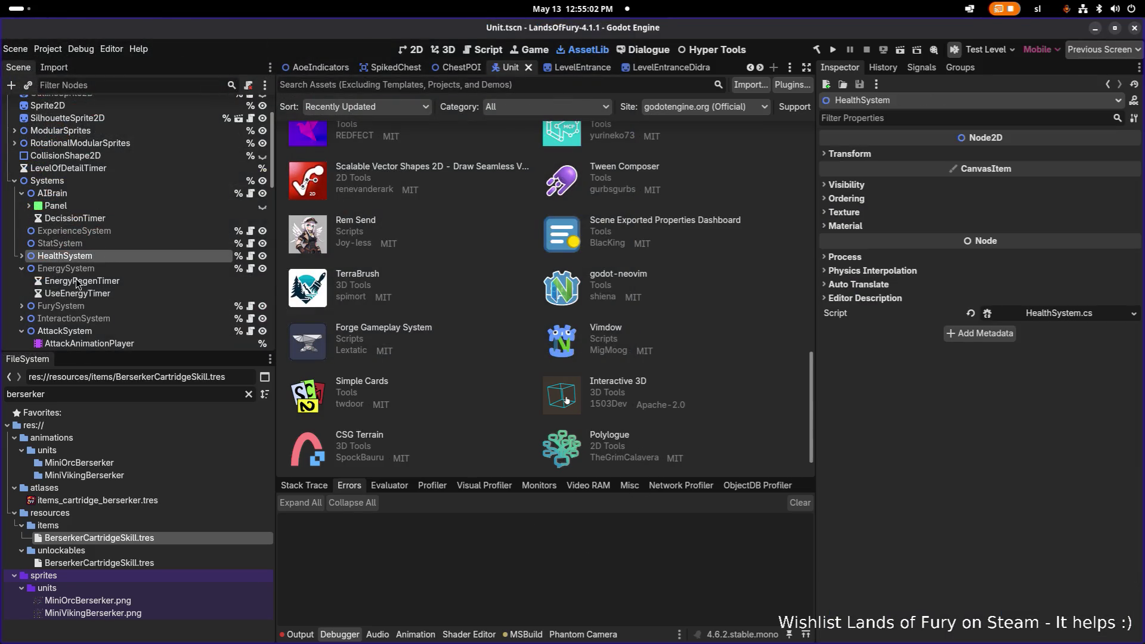
{"action": "left_click", "coordinate": [21, 268]}
{"action": "left_click", "coordinate": [23, 280]}
{"action": "scroll", "coordinate": [84, 256], "scroll_direction": "down", "scroll_amount": 3}
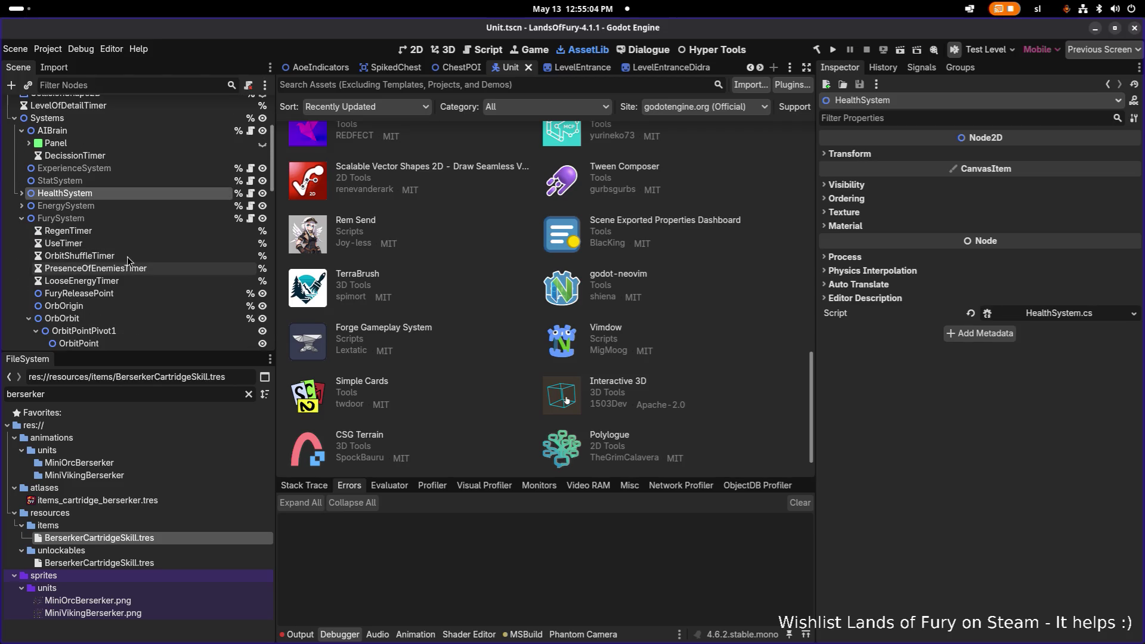
{"action": "left_click", "coordinate": [135, 229]}
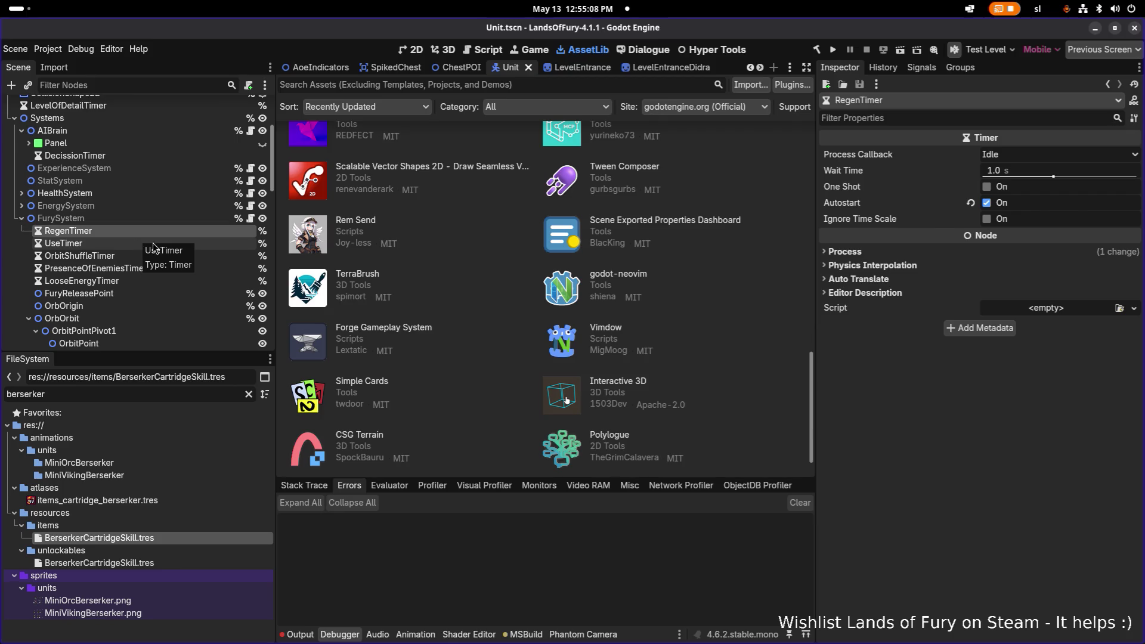
{"action": "key", "text": "alt+Tab"}
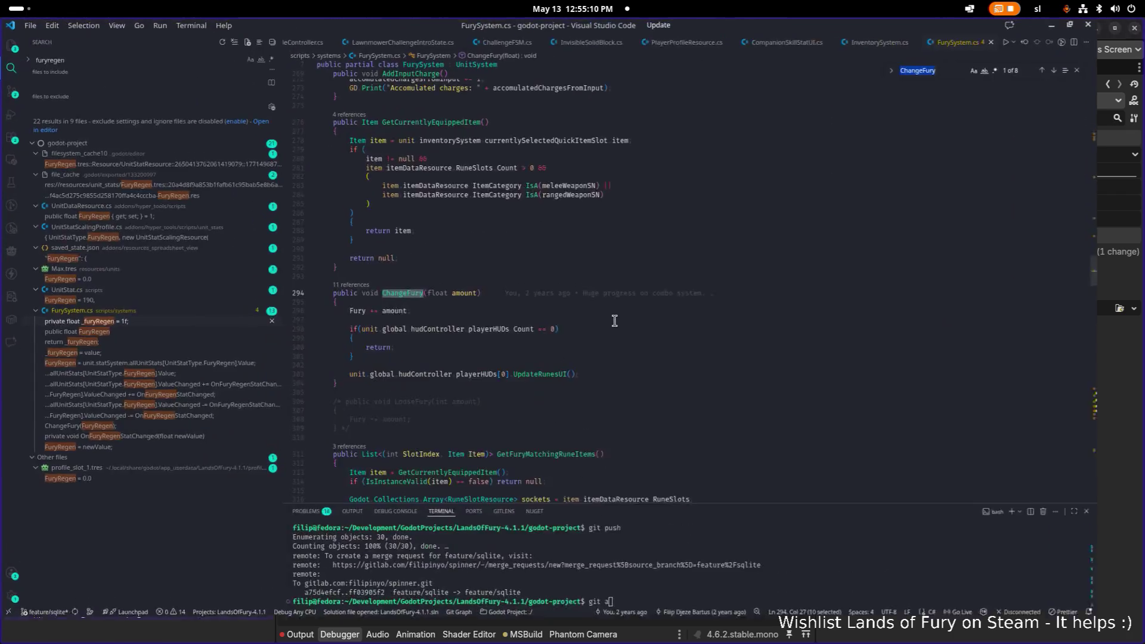
{"action": "left_click", "coordinate": [478, 289]}
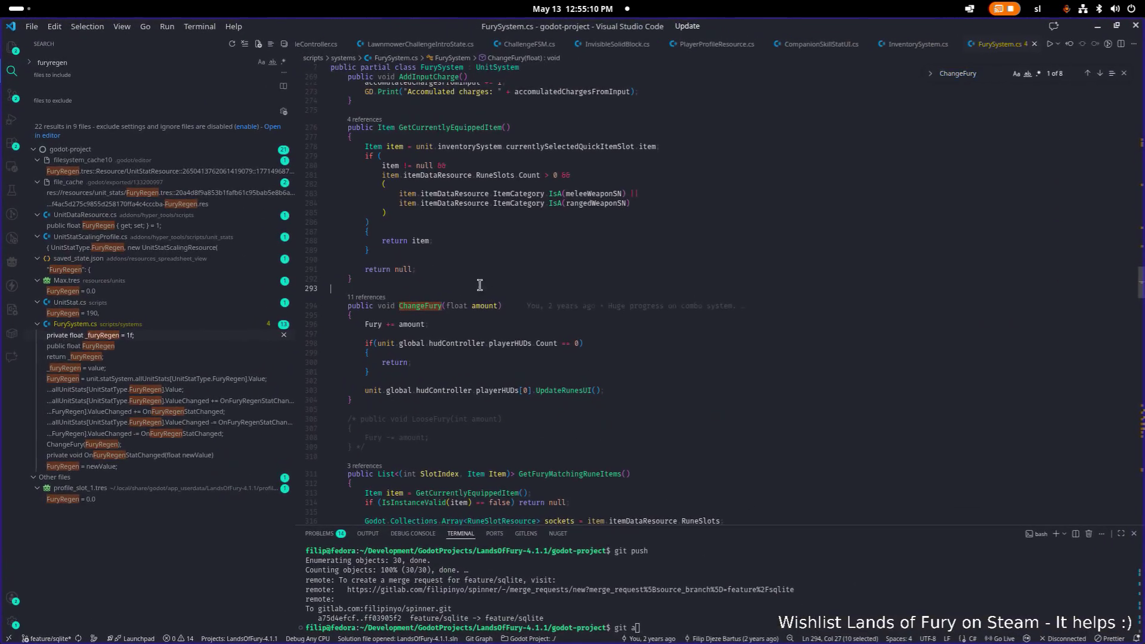
Search FurySystem.cs for 'regentimer' and go to the ChangeFury definition.
{"action": "scroll", "coordinate": [483, 281], "scroll_direction": "up", "scroll_amount": 15}
{"action": "left_click", "coordinate": [486, 274]}
{"action": "key", "text": "ctrl+f"}
{"action": "type", "text": "regentime"}
{"action": "key", "text": "Return"}
{"action": "type", "text": "r"}
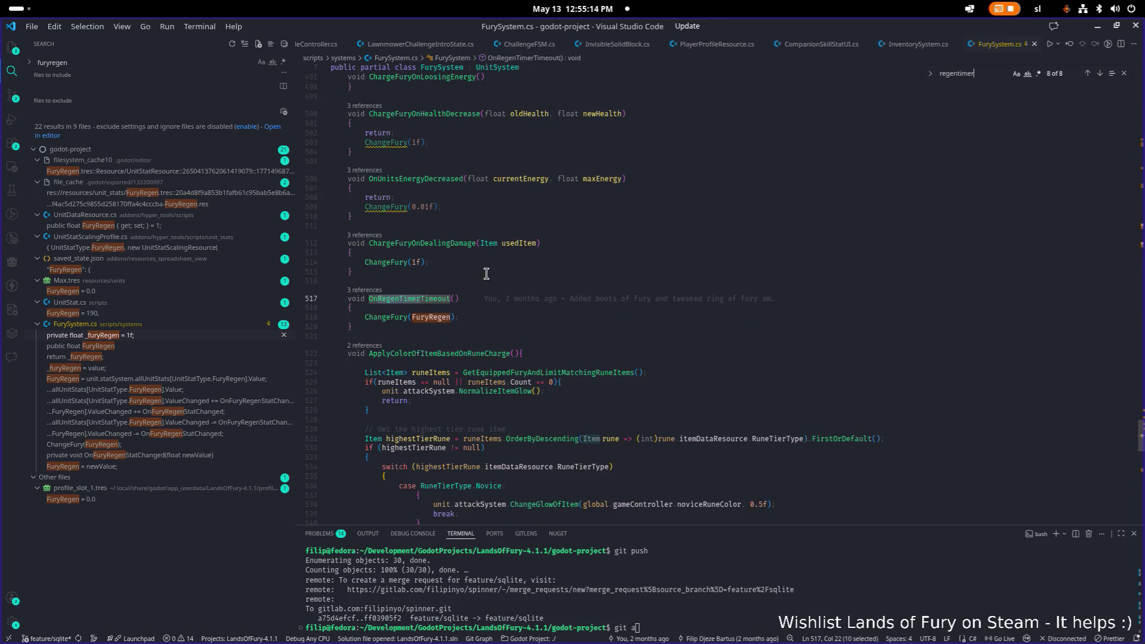
{"action": "left_click", "coordinate": [381, 317]}
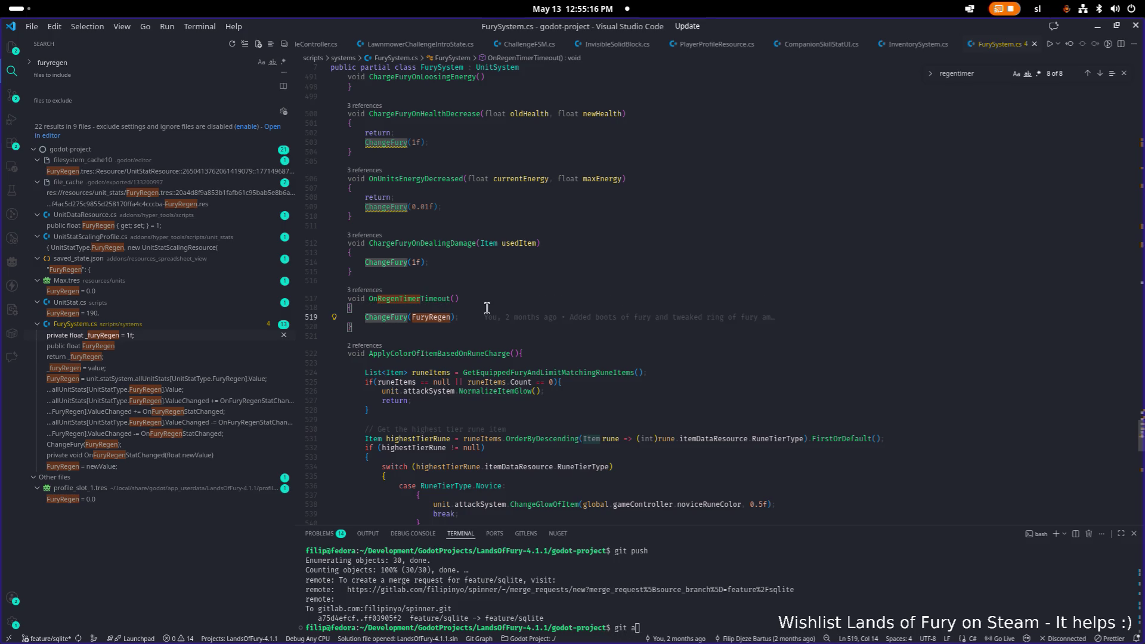
{"action": "key", "text": "F12"}
Open ChangeFury's 11 references and preview the Item.cs calls, including the combo fury gain.
{"action": "left_click", "coordinate": [375, 199]}
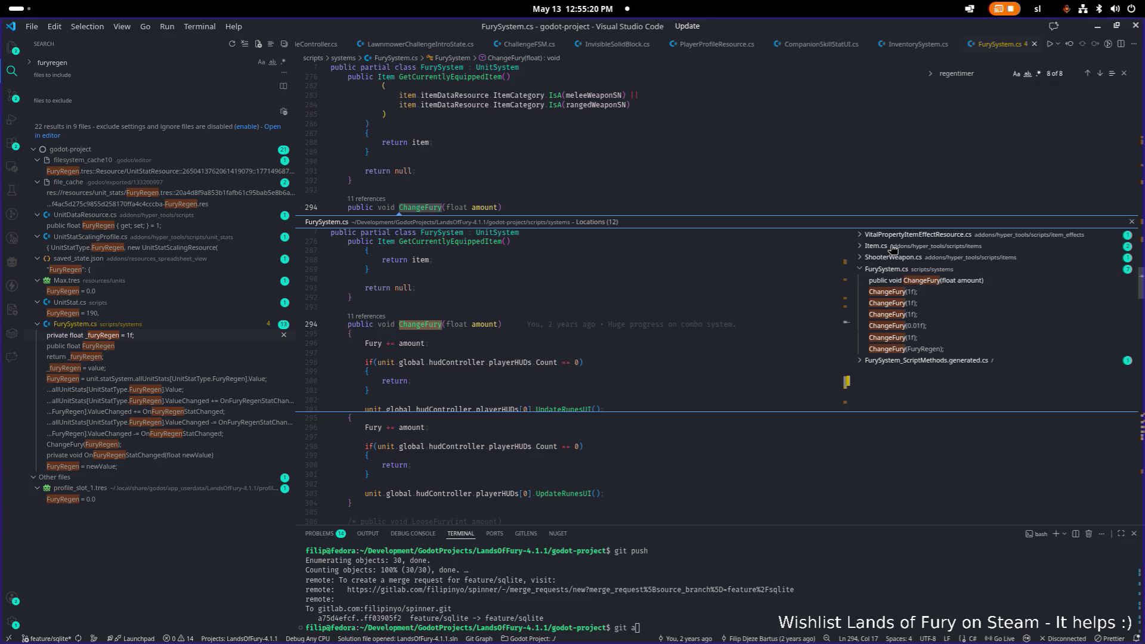
{"action": "left_click", "coordinate": [877, 245]}
{"action": "left_click", "coordinate": [924, 257]}
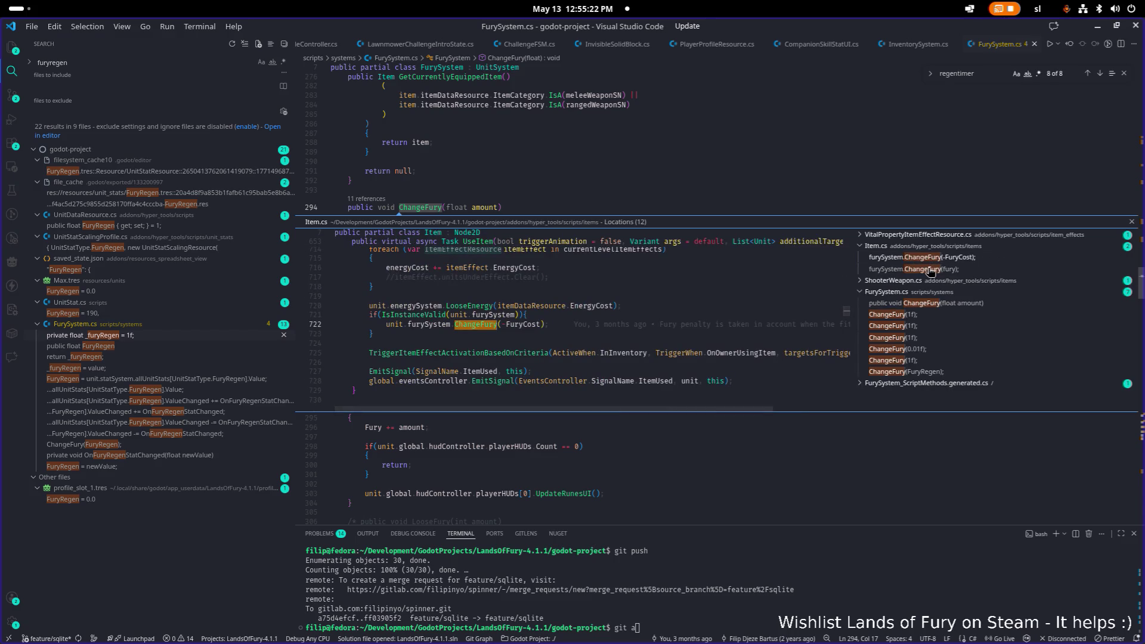
{"action": "left_click", "coordinate": [929, 270]}
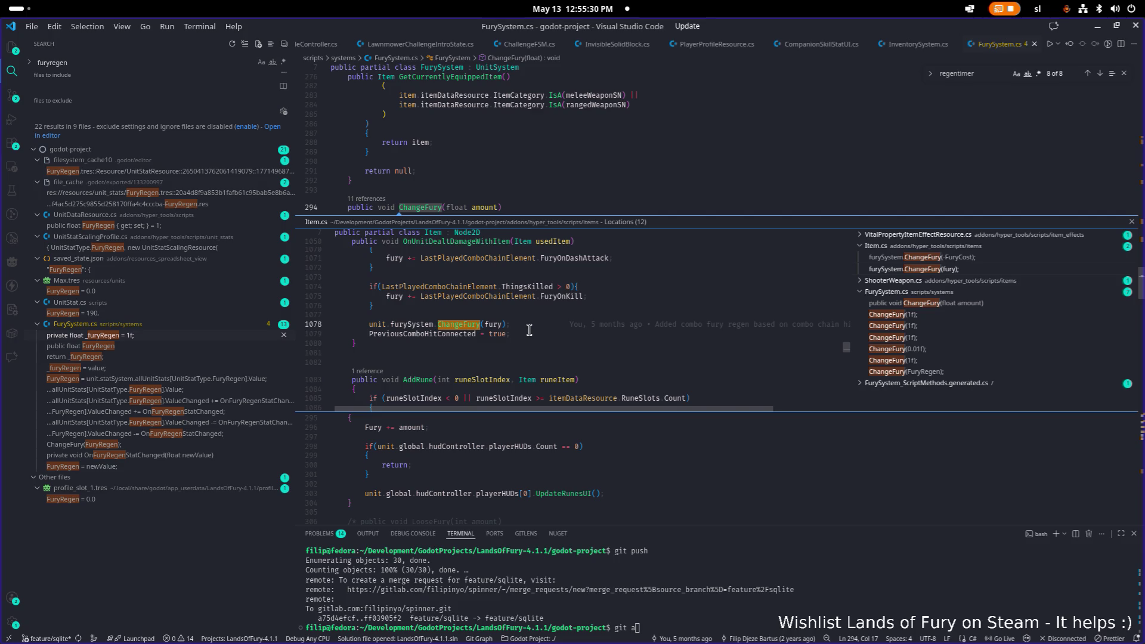
{"action": "mouse_move", "coordinate": [468, 324]}
Check the commit behind the combo fury line, close the peek, and minimize VS Code.
{"action": "scroll", "coordinate": [550, 300], "scroll_direction": "up", "scroll_amount": 7}
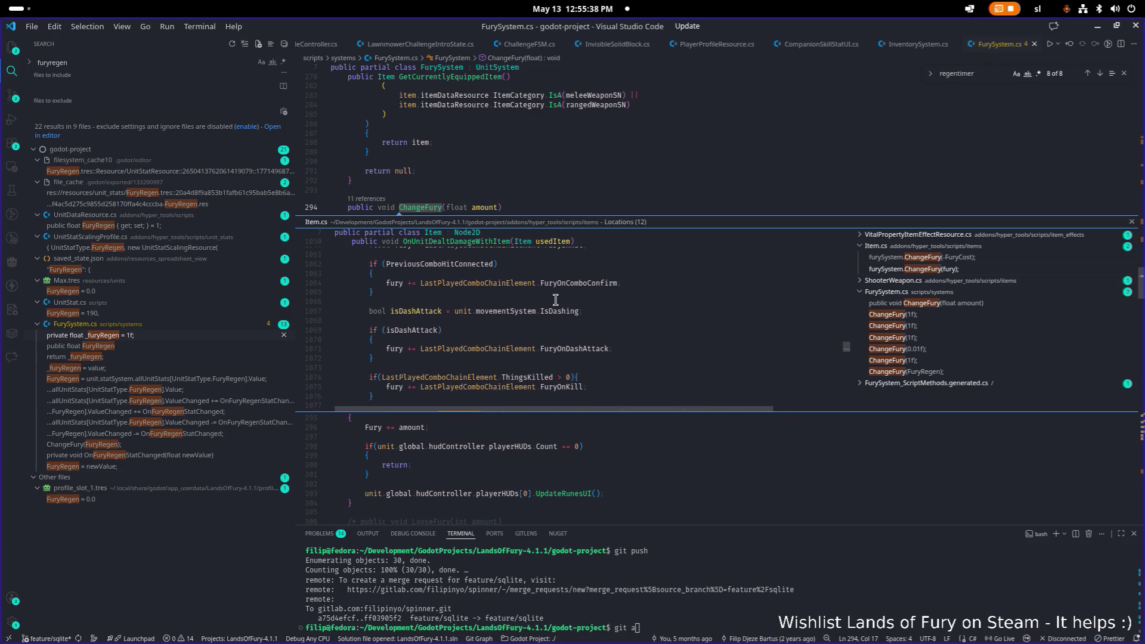
{"action": "scroll", "coordinate": [573, 297], "scroll_direction": "down", "scroll_amount": 1}
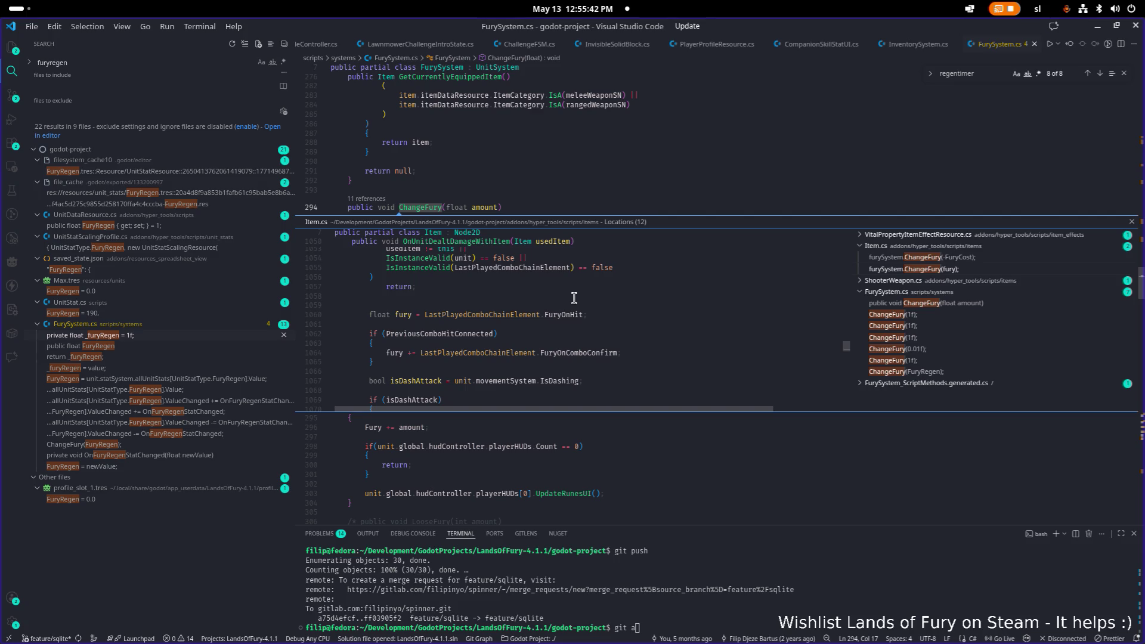
{"action": "scroll", "coordinate": [573, 297], "scroll_direction": "down", "scroll_amount": 2}
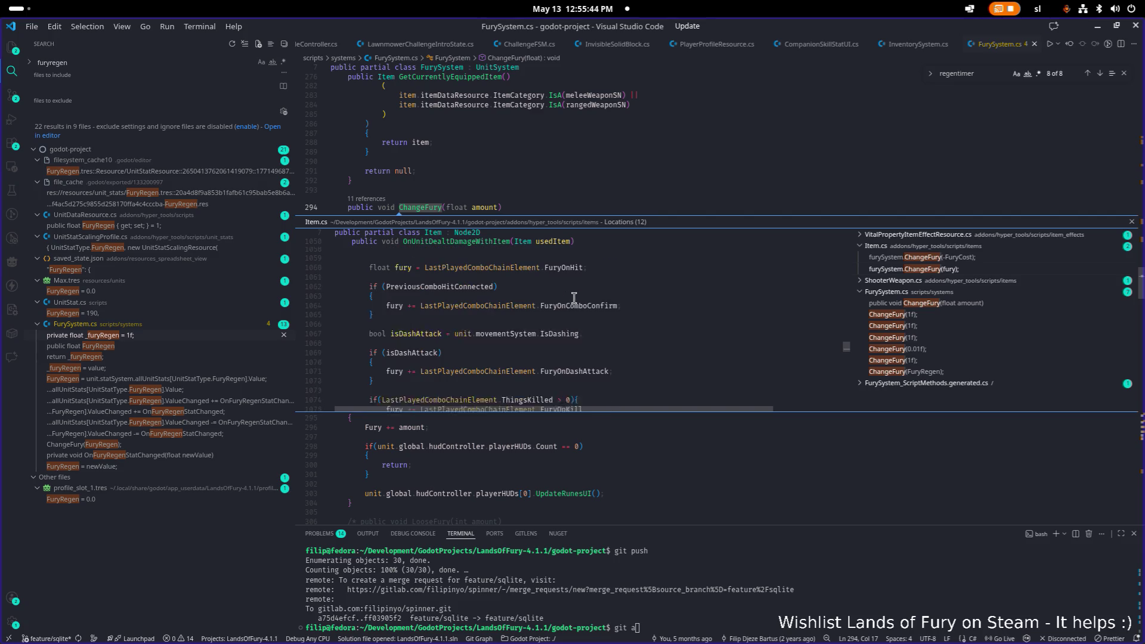
{"action": "scroll", "coordinate": [574, 298], "scroll_direction": "down", "scroll_amount": 4}
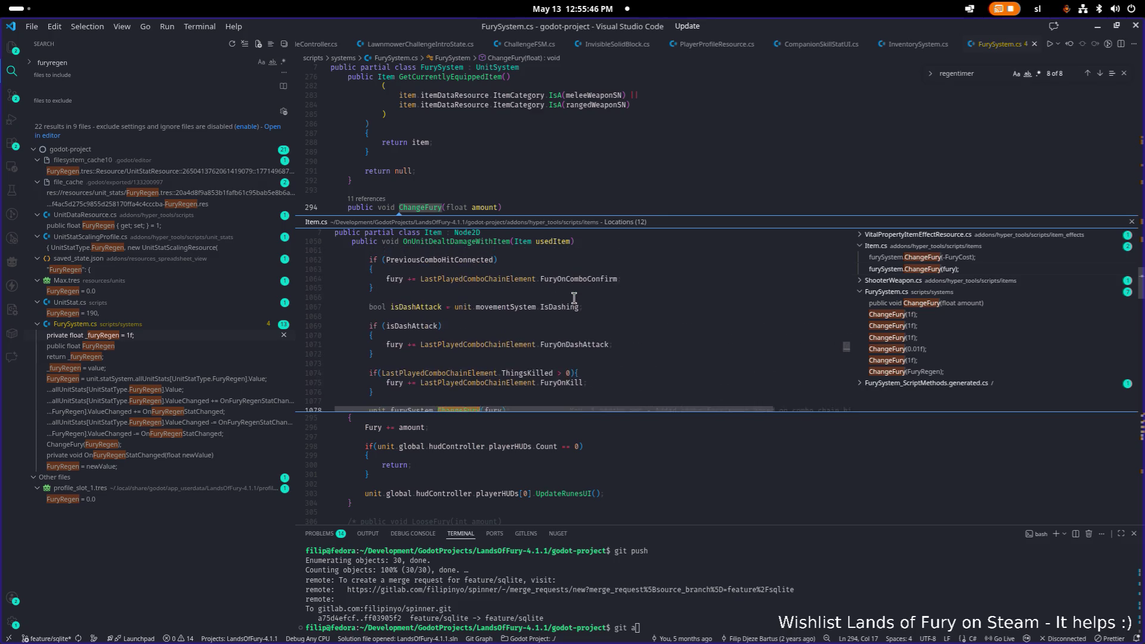
{"action": "left_click", "coordinate": [634, 316]}
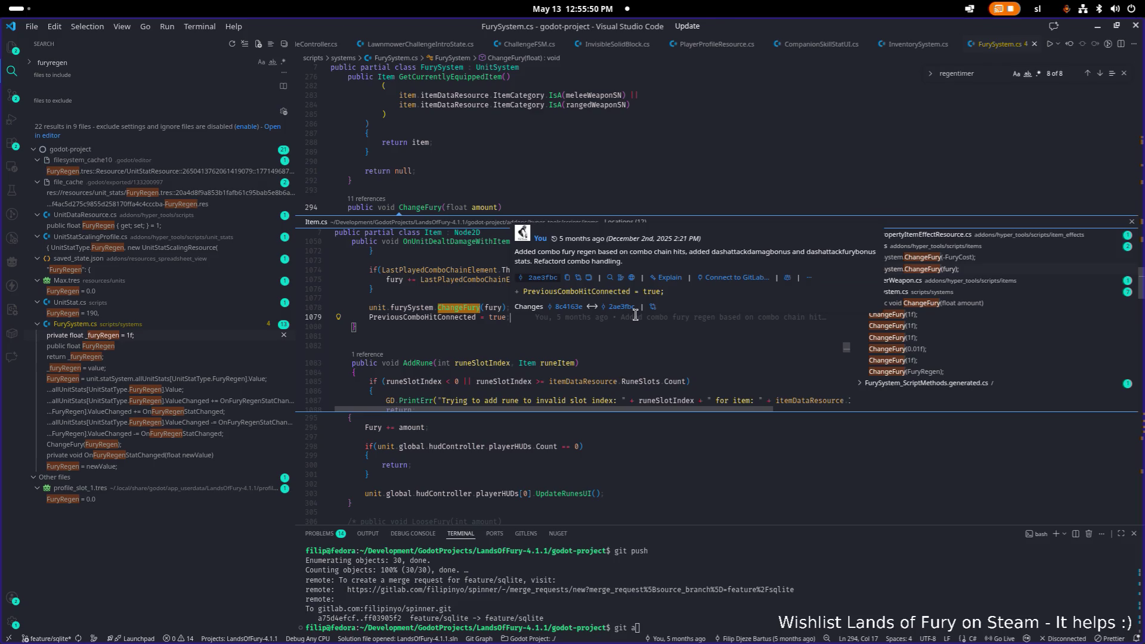
{"action": "key", "text": "Escape"}
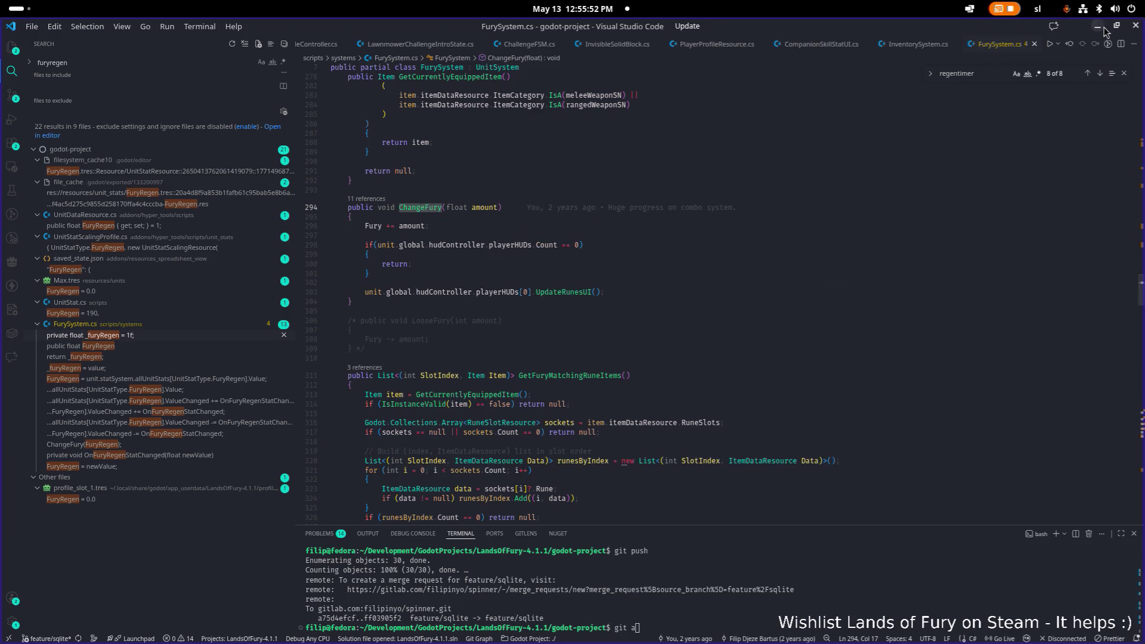
{"action": "left_click", "coordinate": [1097, 27]}
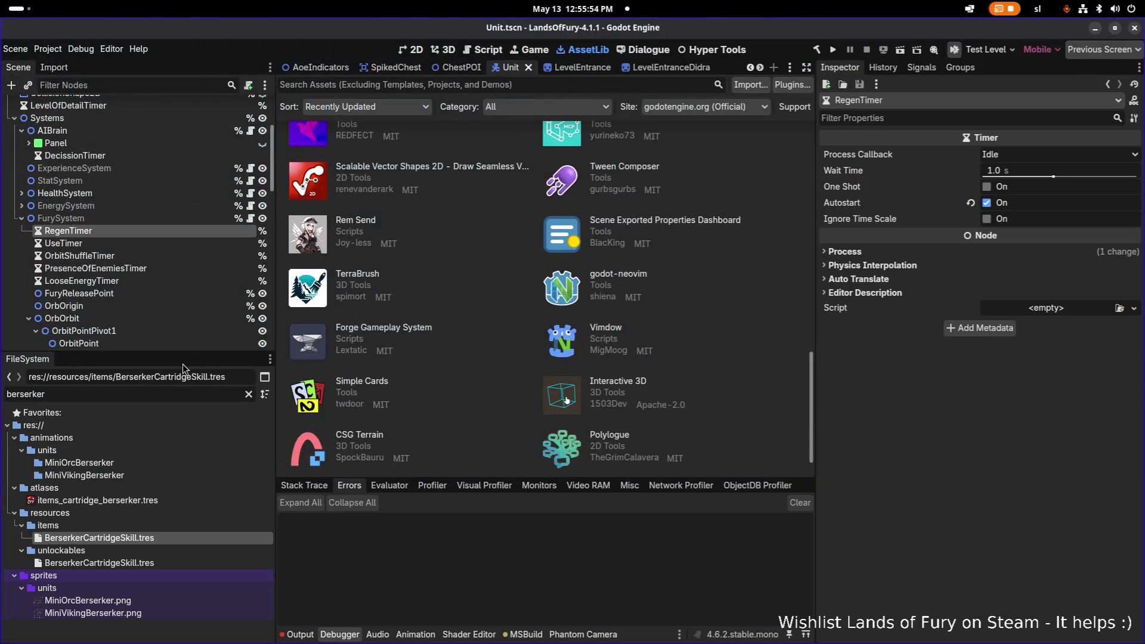
Open BerserkerCartridgeSkill.tres and trial-swap the second effect's stat to DashAttackFuryBonus.tres, then undo it.
{"action": "left_click", "coordinate": [151, 537]}
{"action": "left_click", "coordinate": [1033, 526]}
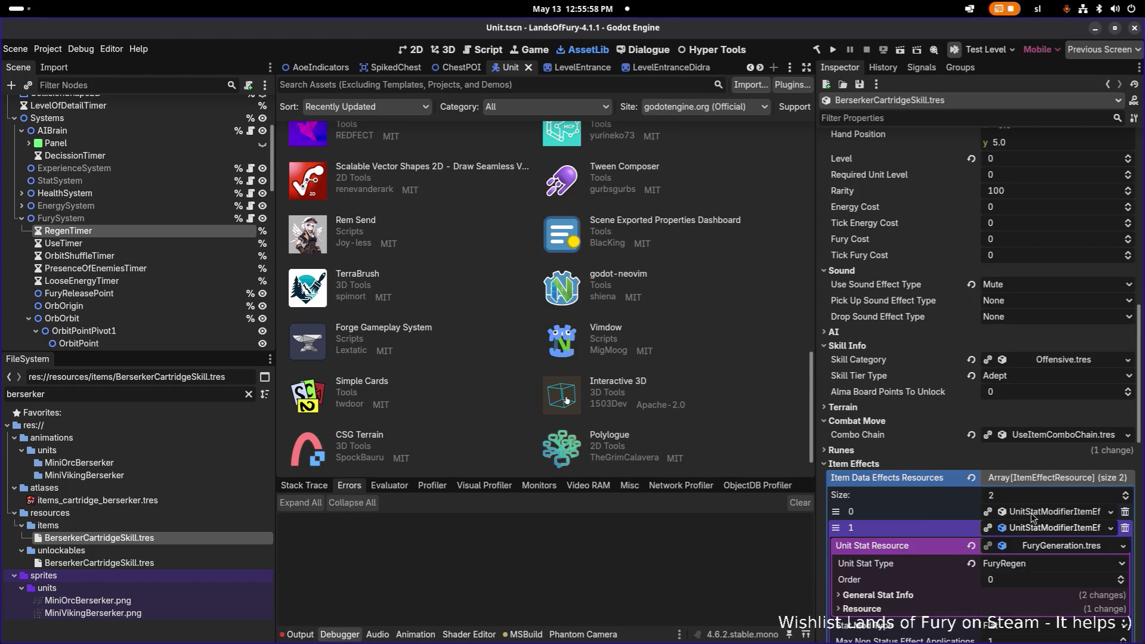
{"action": "left_click", "coordinate": [1114, 380]}
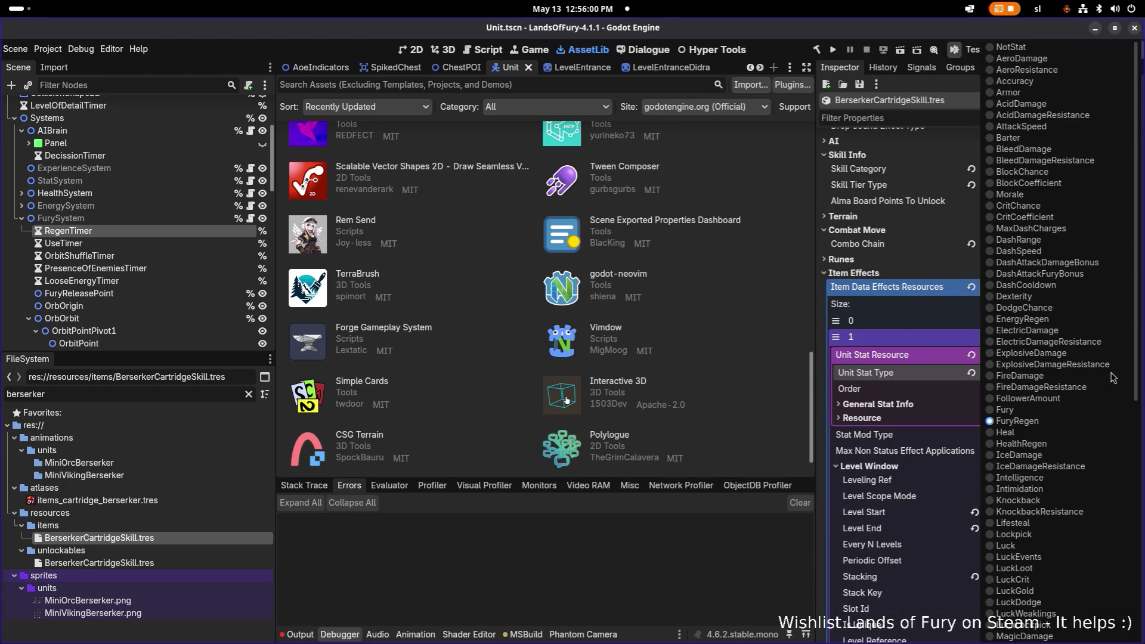
{"action": "key", "text": "Escape"}
{"action": "left_click", "coordinate": [1122, 355]}
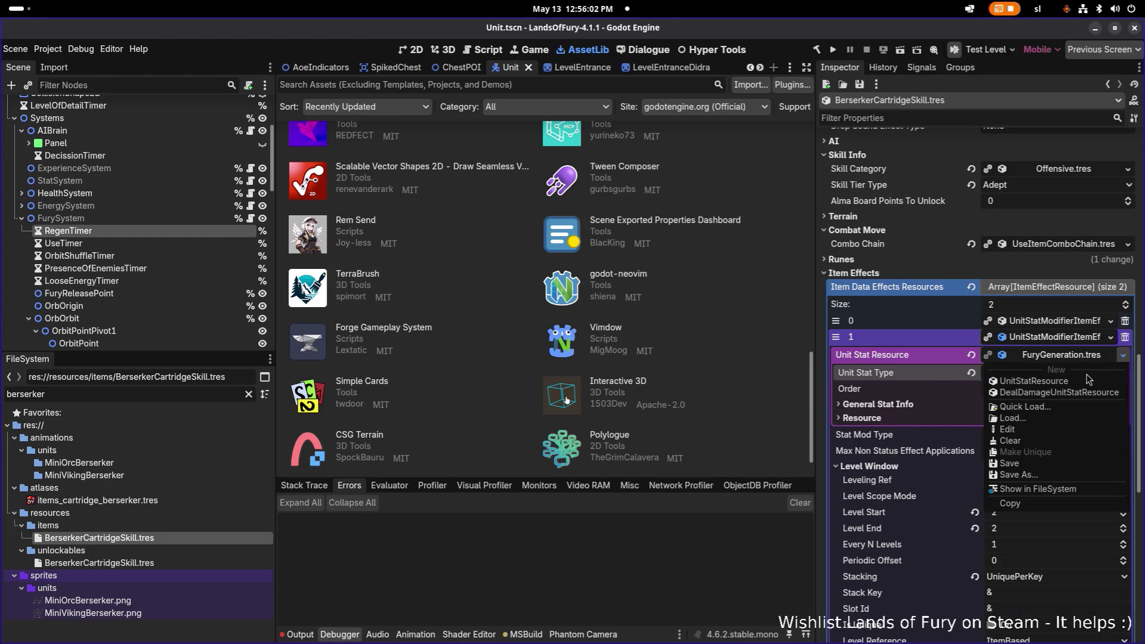
{"action": "left_click", "coordinate": [1061, 402]}
{"action": "type", "text": "fury"}
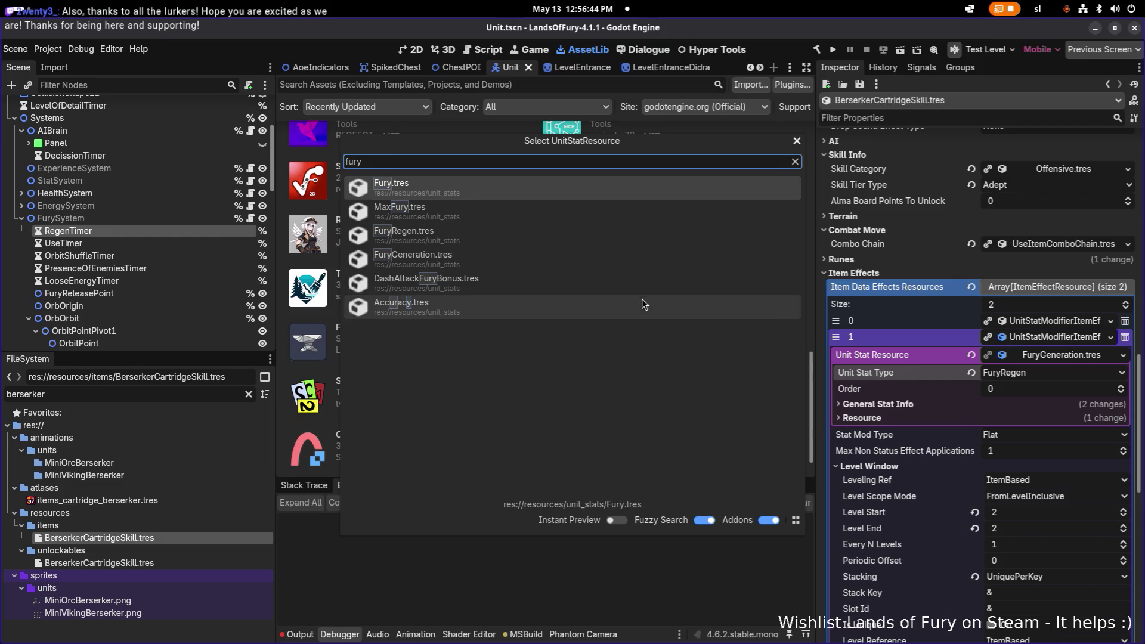
{"action": "left_click", "coordinate": [641, 278]}
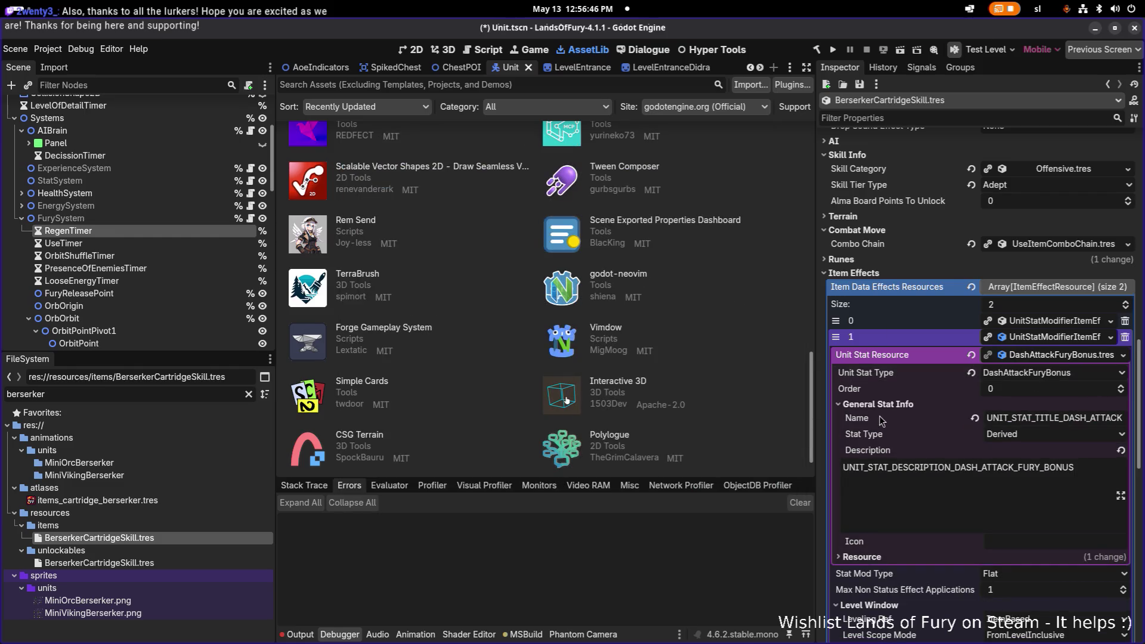
{"action": "key", "text": "ctrl+z"}
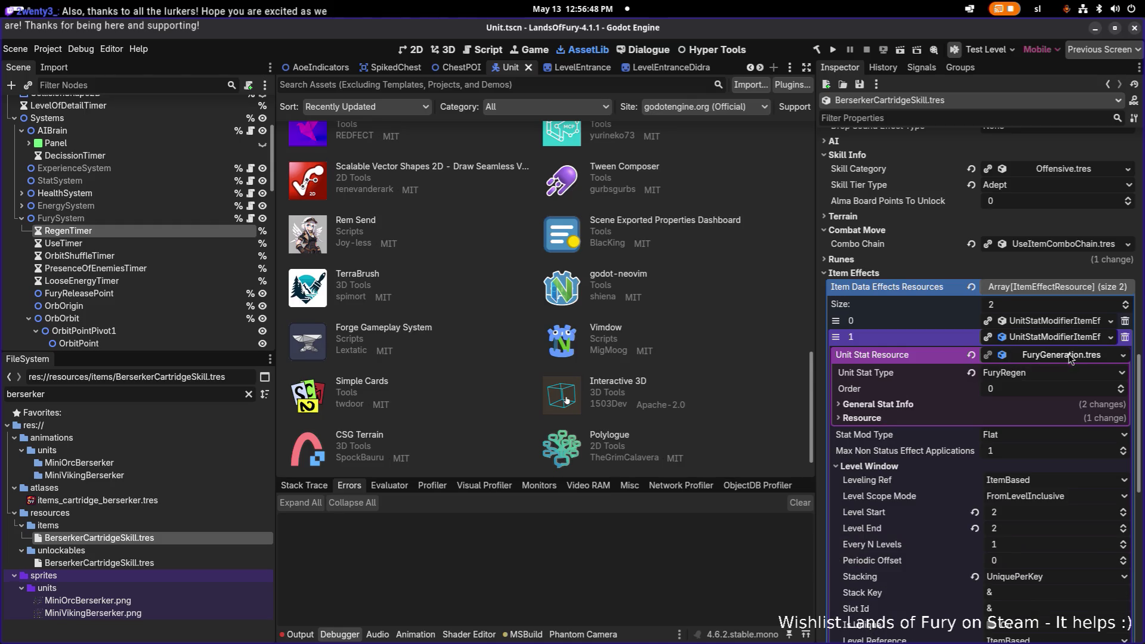
Reveal FuryGeneration.tres in the FileSystem dock and switch to Visual Studio Code.
{"action": "right_click", "coordinate": [1067, 360]}
{"action": "left_click", "coordinate": [1061, 483]}
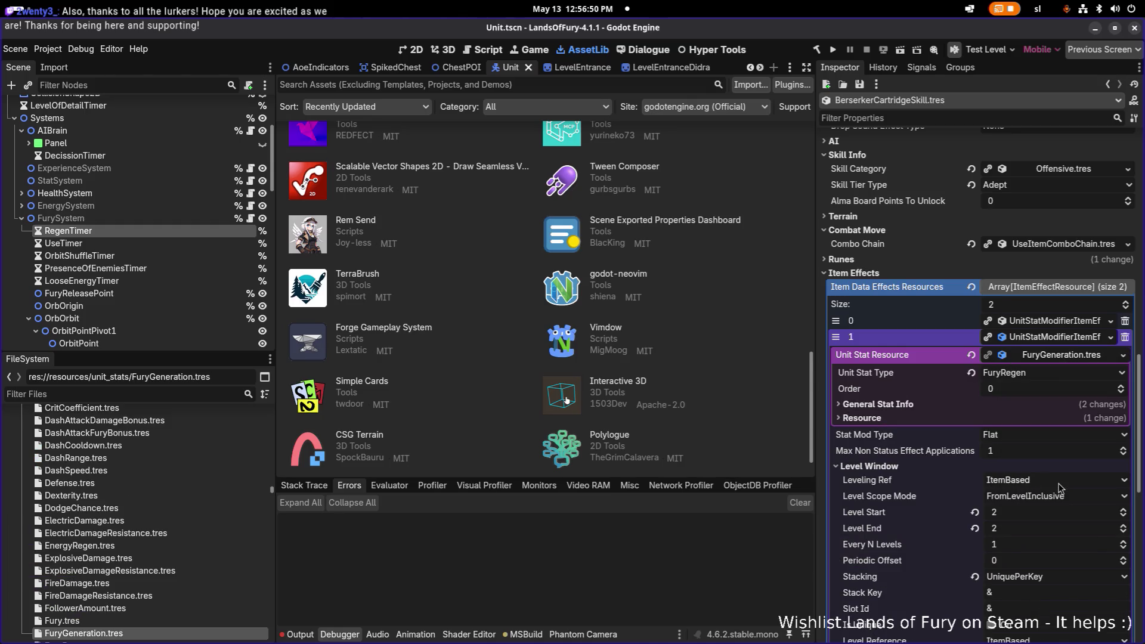
{"action": "scroll", "coordinate": [298, 454], "scroll_direction": "down", "scroll_amount": 1}
{"action": "key", "text": "alt+Tab"}
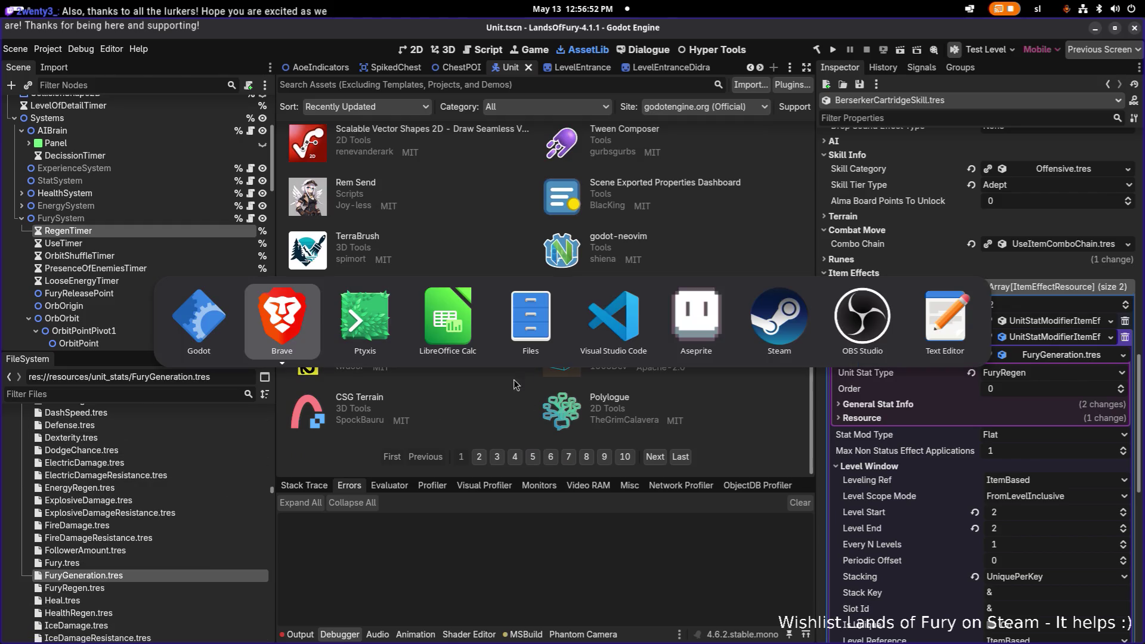
{"action": "left_click", "coordinate": [637, 325]}
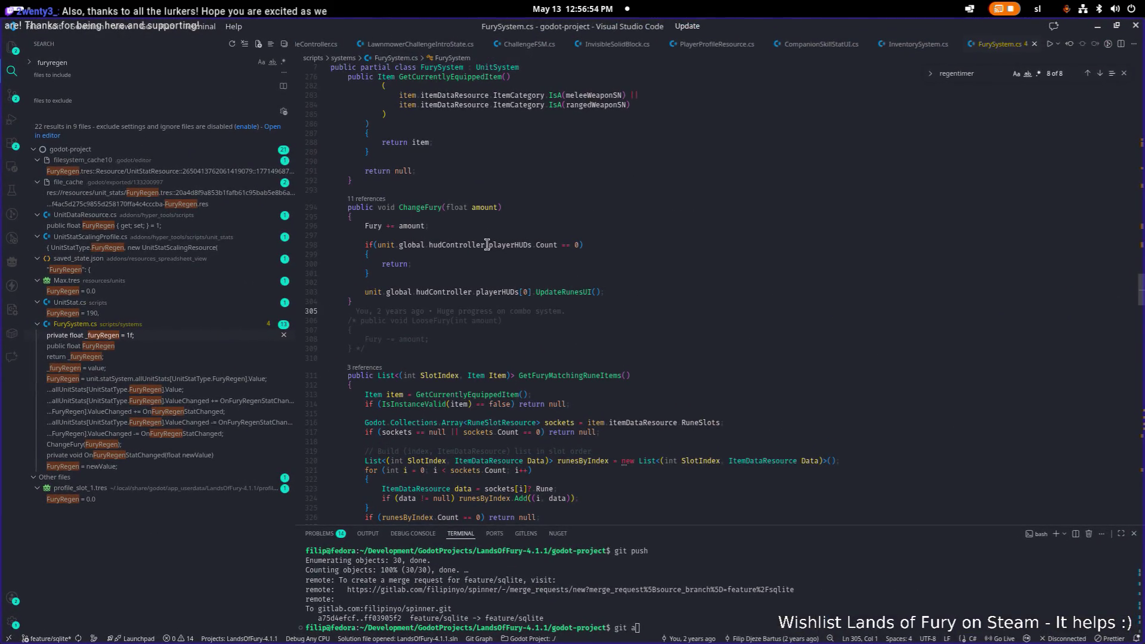
Peek ChangeFury references in ShooterWeapon.cs and Item.cs, opening Item.cs at the fury cost call.
{"action": "left_click", "coordinate": [382, 199]}
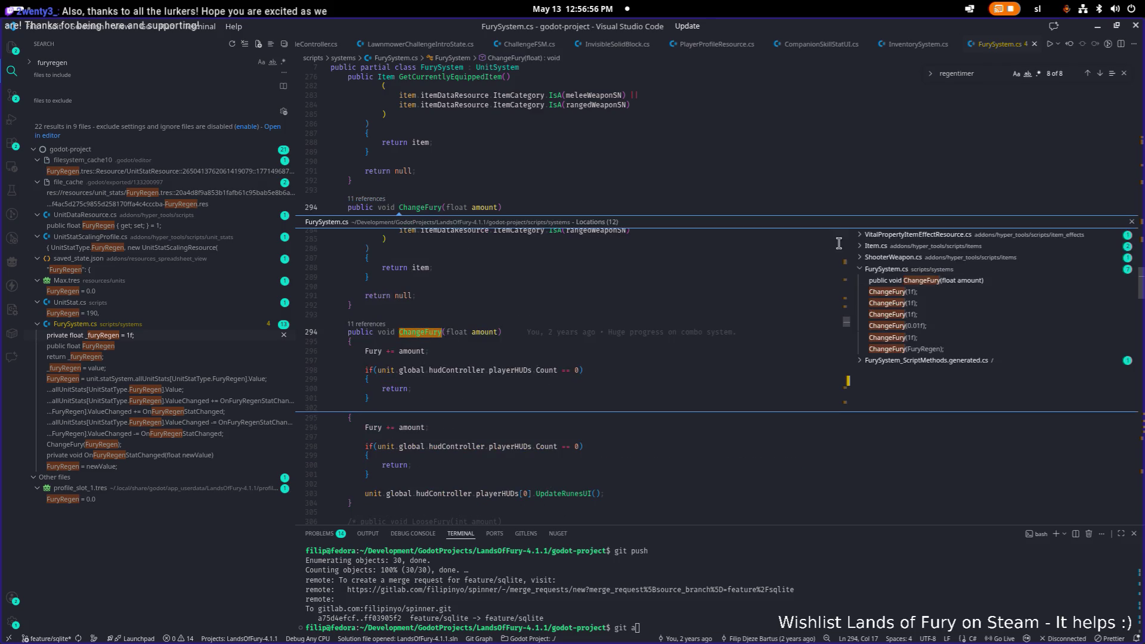
{"action": "left_click", "coordinate": [922, 253]}
{"action": "left_click", "coordinate": [930, 282]}
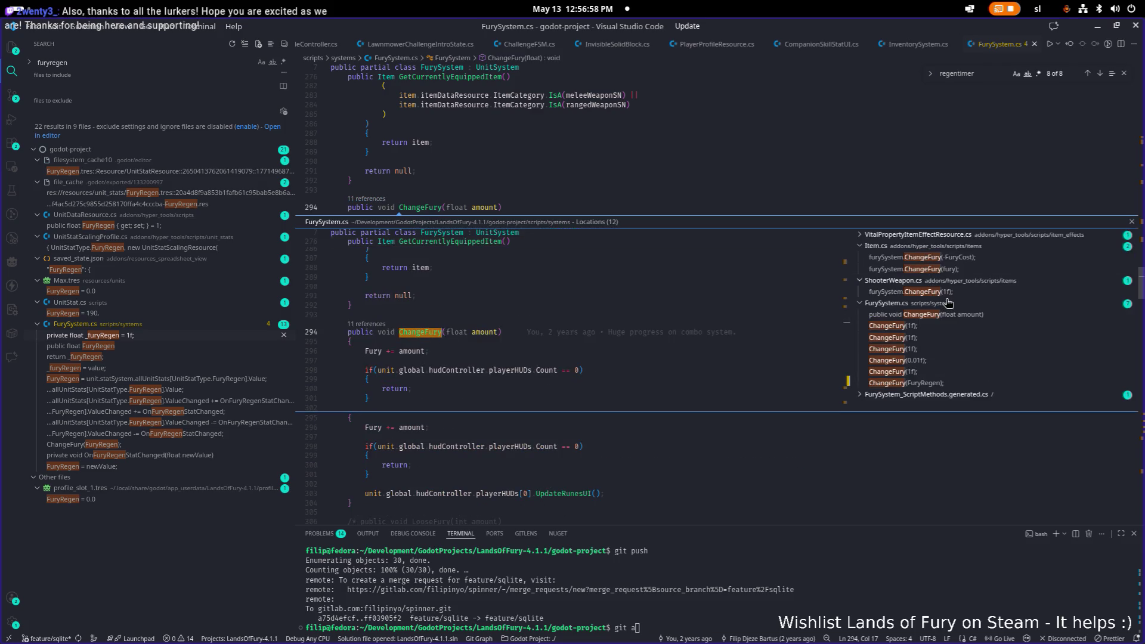
{"action": "left_click", "coordinate": [946, 292]}
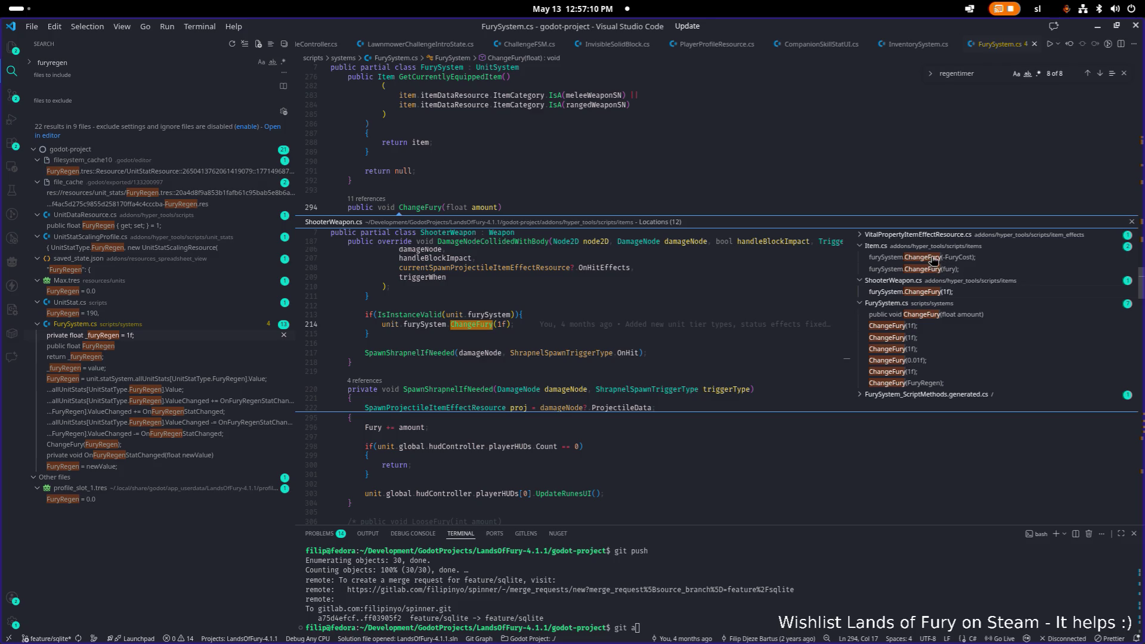
{"action": "left_click", "coordinate": [932, 257]}
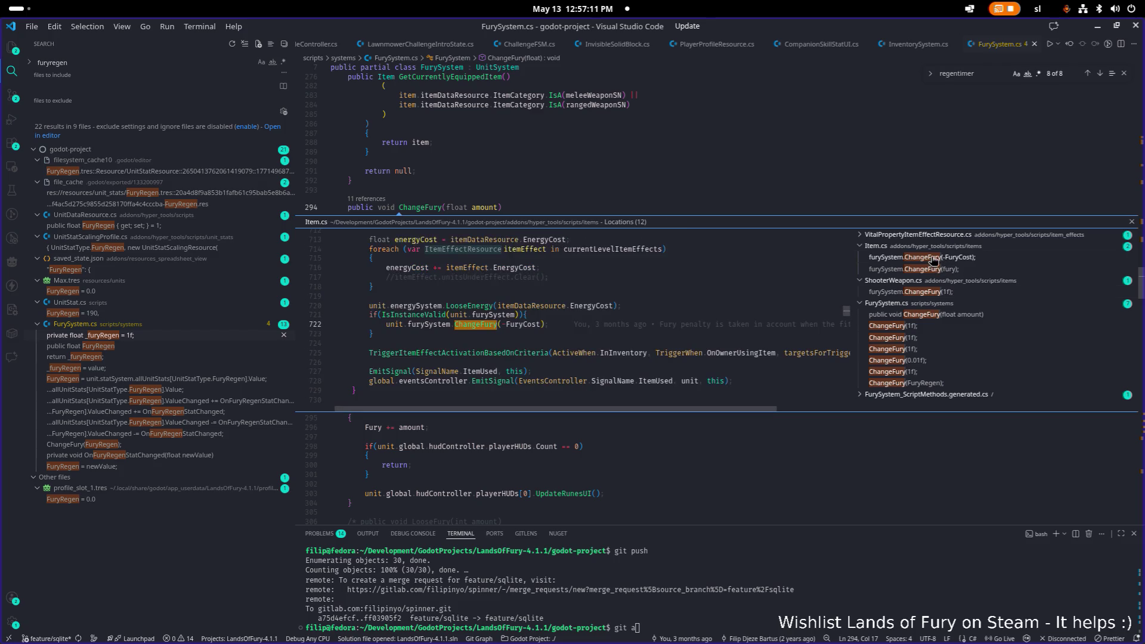
{"action": "double_click", "coordinate": [550, 325]}
Locate the ChangeFury call at line 1078 of Item.cs.
{"action": "double_click", "coordinate": [470, 297]}
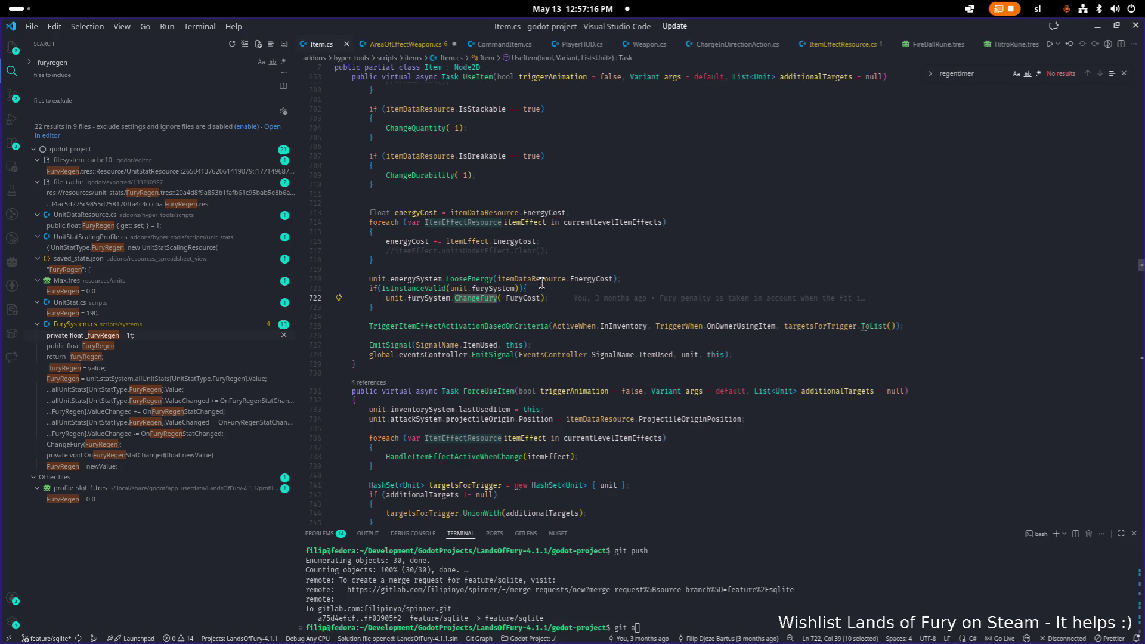
{"action": "left_click", "coordinate": [482, 298]}
{"action": "key", "text": "ctrl+f"}
{"action": "key", "text": "Return"}
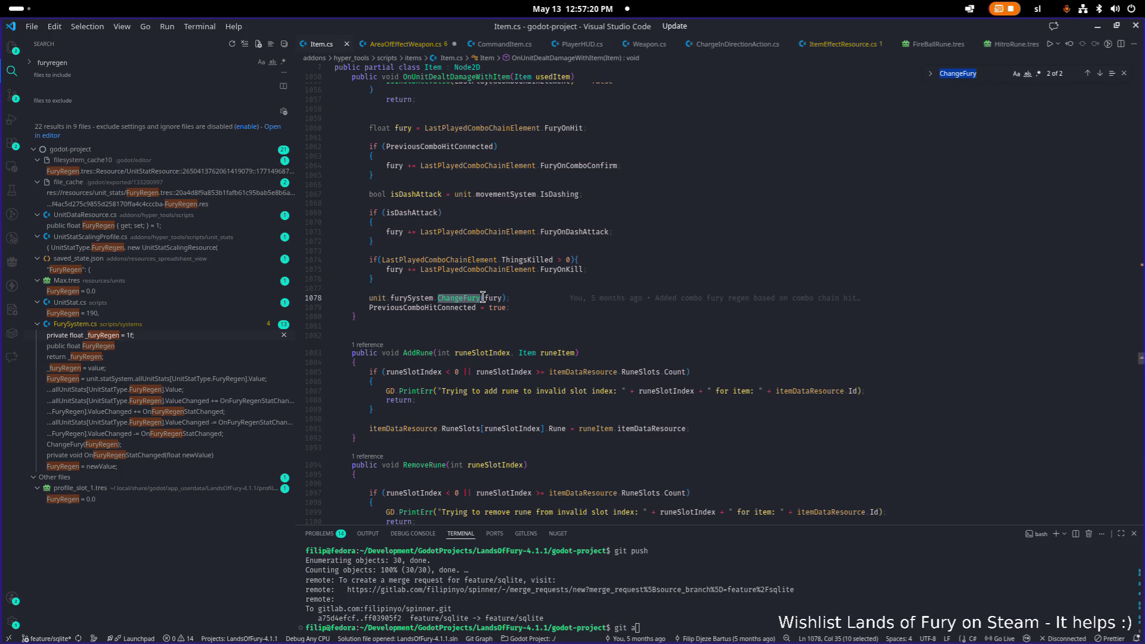
{"action": "scroll", "coordinate": [483, 298], "scroll_direction": "up", "scroll_amount": 5}
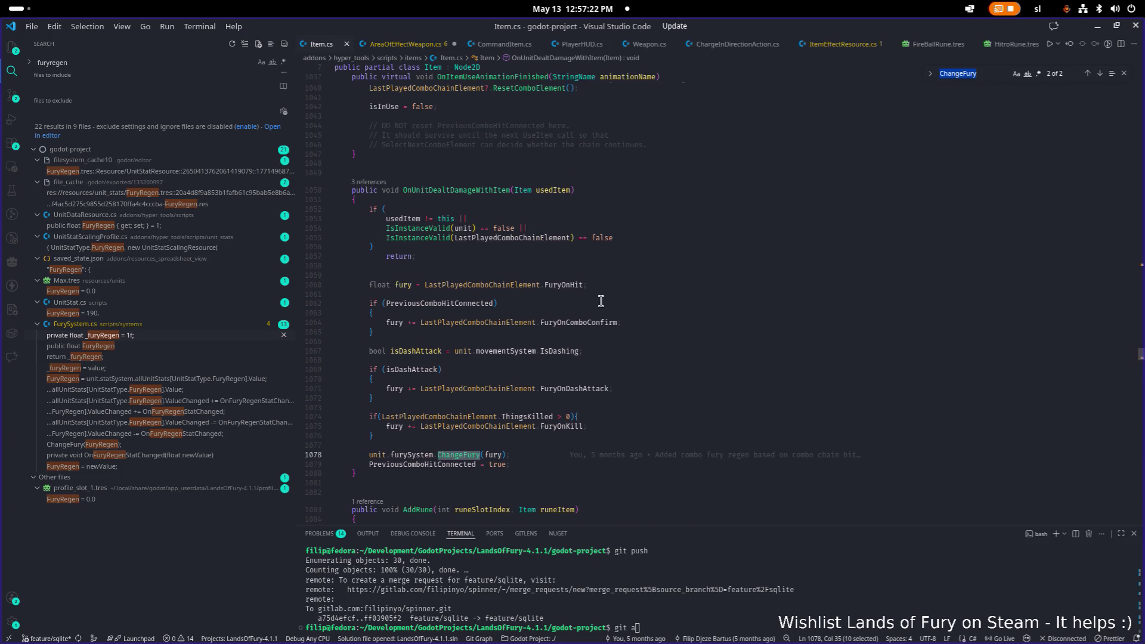
Trial doubling FuryOnHit on line 1060, undo it, and view that line's commit history.
{"action": "left_click", "coordinate": [585, 285]}
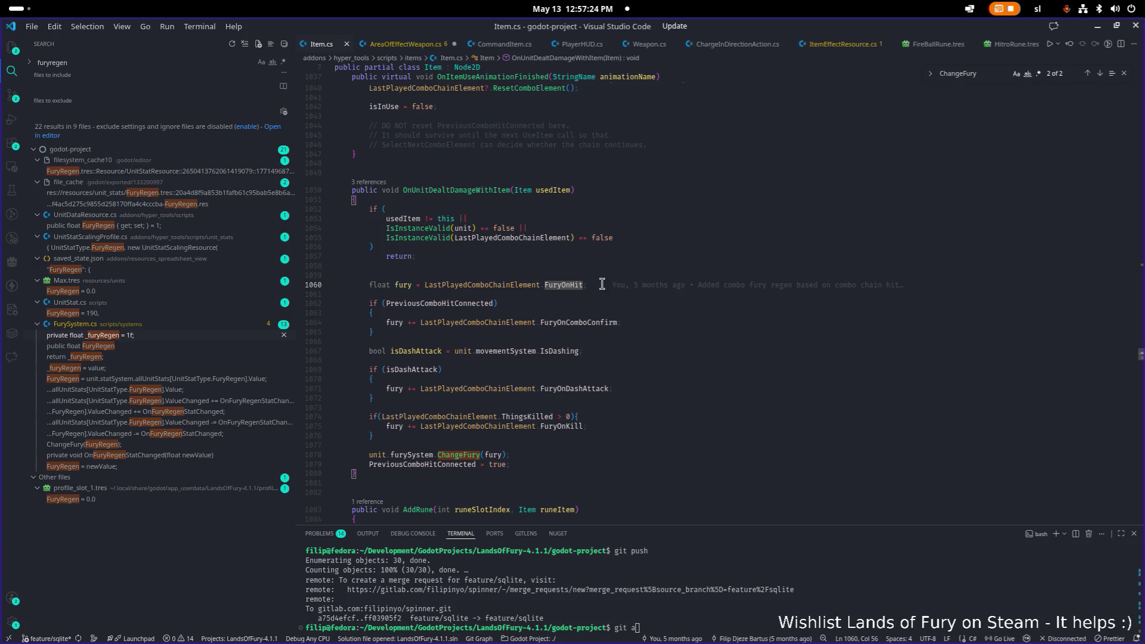
{"action": "type", "text": "* 2"}
{"action": "key", "text": "ctrl+z"}
{"action": "mouse_move", "coordinate": [577, 286]}
{"action": "left_click", "coordinate": [626, 286]}
{"action": "mouse_move", "coordinate": [641, 286]}
Inspect lines 263–264 of AreaOfEffectWeapon.cs, then return to Godot.
{"action": "left_click", "coordinate": [411, 44]}
{"action": "left_click", "coordinate": [614, 195]}
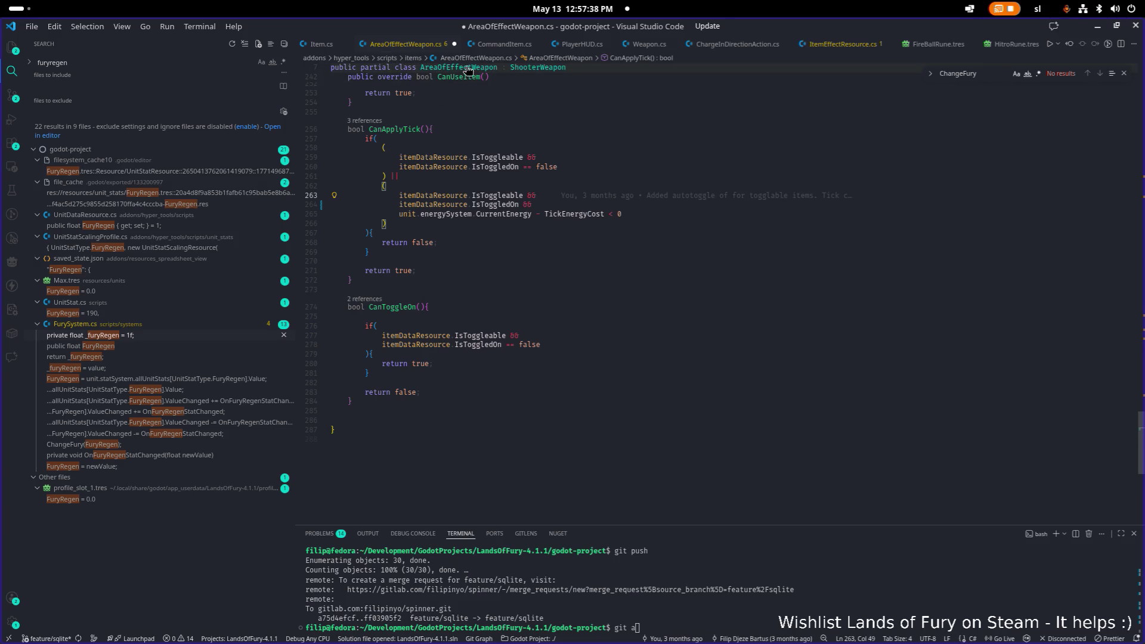
{"action": "mouse_move", "coordinate": [563, 196]}
{"action": "key", "text": "Down"}
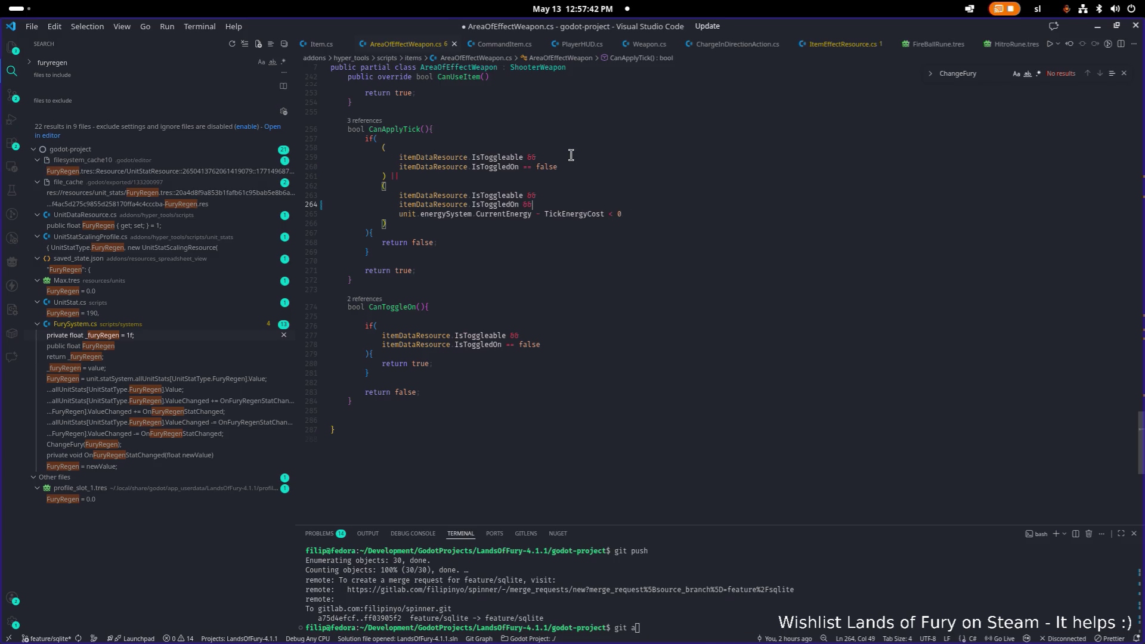
{"action": "key", "text": "alt+Tab"}
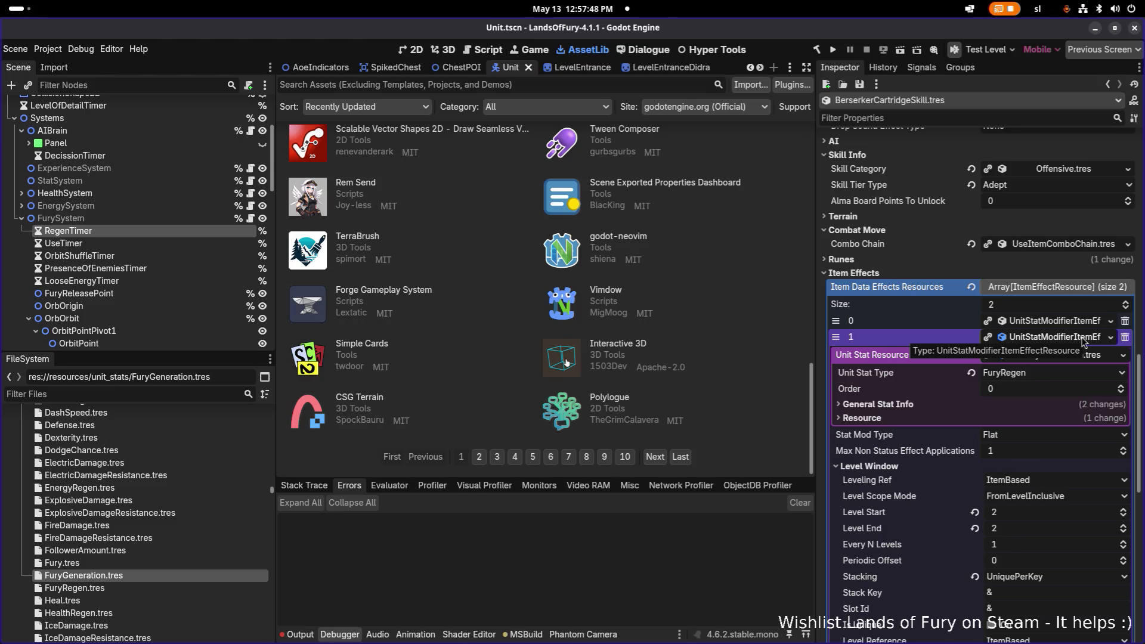
Review the FuryGeneration effect at item 1 and delete it from the item effects array.
{"action": "scroll", "coordinate": [1084, 341], "scroll_direction": "up", "scroll_amount": 4}
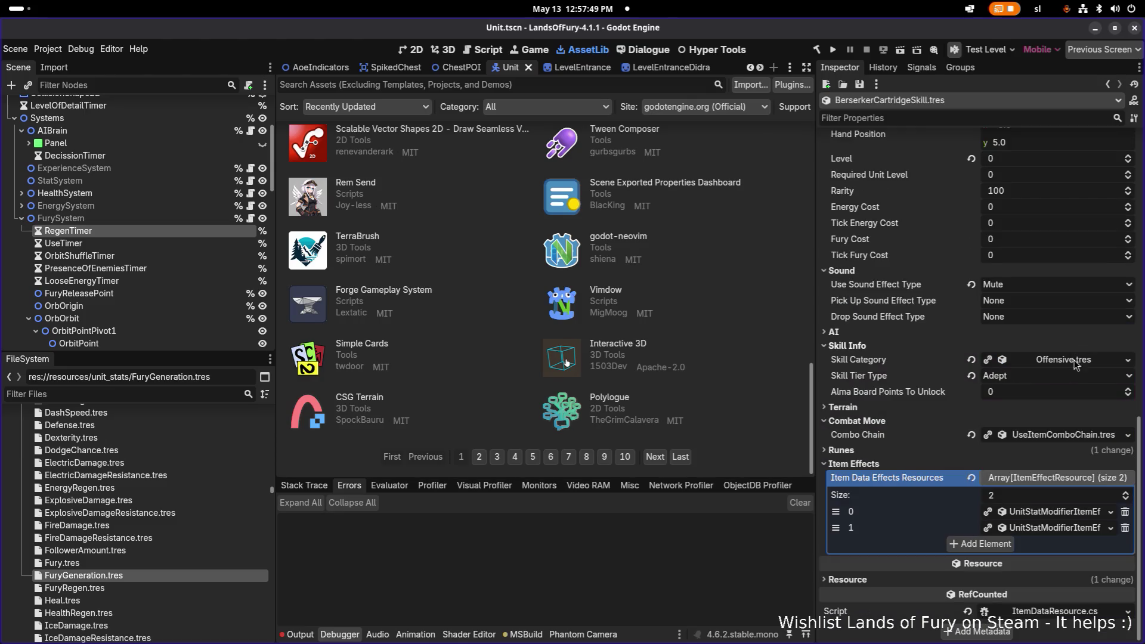
{"action": "left_click", "coordinate": [1072, 529]}
{"action": "left_click", "coordinate": [1075, 529]}
{"action": "scroll", "coordinate": [1072, 530], "scroll_direction": "down", "scroll_amount": 5}
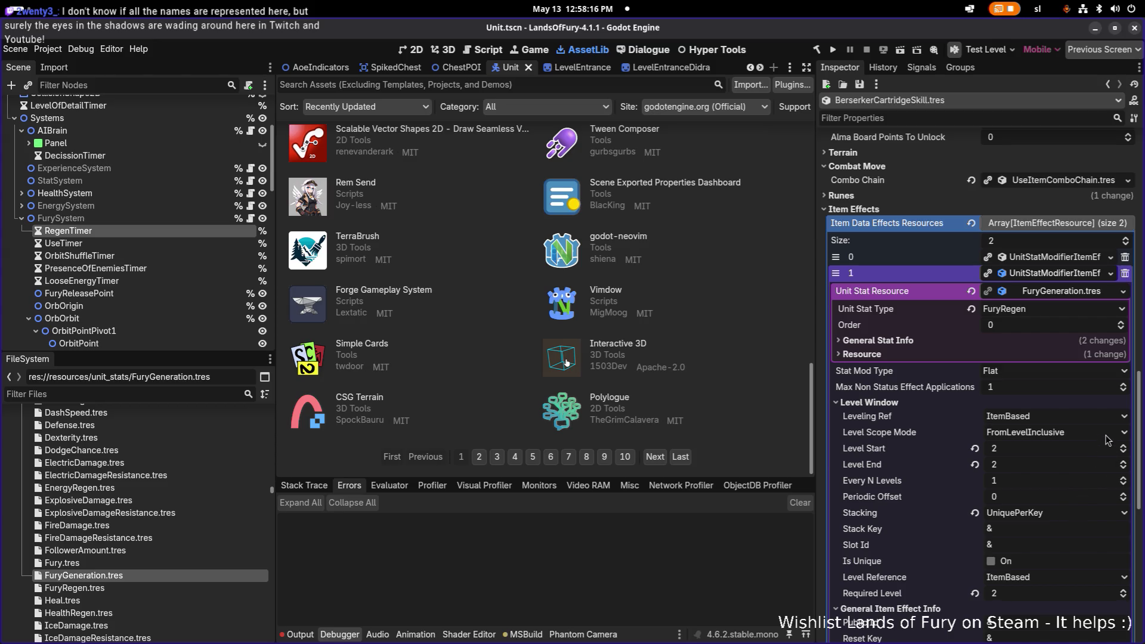
{"action": "scroll", "coordinate": [1065, 446], "scroll_direction": "down", "scroll_amount": 2}
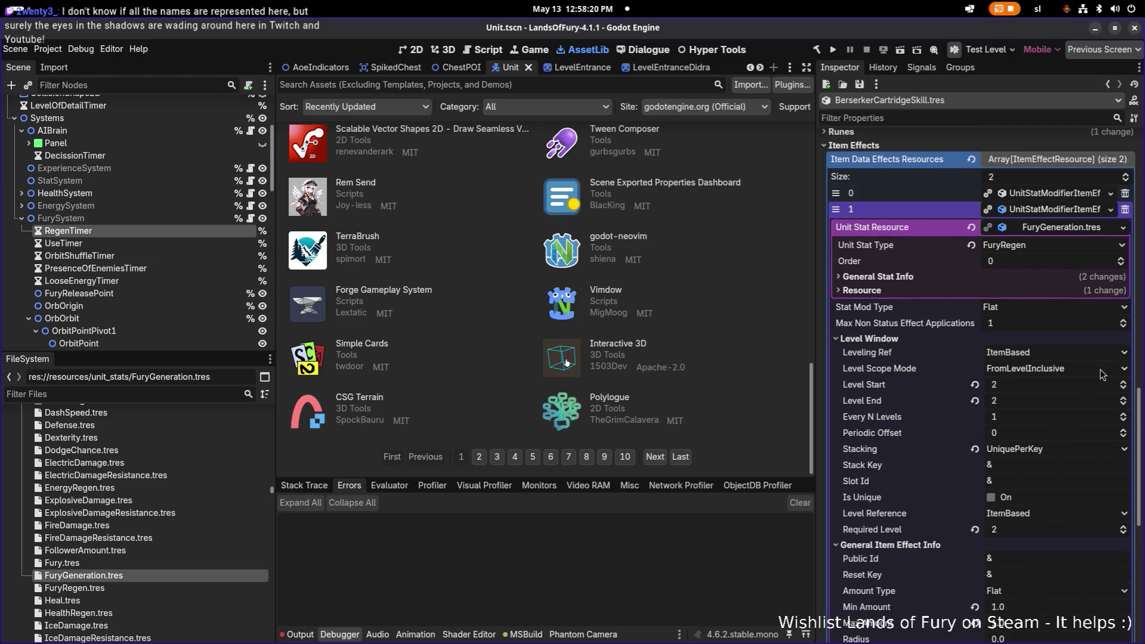
{"action": "left_click", "coordinate": [1125, 210]}
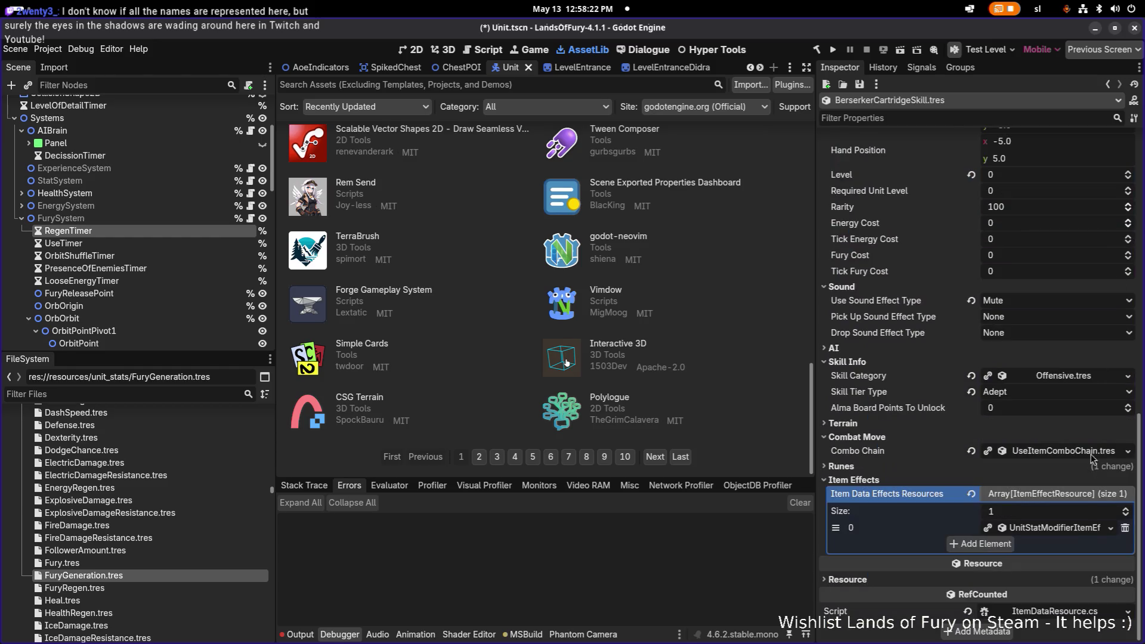
Set the remaining effect's Min Amount and Max Amount to 15.
{"action": "scroll", "coordinate": [1075, 532], "scroll_direction": "down", "scroll_amount": 5}
{"action": "scroll", "coordinate": [1096, 465], "scroll_direction": "down", "scroll_amount": 8}
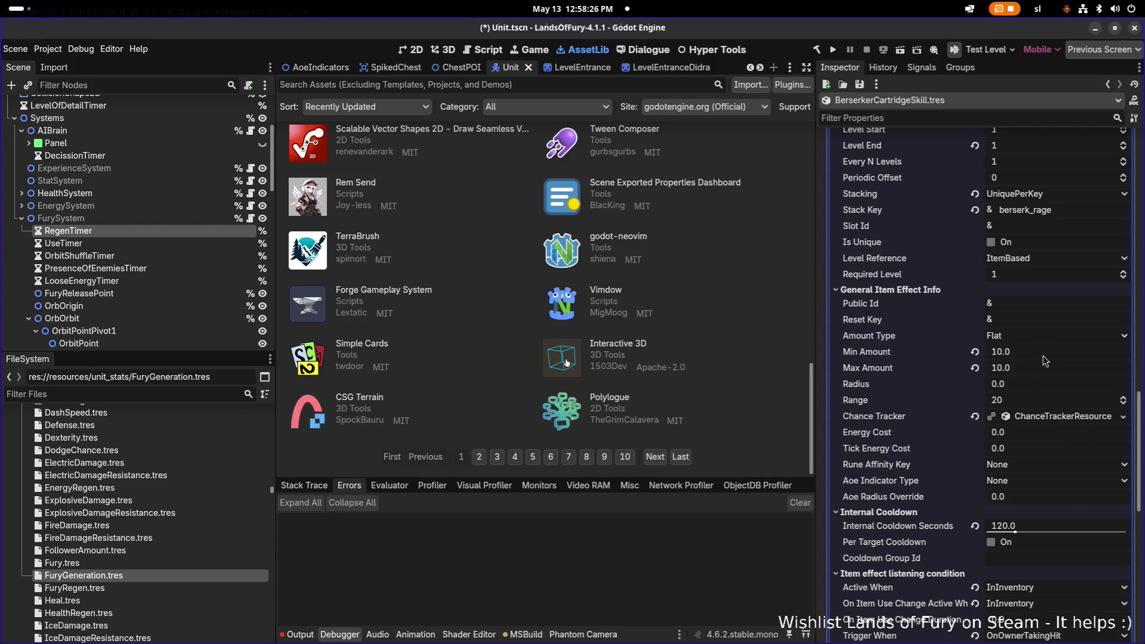
{"action": "left_click", "coordinate": [1040, 356]}
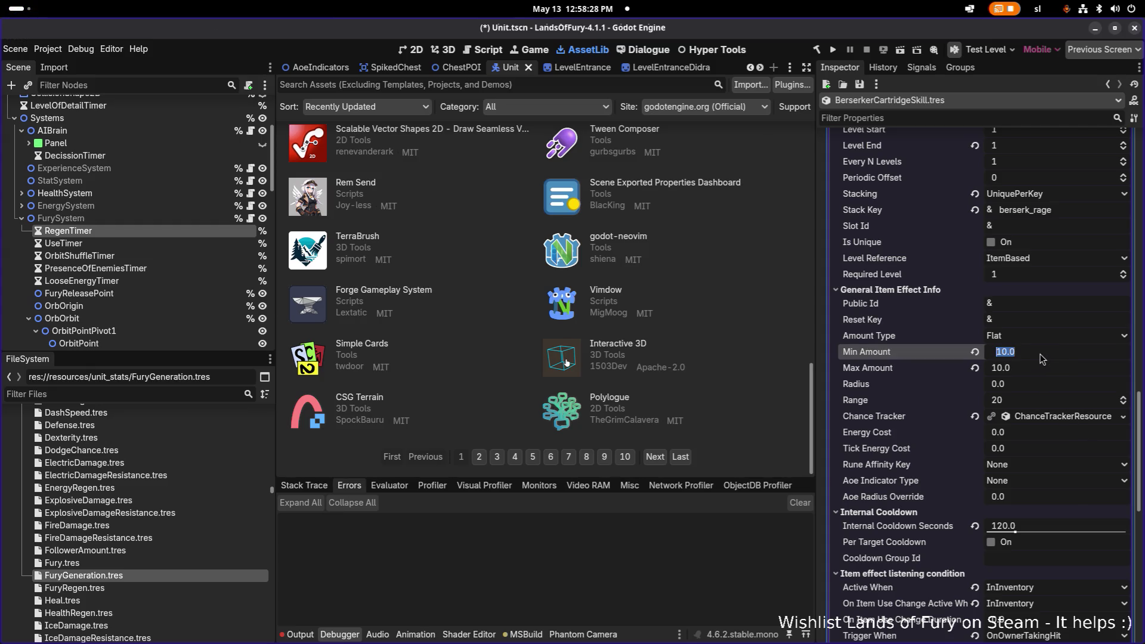
{"action": "type", "text": "15"}
{"action": "key", "text": "Tab"}
{"action": "type", "text": "15"}
{"action": "key", "text": "ctrl+s"}
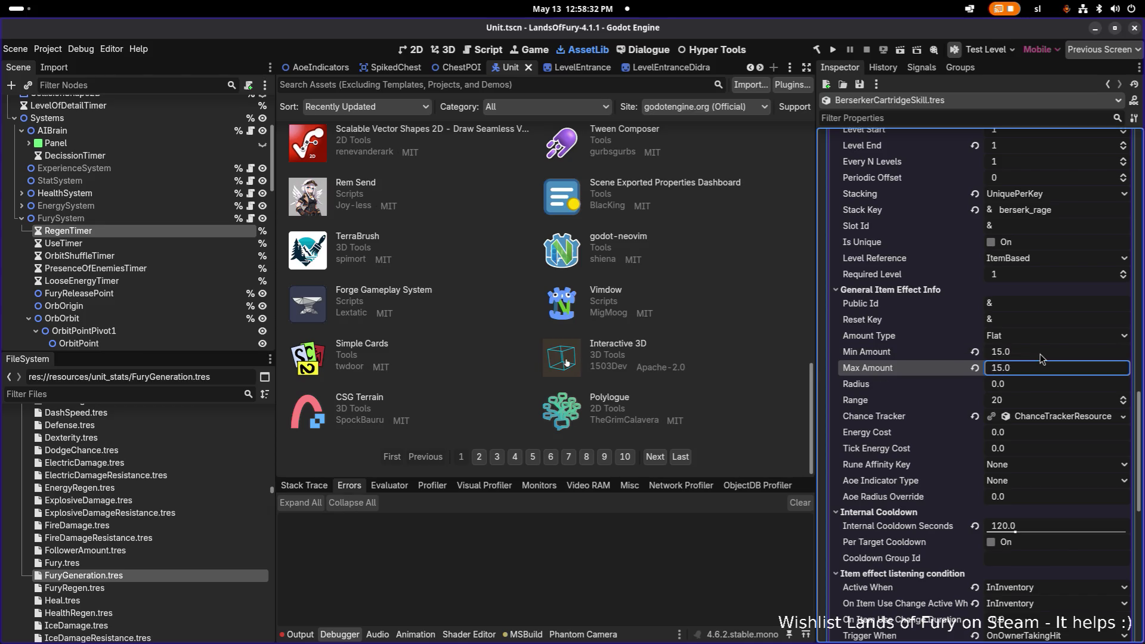
Save BerserkerCartridgeSkill.tres and switch away from Godot.
{"action": "scroll", "coordinate": [1044, 362], "scroll_direction": "down", "scroll_amount": 4}
{"action": "scroll", "coordinate": [1055, 371], "scroll_direction": "down", "scroll_amount": 3}
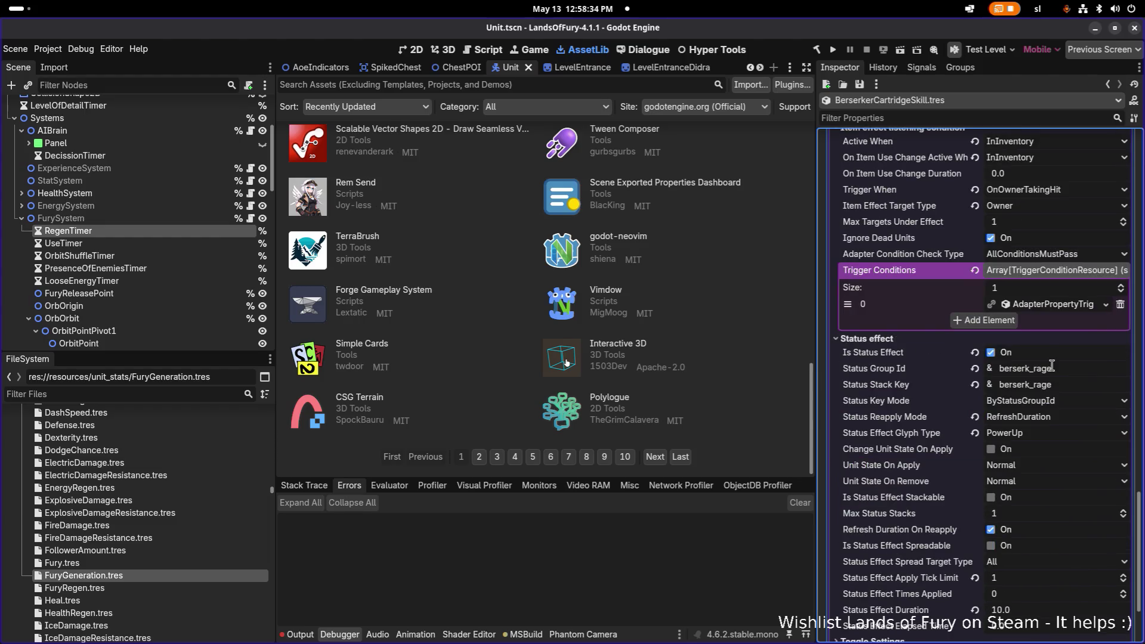
{"action": "key", "text": "ctrl+s"}
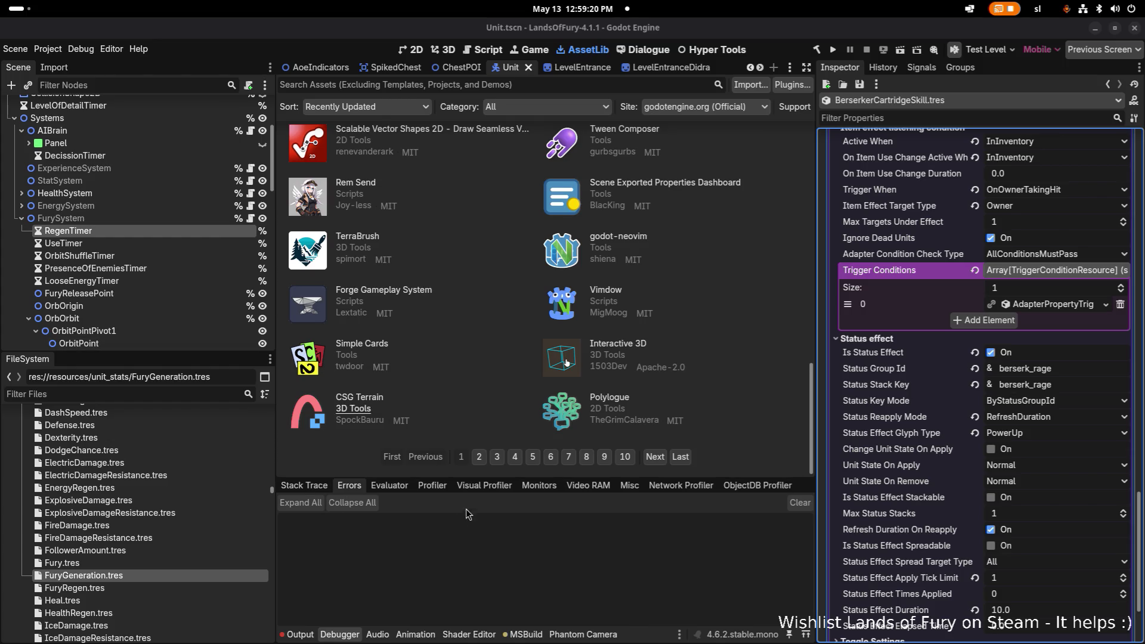
{"action": "left_click", "coordinate": [572, 591]}
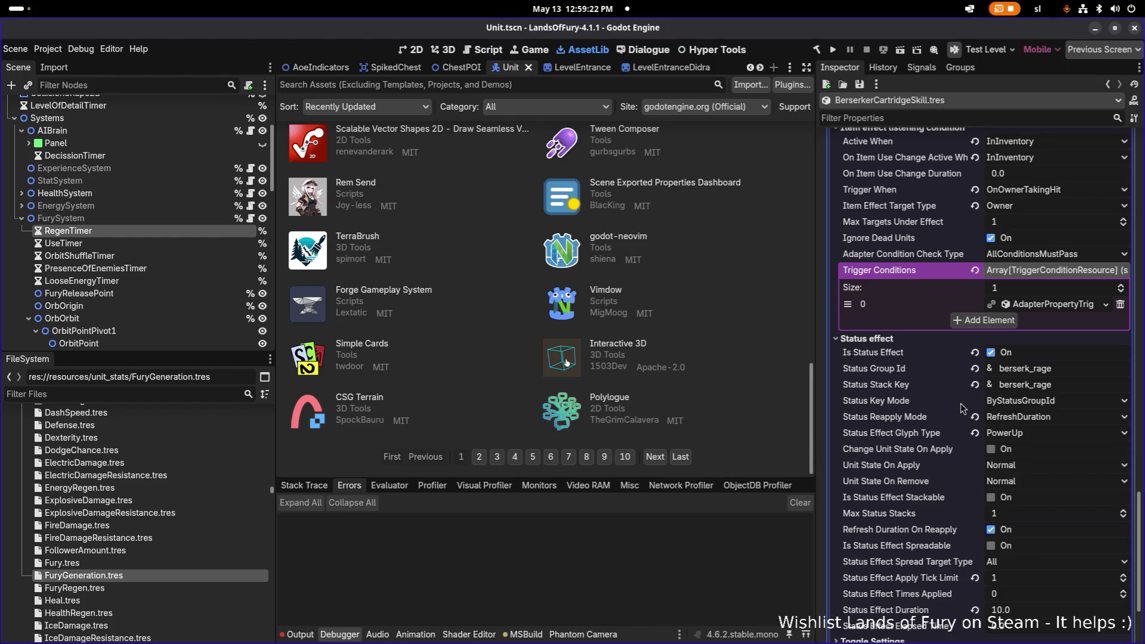
{"action": "scroll", "coordinate": [992, 356], "scroll_direction": "up", "scroll_amount": 5}
{"action": "scroll", "coordinate": [993, 356], "scroll_direction": "up", "scroll_amount": 10}
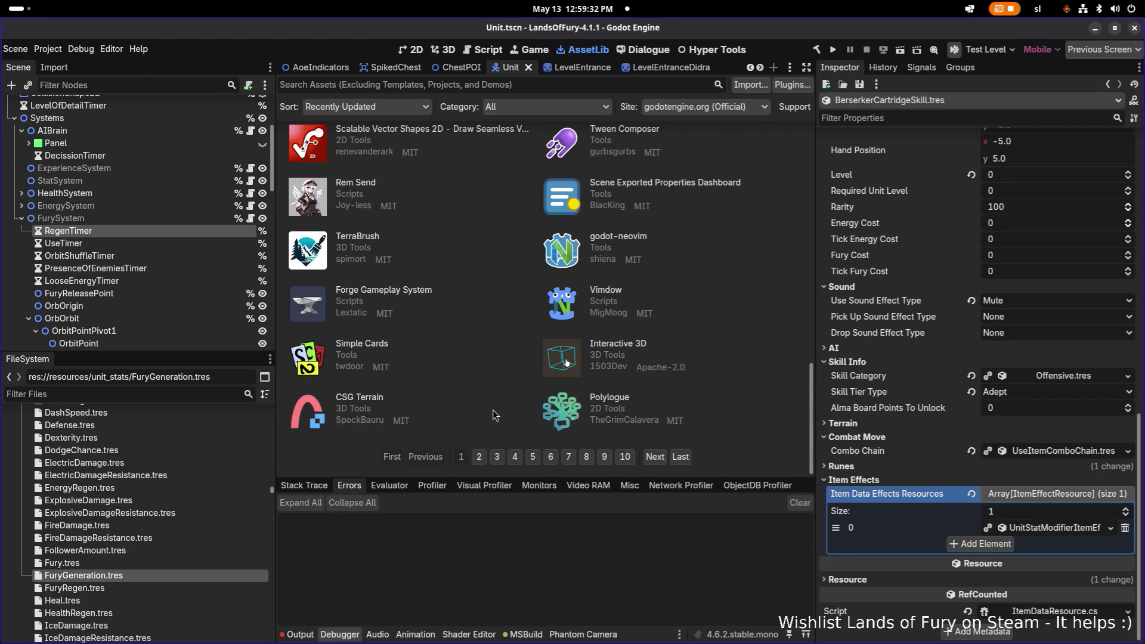
{"action": "key", "text": "alt+Tab"}
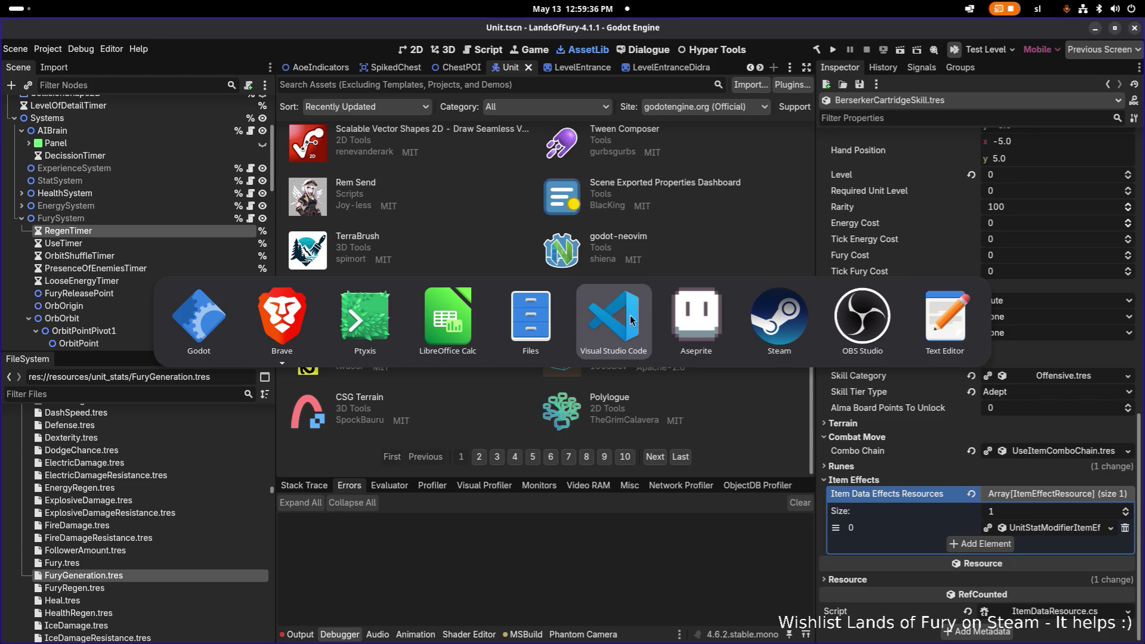
Bring Visual Studio Code forward and show its Source Control view.
{"action": "key", "text": "Escape"}
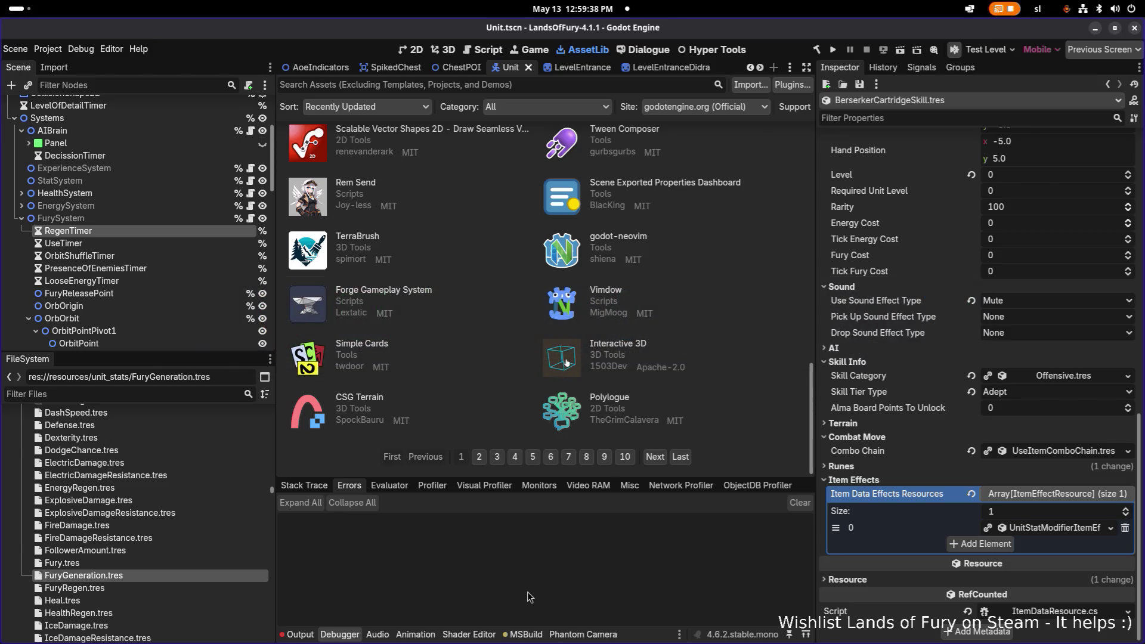
{"action": "key", "text": "alt+Tab"}
{"action": "key", "text": "Escape"}
{"action": "key", "text": "alt+Tab"}
{"action": "left_click", "coordinate": [497, 337]}
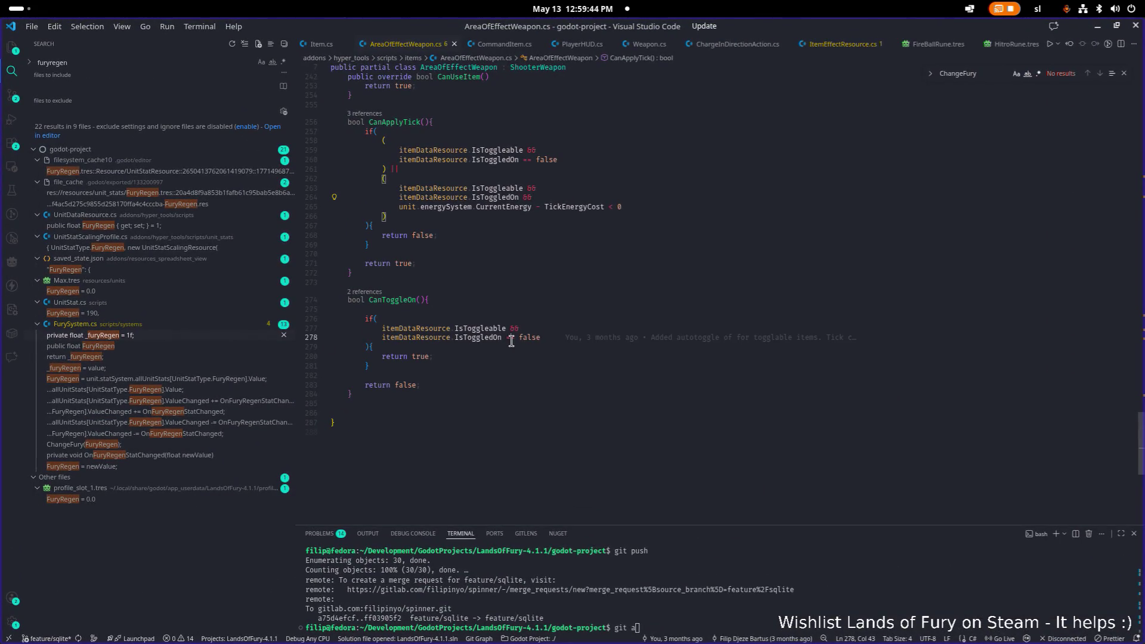
{"action": "left_click", "coordinate": [12, 96]}
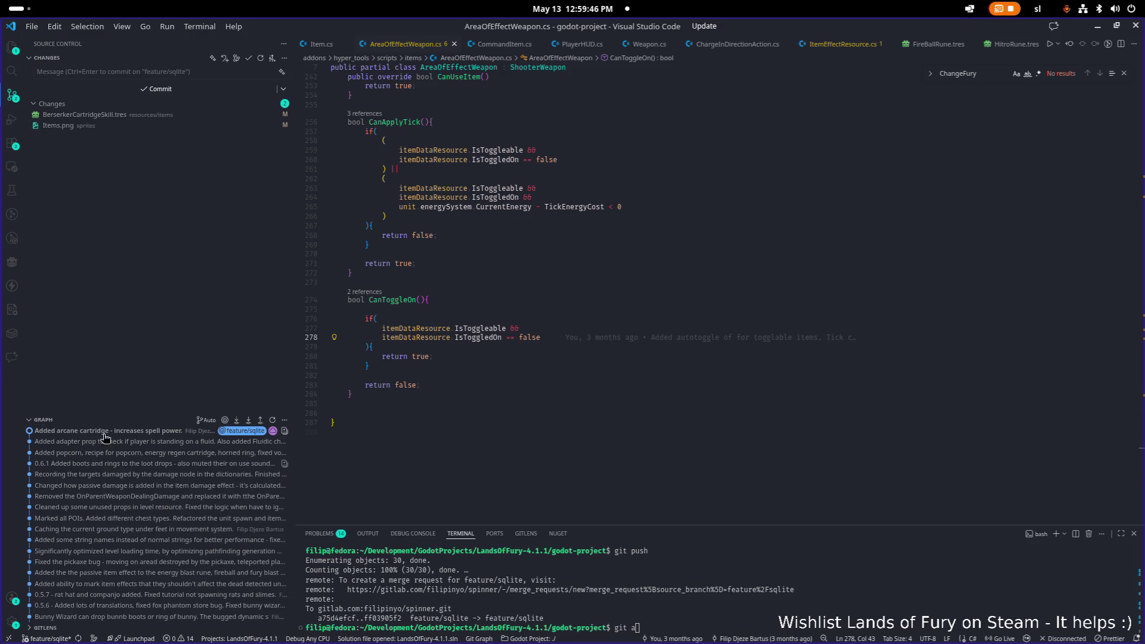
Browse the files changed in the adapter prop and arcane cartridge commits, then minimize VS Code.
{"action": "mouse_move", "coordinate": [125, 436]}
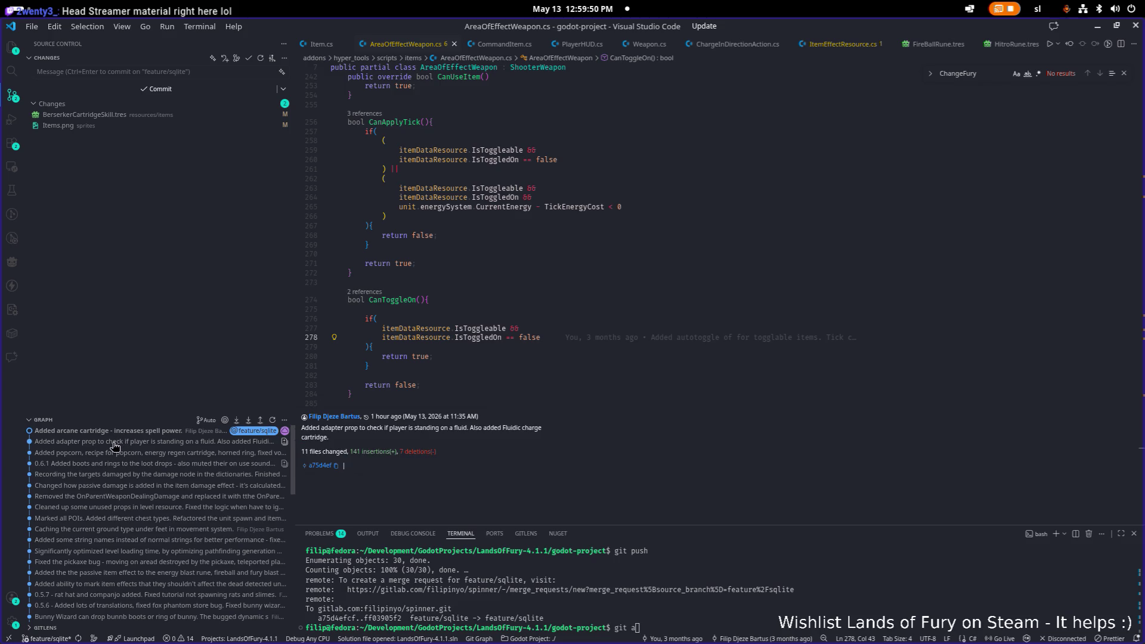
{"action": "left_click", "coordinate": [114, 444]}
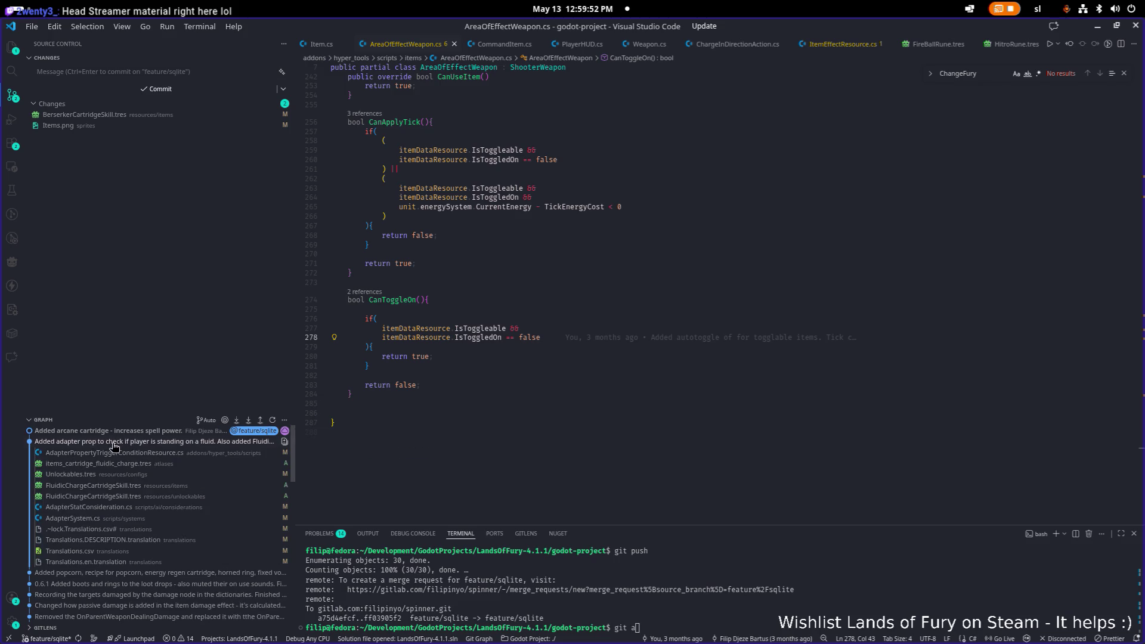
{"action": "mouse_move", "coordinate": [122, 447]}
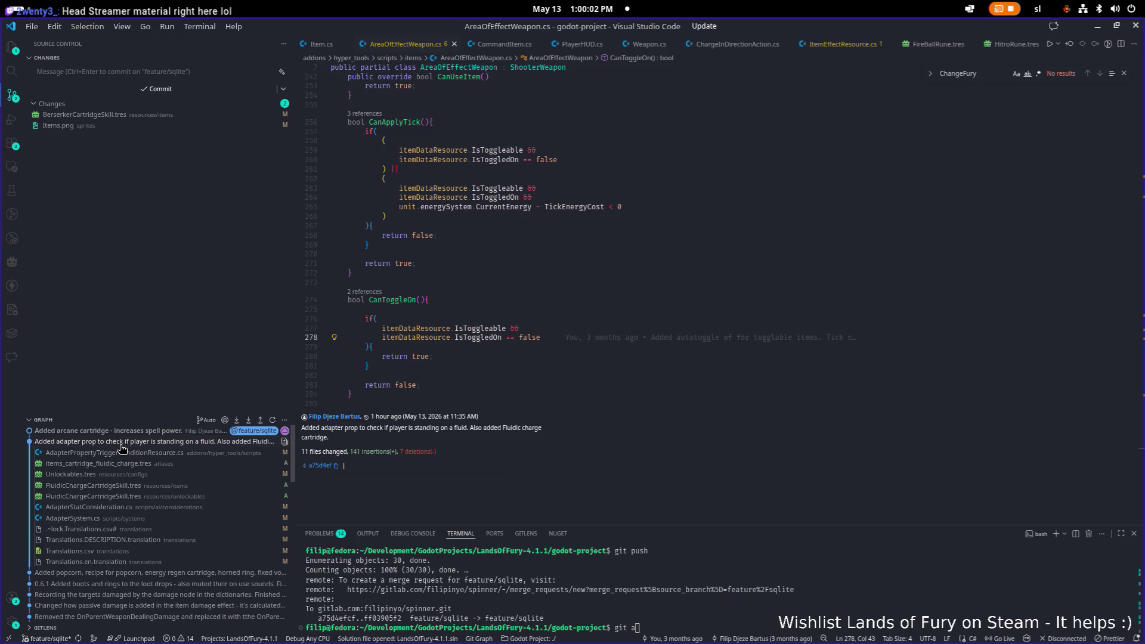
{"action": "left_click", "coordinate": [122, 446]}
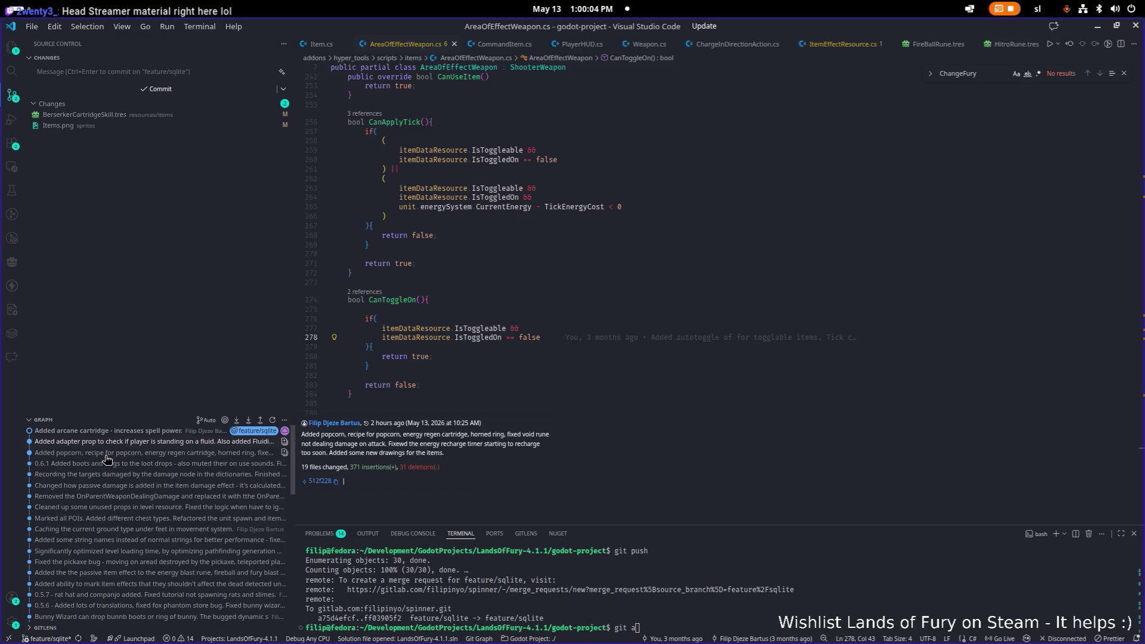
{"action": "left_click", "coordinate": [119, 432]}
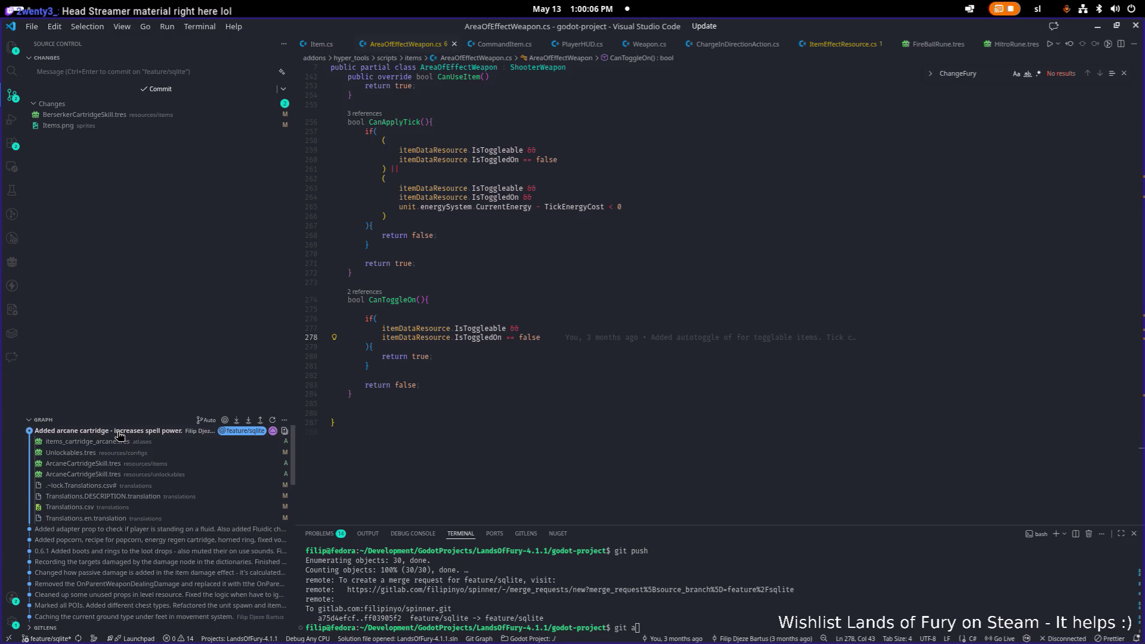
{"action": "left_click", "coordinate": [119, 435]}
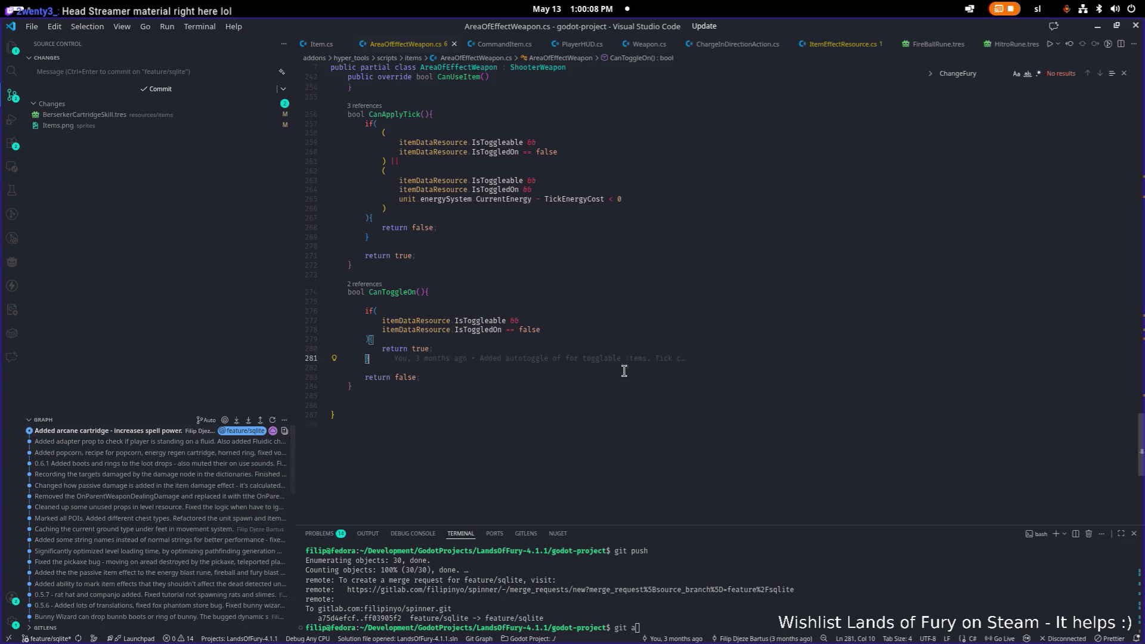
{"action": "left_click", "coordinate": [1098, 28]}
{"action": "key", "text": "alt+Tab"}
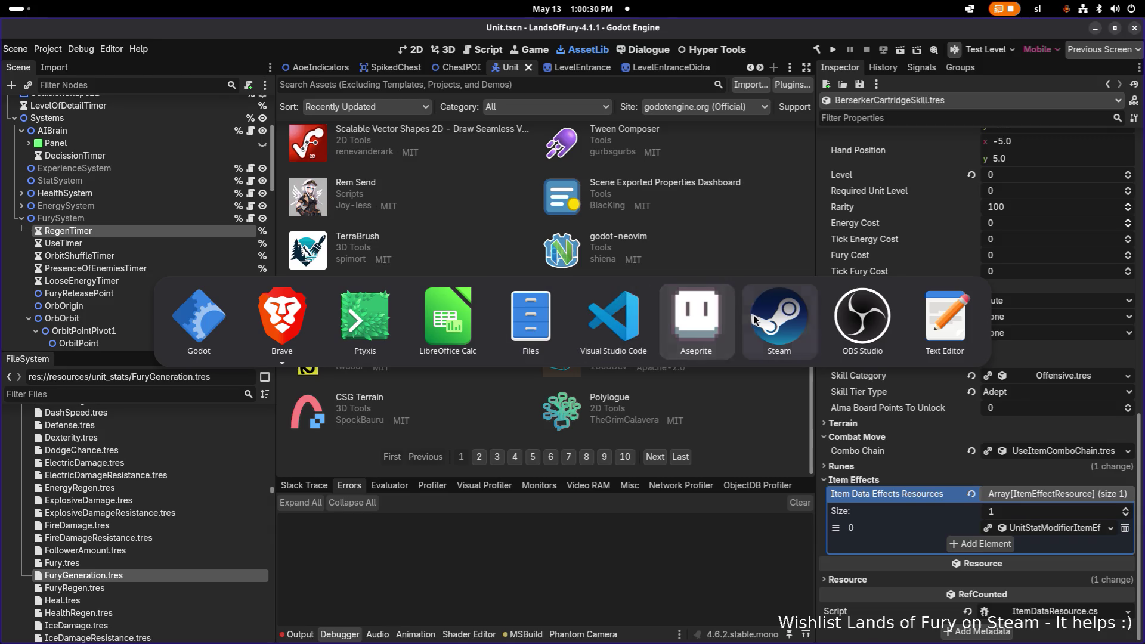
{"action": "left_click", "coordinate": [696, 322]}
{"action": "scroll", "coordinate": [606, 373], "scroll_direction": "up", "scroll_amount": 3}
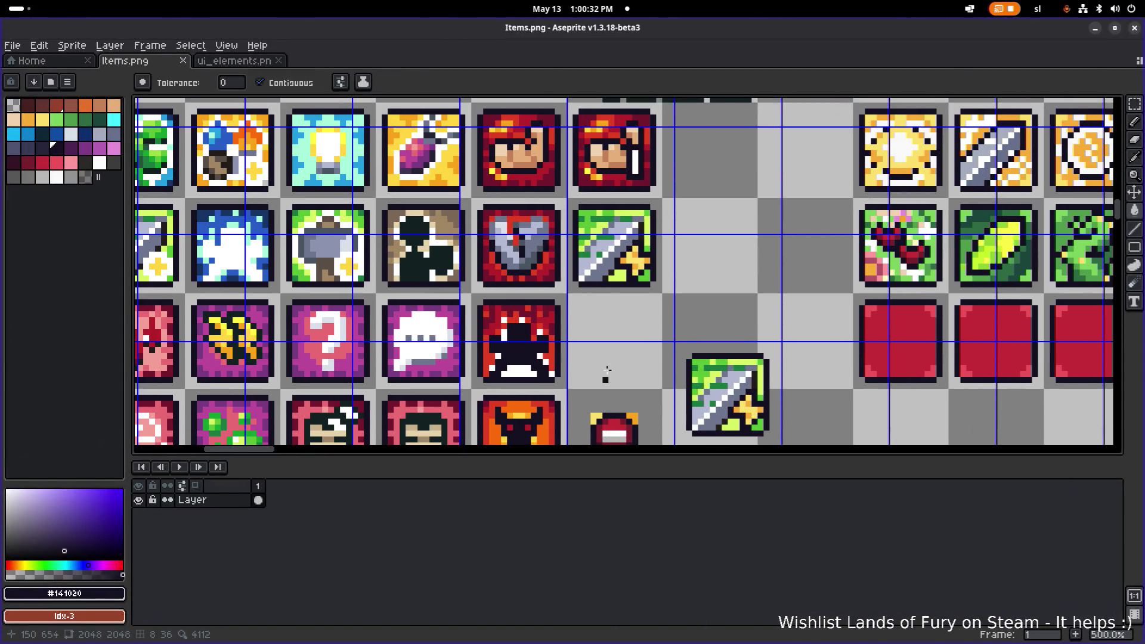
{"action": "scroll", "coordinate": [607, 371], "scroll_direction": "down", "scroll_amount": 1}
{"action": "scroll", "coordinate": [546, 289], "scroll_direction": "up", "scroll_amount": 1}
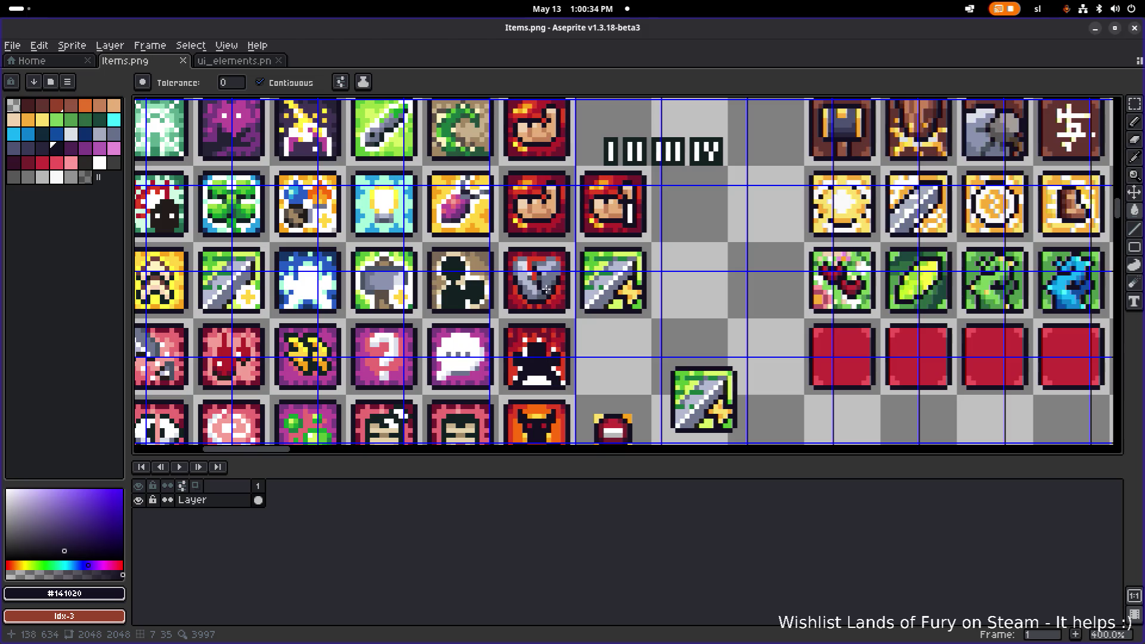
{"action": "scroll", "coordinate": [561, 286], "scroll_direction": "down", "scroll_amount": 1}
{"action": "scroll", "coordinate": [555, 301], "scroll_direction": "up", "scroll_amount": 1}
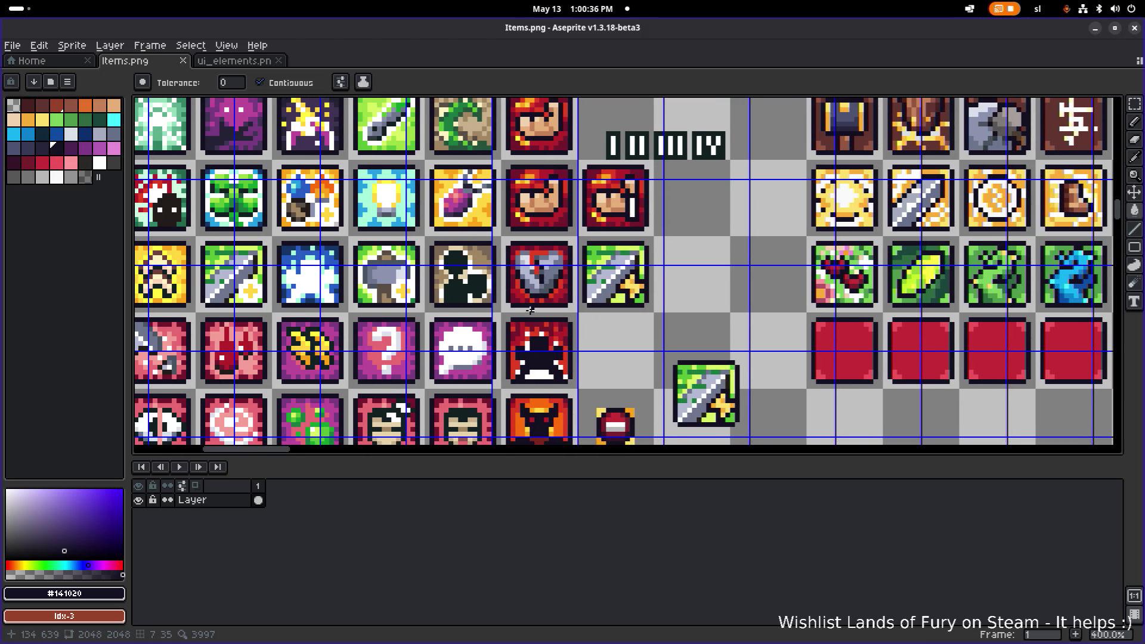
{"action": "scroll", "coordinate": [530, 310], "scroll_direction": "down", "scroll_amount": 1}
{"action": "left_click", "coordinate": [1095, 28]}
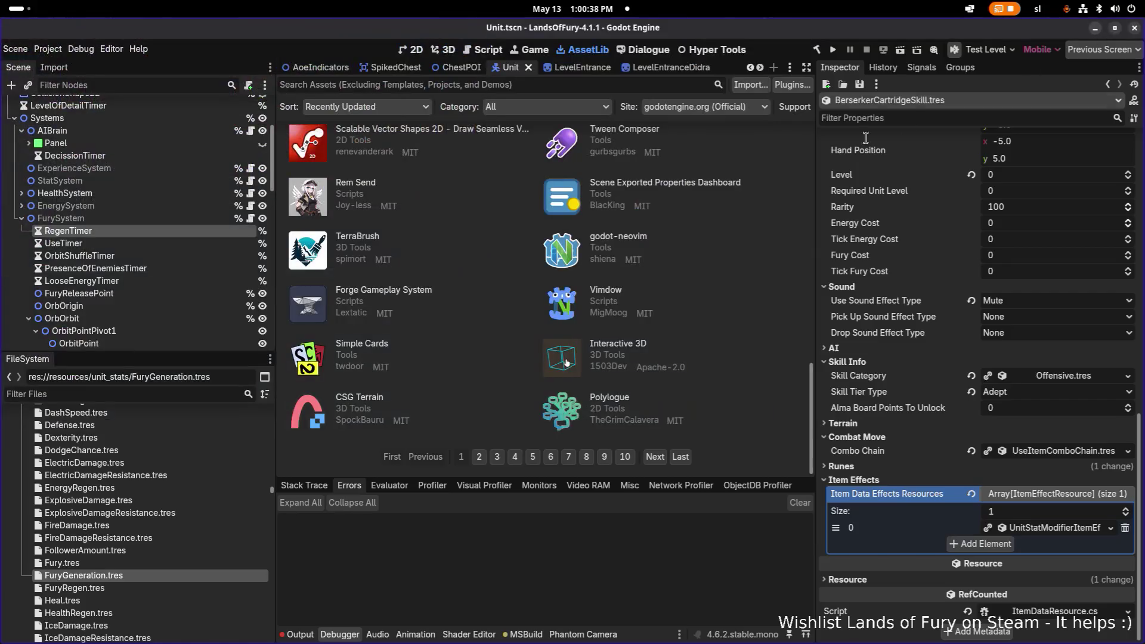
Filter the FileSystem for 'breaker' and open BreakerCartridgeSkill.tres.
{"action": "left_click", "coordinate": [188, 391]}
{"action": "type", "text": "breaker"}
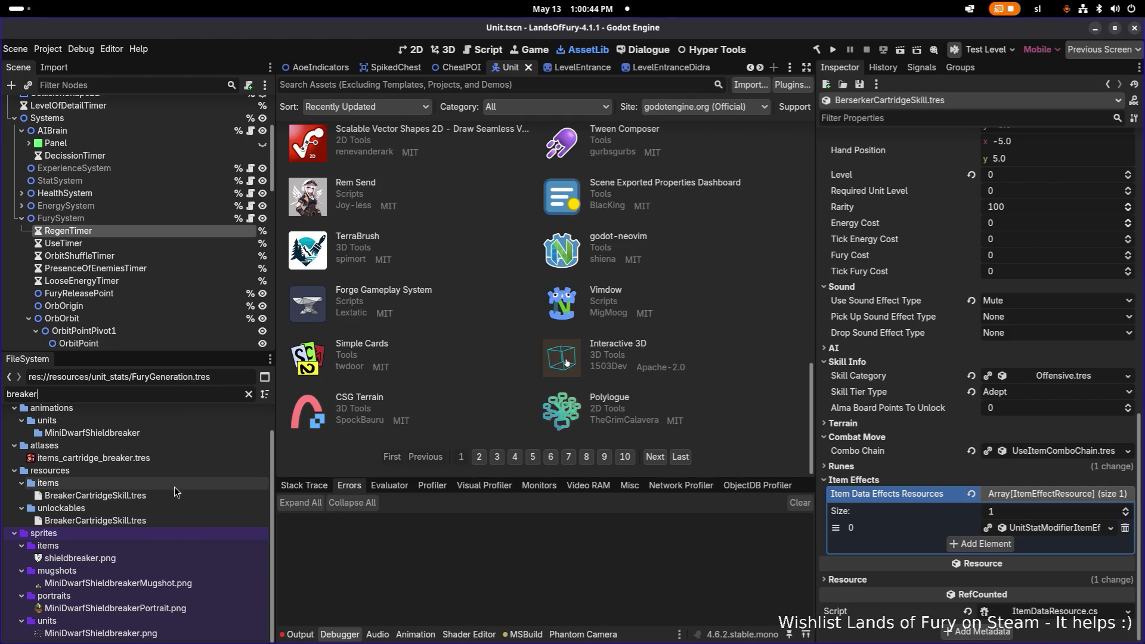
{"action": "double_click", "coordinate": [198, 393]}
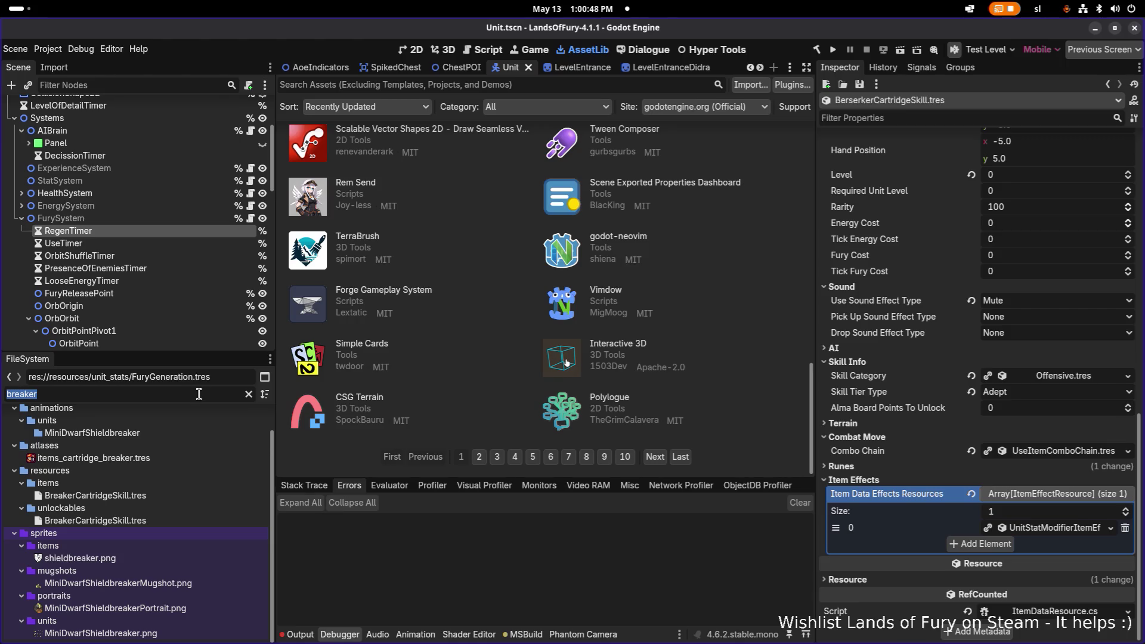
{"action": "double_click", "coordinate": [161, 496]}
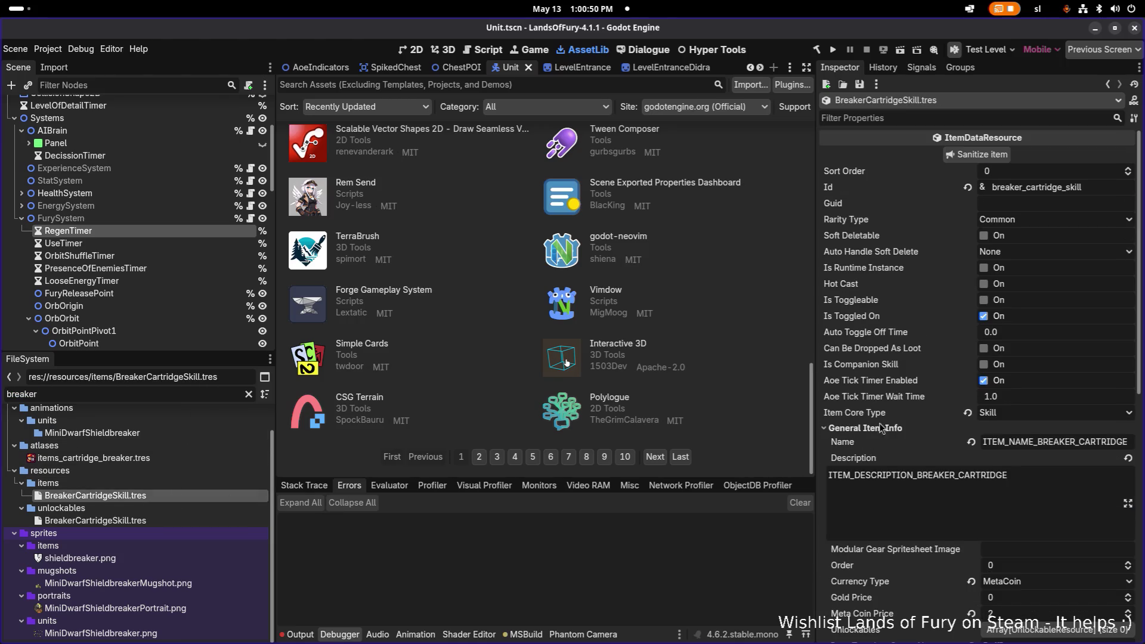
{"action": "scroll", "coordinate": [881, 429], "scroll_direction": "down", "scroll_amount": 2}
{"action": "scroll", "coordinate": [942, 474], "scroll_direction": "down", "scroll_amount": 5}
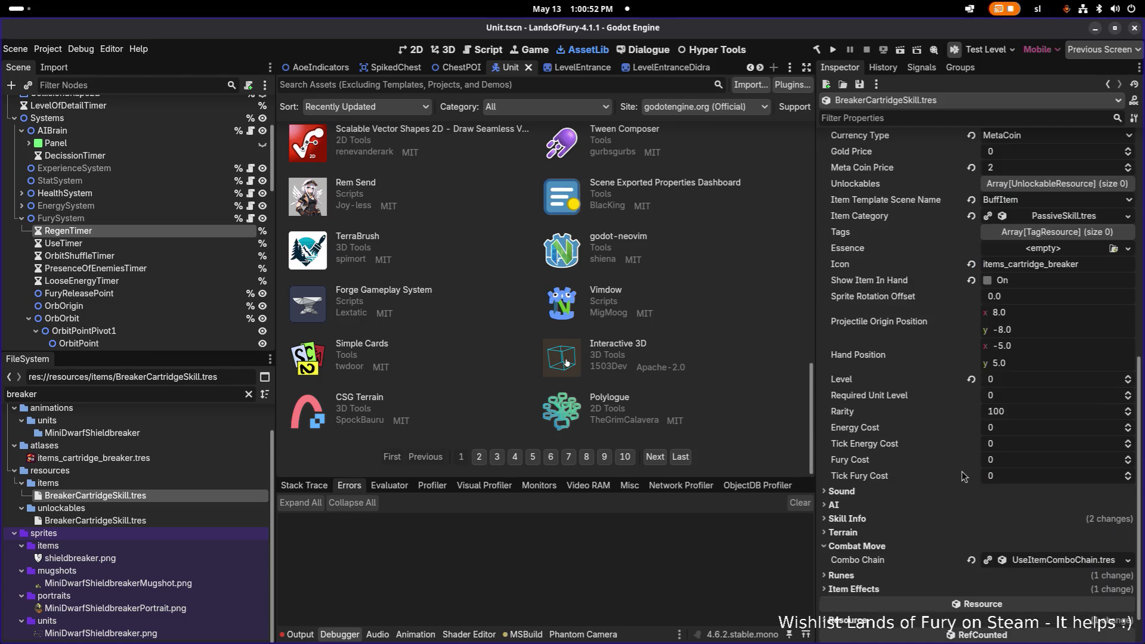
{"action": "scroll", "coordinate": [962, 477], "scroll_direction": "down", "scroll_amount": 1}
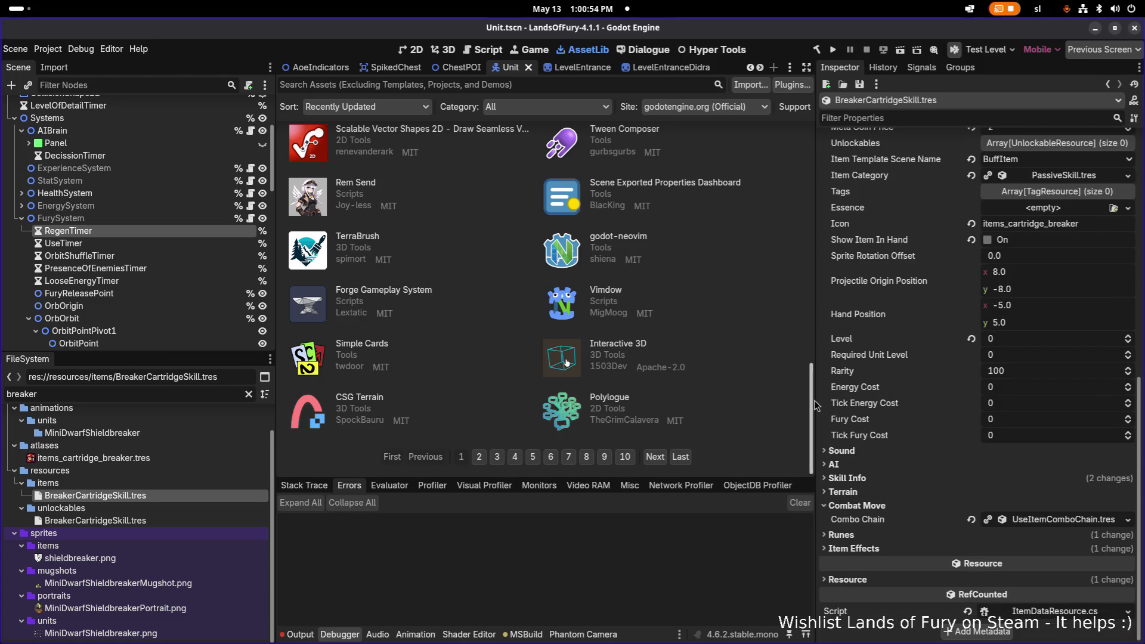
{"action": "left_click_drag", "start_coordinate": [815, 399], "coordinate": [708, 399]}
Expand its item effects and inspect the UnitStatModifier and DealKnockback entries.
{"action": "left_click", "coordinate": [747, 549]}
{"action": "scroll", "coordinate": [961, 525], "scroll_direction": "down", "scroll_amount": 1}
{"action": "left_click", "coordinate": [1000, 546]}
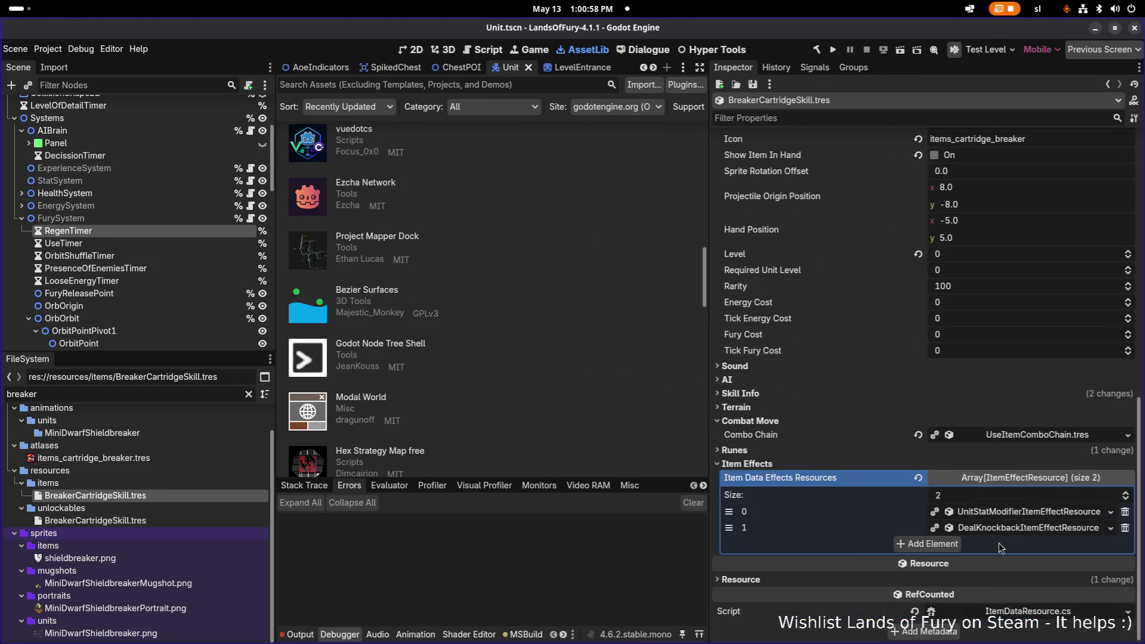
{"action": "left_click", "coordinate": [996, 513]}
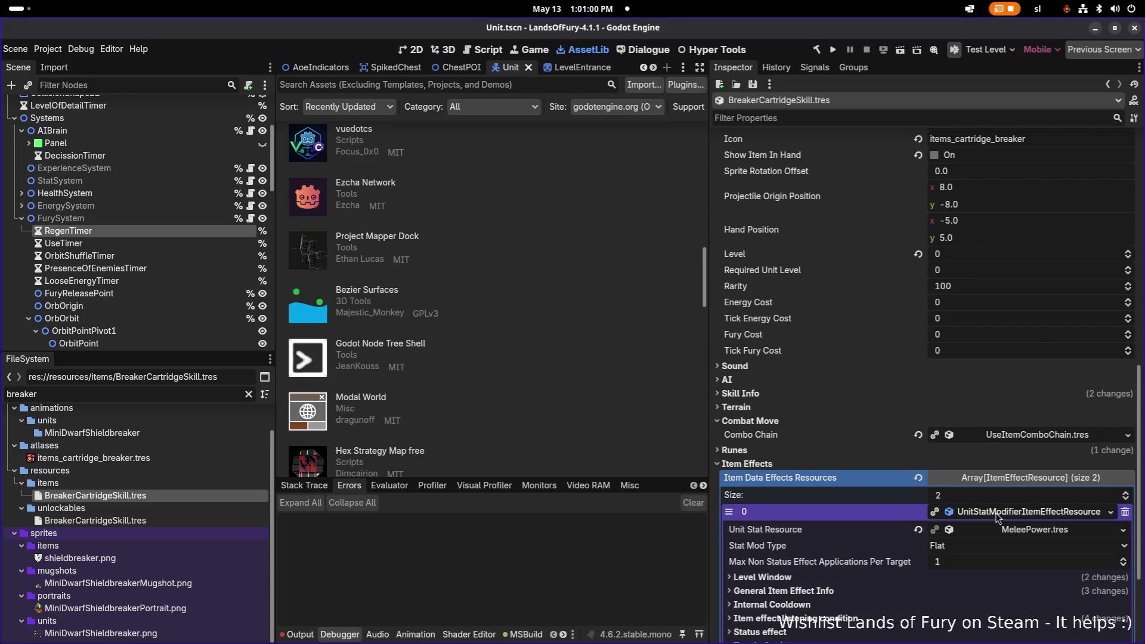
{"action": "scroll", "coordinate": [996, 516], "scroll_direction": "down", "scroll_amount": 3}
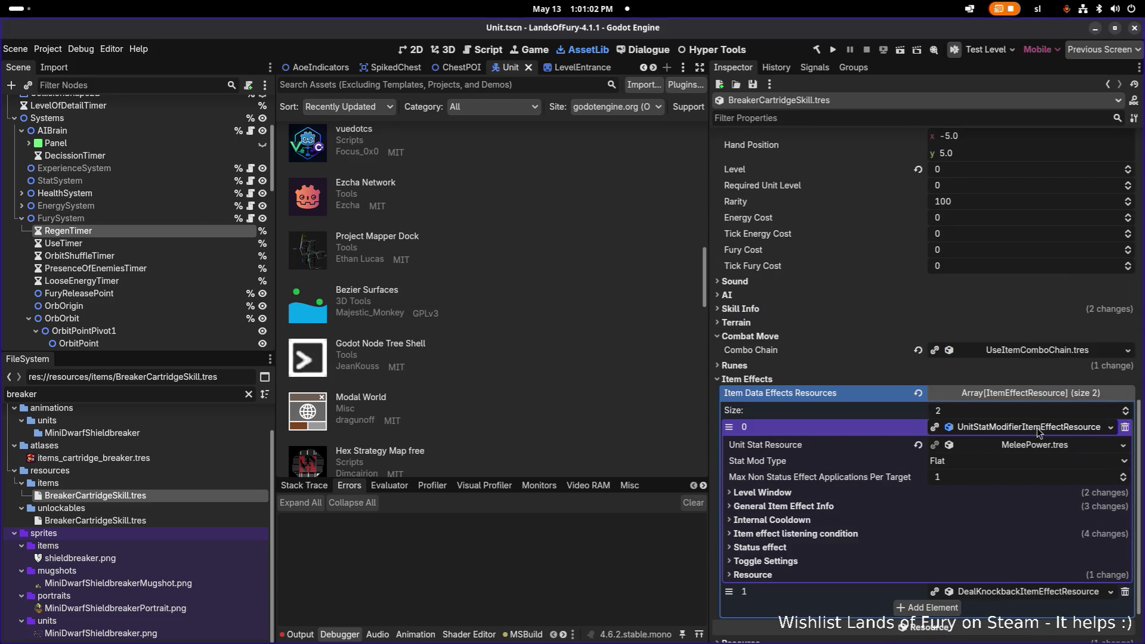
{"action": "left_click", "coordinate": [1038, 432]}
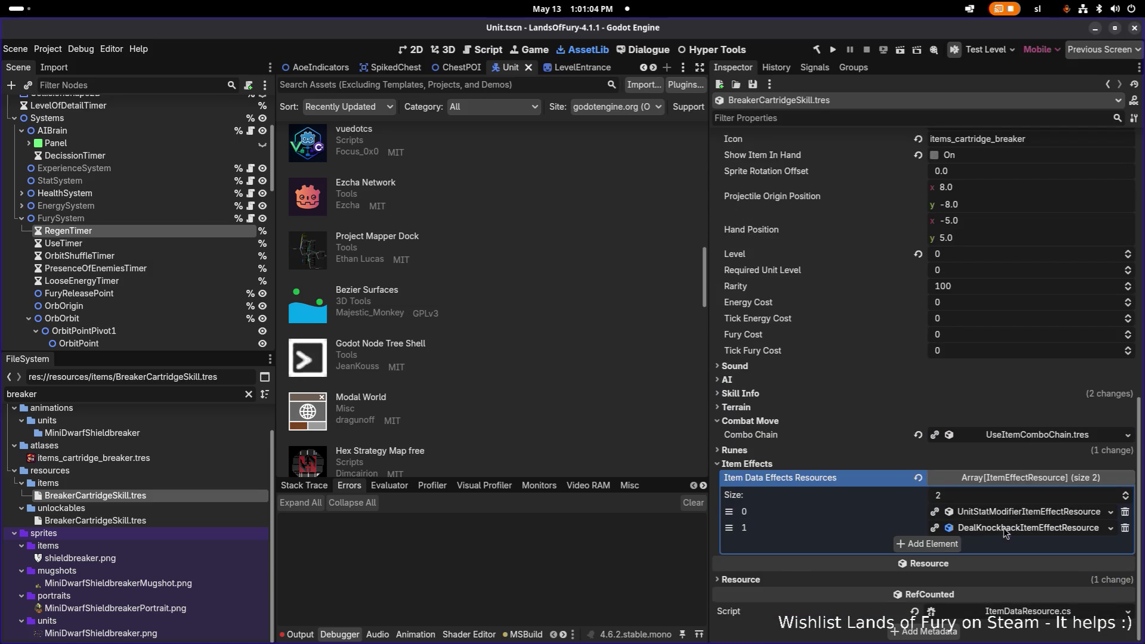
{"action": "left_click", "coordinate": [1005, 531]}
{"action": "left_click", "coordinate": [1006, 531]}
{"action": "left_click_drag", "start_coordinate": [710, 394], "coordinate": [721, 390]}
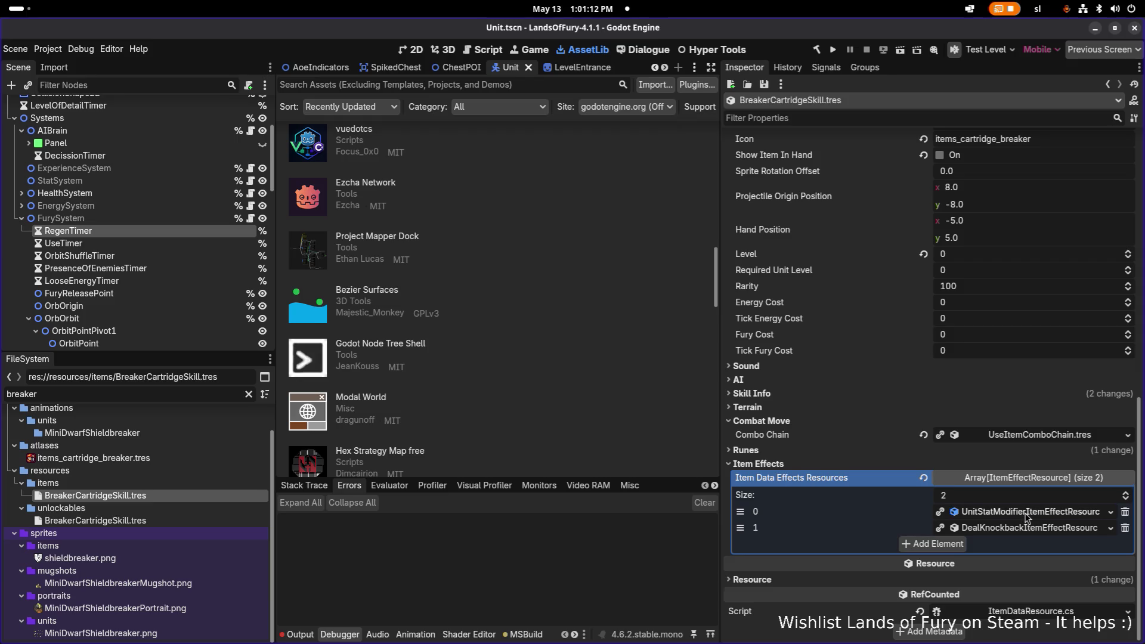
Review the UnitStatModifier's Level Window and General Item Effect Info, plus the DealKnockback effect.
{"action": "left_click", "coordinate": [1027, 513]}
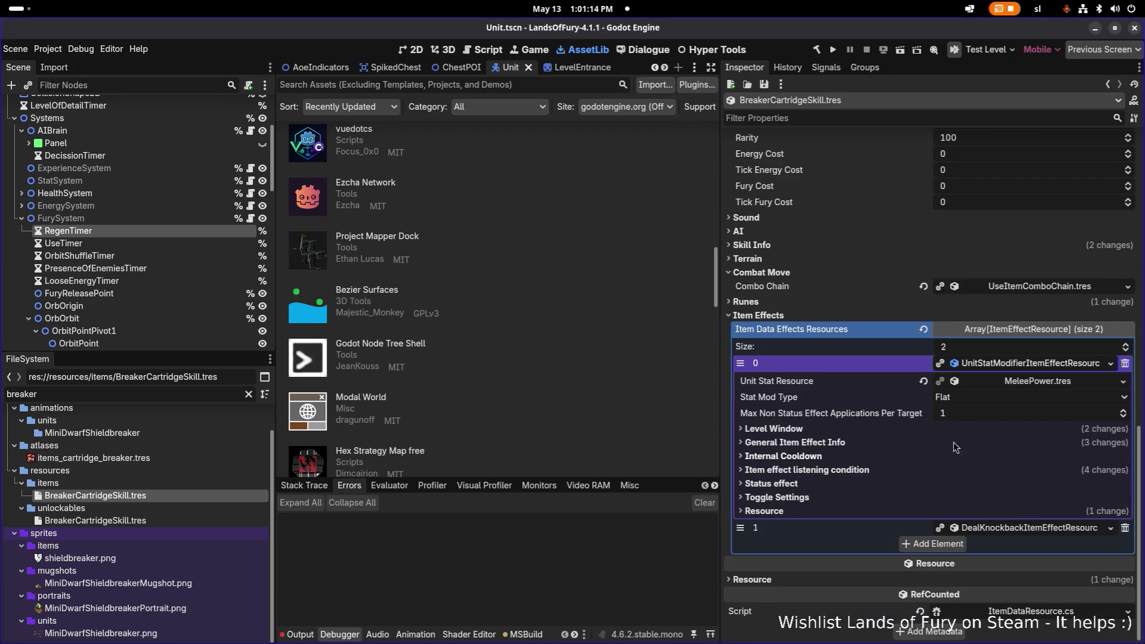
{"action": "left_click", "coordinate": [927, 428]}
{"action": "left_click", "coordinate": [928, 429]}
{"action": "left_click", "coordinate": [923, 443]}
{"action": "left_click", "coordinate": [923, 443]}
{"action": "left_click", "coordinate": [1054, 533]}
{"action": "left_click", "coordinate": [1054, 533]}
{"action": "left_click", "coordinate": [1101, 370]}
Add an empty third item effect and list the effect types available for it.
{"action": "left_click", "coordinate": [953, 542]}
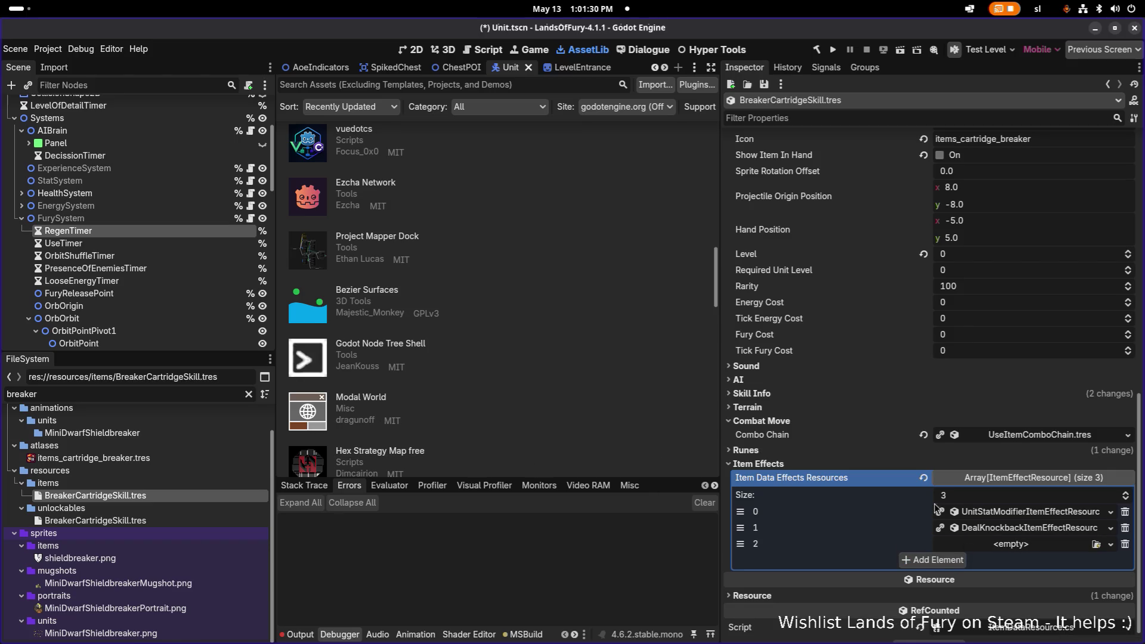
{"action": "scroll", "coordinate": [993, 521], "scroll_direction": "down", "scroll_amount": 1}
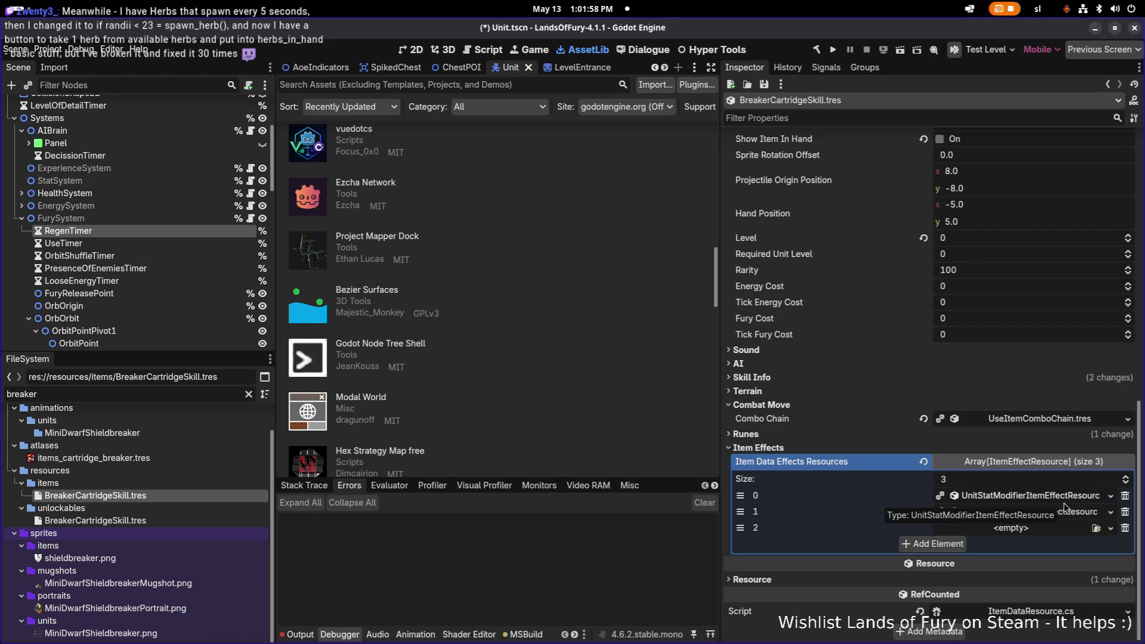
{"action": "scroll", "coordinate": [1048, 530], "scroll_direction": "up", "scroll_amount": 2}
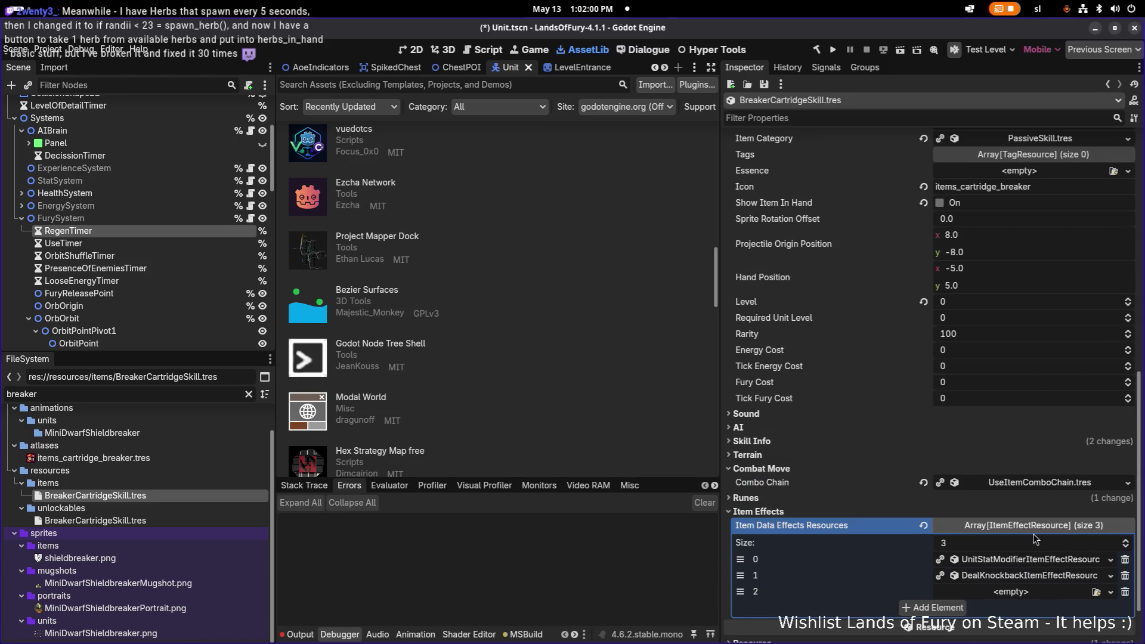
{"action": "scroll", "coordinate": [1036, 540], "scroll_direction": "down", "scroll_amount": 2}
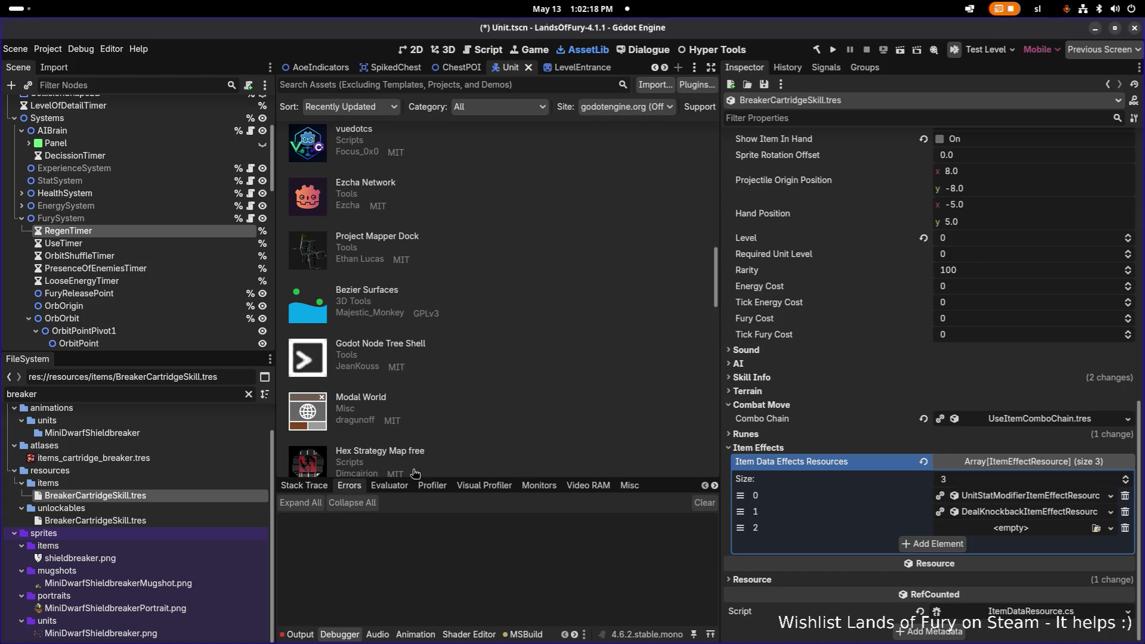
{"action": "left_click", "coordinate": [1032, 530]}
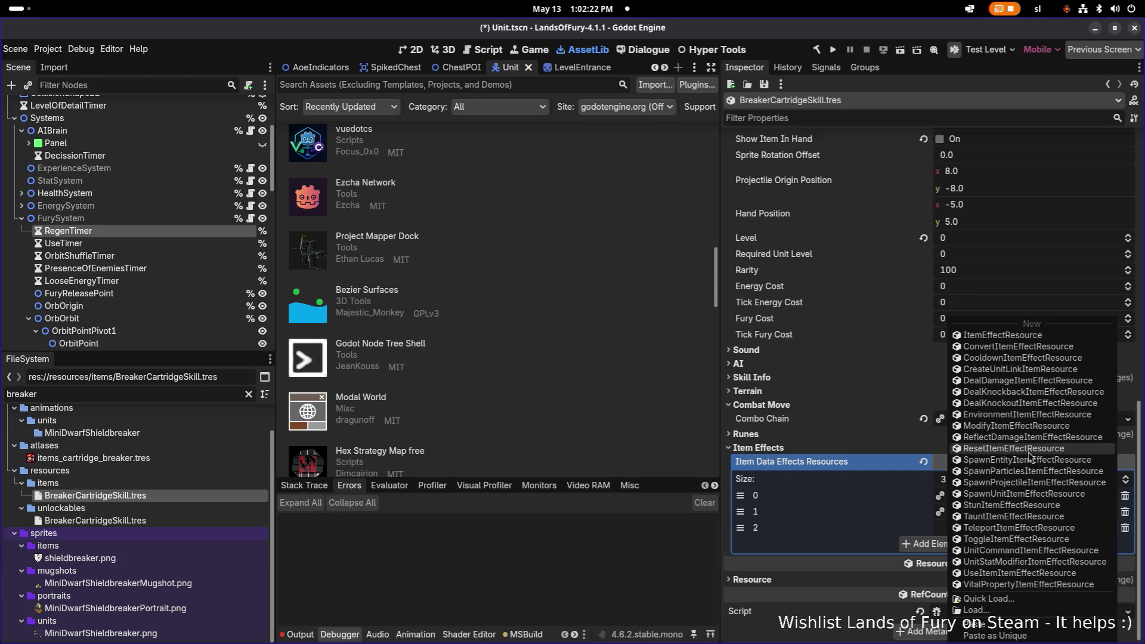
Set the Item Template Scene Name to MeleeWeapon.
{"action": "left_click", "coordinate": [851, 454]}
{"action": "scroll", "coordinate": [851, 455], "scroll_direction": "up", "scroll_amount": 15}
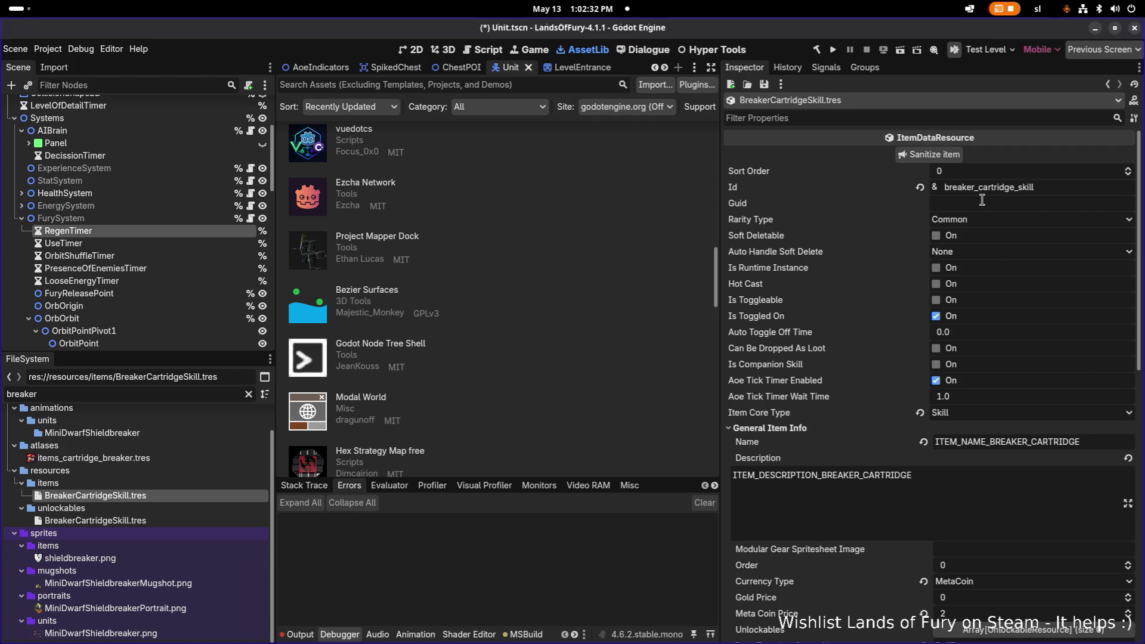
{"action": "scroll", "coordinate": [978, 280], "scroll_direction": "down", "scroll_amount": 4}
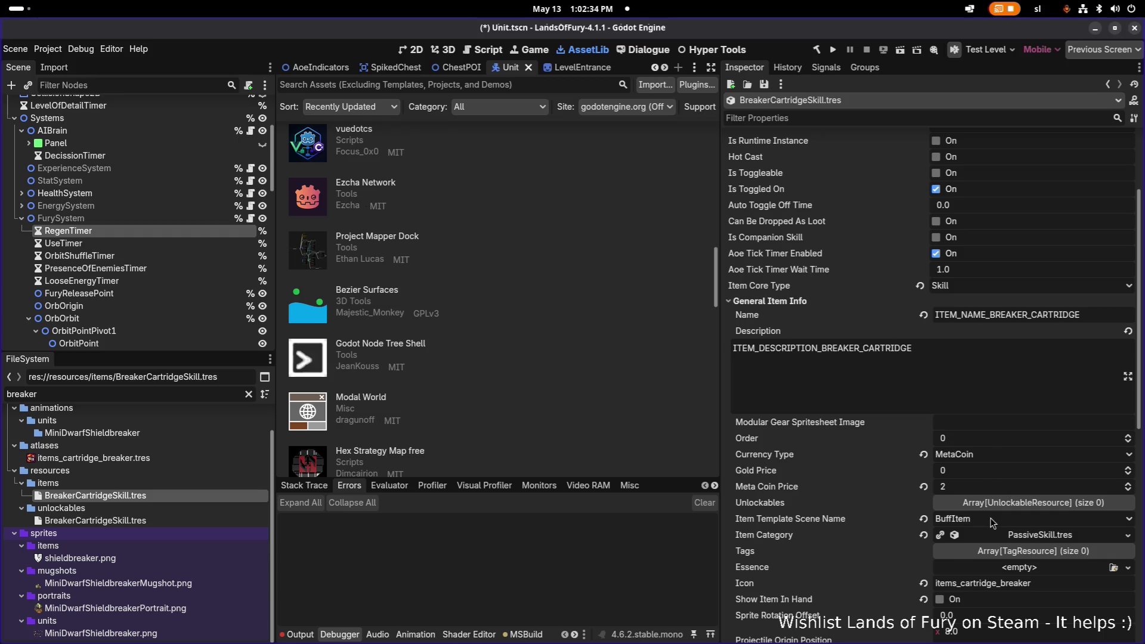
{"action": "left_click", "coordinate": [992, 519]}
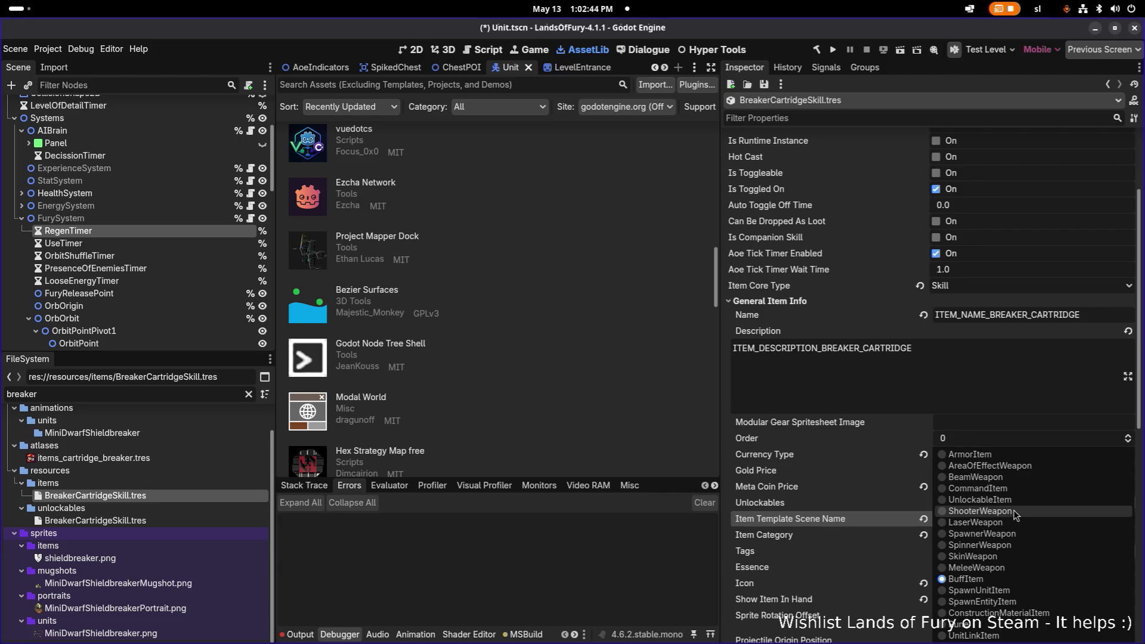
{"action": "left_click", "coordinate": [1006, 568]}
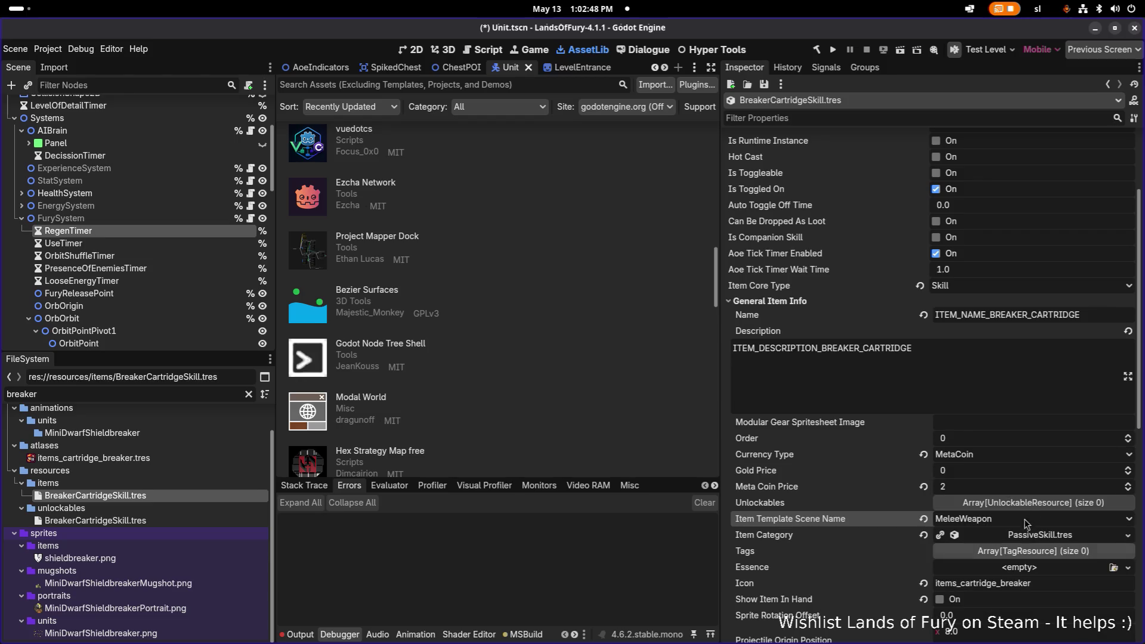
Raise the Meta Coin Price to 3 and expand the item effects array.
{"action": "left_click", "coordinate": [976, 492]}
{"action": "type", "text": "3"}
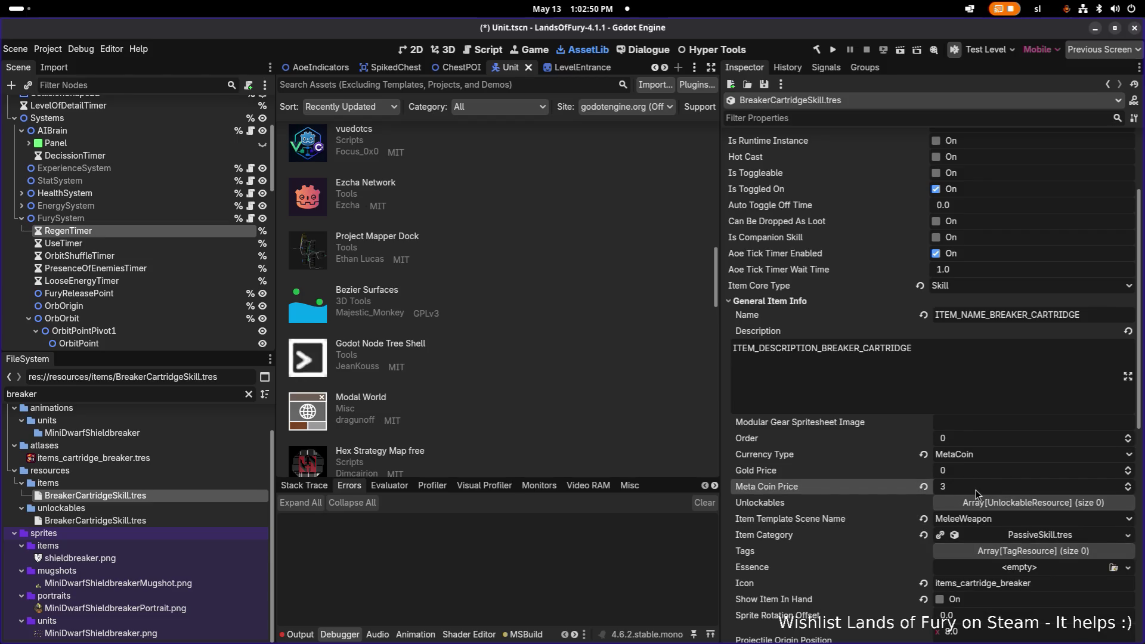
{"action": "scroll", "coordinate": [975, 489], "scroll_direction": "down", "scroll_amount": 5}
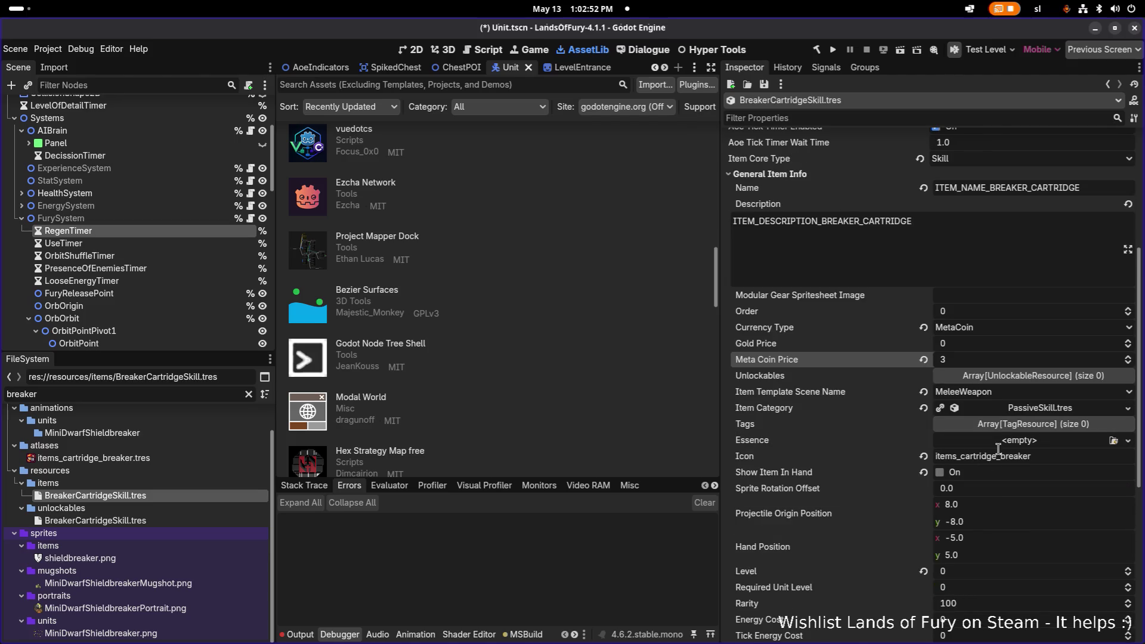
{"action": "scroll", "coordinate": [1025, 459], "scroll_direction": "down", "scroll_amount": 10}
{"action": "left_click", "coordinate": [1036, 462]}
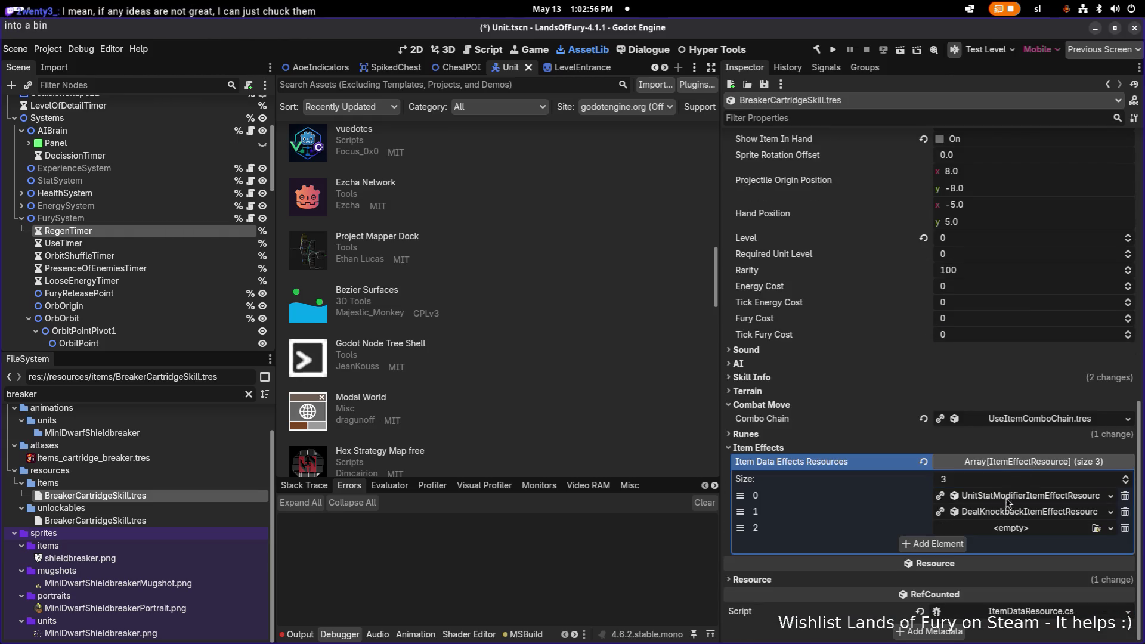
Create a new DealDamageItemEffectResource in slot 2 with BluntDamage.tres as its damage type.
{"action": "left_click", "coordinate": [1021, 528]}
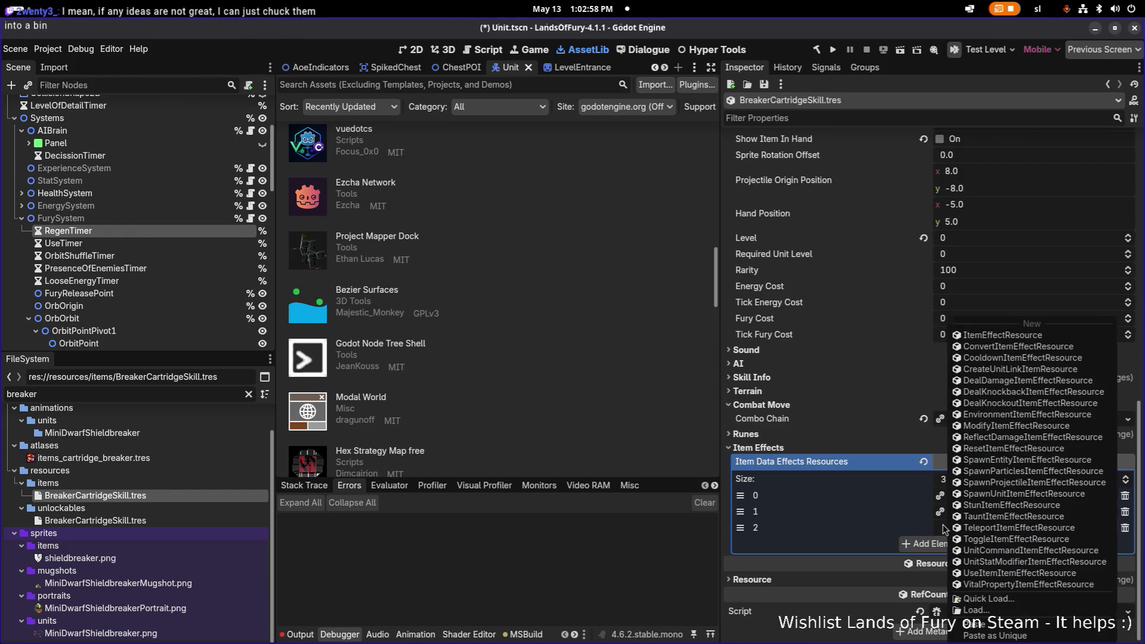
{"action": "left_click", "coordinate": [911, 527]}
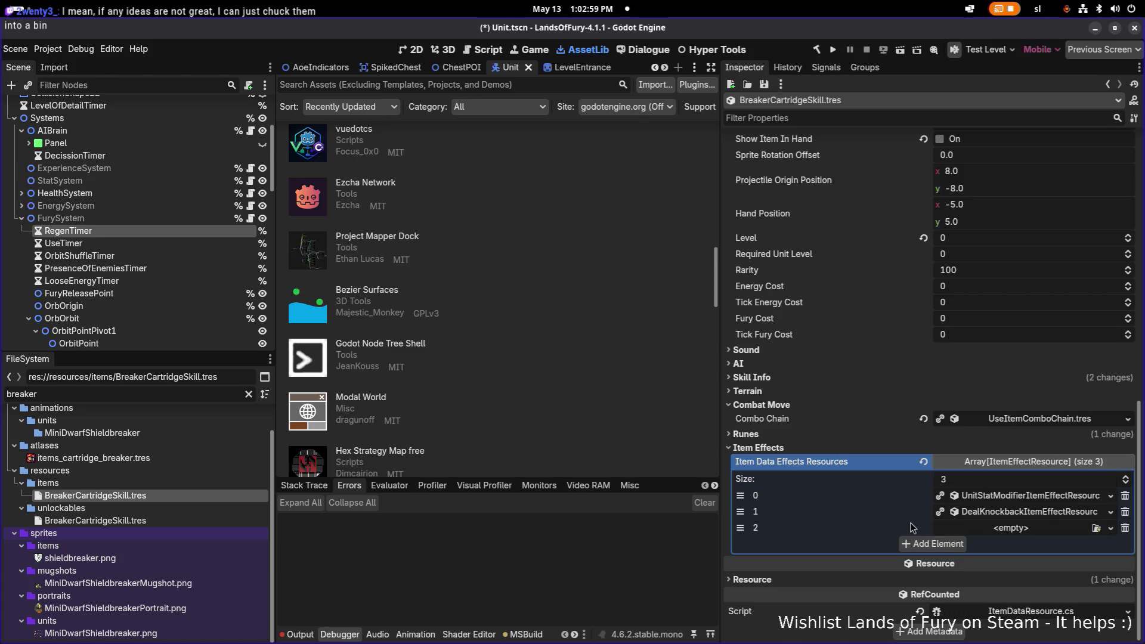
{"action": "left_click", "coordinate": [1044, 530]}
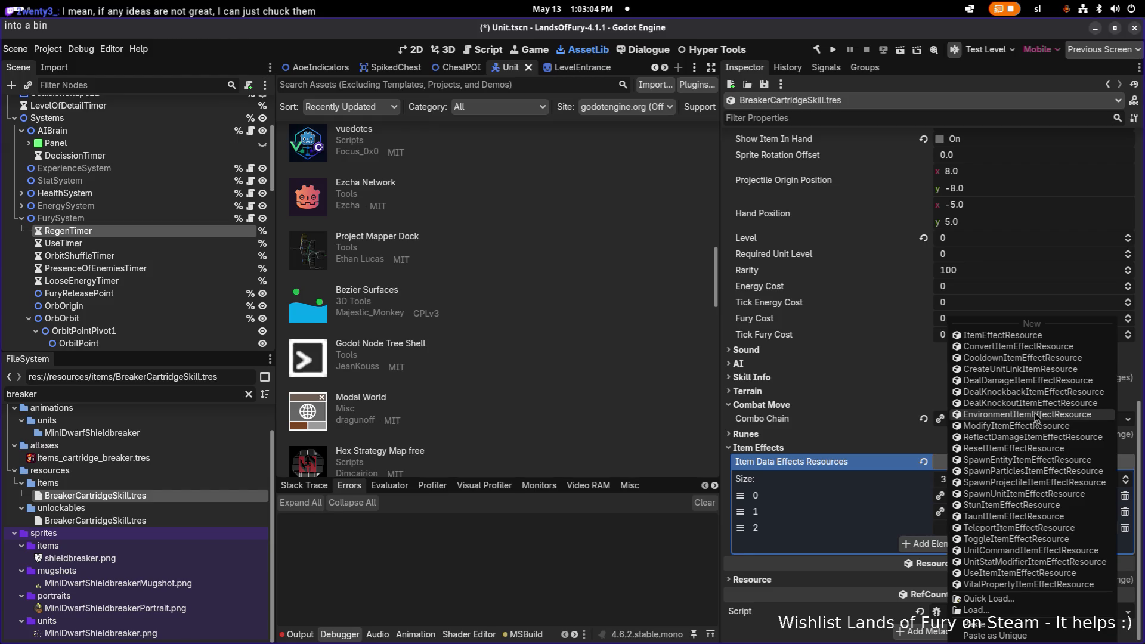
{"action": "left_click", "coordinate": [1031, 381]}
{"action": "left_click", "coordinate": [1037, 528]}
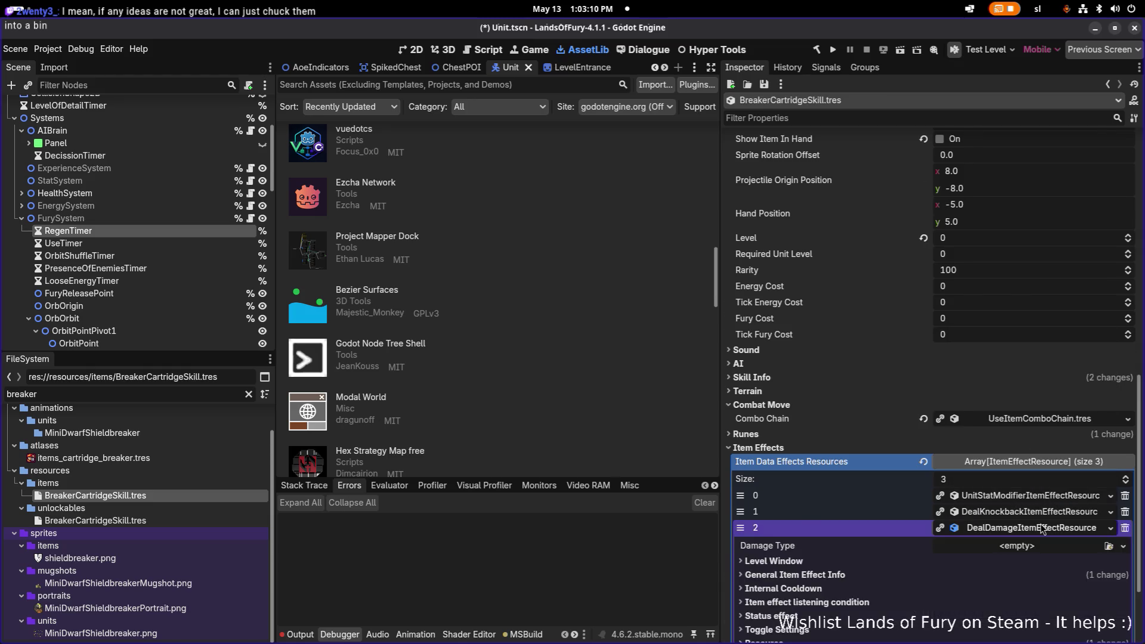
{"action": "left_click", "coordinate": [1107, 431]}
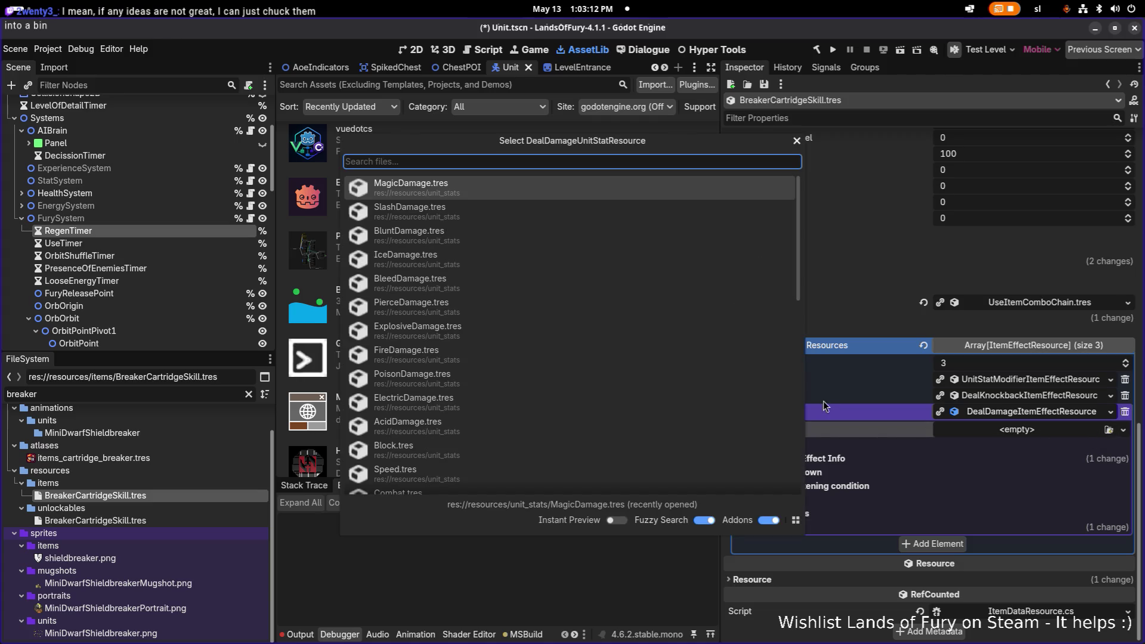
{"action": "key", "text": "Down"}
{"action": "key", "text": "Down"}
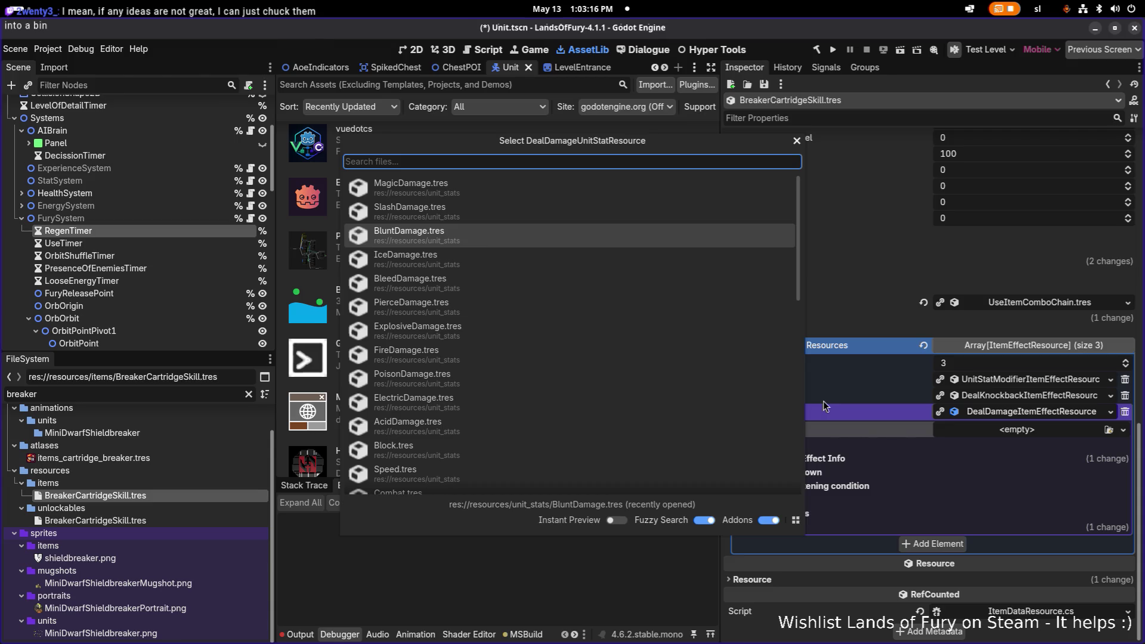
{"action": "key", "text": "Return"}
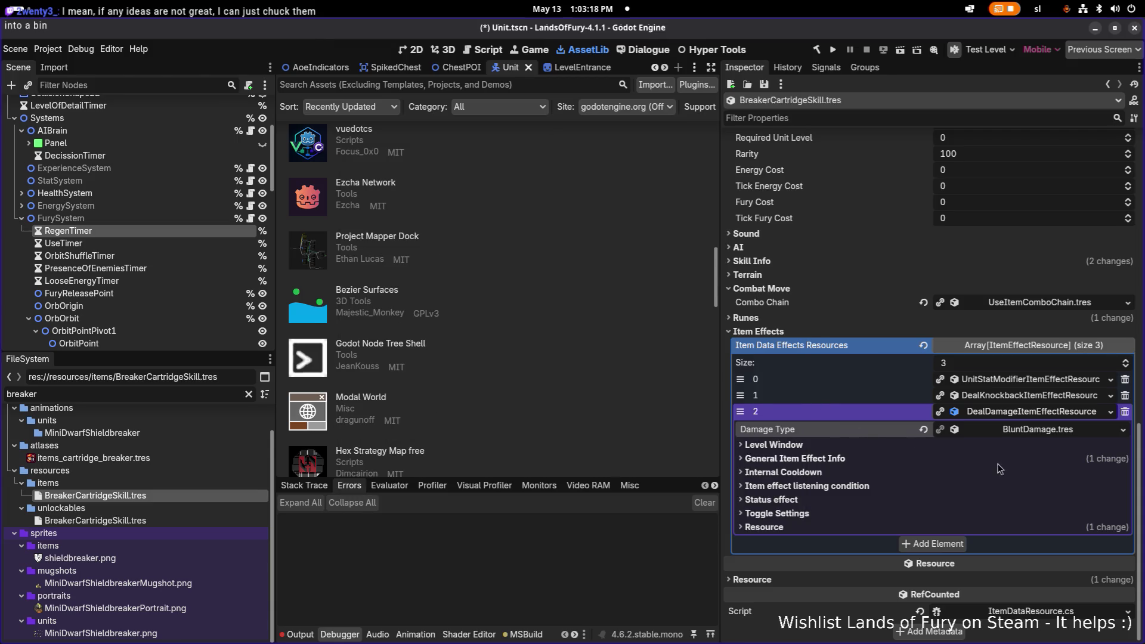
Expand the DealDamage effect's General Item Effect Info, Internal Cooldown and listening condition sections.
{"action": "left_click", "coordinate": [884, 456]}
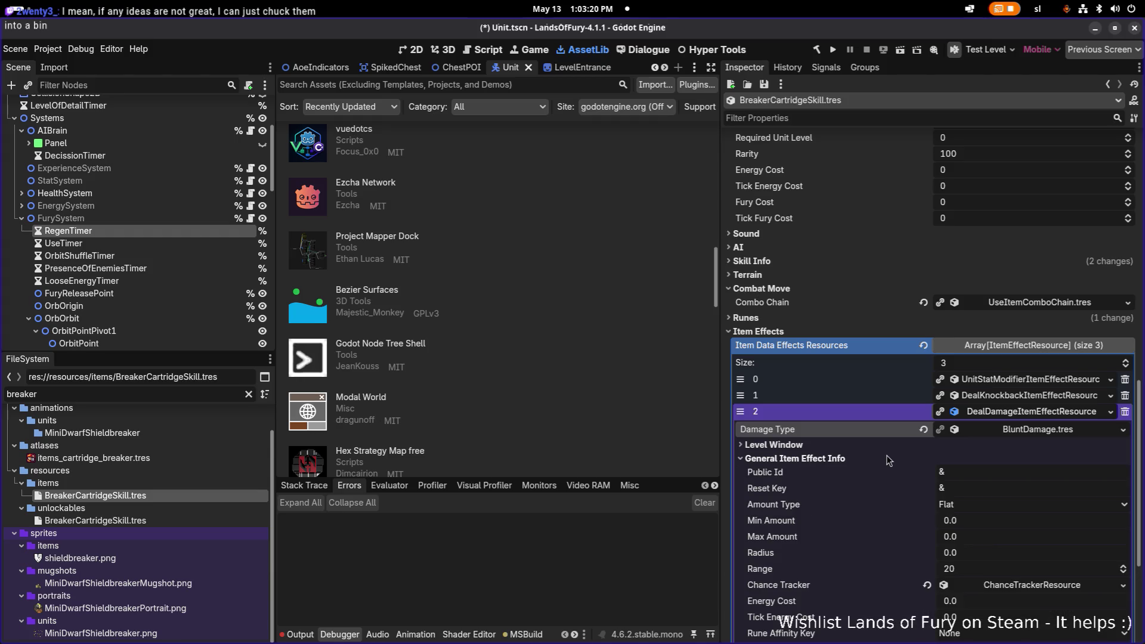
{"action": "scroll", "coordinate": [887, 456], "scroll_direction": "down", "scroll_amount": 3}
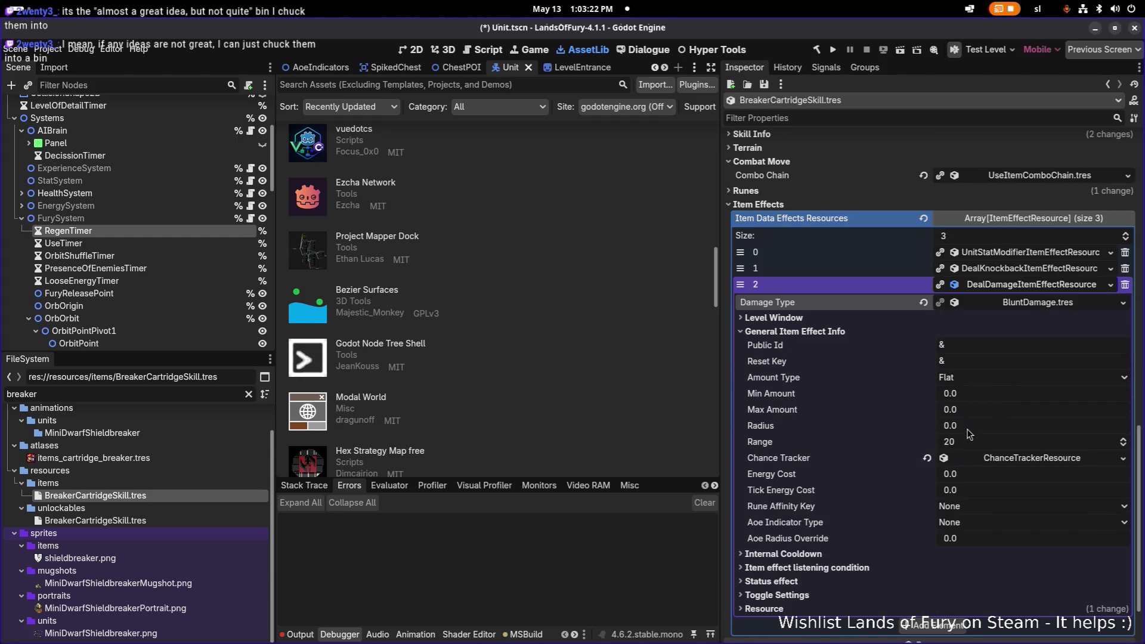
{"action": "left_click", "coordinate": [884, 550]}
{"action": "scroll", "coordinate": [887, 547], "scroll_direction": "down", "scroll_amount": 3}
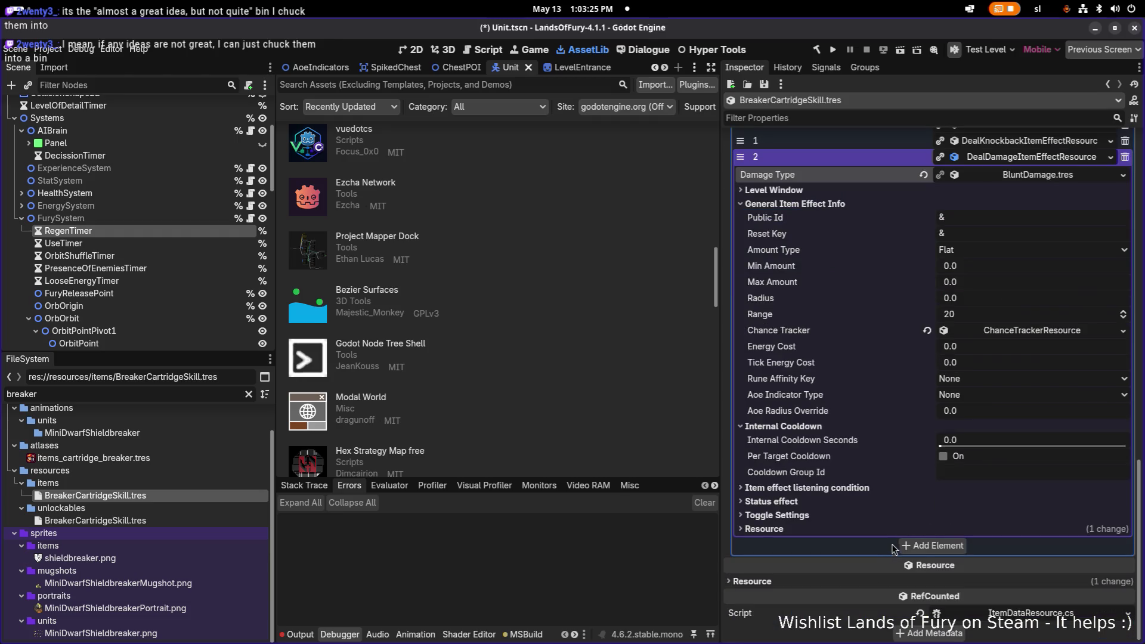
{"action": "left_click", "coordinate": [876, 487]}
{"action": "scroll", "coordinate": [964, 498], "scroll_direction": "down", "scroll_amount": 2}
{"action": "scroll", "coordinate": [965, 499], "scroll_direction": "down", "scroll_amount": 2}
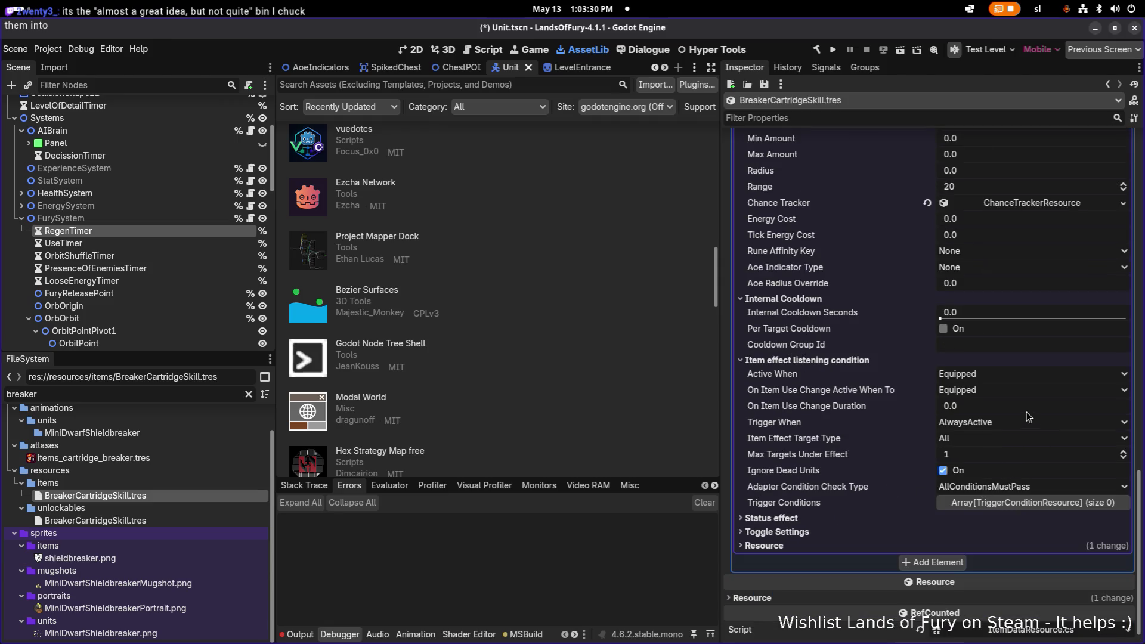
Set Trigger When to OnTargetDealingMeleeHit, target type to Enemies, and Max Targets Under Effect to 10.
{"action": "left_click", "coordinate": [996, 425]}
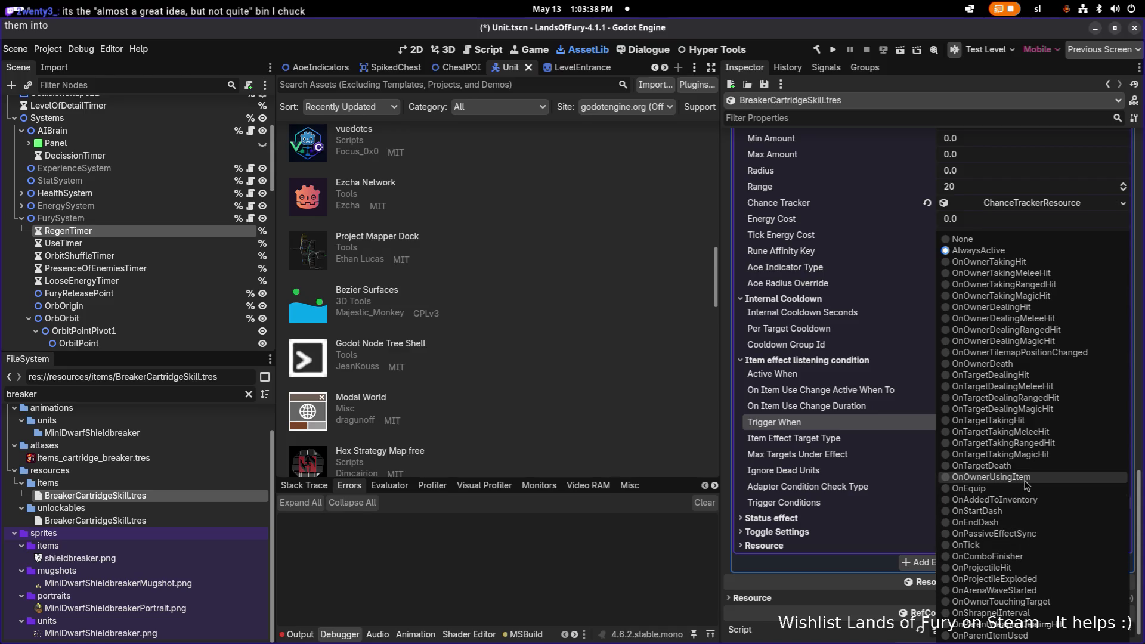
{"action": "left_click", "coordinate": [1025, 374]}
{"action": "left_click", "coordinate": [1014, 423]}
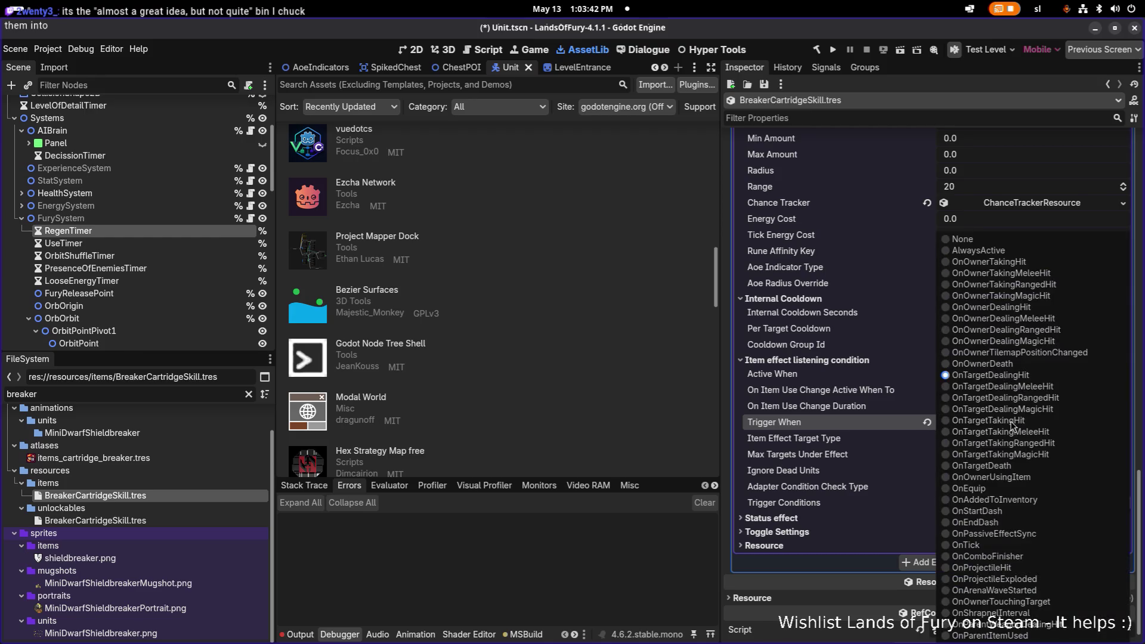
{"action": "left_click", "coordinate": [1057, 386]}
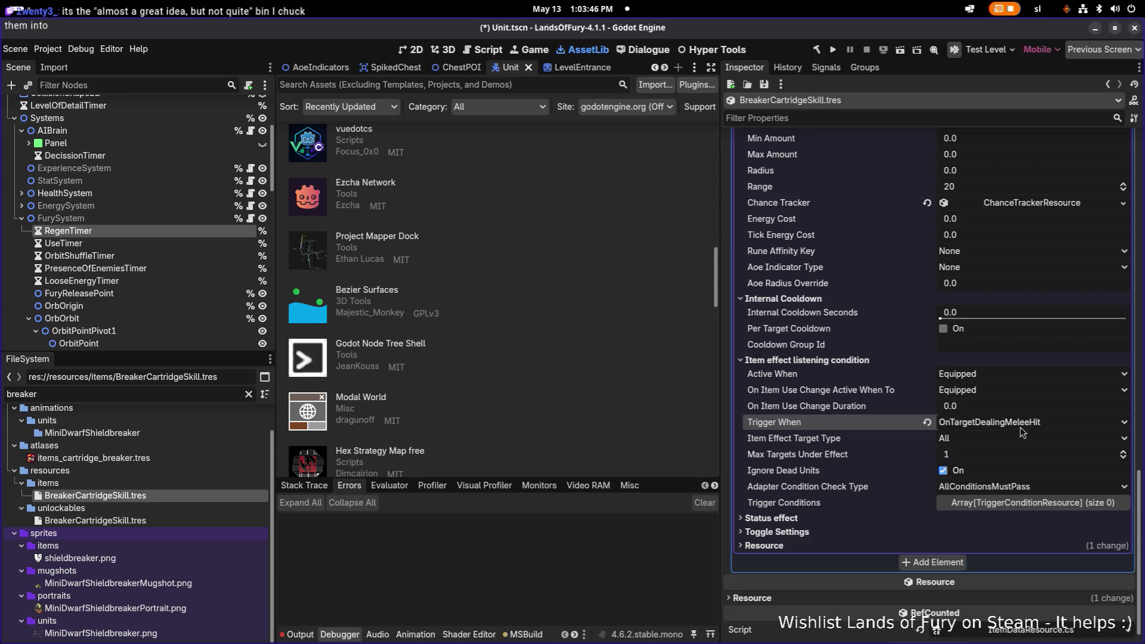
{"action": "left_click", "coordinate": [973, 444]}
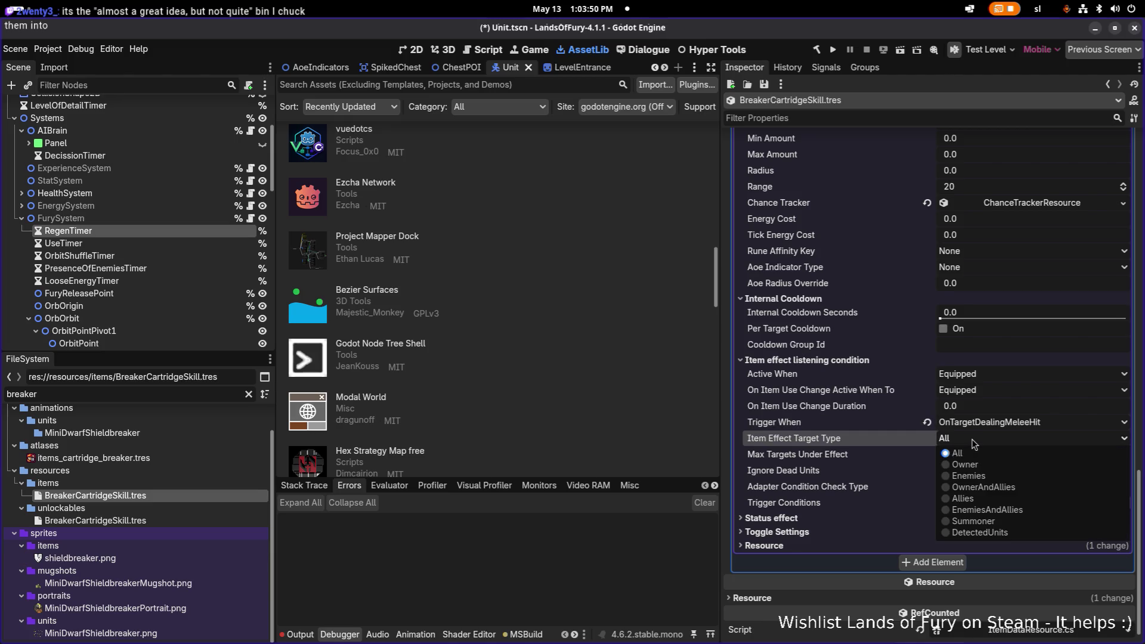
{"action": "left_click", "coordinate": [994, 479]}
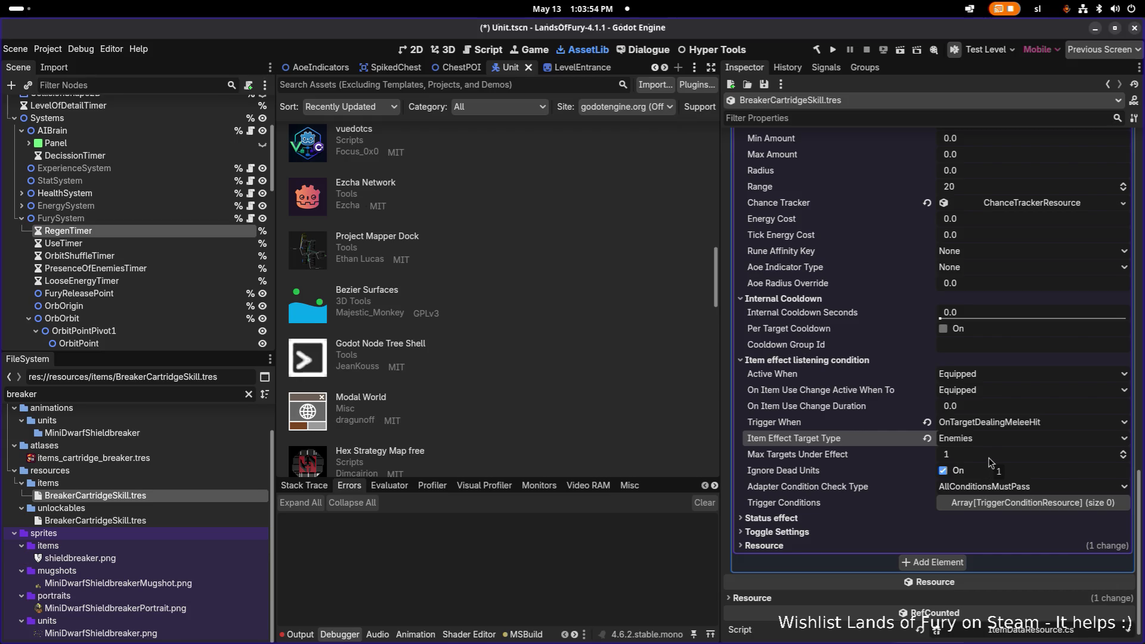
{"action": "left_click", "coordinate": [987, 461]}
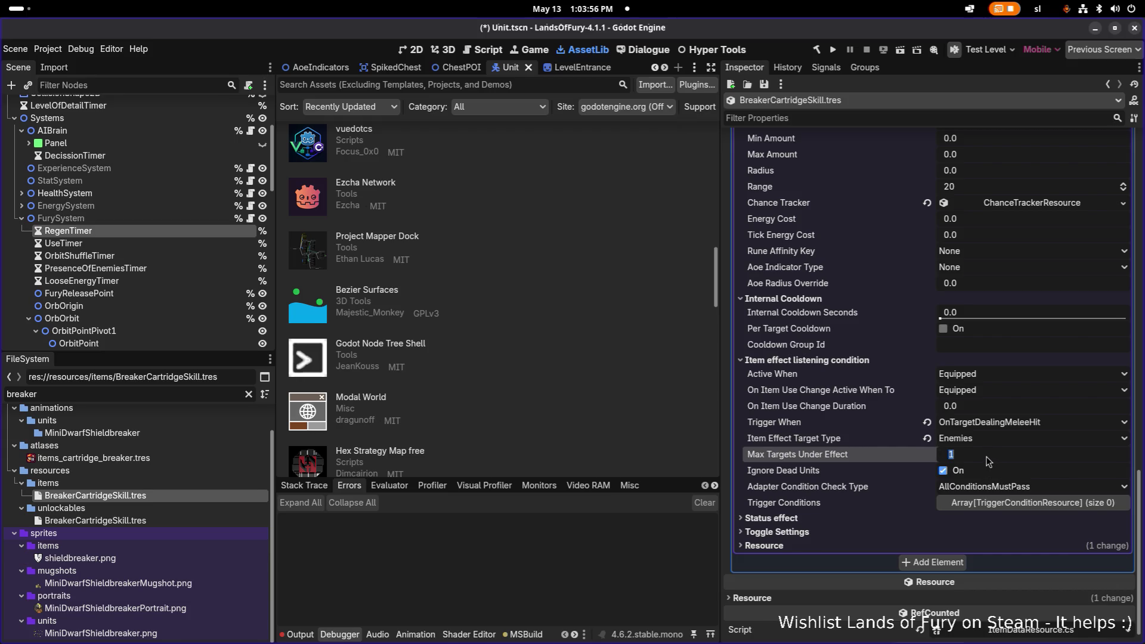
{"action": "type", "text": "10"}
{"action": "key", "text": "Return"}
{"action": "left_click", "coordinate": [986, 458]}
{"action": "key", "text": "Return"}
{"action": "left_click", "coordinate": [1010, 504]}
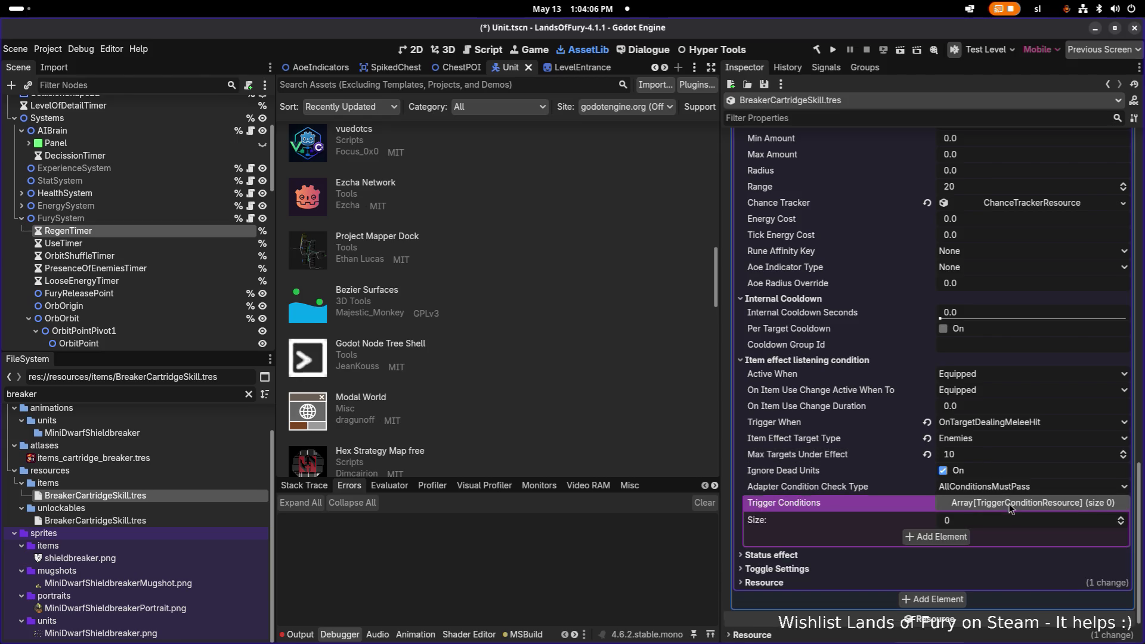
Add an AdapterPropertyTriggerCondition with property owner UnitSpecifiedInItemEffectTarget to Trigger Conditions.
{"action": "left_click", "coordinate": [960, 537]}
{"action": "left_click", "coordinate": [1035, 533]}
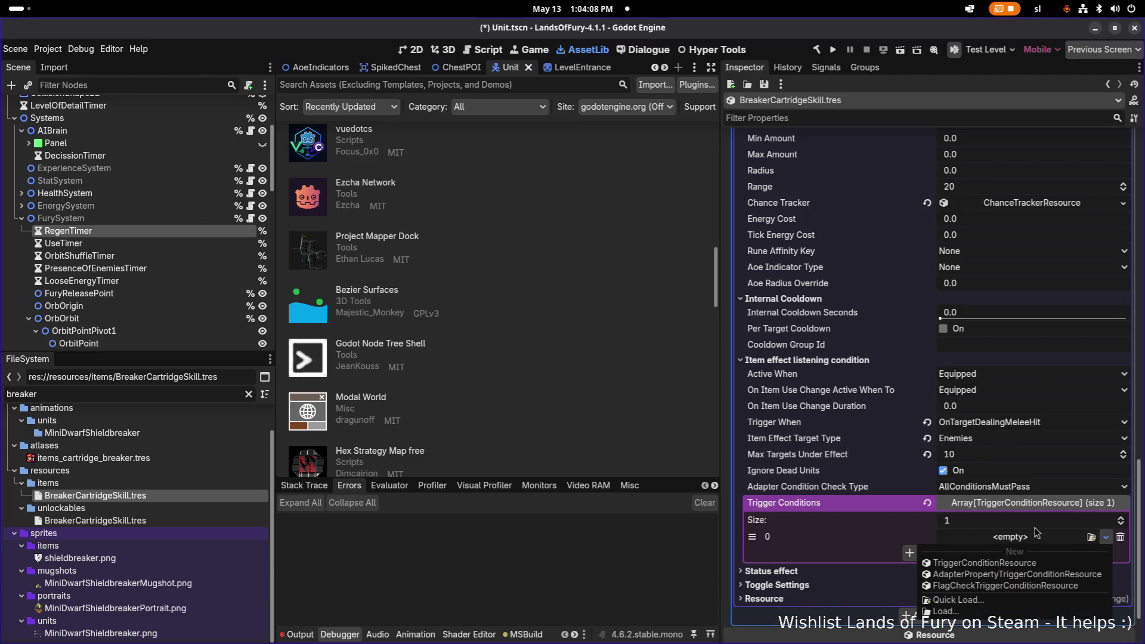
{"action": "left_click", "coordinate": [1021, 578]}
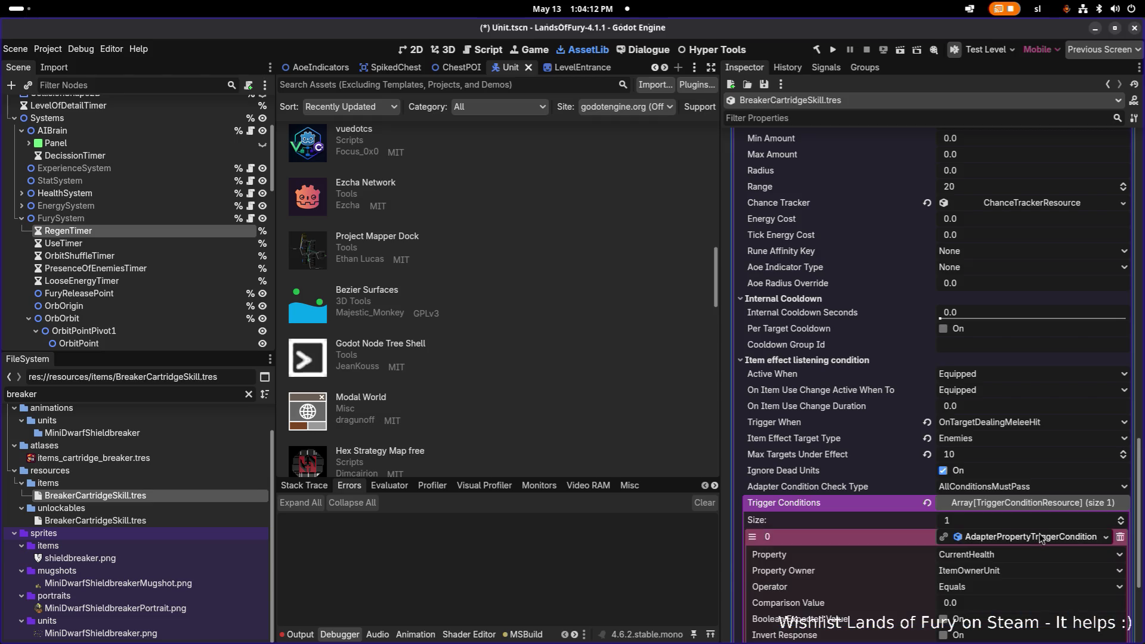
{"action": "scroll", "coordinate": [1038, 540], "scroll_direction": "down", "scroll_amount": 3}
{"action": "left_click", "coordinate": [1022, 444]}
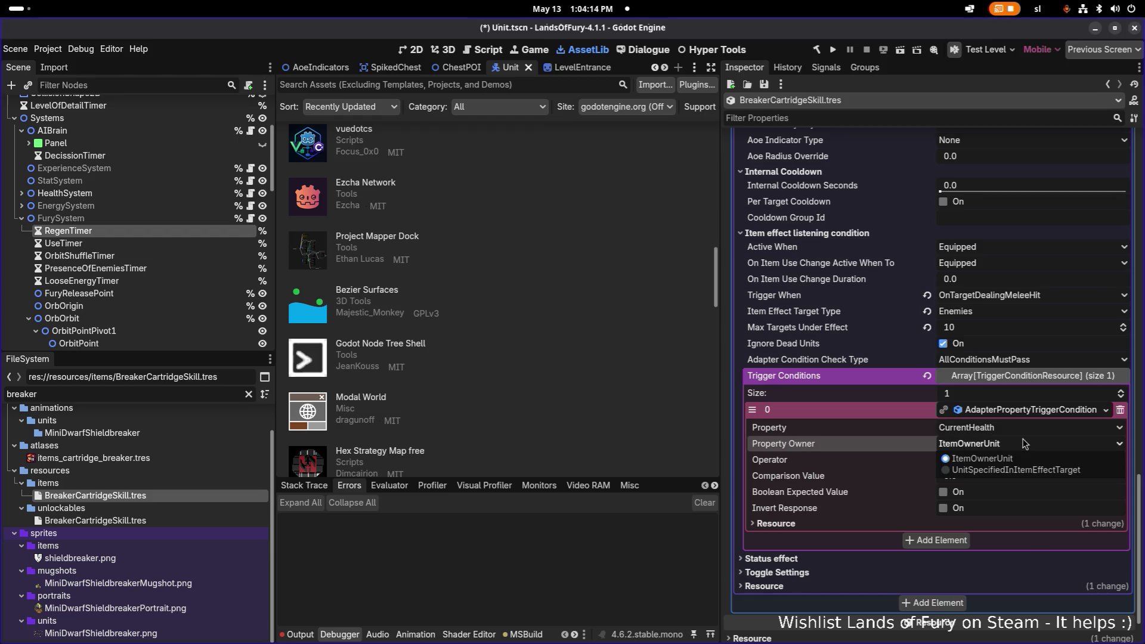
{"action": "left_click", "coordinate": [1020, 471]}
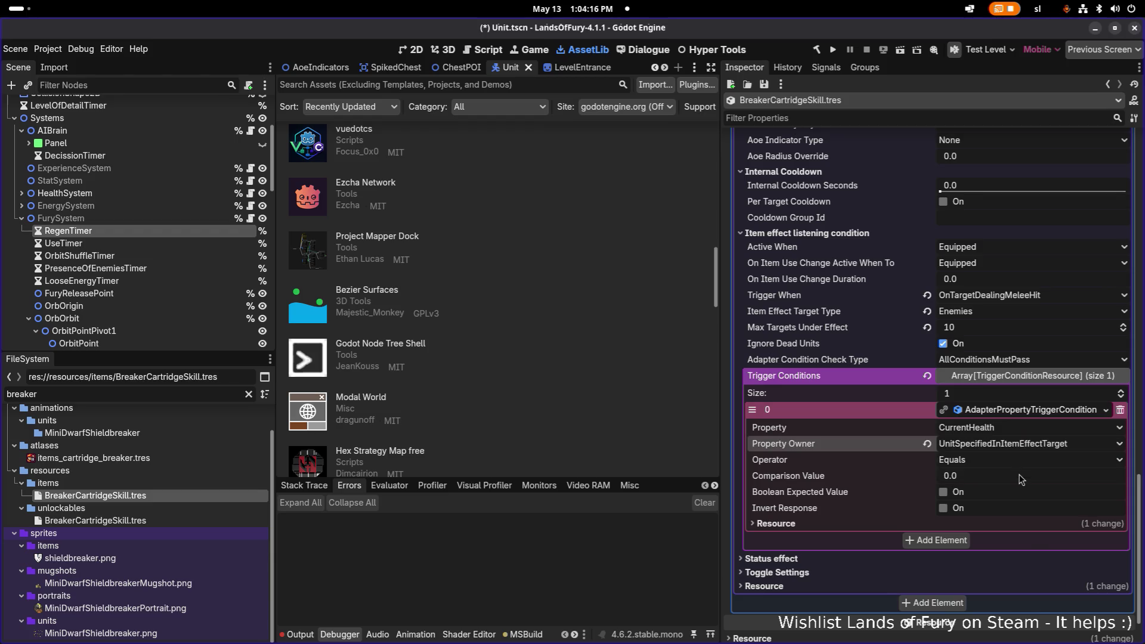
Make the condition require CurrentHealthPercent GreaterThanOrEqual 1, then save the scene.
{"action": "left_click", "coordinate": [987, 462]}
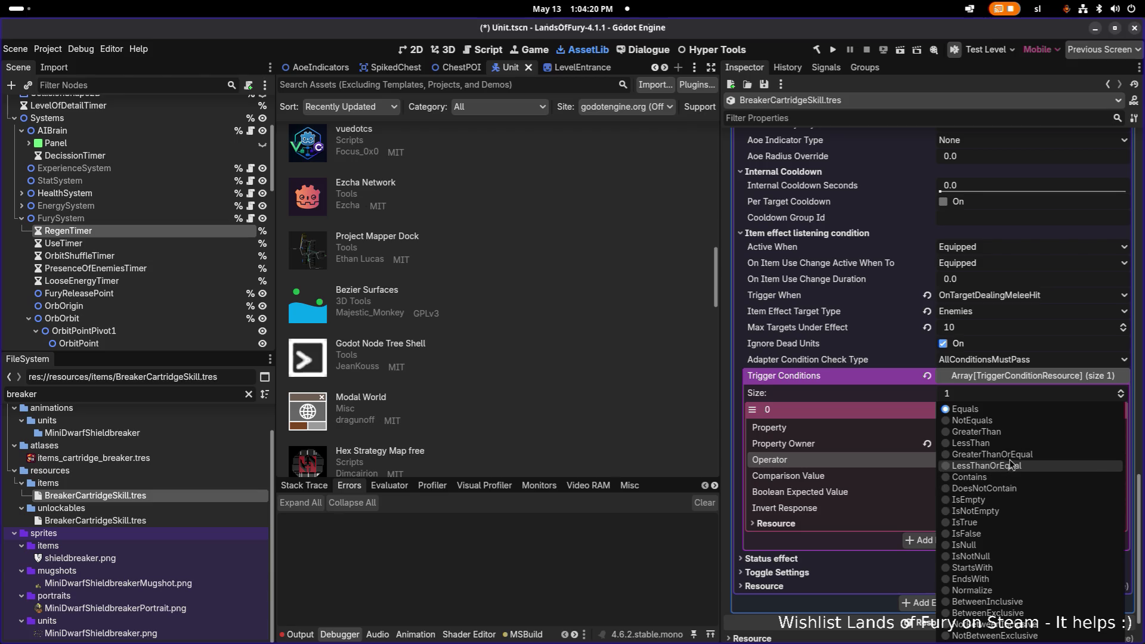
{"action": "left_click", "coordinate": [1000, 458]}
{"action": "left_click", "coordinate": [1000, 471]}
{"action": "type", "text": "1"}
{"action": "key", "text": "Return"}
{"action": "left_click", "coordinate": [1024, 428]}
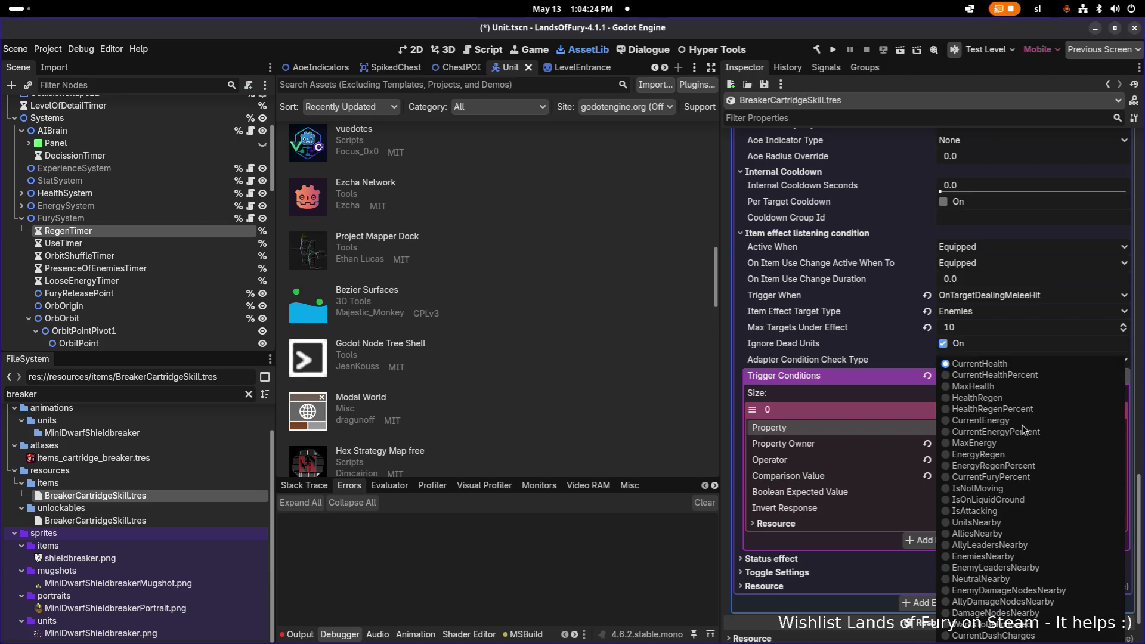
{"action": "left_click", "coordinate": [1036, 375]}
{"action": "key", "text": "ctrl+s"}
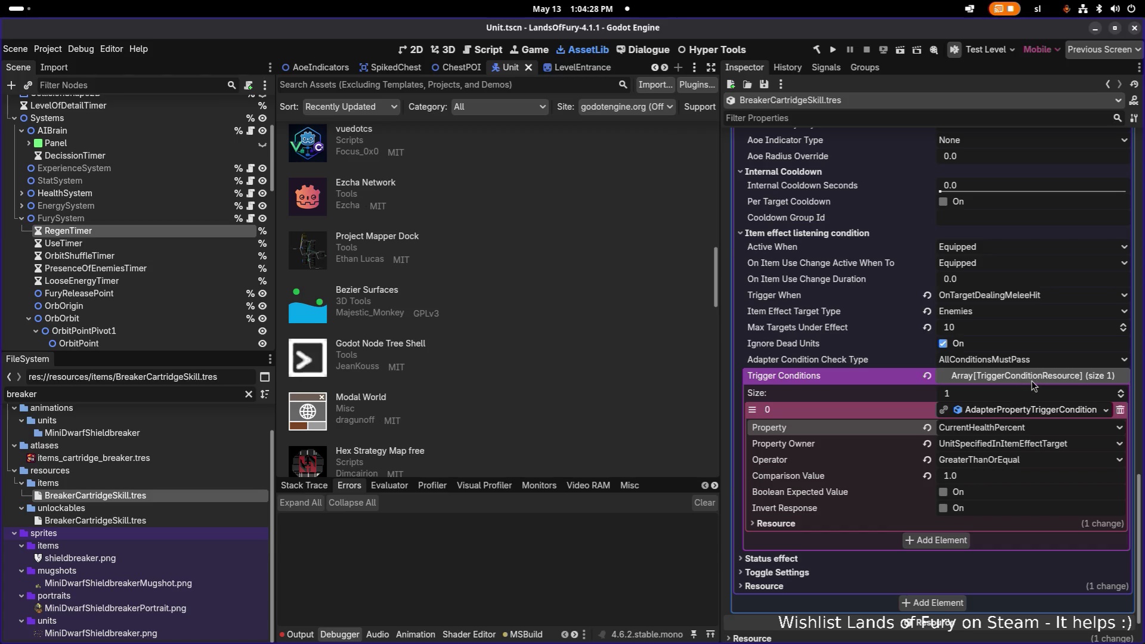
{"action": "left_click", "coordinate": [1033, 379]}
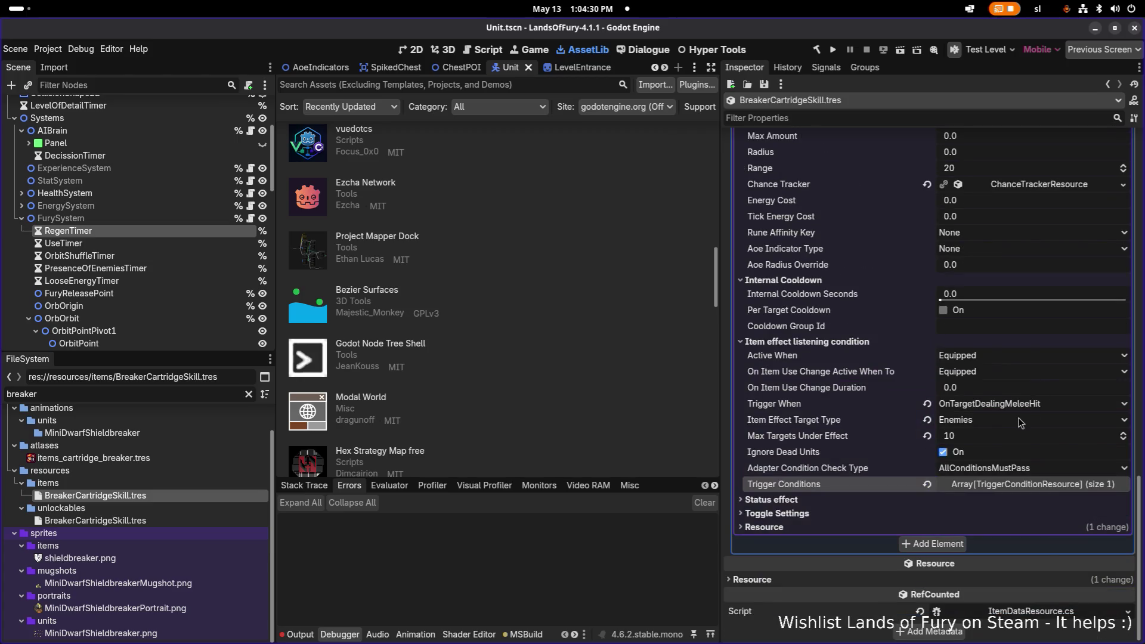
Set DealDamage Min Amount 5 and Max Amount 10, and remove the stat modifier effect.
{"action": "scroll", "coordinate": [1024, 422], "scroll_direction": "up", "scroll_amount": 4}
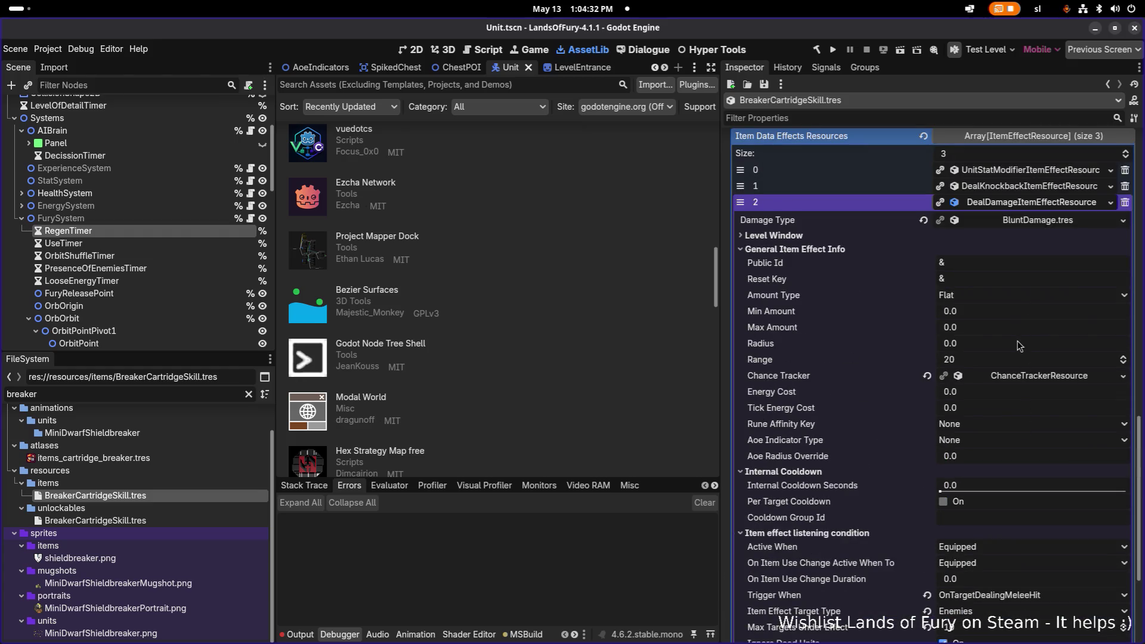
{"action": "left_click", "coordinate": [988, 314]}
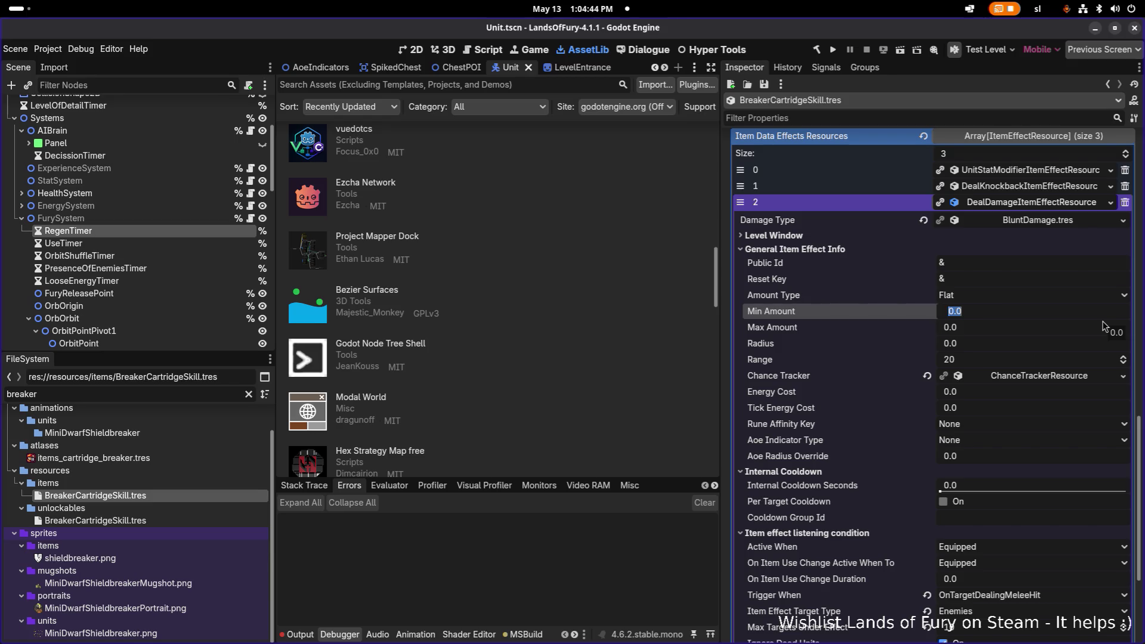
{"action": "type", "text": "5"}
{"action": "key", "text": "Tab"}
{"action": "type", "text": "10"}
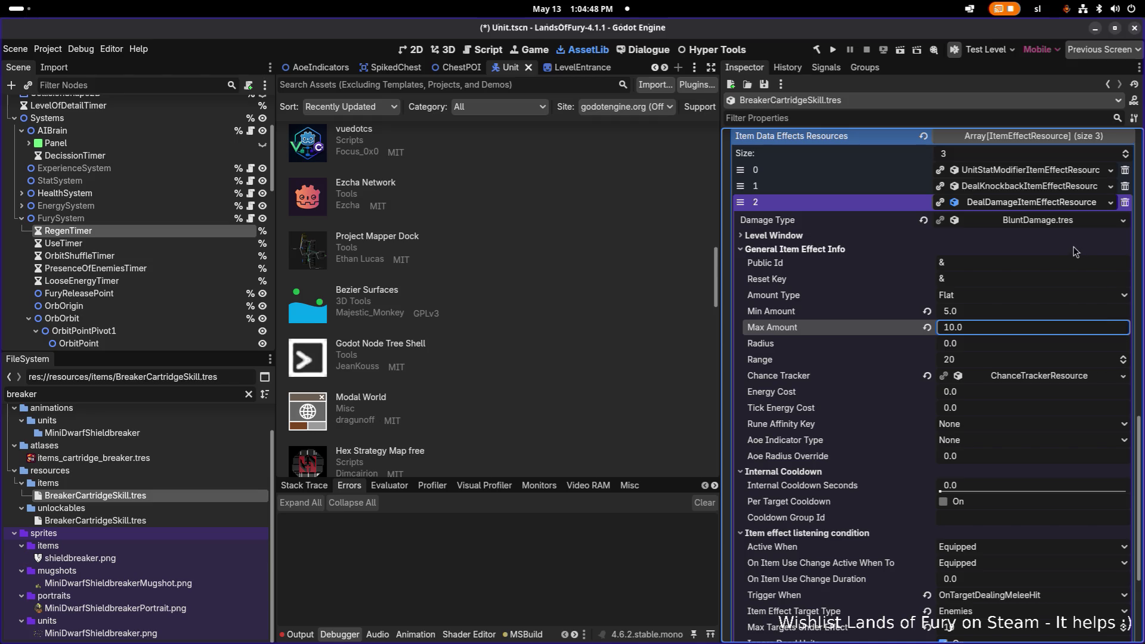
{"action": "left_click", "coordinate": [1124, 171]}
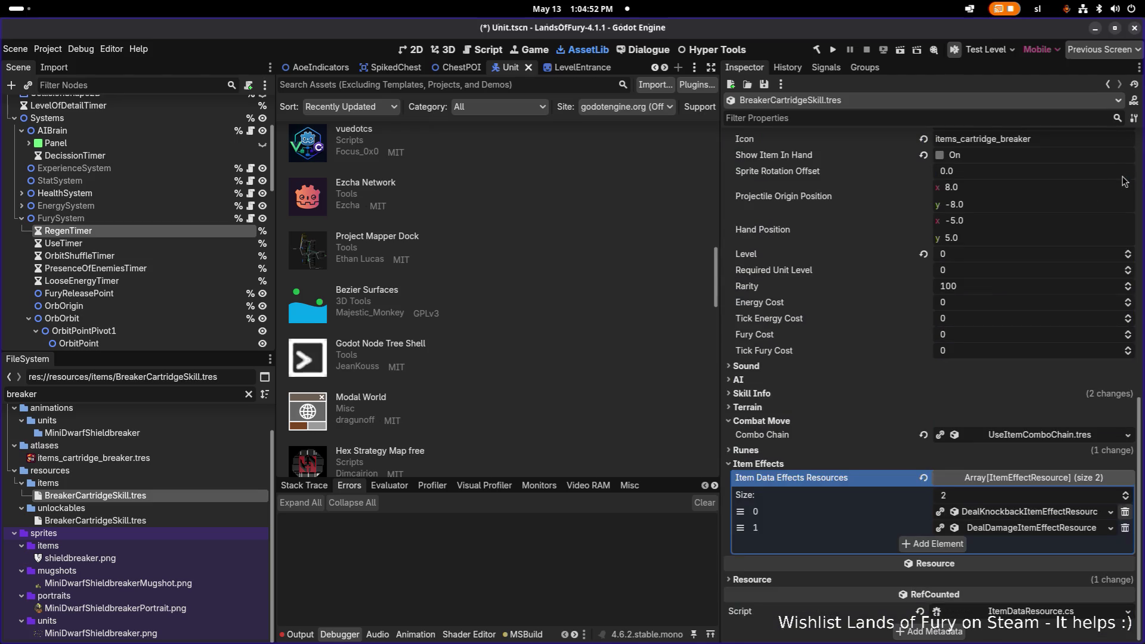
Inspect the DealKnockback effect, then delete it so only DealDamage remains.
{"action": "left_click", "coordinate": [1087, 511]}
{"action": "scroll", "coordinate": [984, 495], "scroll_direction": "down", "scroll_amount": 2}
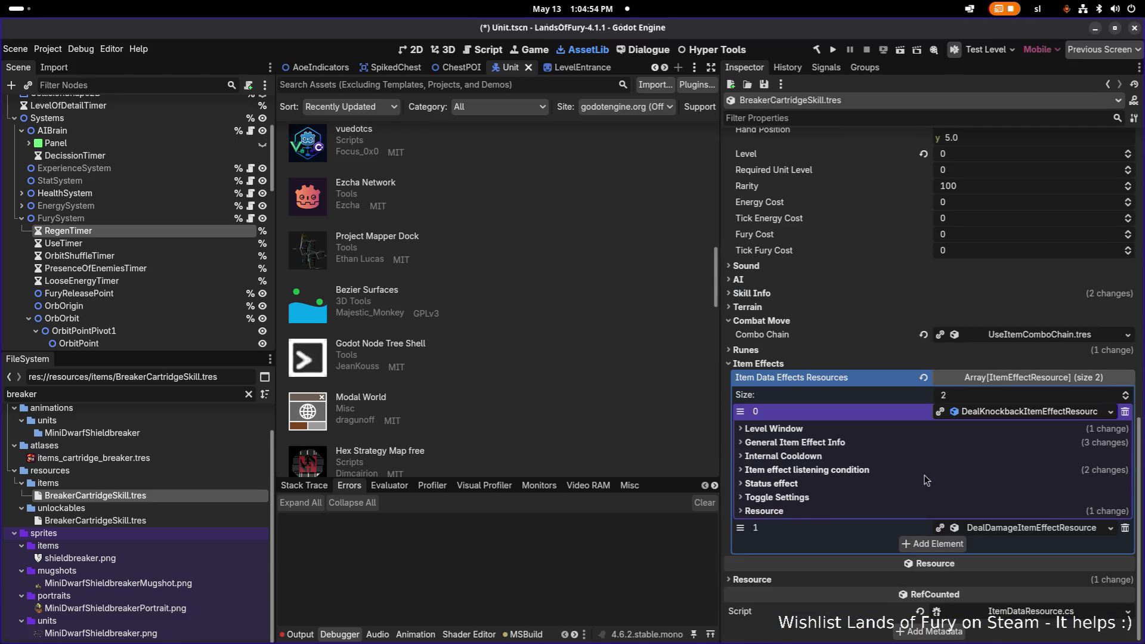
{"action": "left_click", "coordinate": [925, 475]}
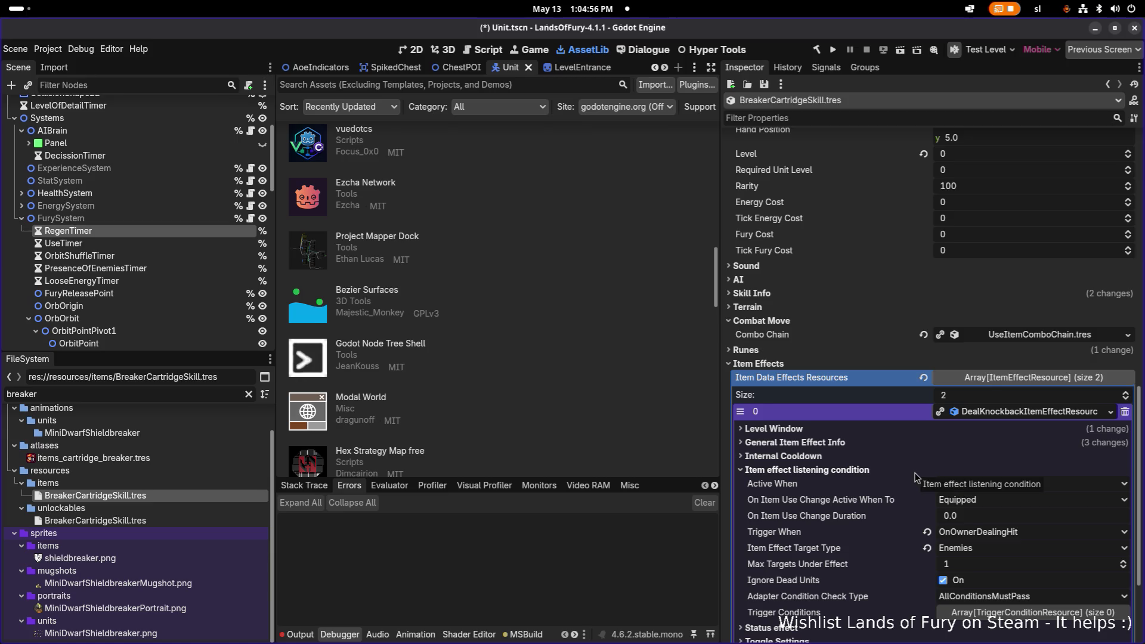
{"action": "left_click", "coordinate": [835, 469]}
{"action": "left_click", "coordinate": [1124, 411]}
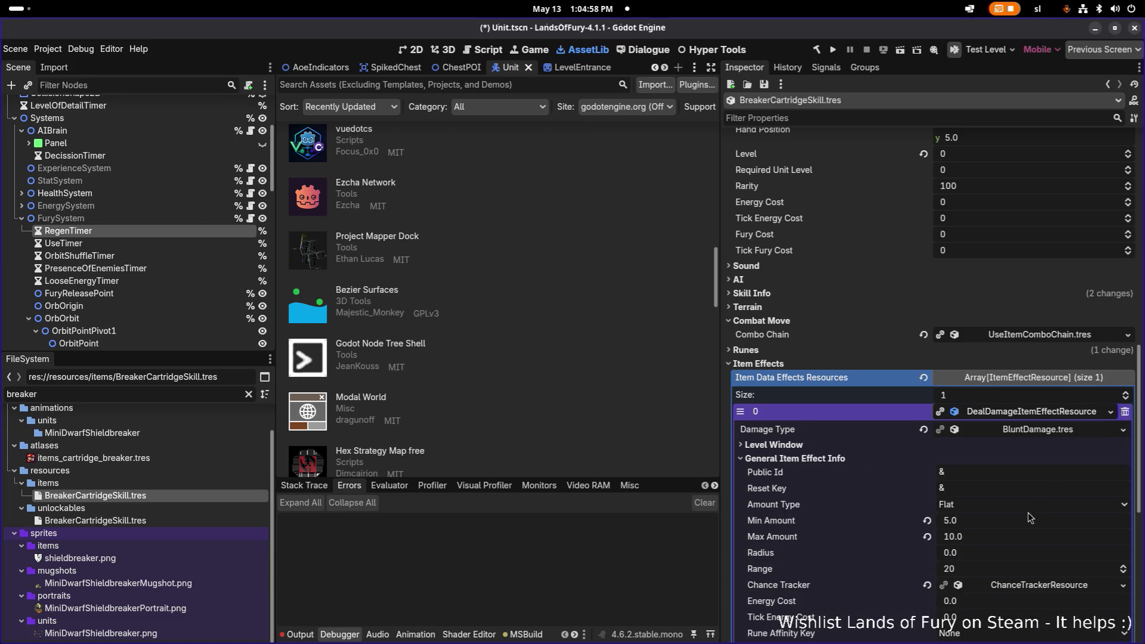
{"action": "left_click", "coordinate": [1059, 416]}
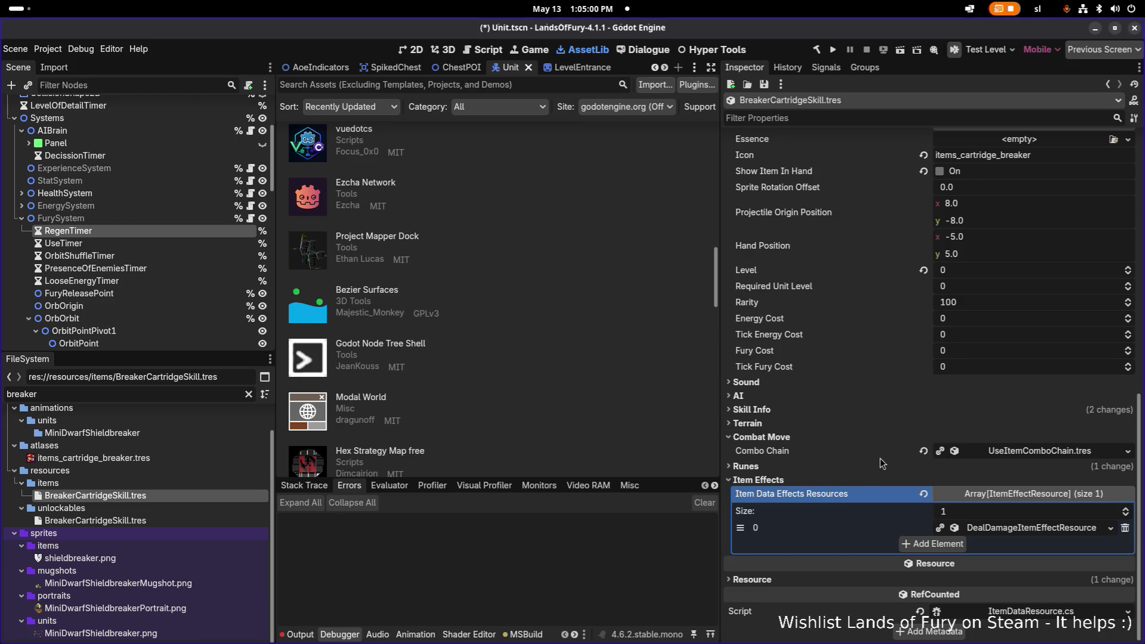
Set Skill Info's Skill Tier Type to Novice and save the resource.
{"action": "left_click", "coordinate": [769, 410]}
{"action": "left_click", "coordinate": [971, 440]}
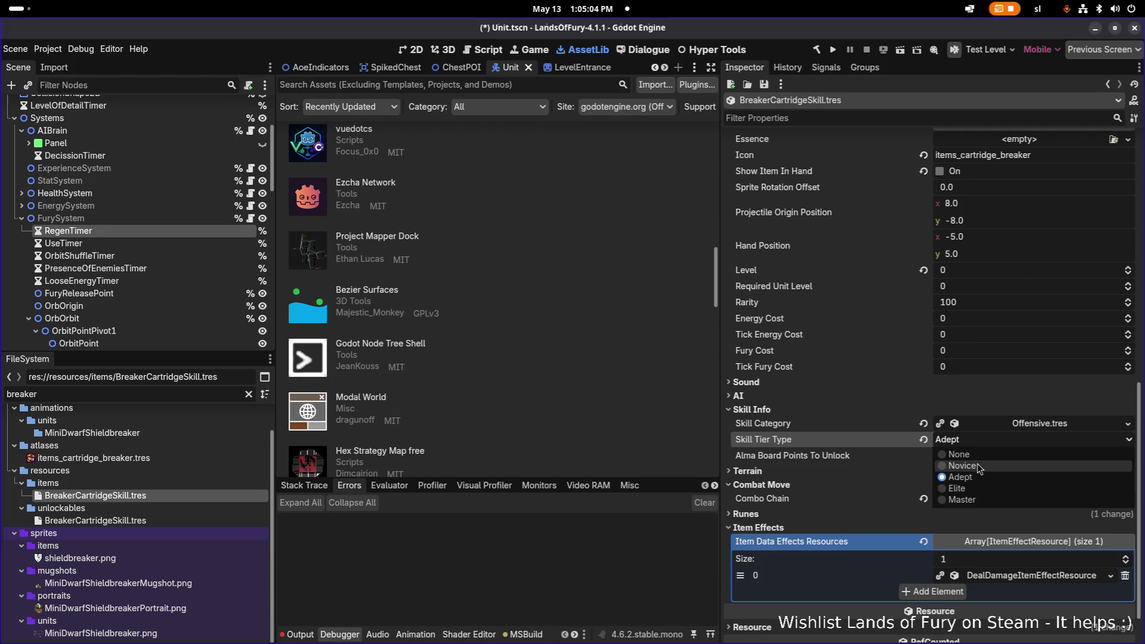
{"action": "left_click", "coordinate": [978, 466]}
{"action": "key", "text": "ctrl+s"}
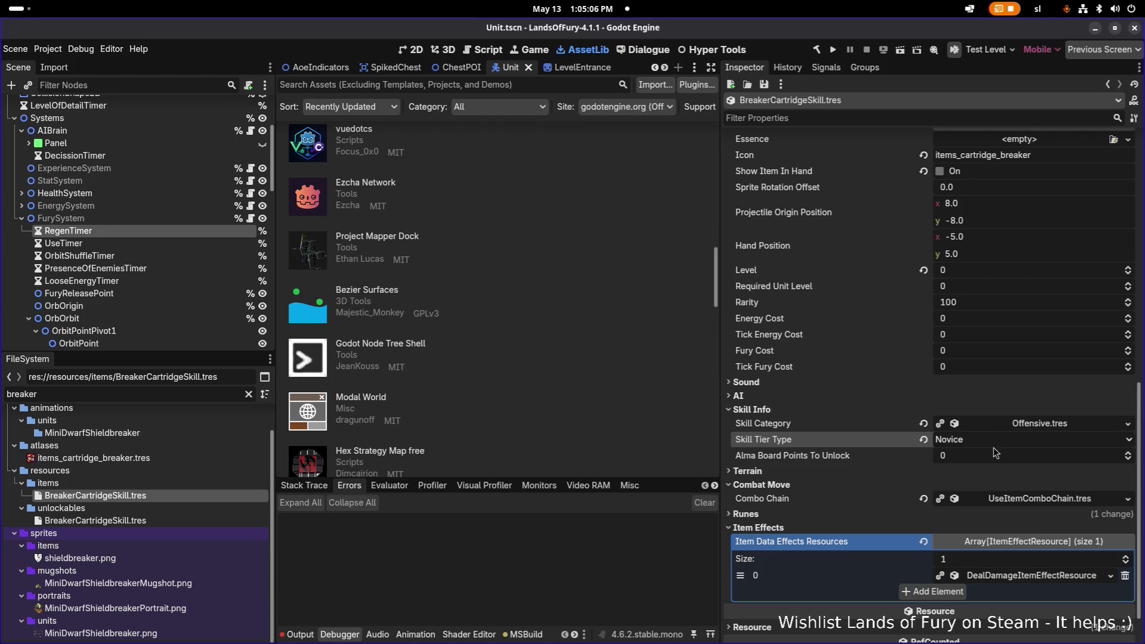
{"action": "scroll", "coordinate": [1010, 462], "scroll_direction": "down", "scroll_amount": 2}
{"action": "left_click", "coordinate": [1031, 527]}
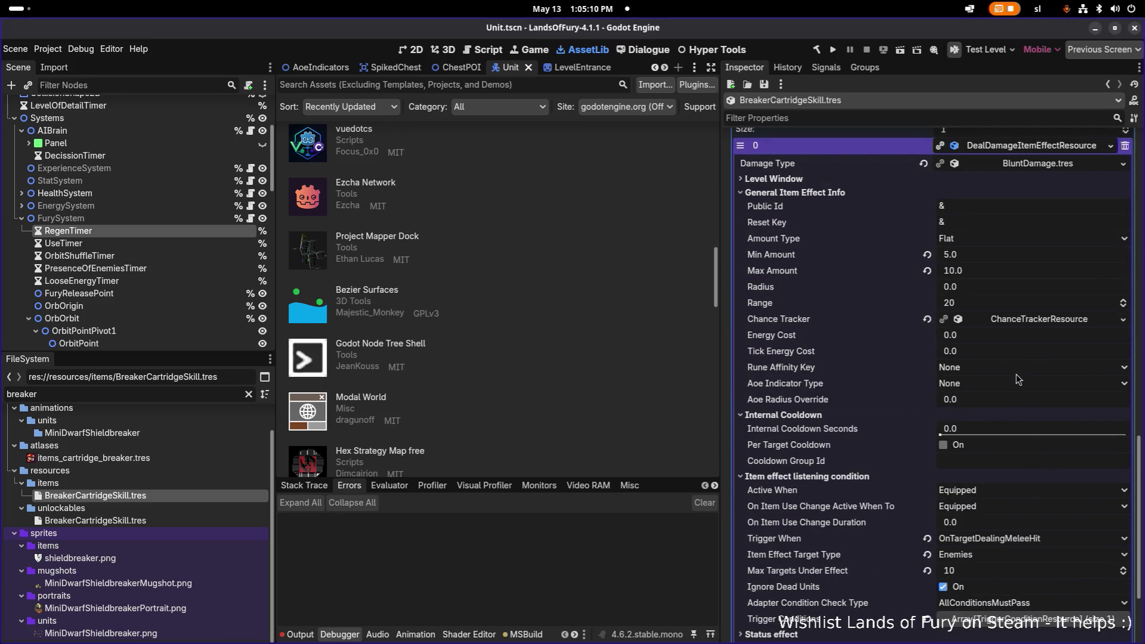
Review the DealDamage Level Window, Enemies target type and trigger conditions, then save.
{"action": "left_click", "coordinate": [914, 180]}
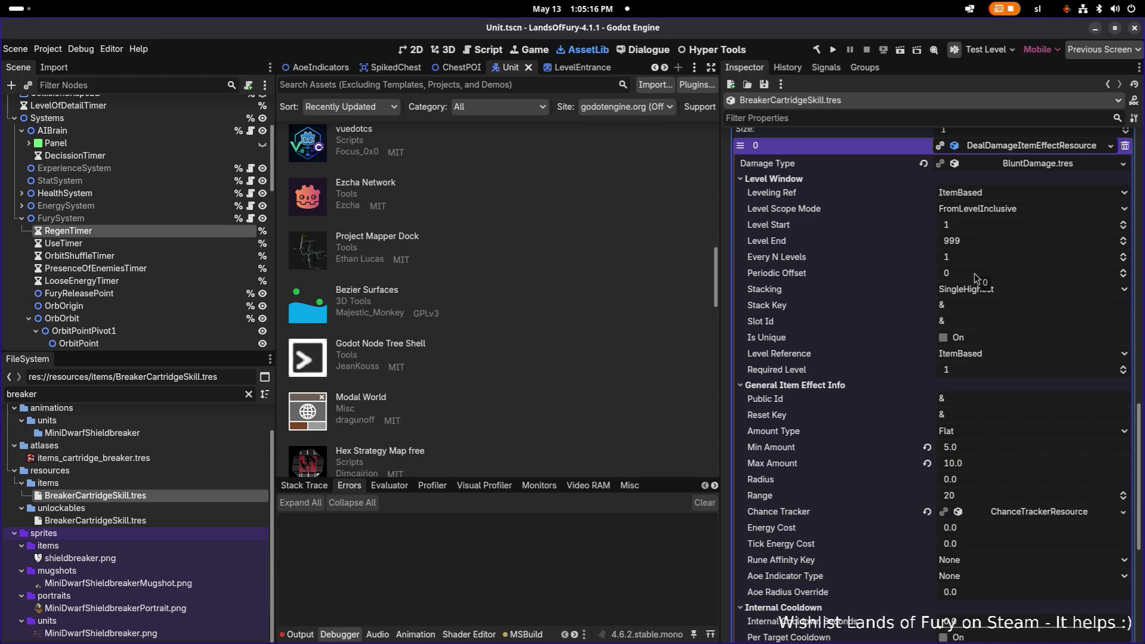
{"action": "scroll", "coordinate": [984, 358], "scroll_direction": "down", "scroll_amount": 2}
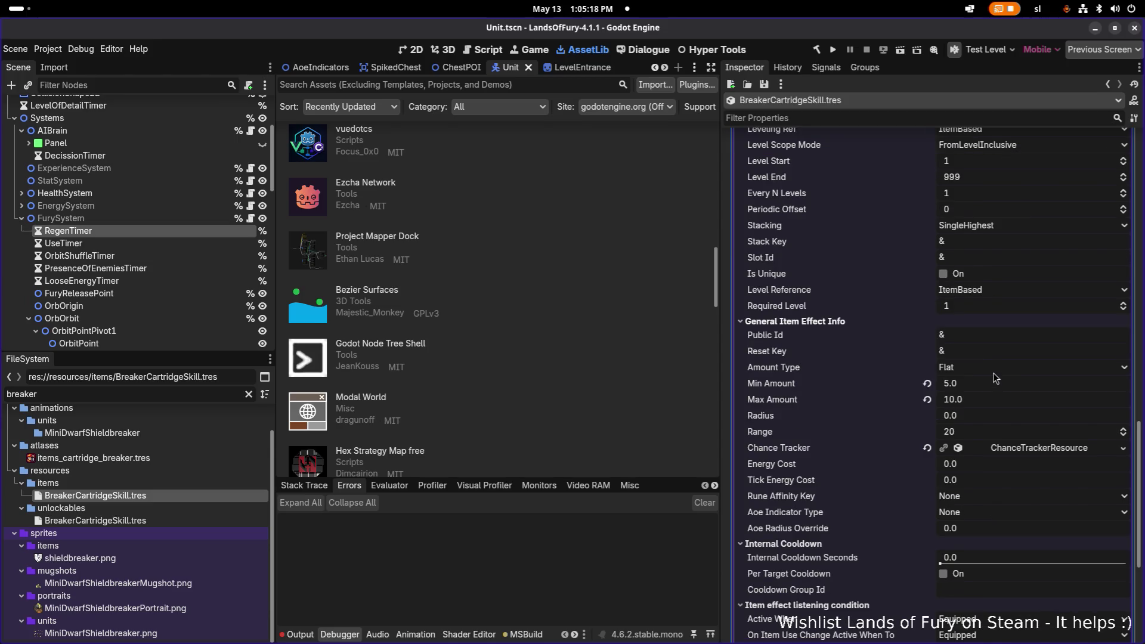
{"action": "scroll", "coordinate": [990, 256], "scroll_direction": "down", "scroll_amount": 4}
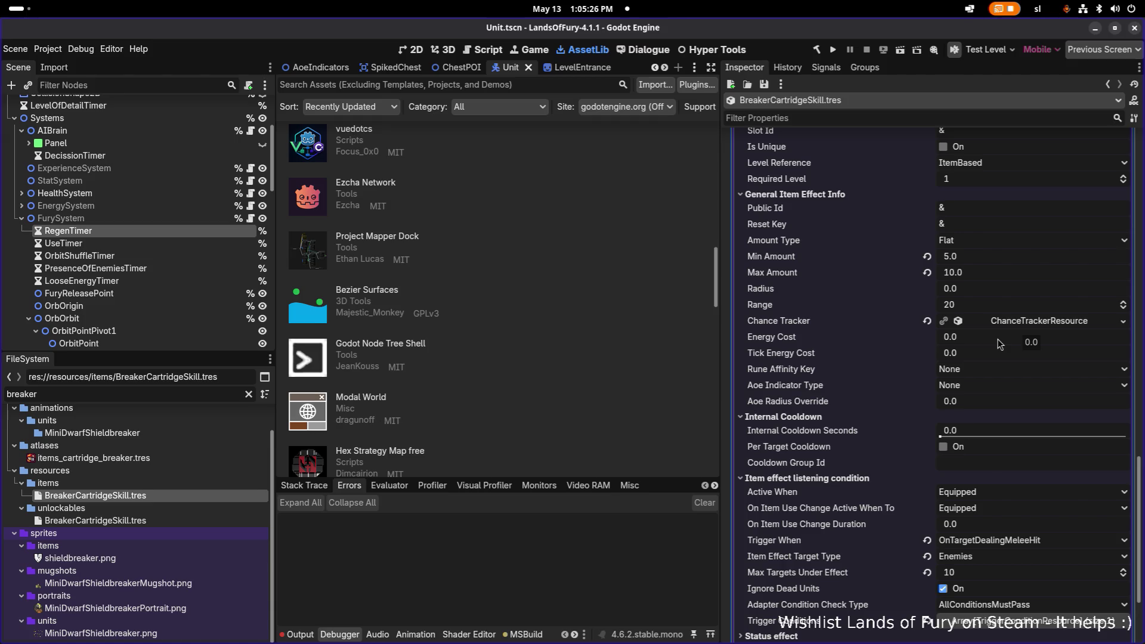
{"action": "scroll", "coordinate": [1001, 386], "scroll_direction": "down", "scroll_amount": 4}
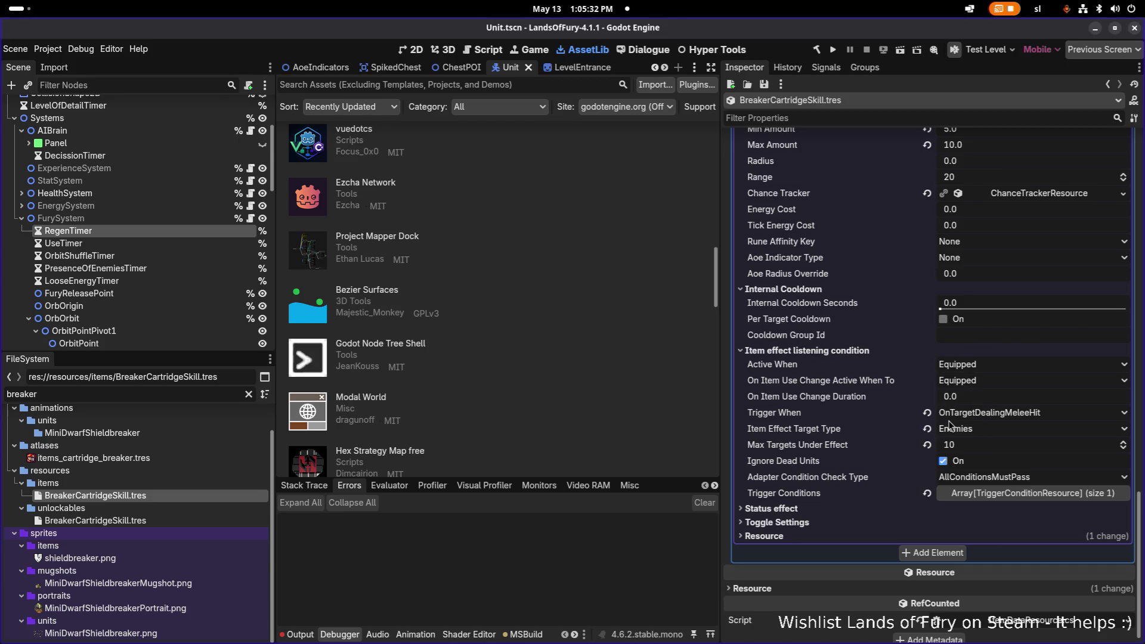
{"action": "left_click", "coordinate": [984, 432]}
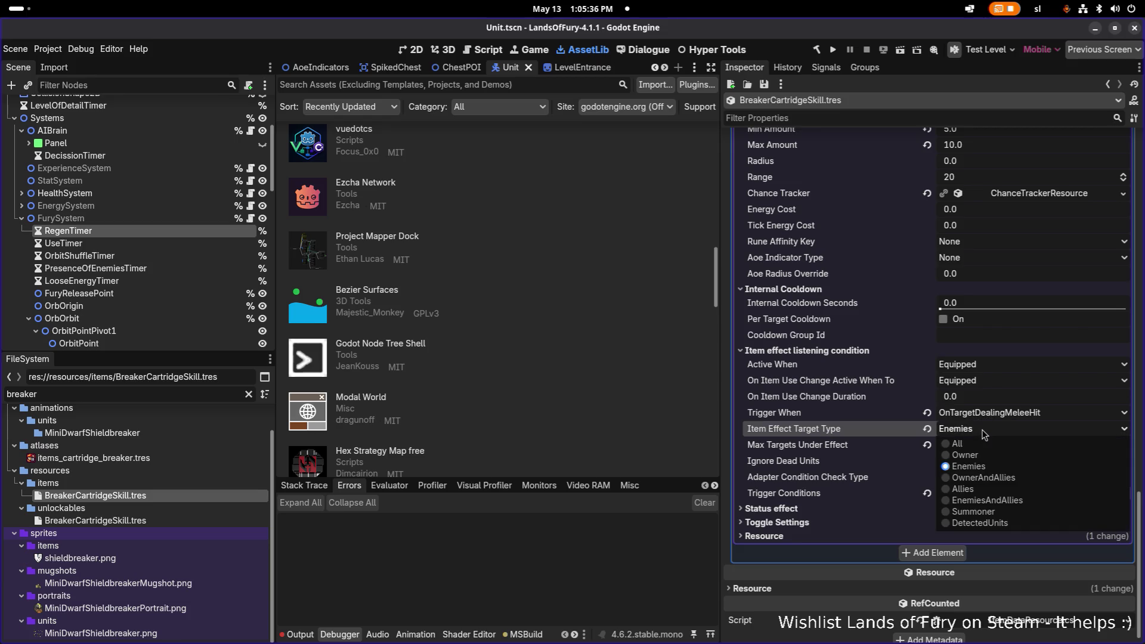
{"action": "left_click", "coordinate": [984, 434]}
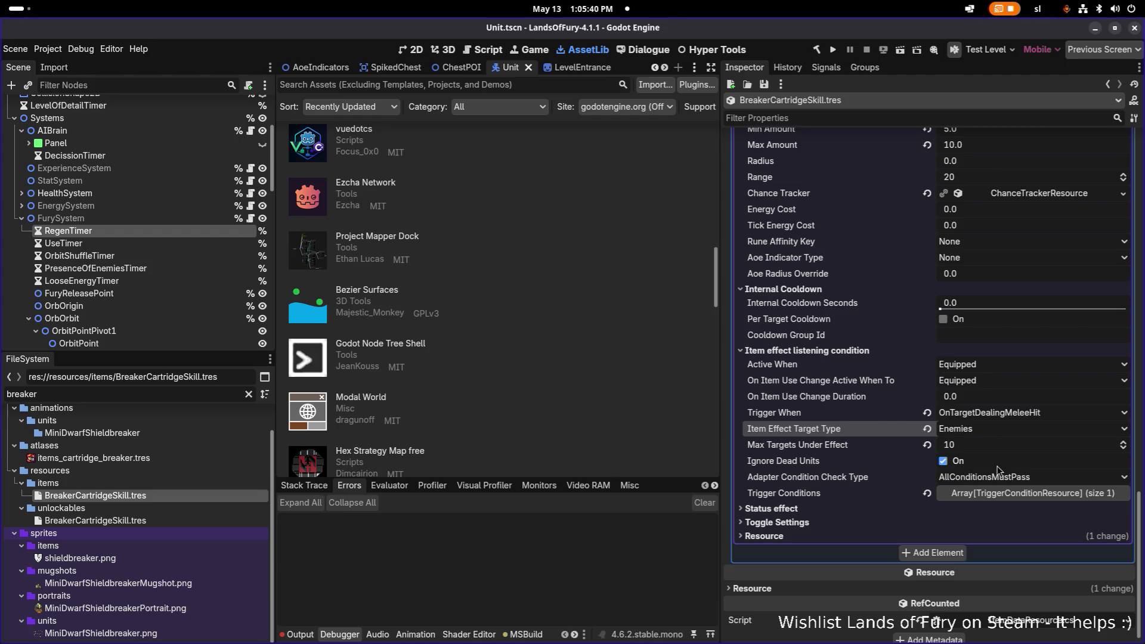
{"action": "left_click", "coordinate": [1011, 493]}
{"action": "left_click", "coordinate": [1011, 493]}
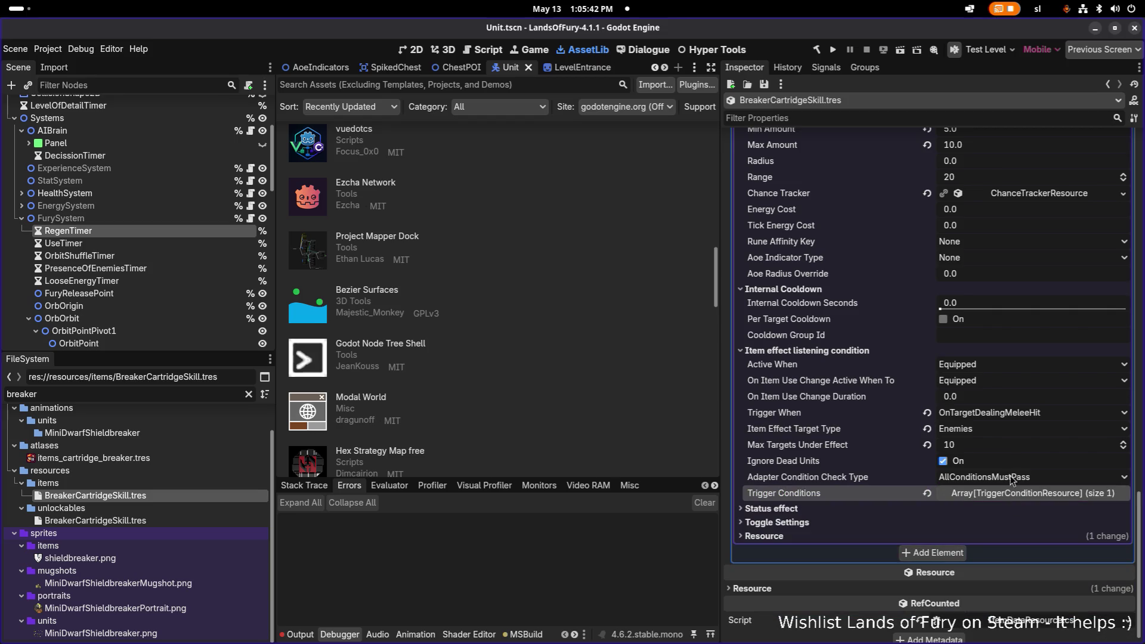
{"action": "scroll", "coordinate": [994, 400], "scroll_direction": "up", "scroll_amount": 3}
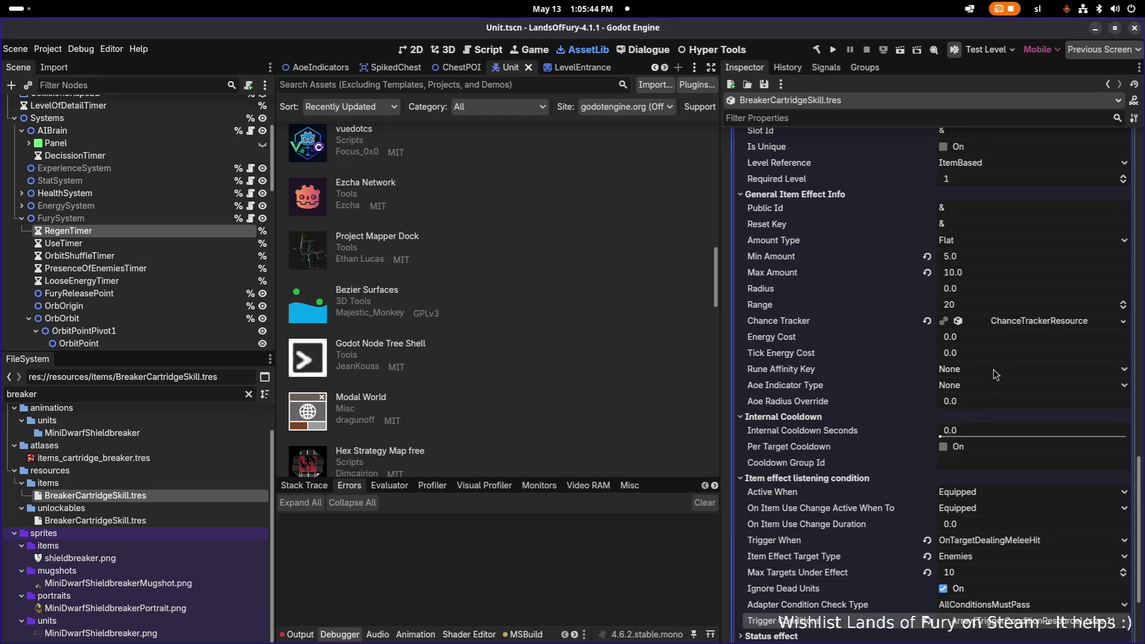
{"action": "key", "text": "ctrl+s"}
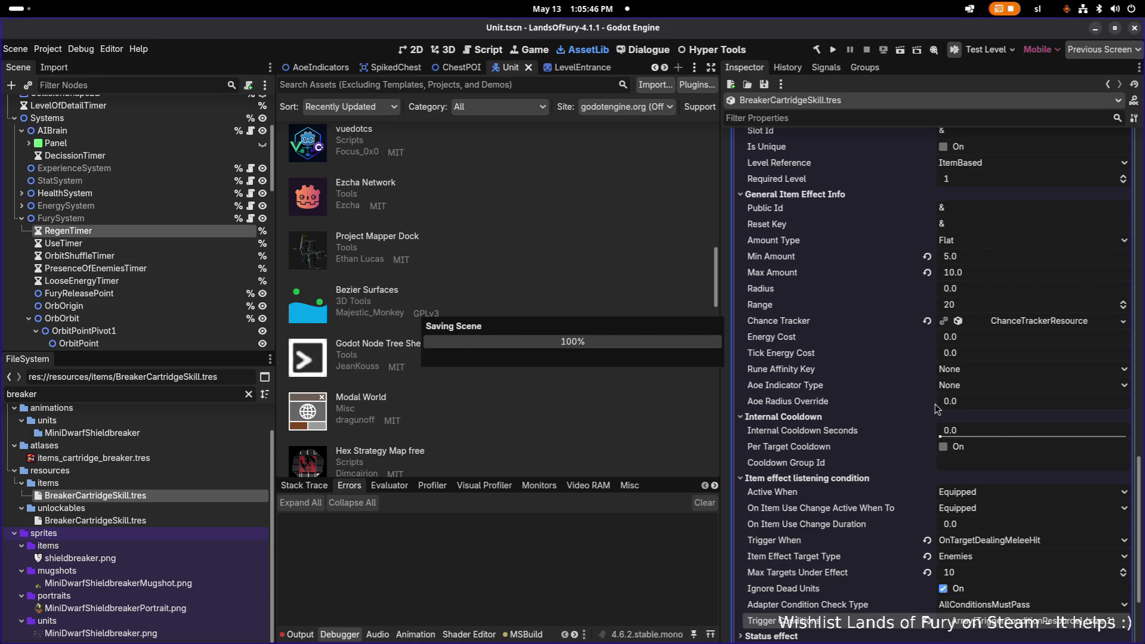
Save the BreakerCartridgeSkill resource again and build and run the project.
{"action": "scroll", "coordinate": [940, 407], "scroll_direction": "up", "scroll_amount": 8}
{"action": "scroll", "coordinate": [1002, 332], "scroll_direction": "down", "scroll_amount": 3}
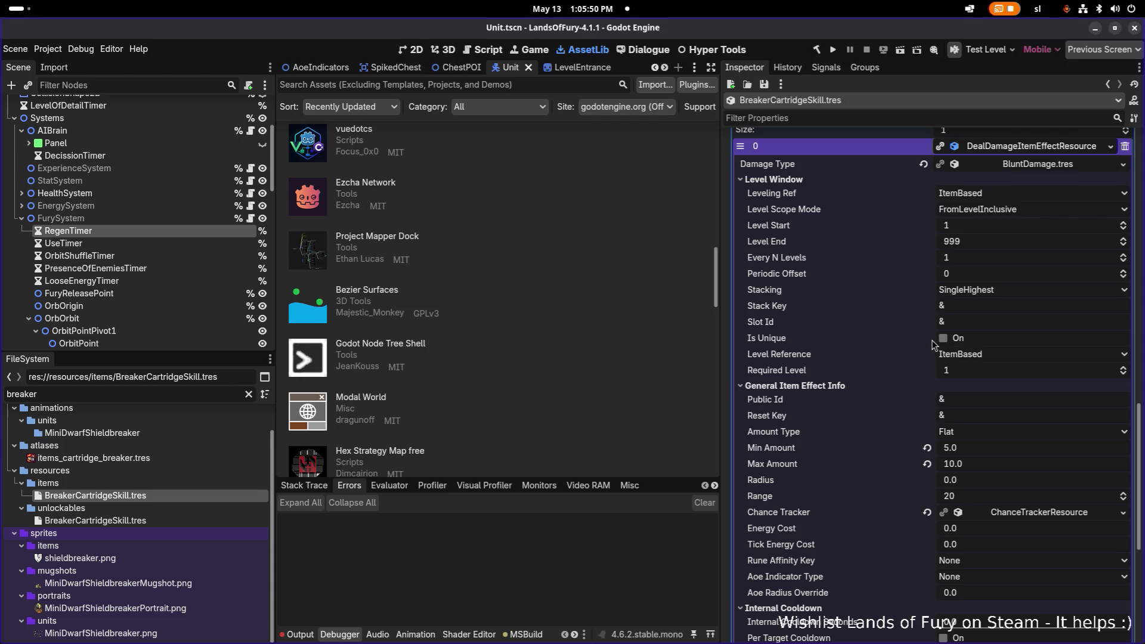
{"action": "scroll", "coordinate": [1003, 371], "scroll_direction": "down", "scroll_amount": 5}
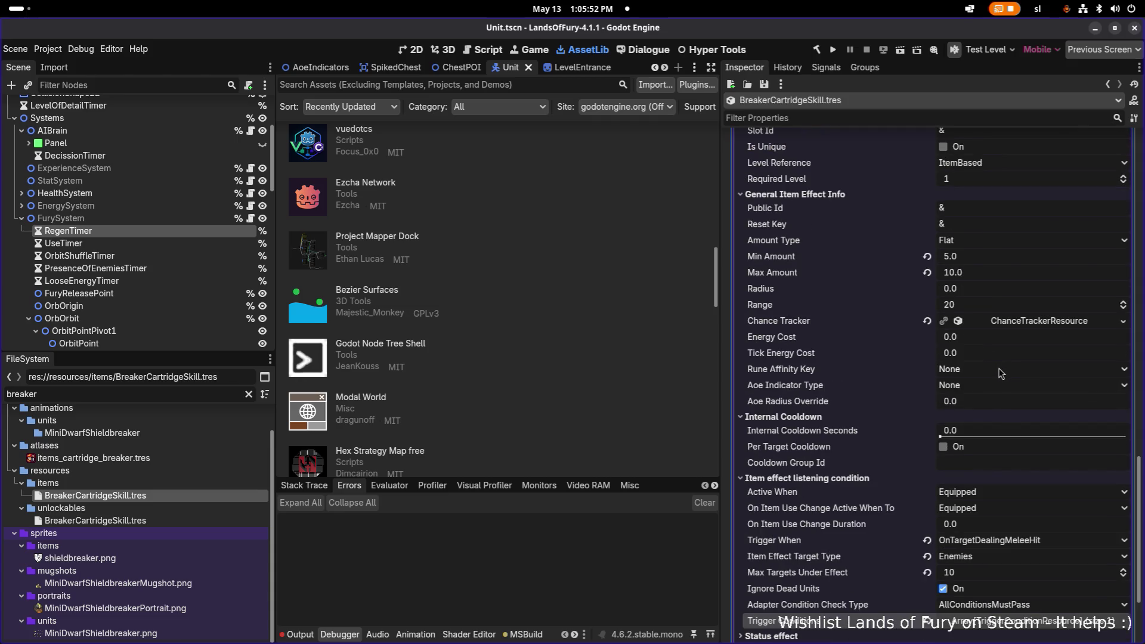
{"action": "scroll", "coordinate": [939, 404], "scroll_direction": "down", "scroll_amount": 3}
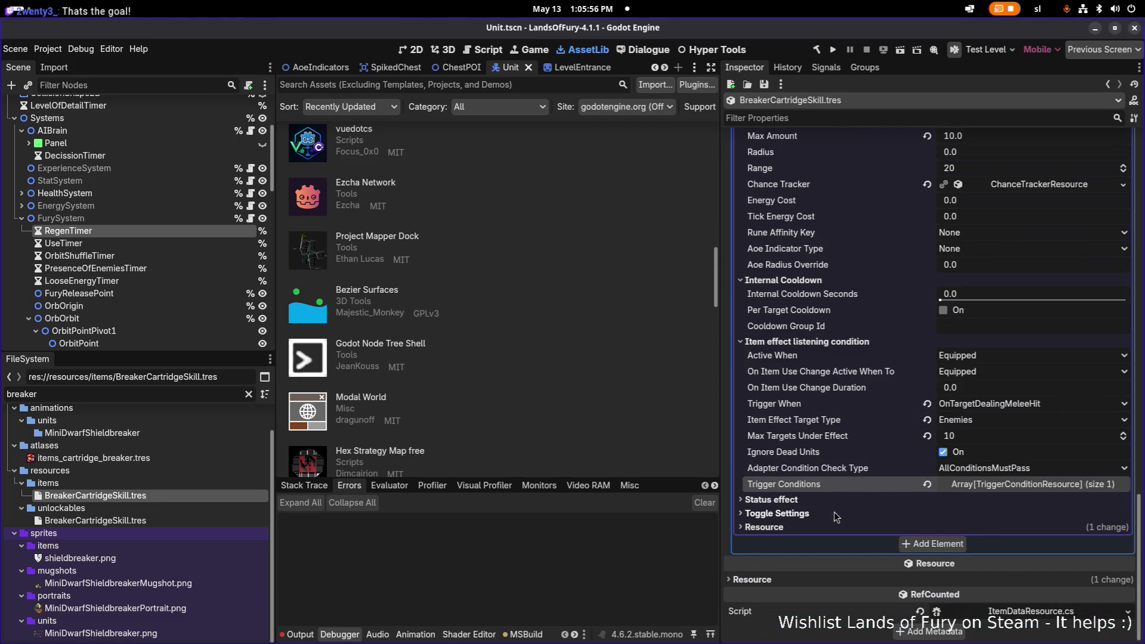
{"action": "scroll", "coordinate": [876, 439], "scroll_direction": "up", "scroll_amount": 6}
{"action": "scroll", "coordinate": [877, 439], "scroll_direction": "up", "scroll_amount": 7}
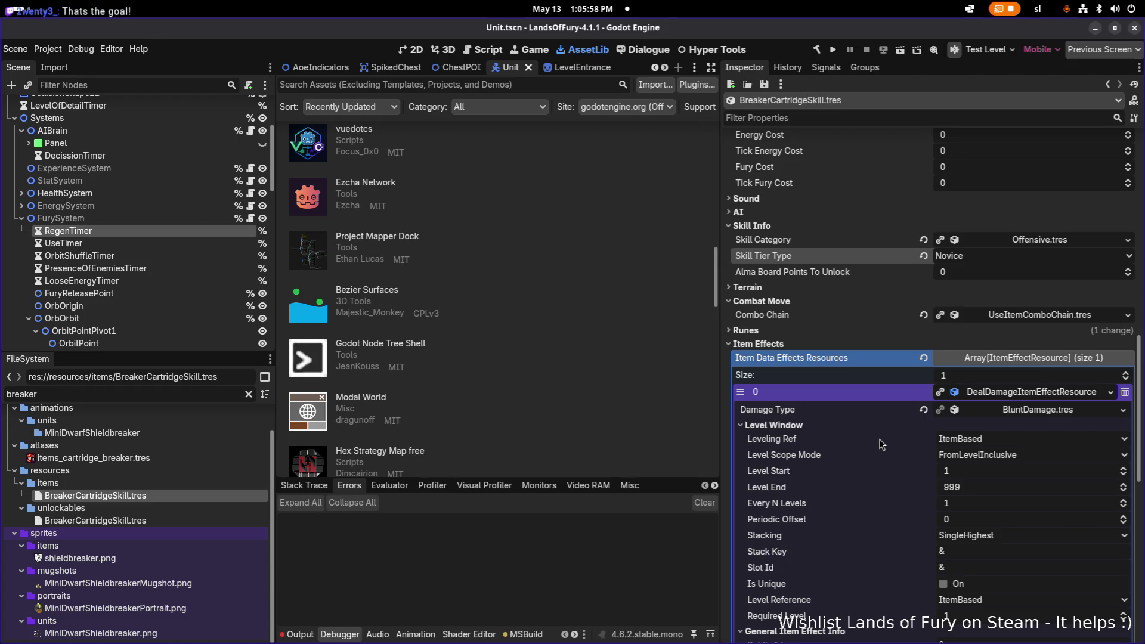
{"action": "left_click", "coordinate": [1024, 391]}
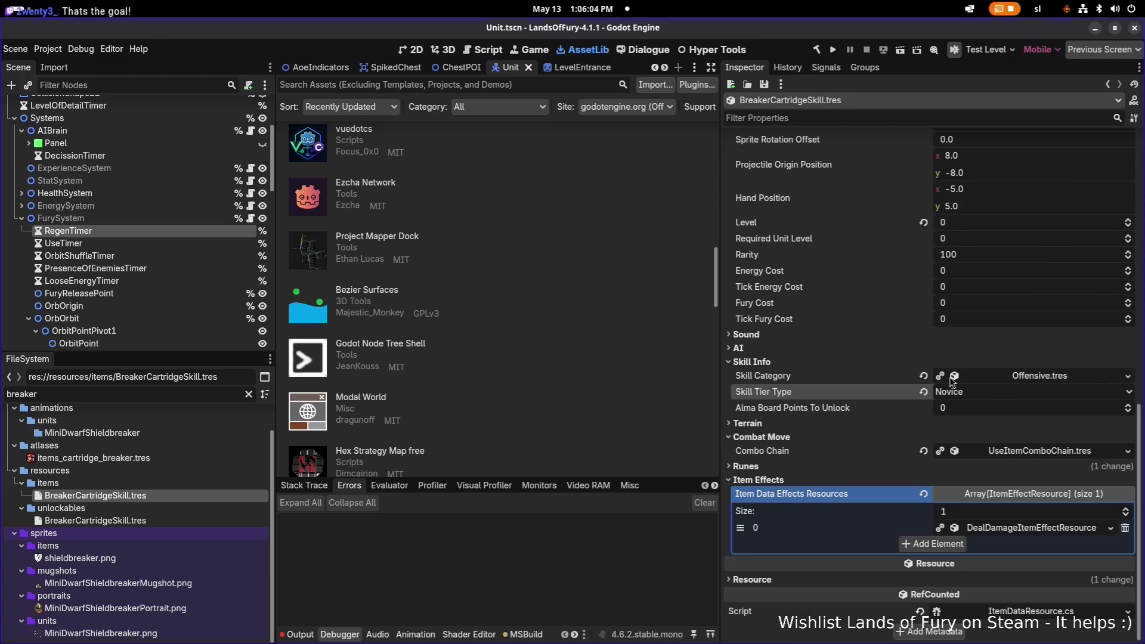
{"action": "key", "text": "ctrl+s"}
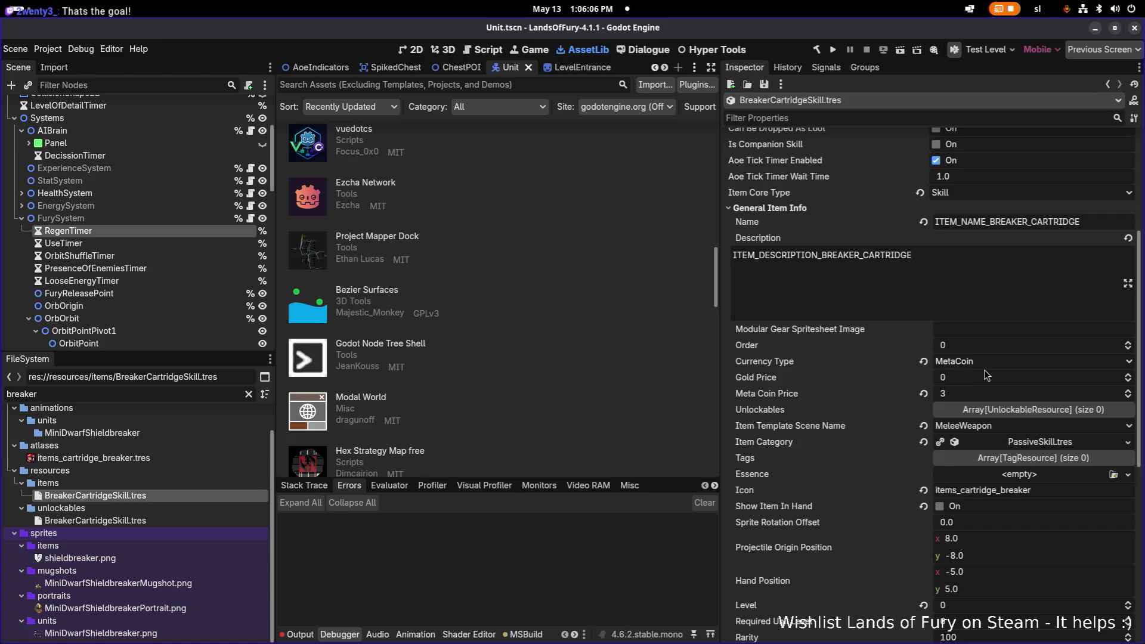
{"action": "left_click", "coordinate": [834, 51]}
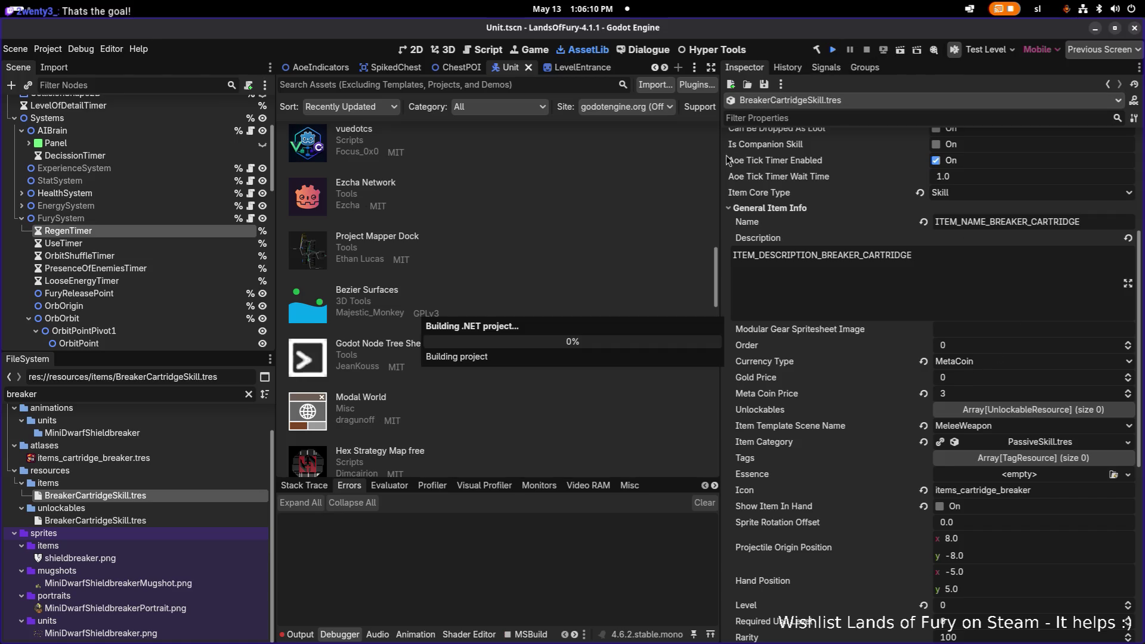
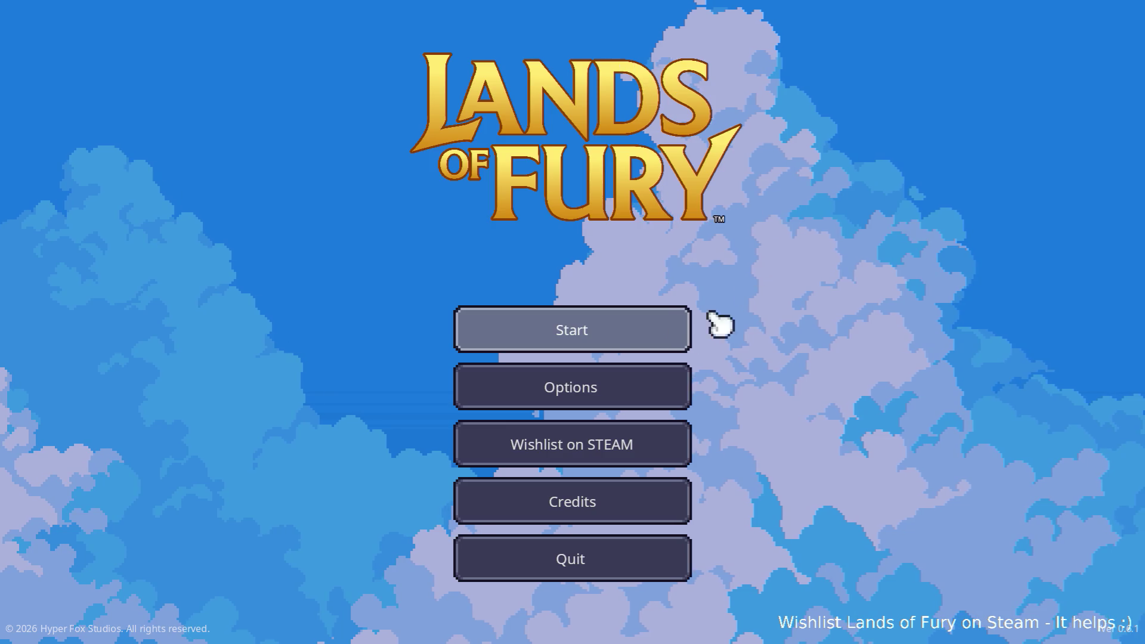
Start Lands of Fury and load the saved profile into The Glade.
{"action": "left_click", "coordinate": [656, 326]}
{"action": "left_click", "coordinate": [620, 332]}
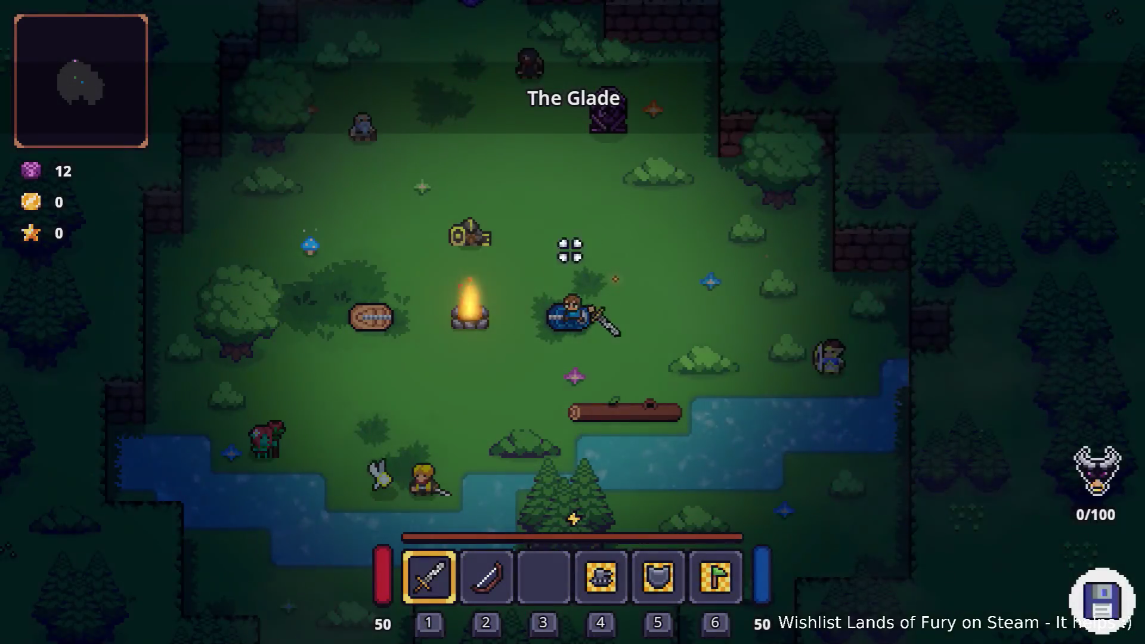
{"action": "key", "text": "w+a"}
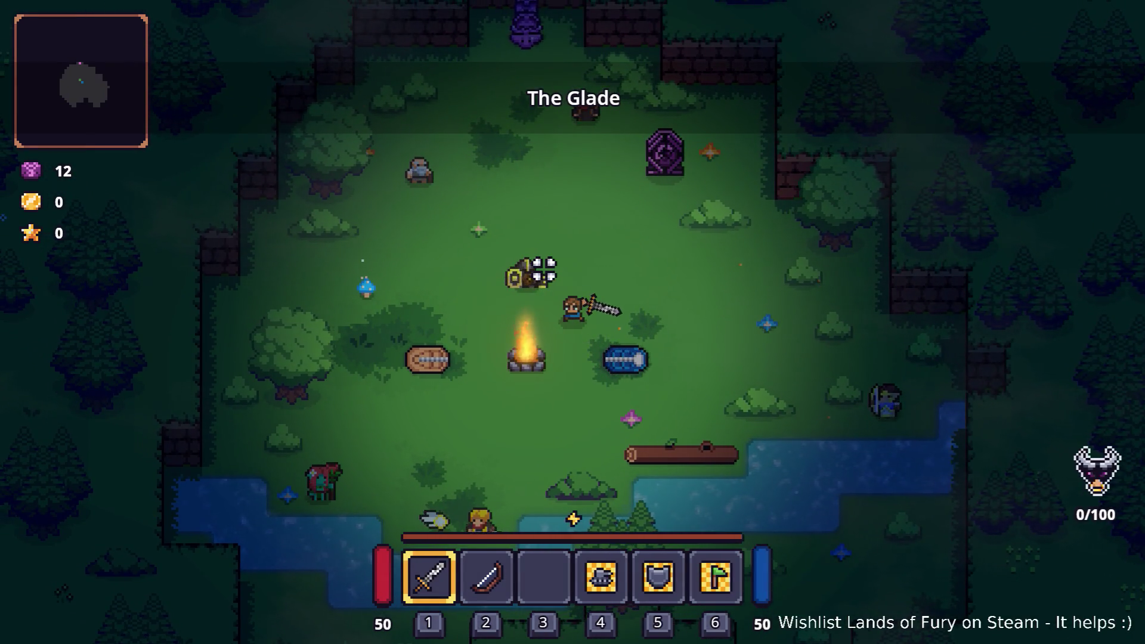
{"action": "key", "text": "grave"}
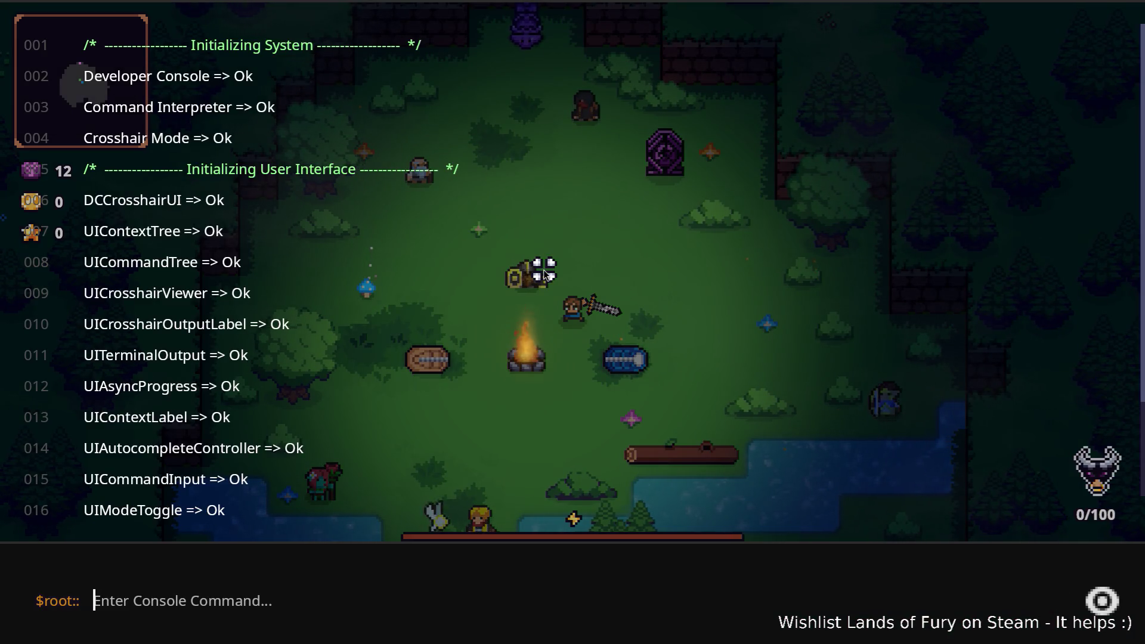
{"action": "key", "text": "grave"}
Replace the Brawler cartridge with Breaker in the third rune row and confirm.
{"action": "key", "text": "Tab"}
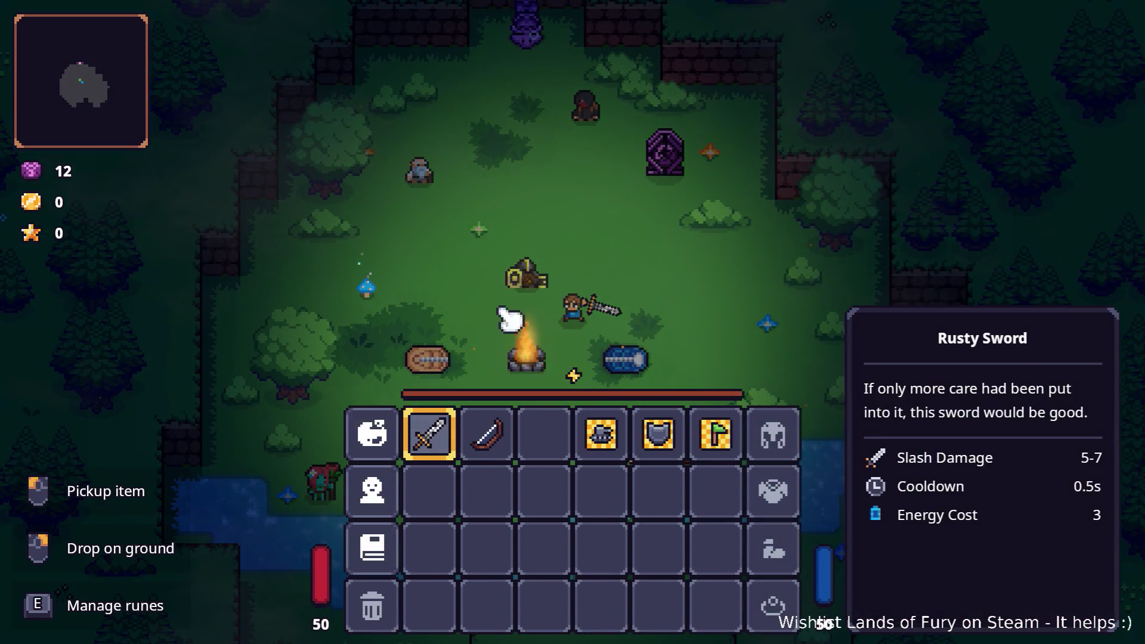
{"action": "key", "text": "e"}
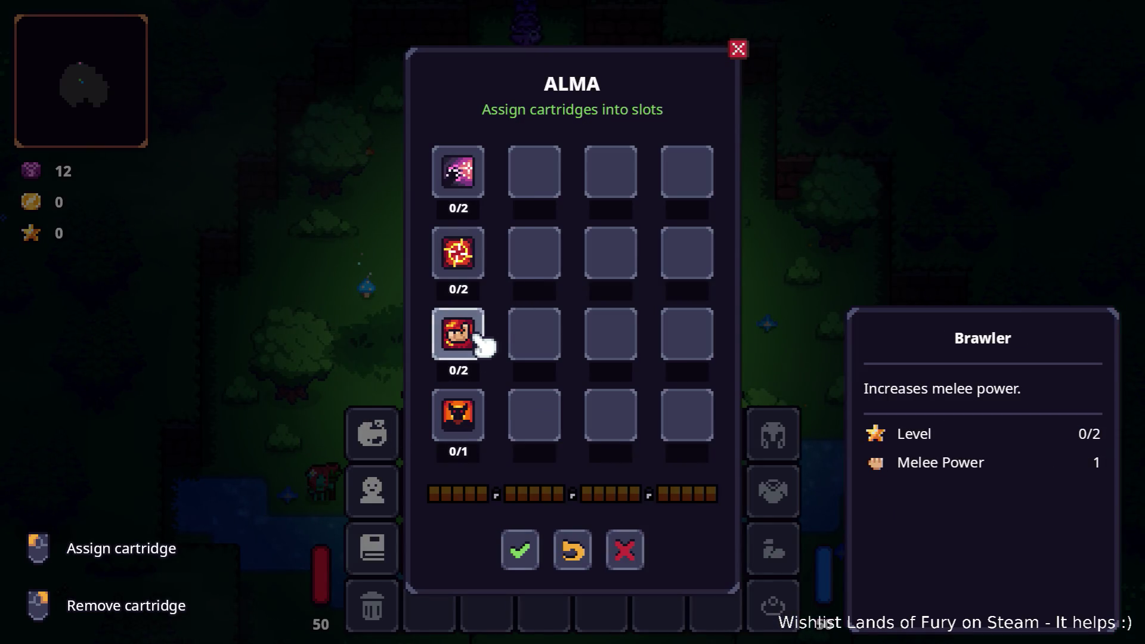
{"action": "right_click", "coordinate": [484, 341]}
{"action": "left_click", "coordinate": [486, 333]}
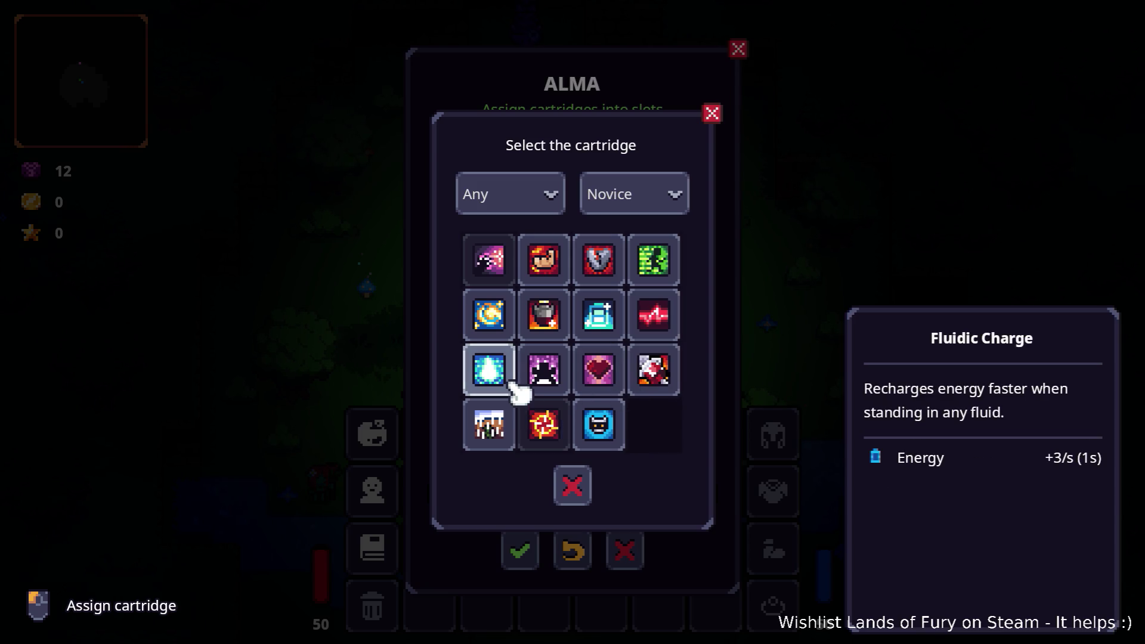
{"action": "left_click", "coordinate": [601, 271]}
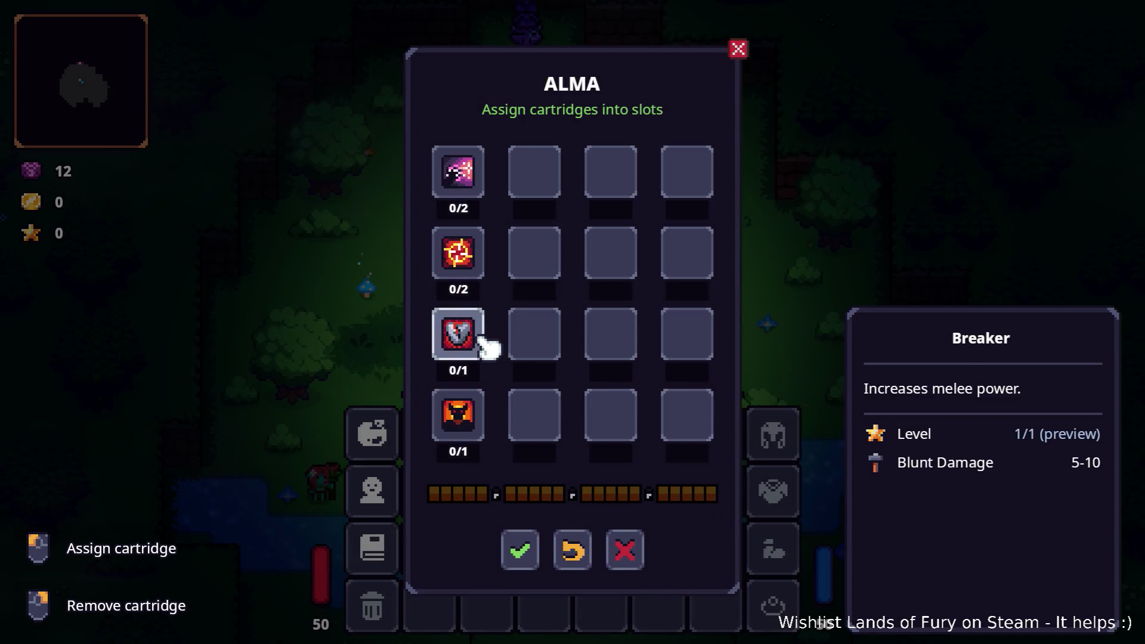
{"action": "left_click", "coordinate": [520, 555]}
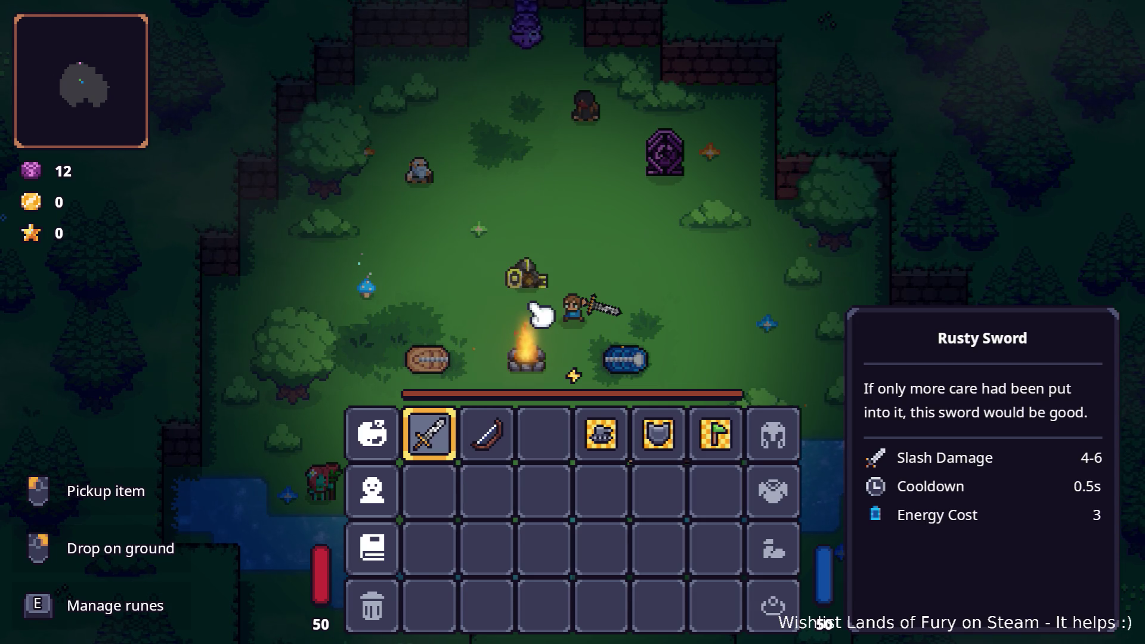
Walk to the purple pillar and travel through it into Elderglade Forest.
{"action": "key", "text": "Tab"}
{"action": "key", "text": "w+d"}
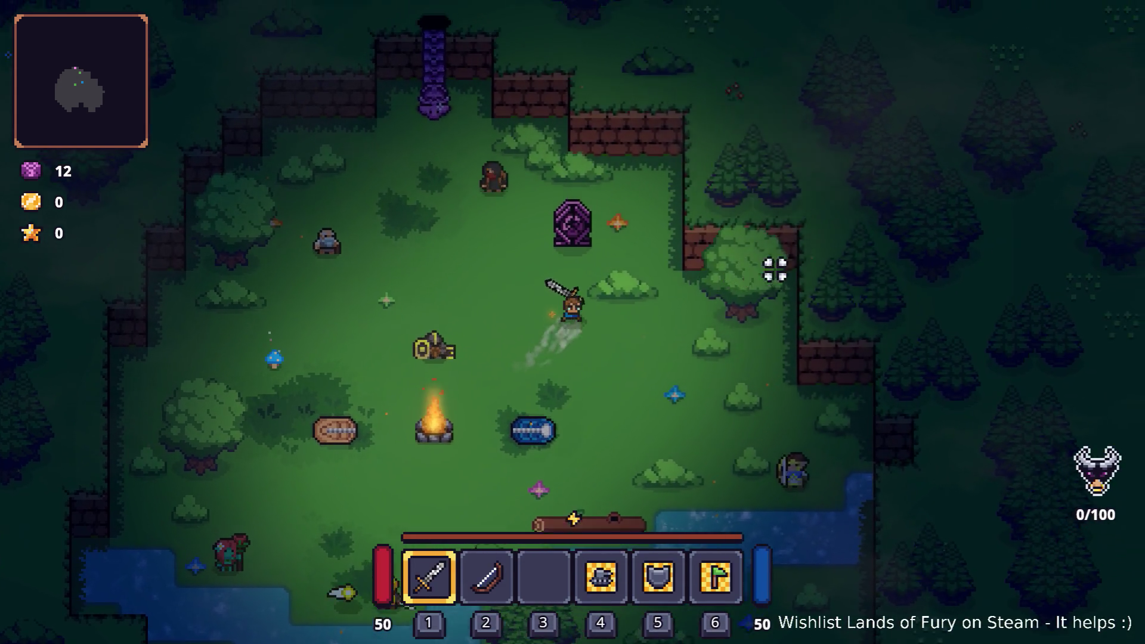
{"action": "key", "text": "d"}
{"action": "left_click", "coordinate": [784, 268]}
{"action": "key", "text": "a"}
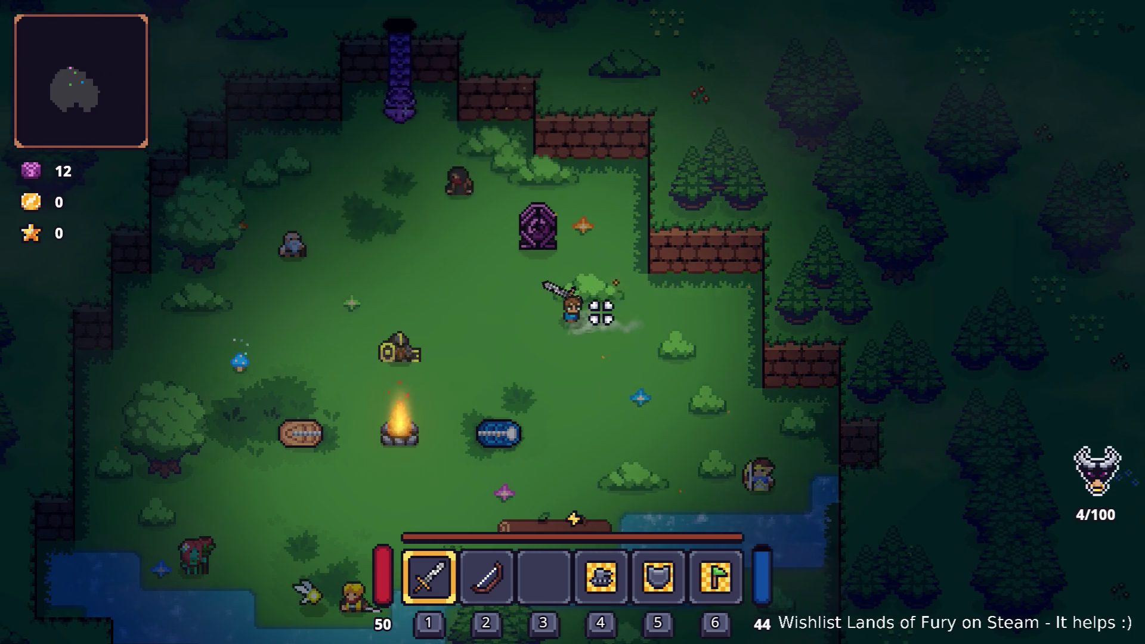
{"action": "key", "text": "w+a"}
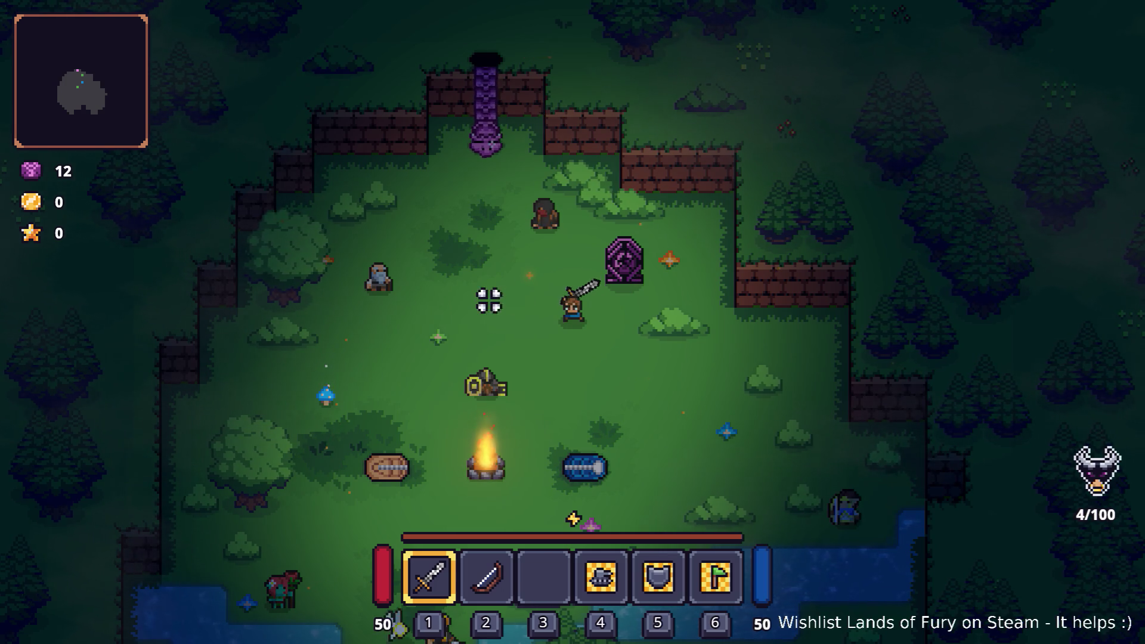
{"action": "key", "text": "w"}
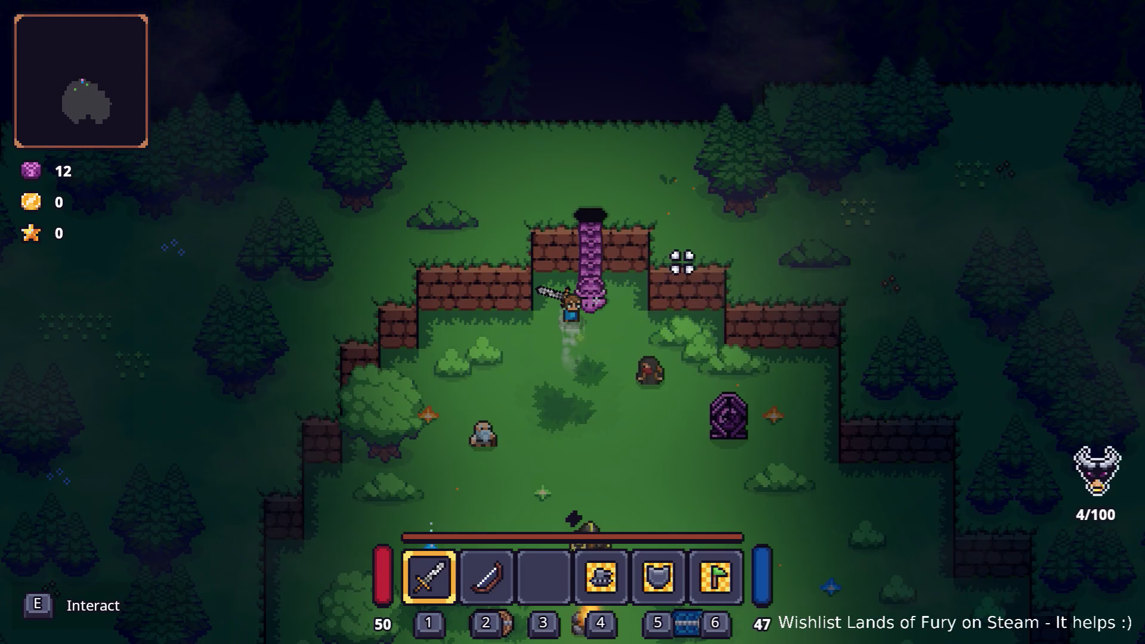
{"action": "key", "text": "e"}
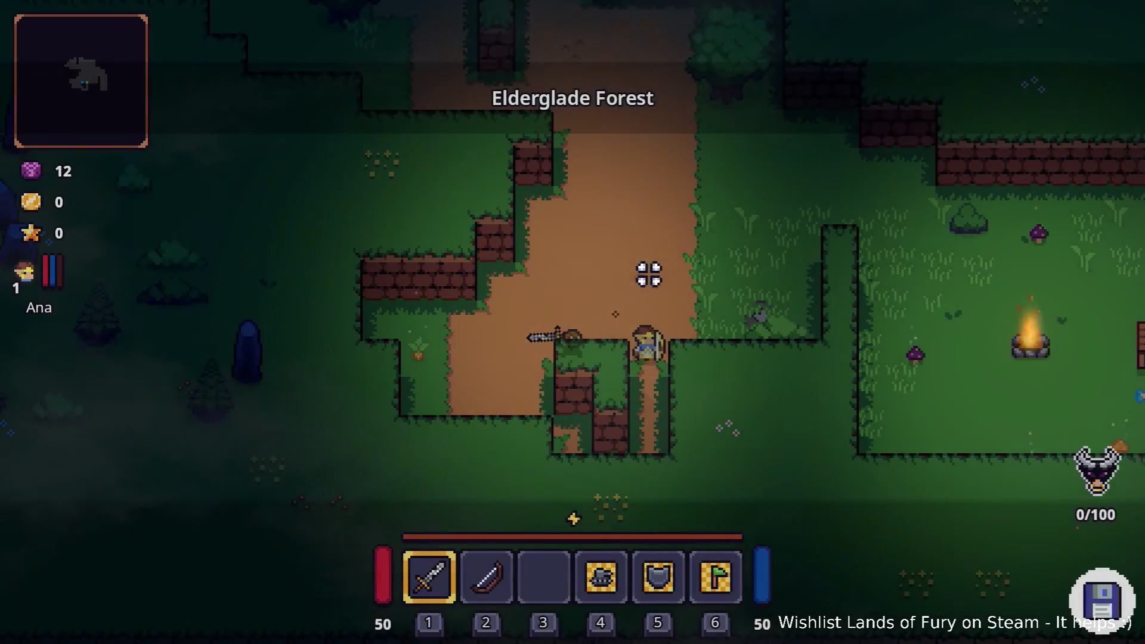
Fight the enemies near the forest campfire with the sword.
{"action": "key", "text": "d"}
{"action": "key", "text": "w"}
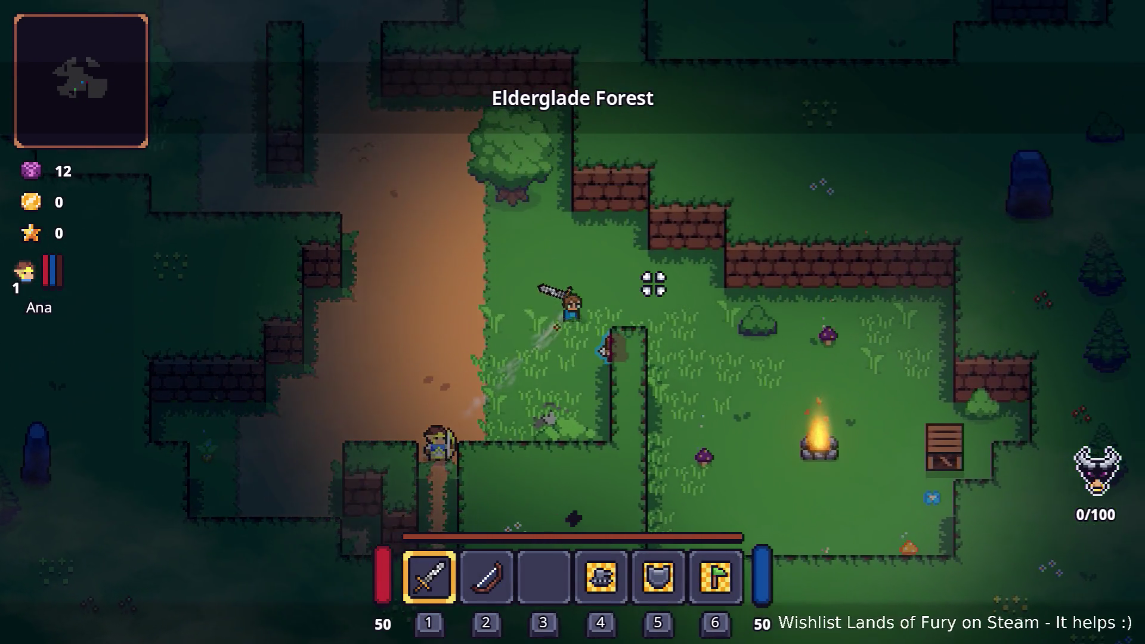
{"action": "left_click", "coordinate": [613, 362]}
{"action": "key", "text": "d"}
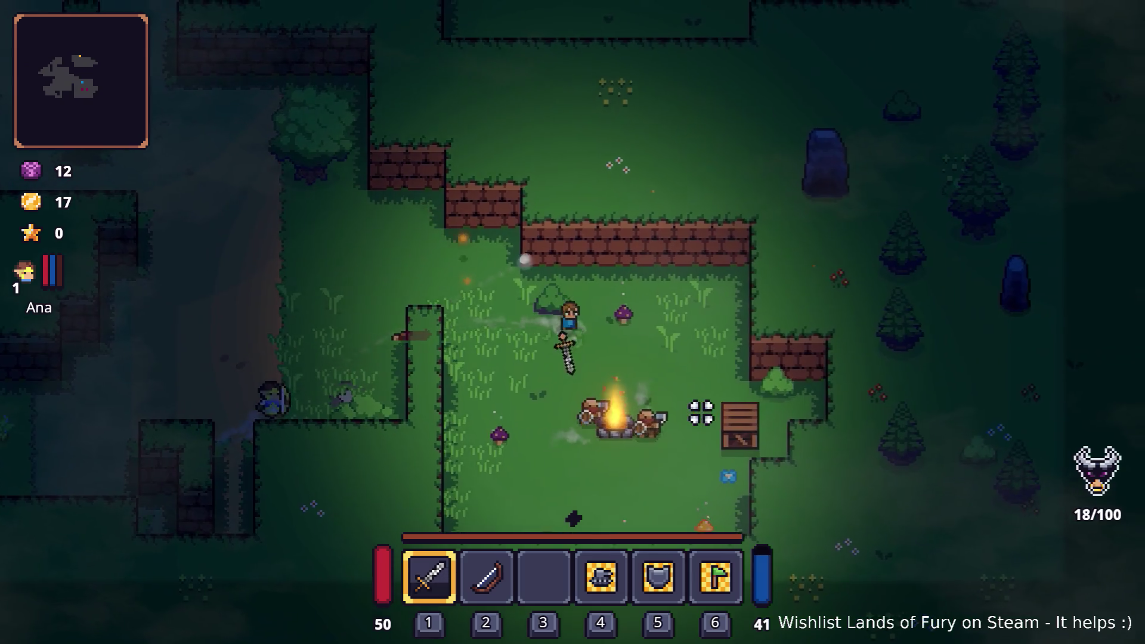
{"action": "key", "text": "w"}
{"action": "key", "text": "a"}
{"action": "left_click", "coordinate": [588, 299]}
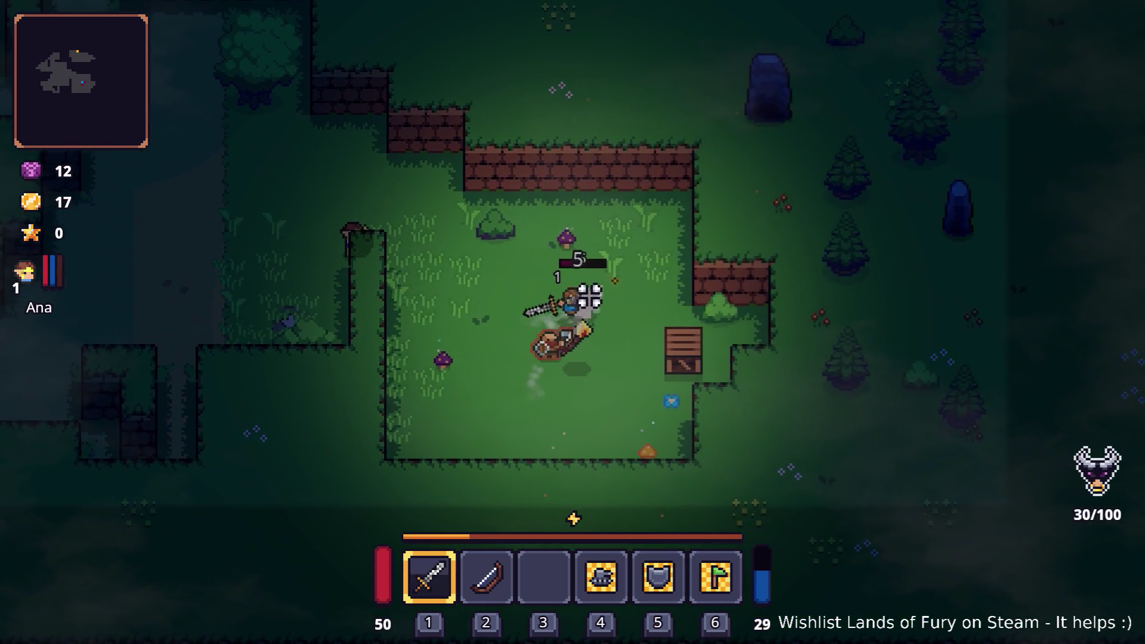
{"action": "key", "text": "s"}
{"action": "left_click", "coordinate": [652, 401]}
{"action": "key", "text": "a"}
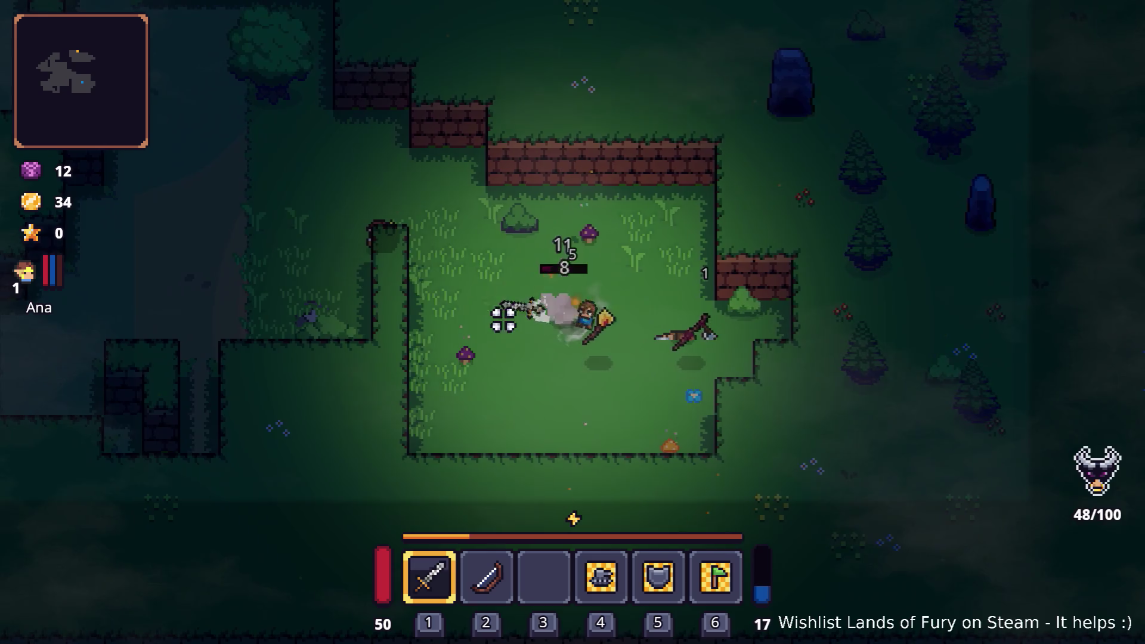
{"action": "left_click", "coordinate": [608, 235]}
{"action": "key", "text": "grave"}
Run Player.AddLevels(1) in the developer console to gain one level.
{"action": "type", "text": "player.AddItem("}
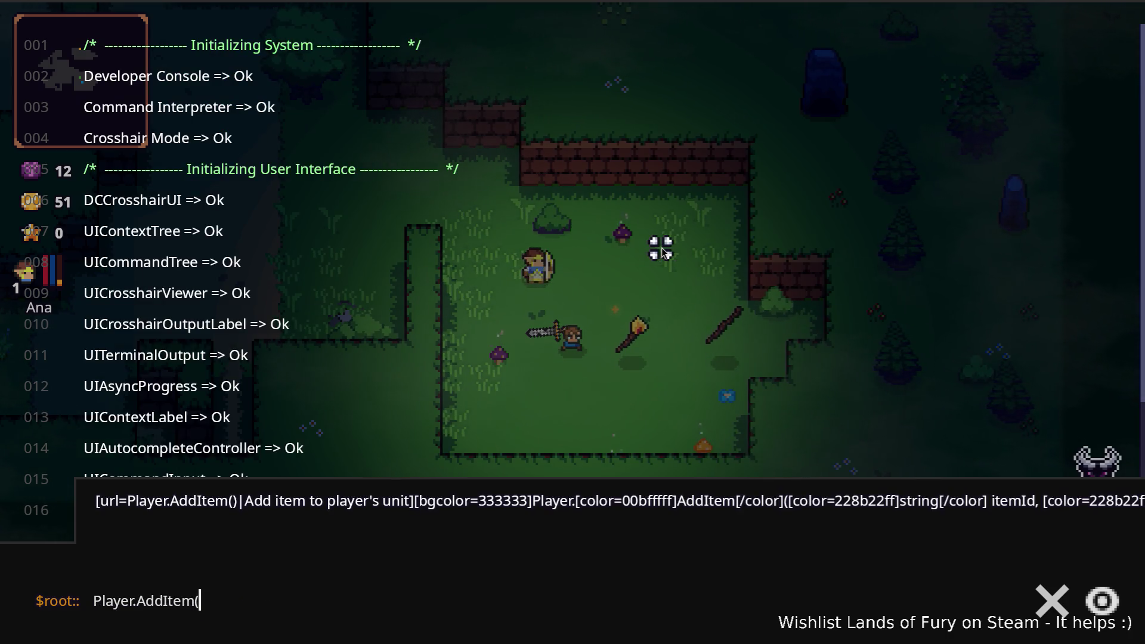
{"action": "key", "text": "BackSpace"}
{"action": "key", "text": "BackSpace"}
{"action": "key", "text": "BackSpace"}
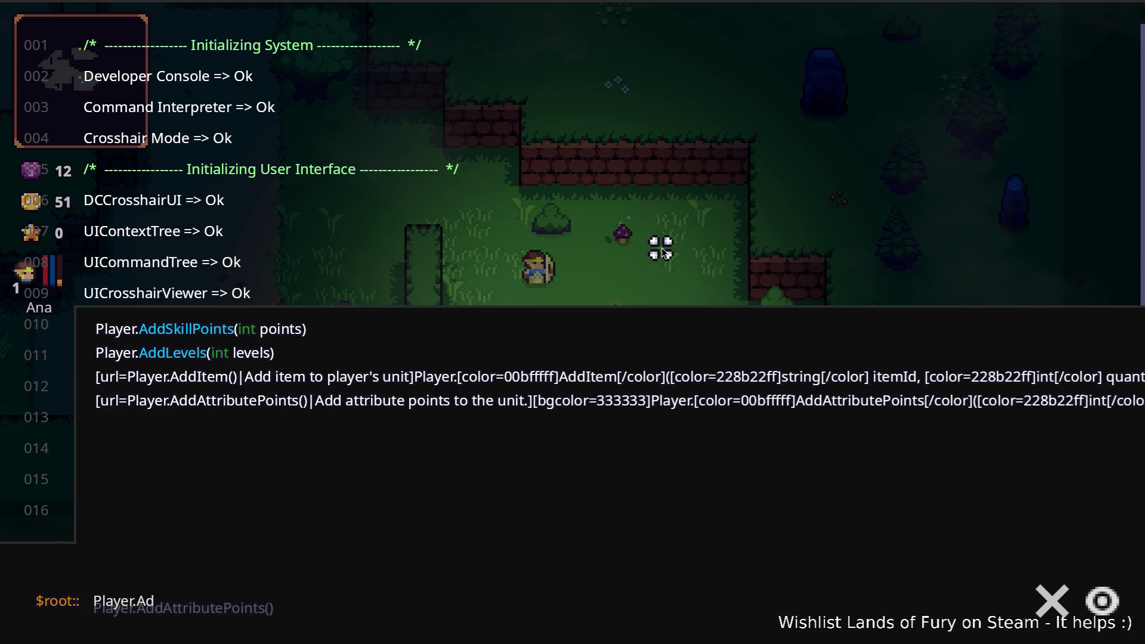
{"action": "key", "text": "Tab"}
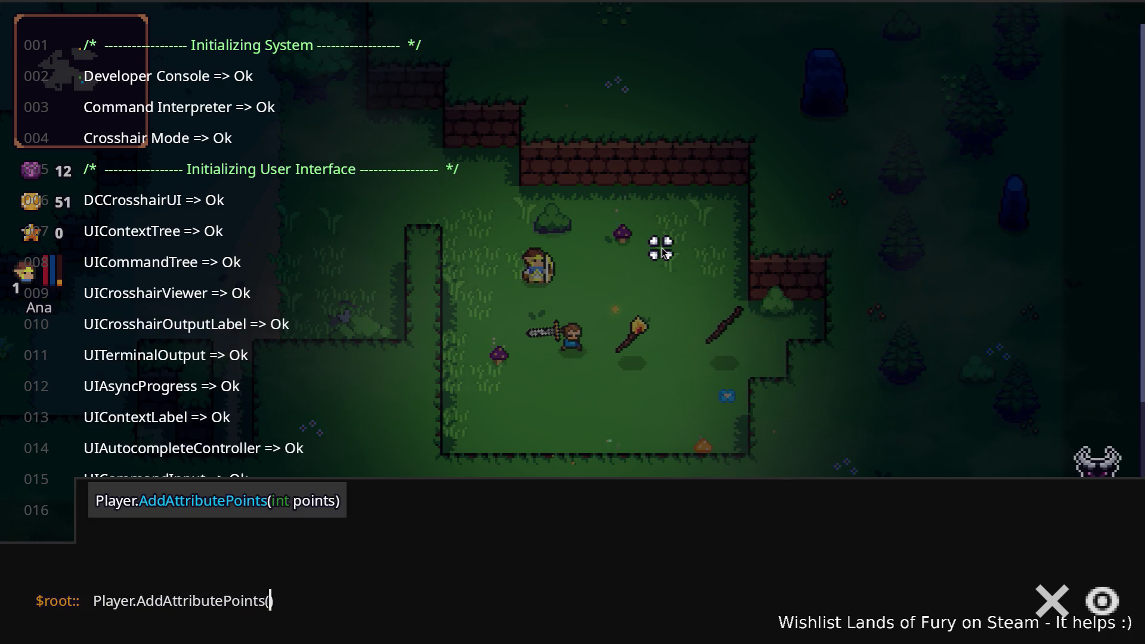
{"action": "key", "text": "ctrl+Left"}
{"action": "key", "text": "Right"}
{"action": "key", "text": "Right"}
{"action": "key", "text": "Right"}
{"action": "key", "text": "shift+End"}
{"action": "type", "text": "L"}
{"action": "key", "text": "Tab"}
{"action": "type", "text": "1"}
{"action": "key", "text": "Return"}
{"action": "key", "text": "Escape"}
Spend the new skill point on Breaker, bringing it to 1/1, and confirm.
{"action": "key", "text": "i"}
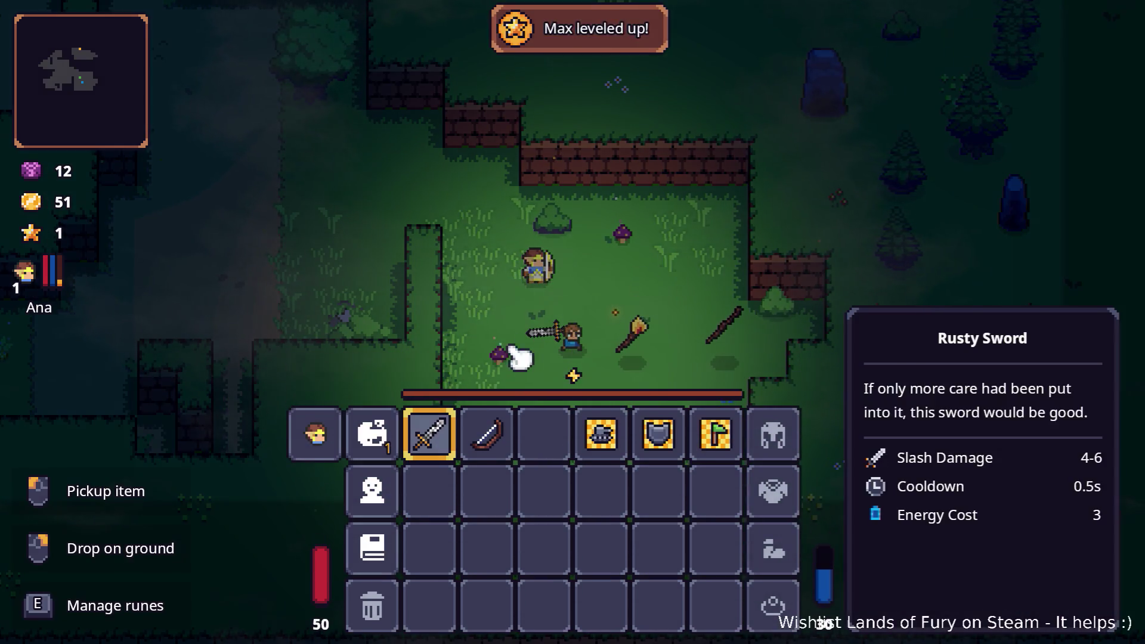
{"action": "left_click", "coordinate": [379, 435]}
{"action": "left_click", "coordinate": [466, 343]}
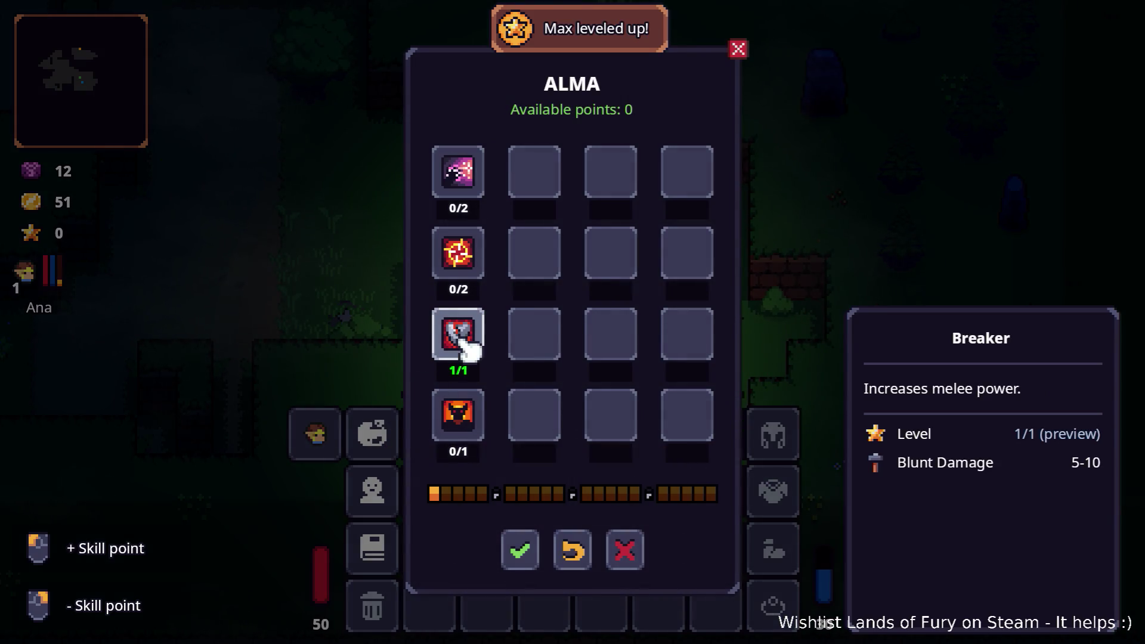
{"action": "right_click", "coordinate": [464, 334]}
{"action": "left_click", "coordinate": [468, 337]}
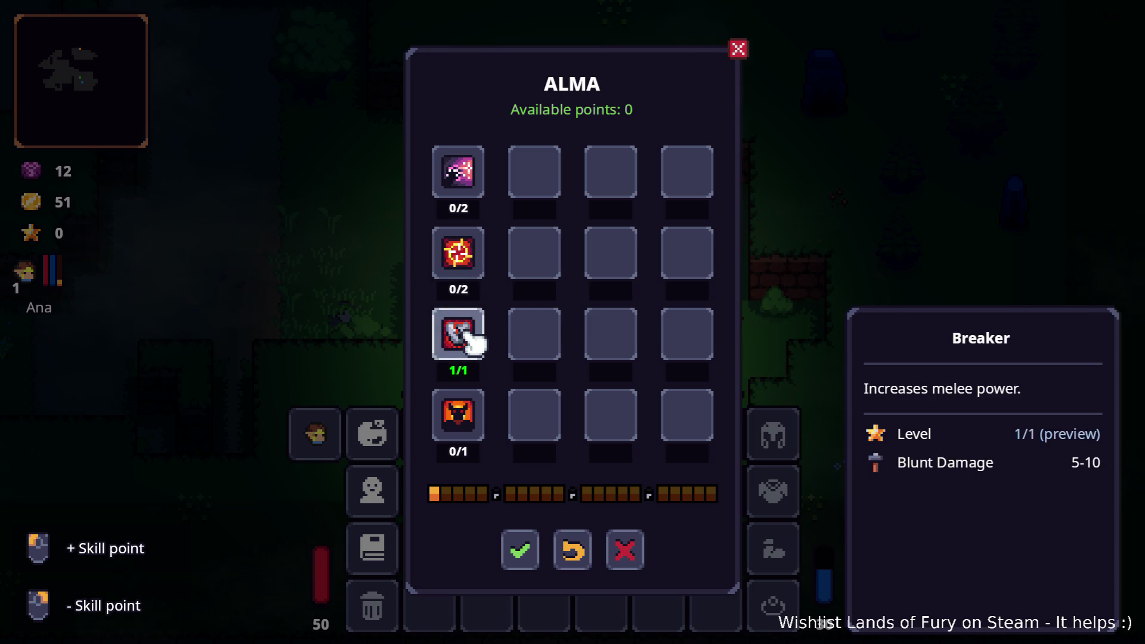
{"action": "left_click", "coordinate": [524, 553]}
{"action": "key", "text": "Escape"}
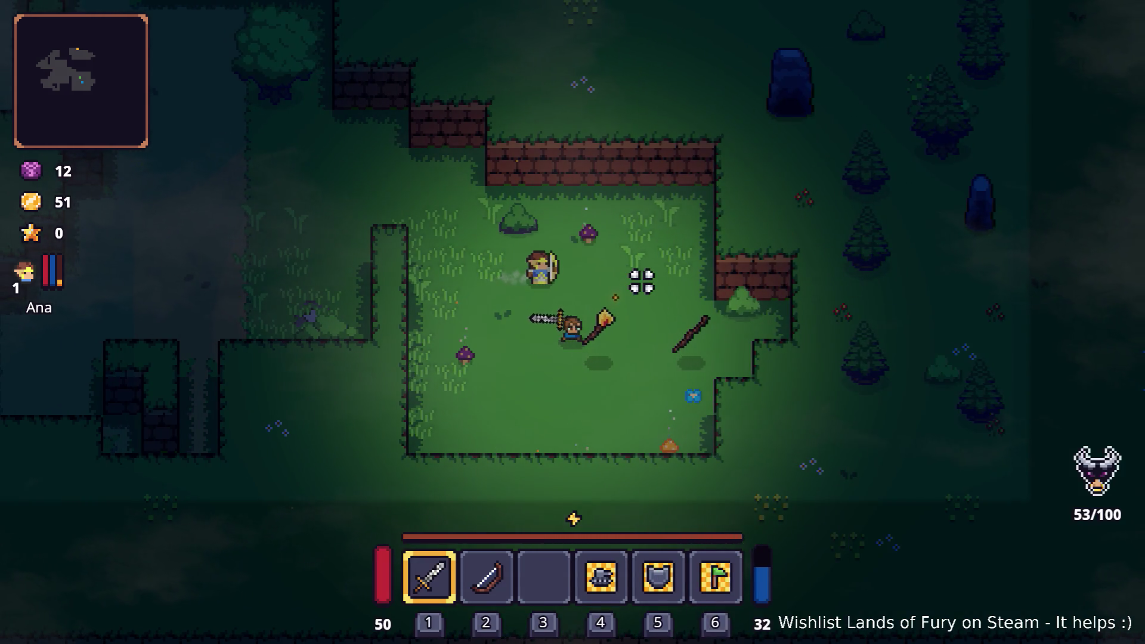
Walk up-left across the clearing to the water's edge, swinging the sword.
{"action": "key", "text": "w"}
{"action": "key", "text": "a"}
{"action": "key", "text": "w"}
{"action": "key", "text": "a"}
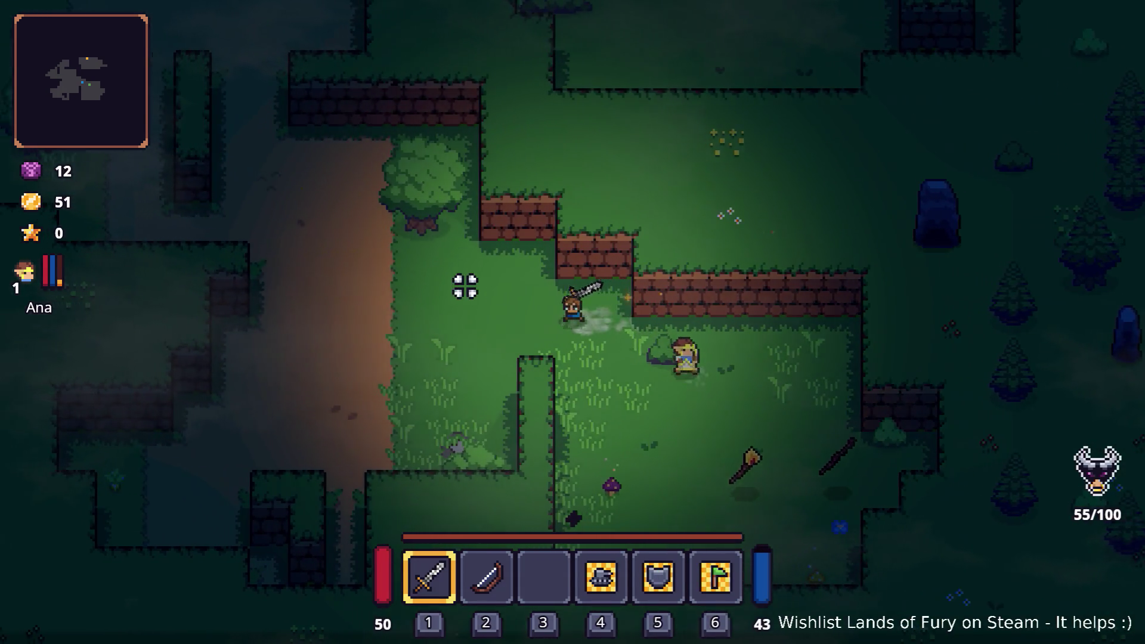
{"action": "left_click", "coordinate": [431, 219]}
{"action": "key", "text": "w"}
{"action": "key", "text": "a"}
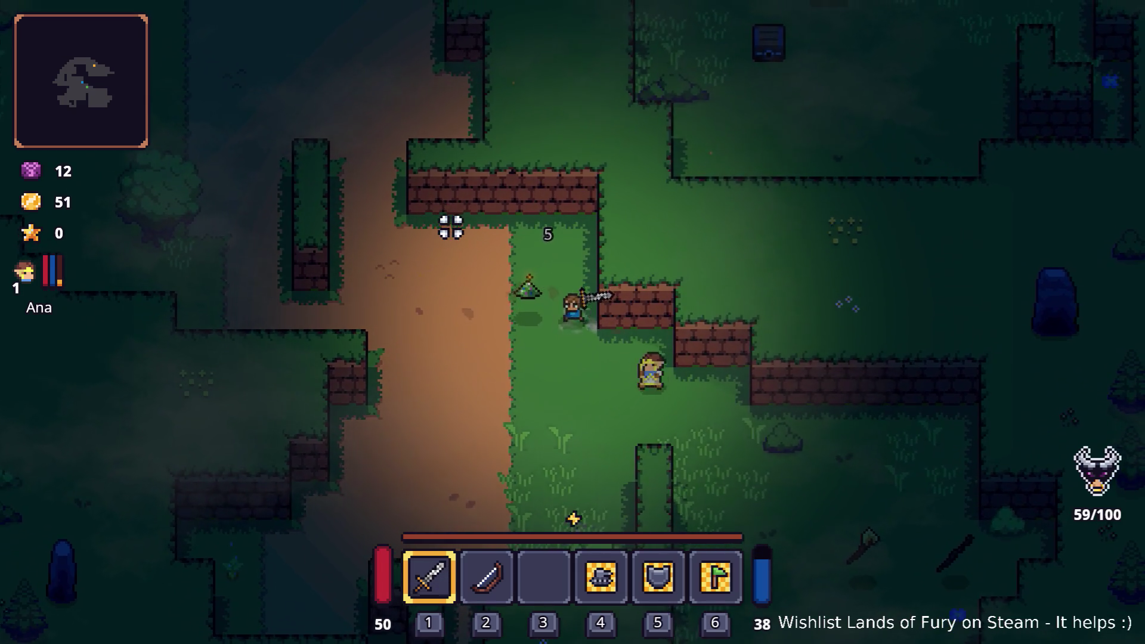
{"action": "key", "text": "w"}
{"action": "key", "text": "a"}
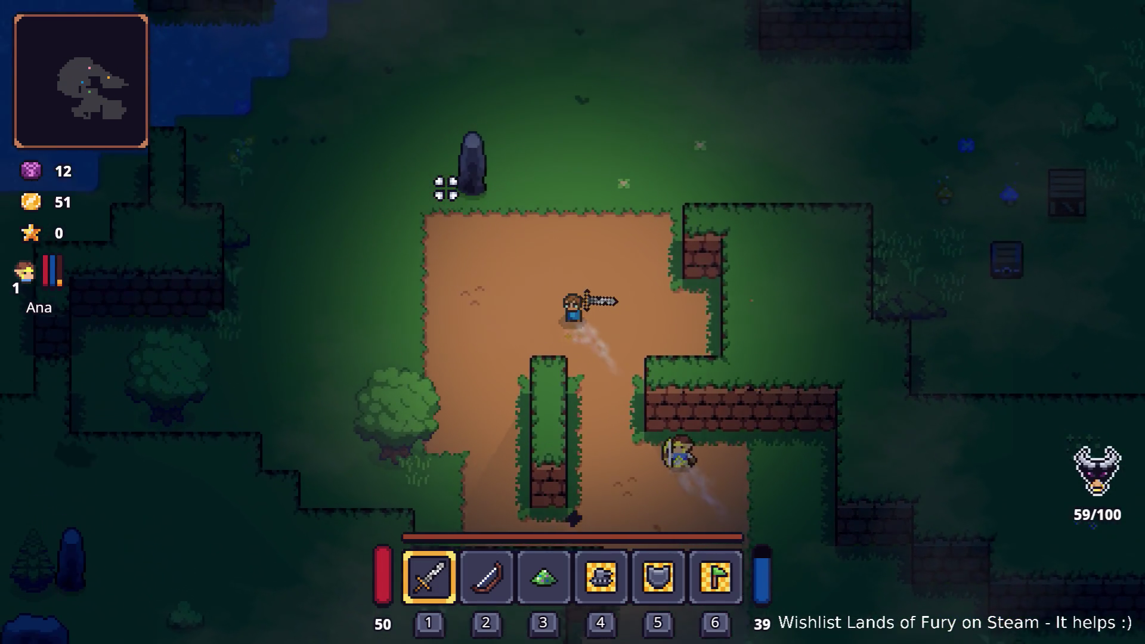
{"action": "key", "text": "w"}
{"action": "key", "text": "a"}
{"action": "left_click", "coordinate": [441, 191]}
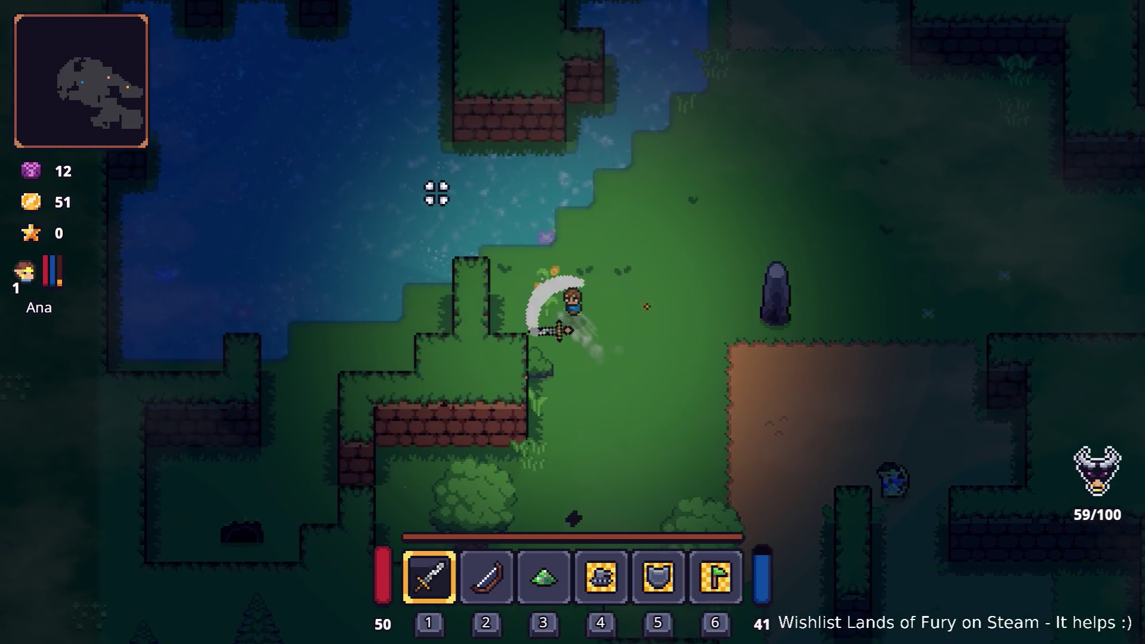
Fight the axe and red enemies until gold reaches 85, then quit to the editor.
{"action": "key", "text": "d"}
{"action": "key", "text": "s"}
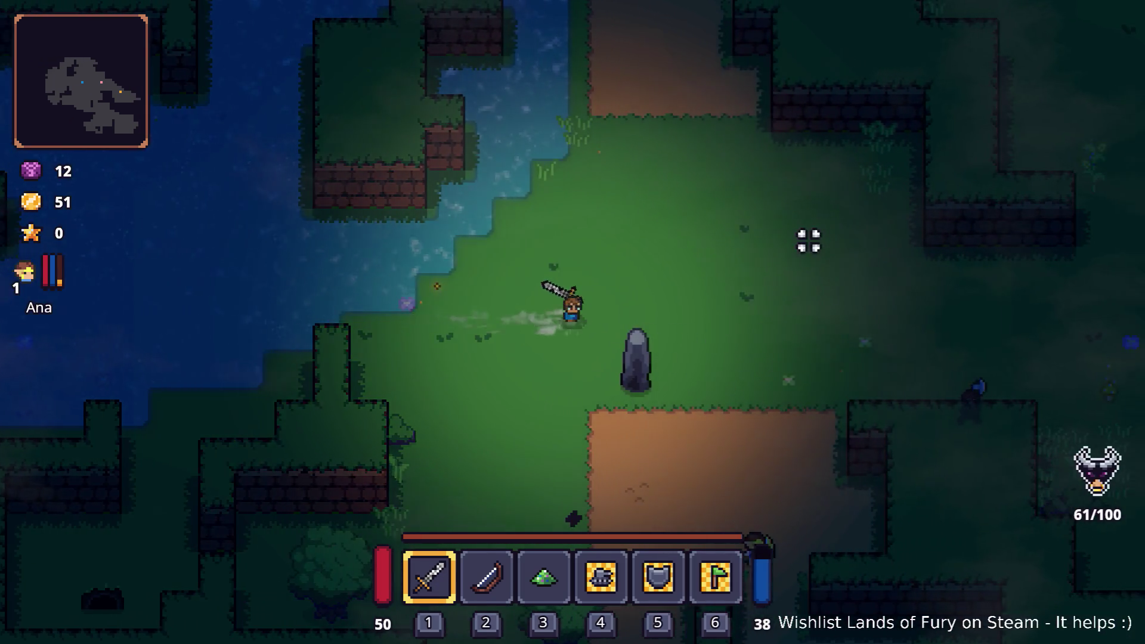
{"action": "key", "text": "d"}
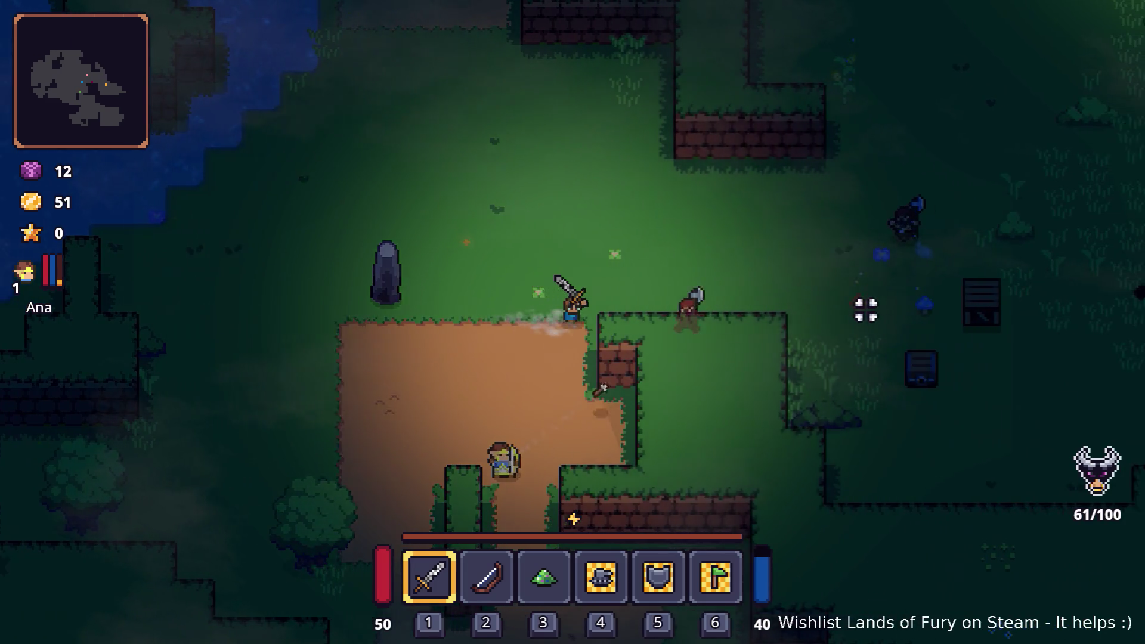
{"action": "left_click", "coordinate": [846, 308]}
{"action": "left_click", "coordinate": [842, 313]}
{"action": "key", "text": "d"}
{"action": "left_click", "coordinate": [838, 311]}
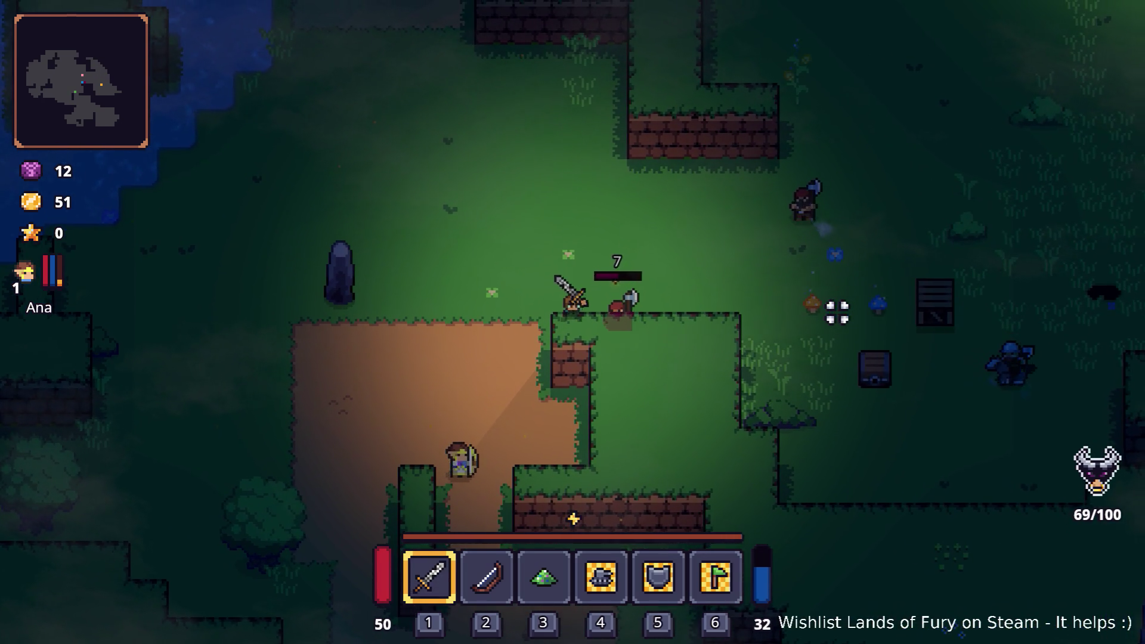
{"action": "left_click", "coordinate": [531, 335]}
{"action": "key", "text": "w"}
{"action": "key", "text": "d"}
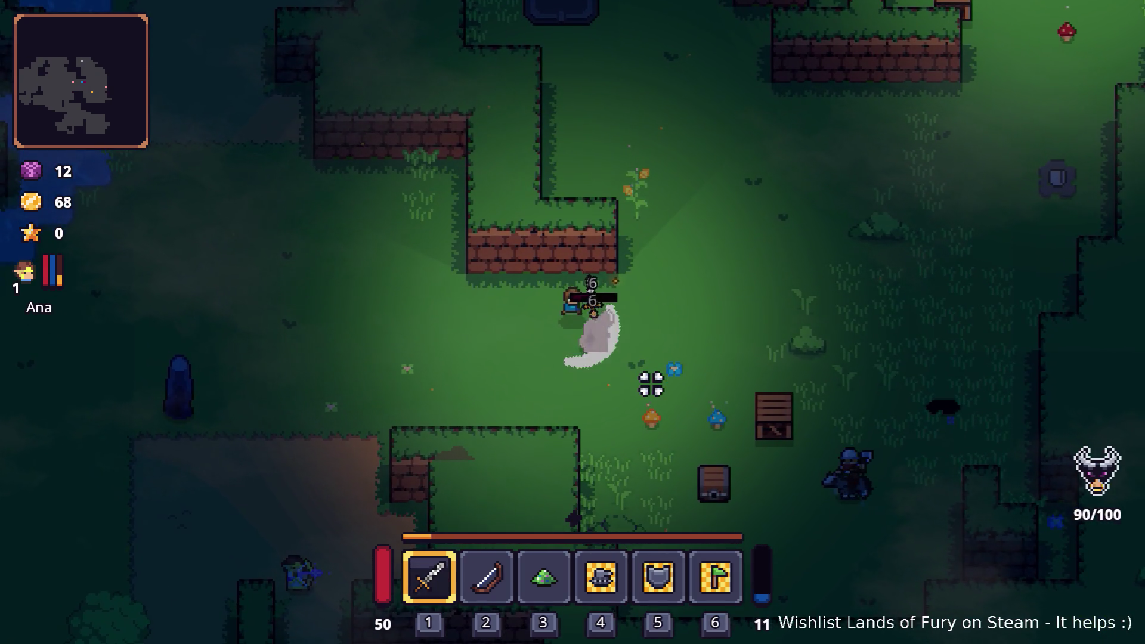
{"action": "left_click", "coordinate": [662, 385]}
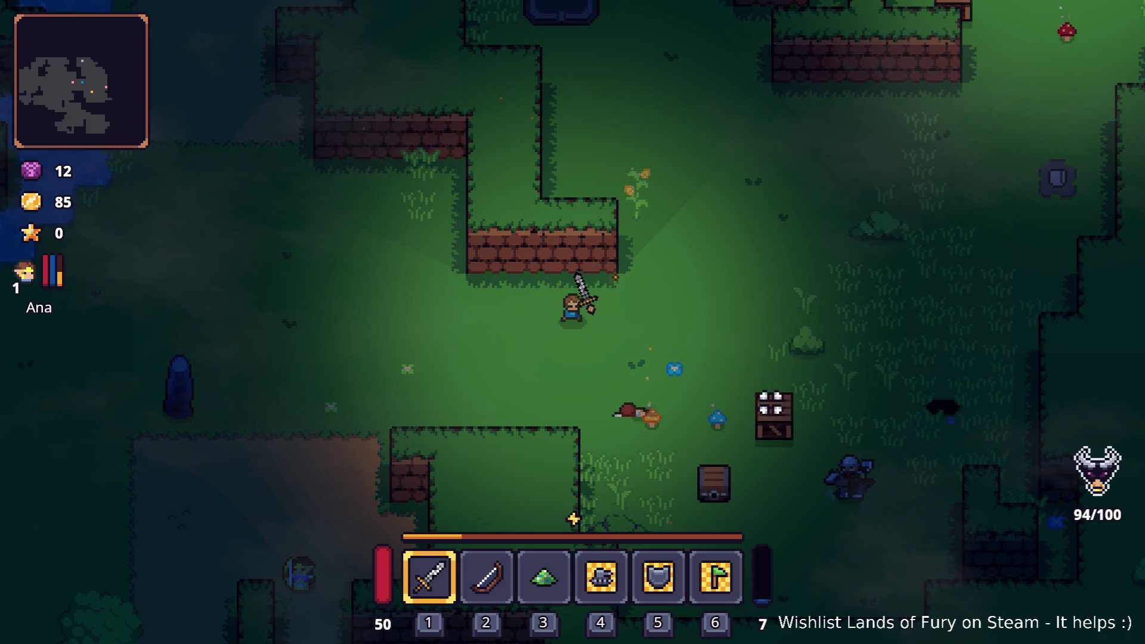
{"action": "key", "text": "Escape"}
{"action": "left_click", "coordinate": [616, 559]}
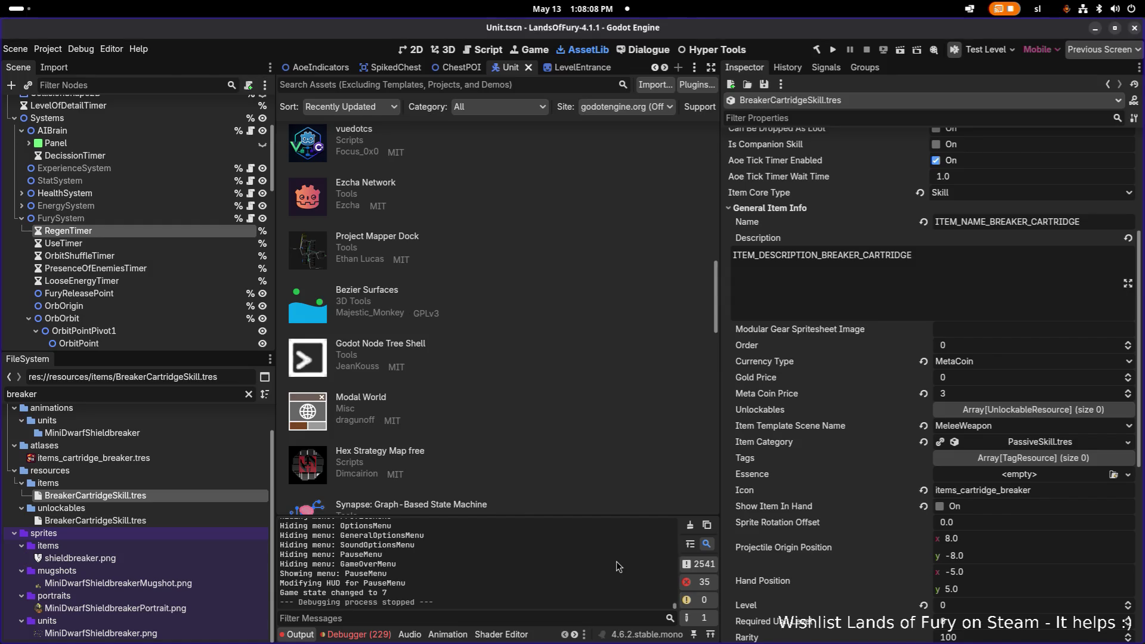
Expand DealDamageItemEffectResource in BreakerCartridgeSkill.tres and list its Trigger When event choices.
{"action": "scroll", "coordinate": [1006, 532], "scroll_direction": "down", "scroll_amount": 5}
{"action": "left_click", "coordinate": [1006, 529]}
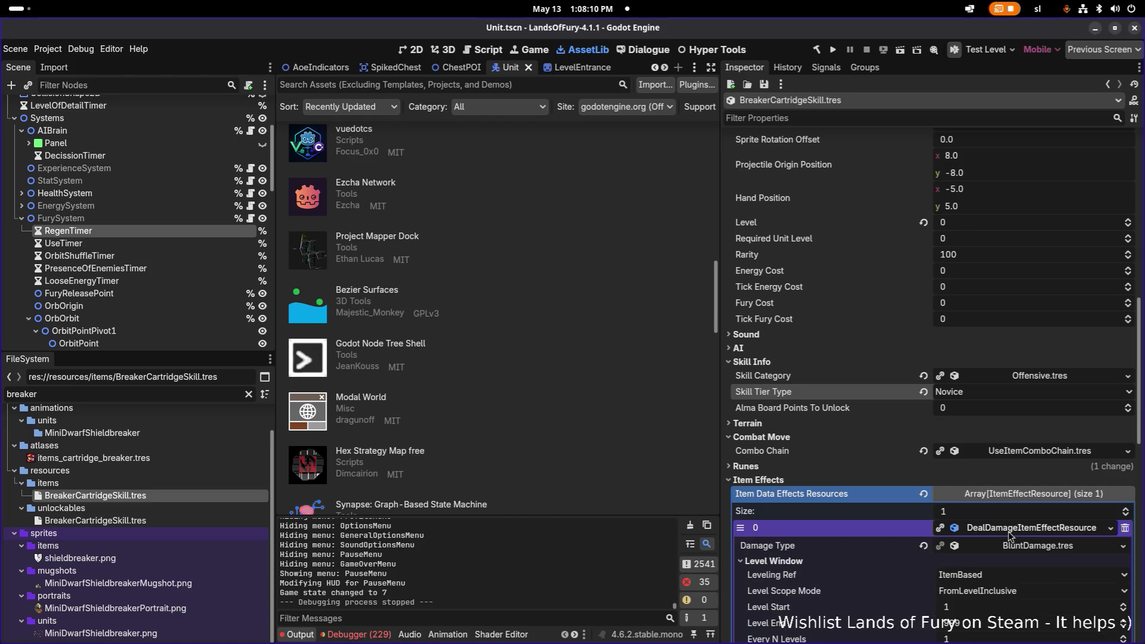
{"action": "scroll", "coordinate": [1008, 498], "scroll_direction": "down", "scroll_amount": 10}
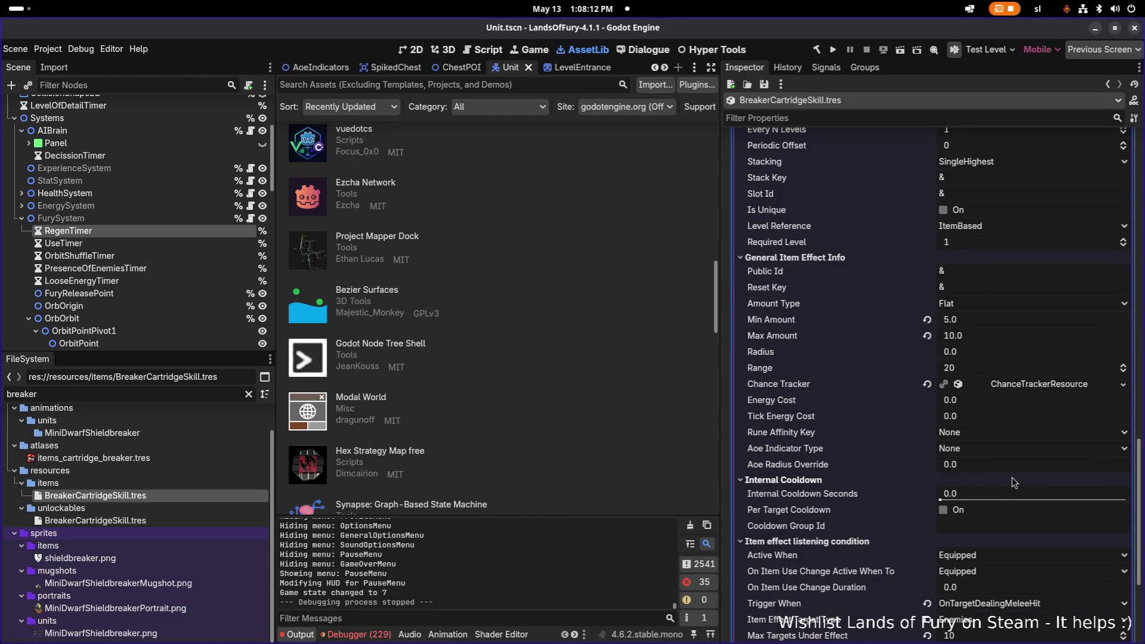
{"action": "scroll", "coordinate": [1014, 483], "scroll_direction": "down", "scroll_amount": 5}
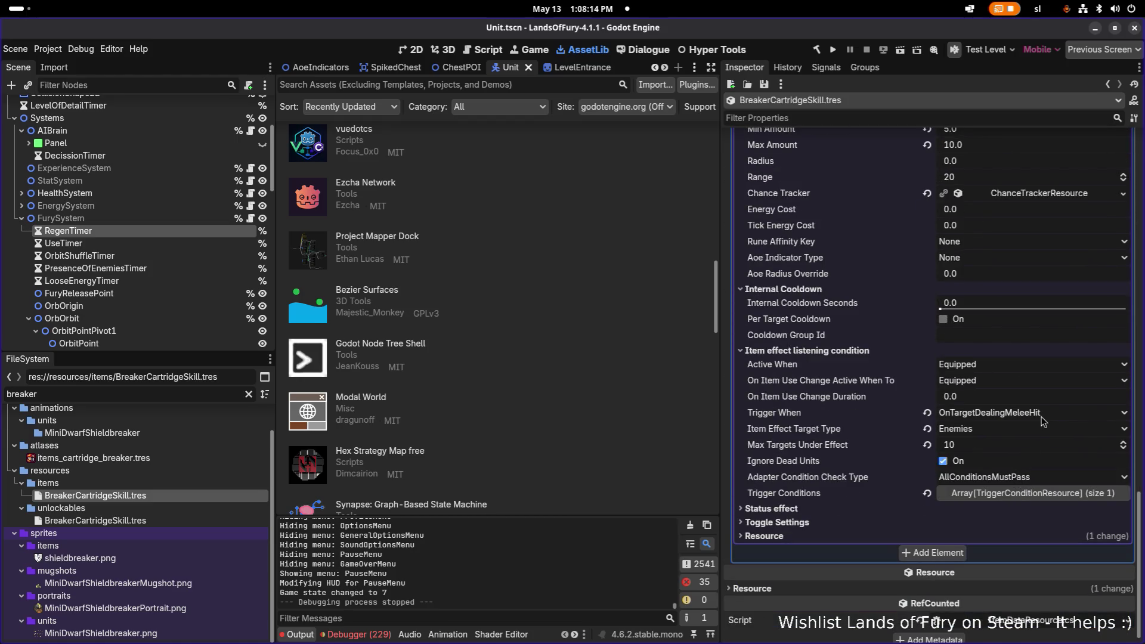
{"action": "left_click", "coordinate": [1045, 419]}
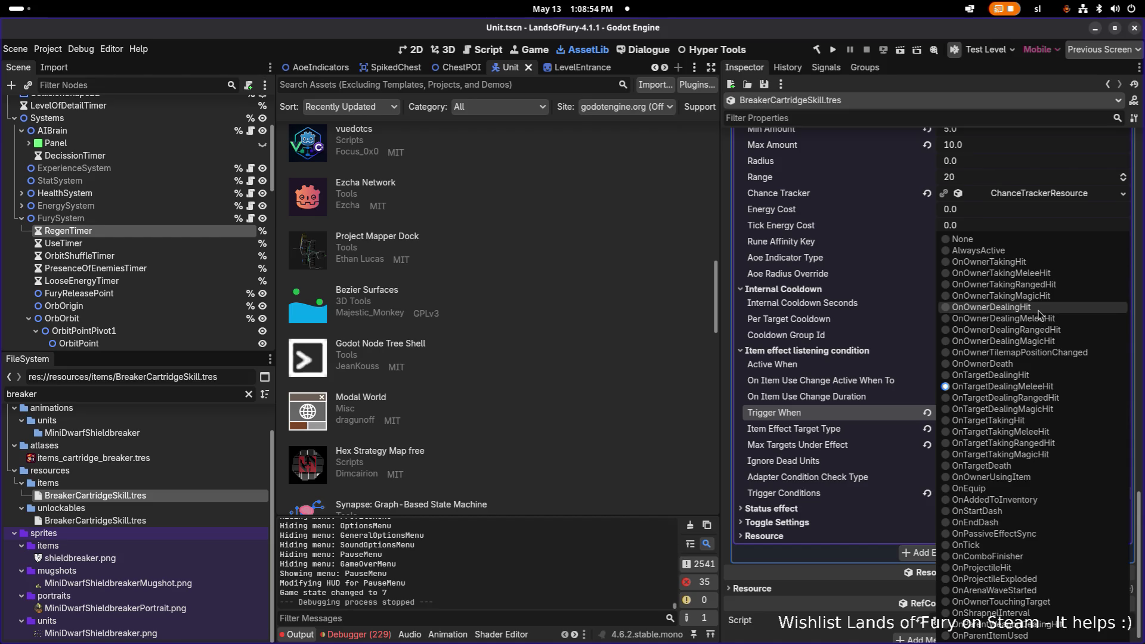
Set Trigger When to OnOwnerDealingHit, save, and run the project.
{"action": "left_click", "coordinate": [1038, 308]}
{"action": "key", "text": "ctrl+s"}
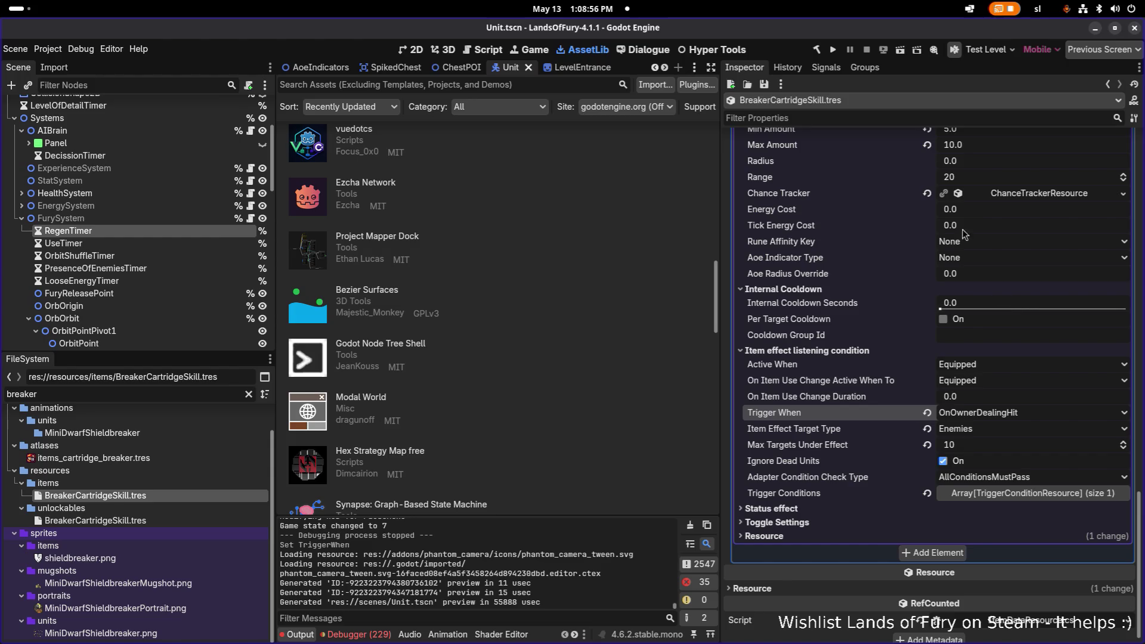
{"action": "left_click", "coordinate": [834, 49]}
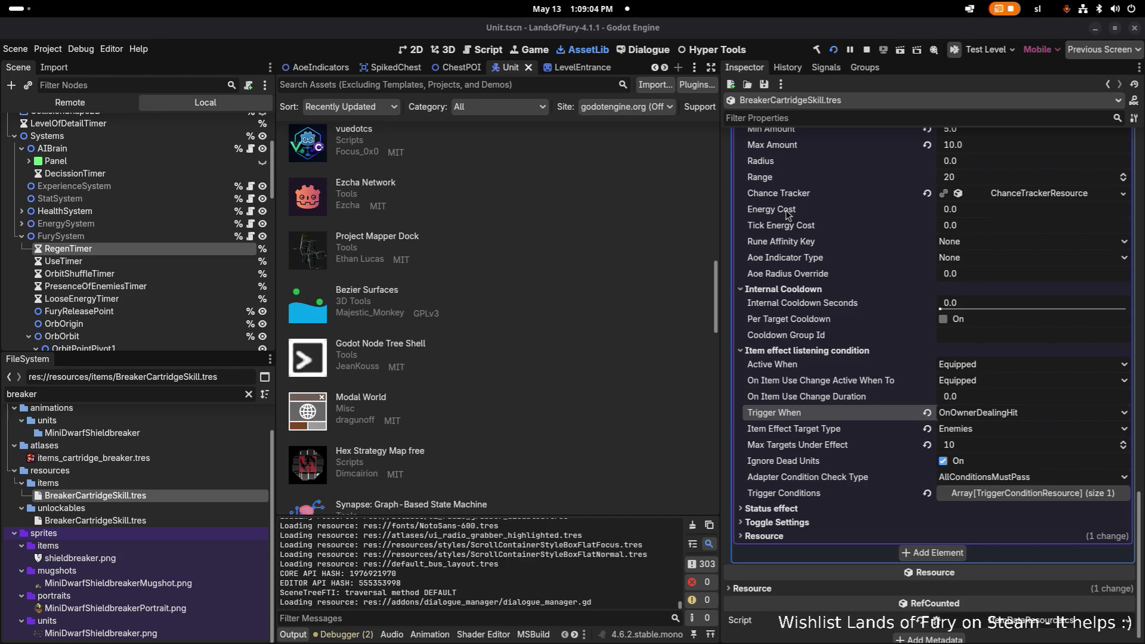
{"action": "scroll", "coordinate": [878, 268], "scroll_direction": "up", "scroll_amount": 5}
{"action": "scroll", "coordinate": [877, 272], "scroll_direction": "up", "scroll_amount": 4}
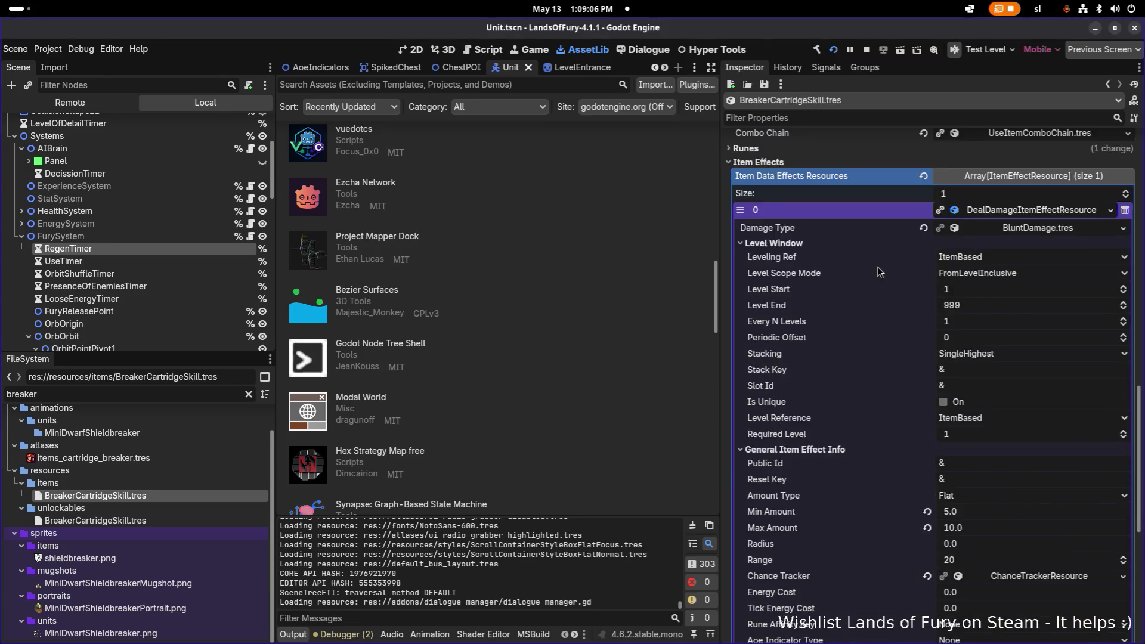
{"action": "scroll", "coordinate": [878, 271], "scroll_direction": "down", "scroll_amount": 9}
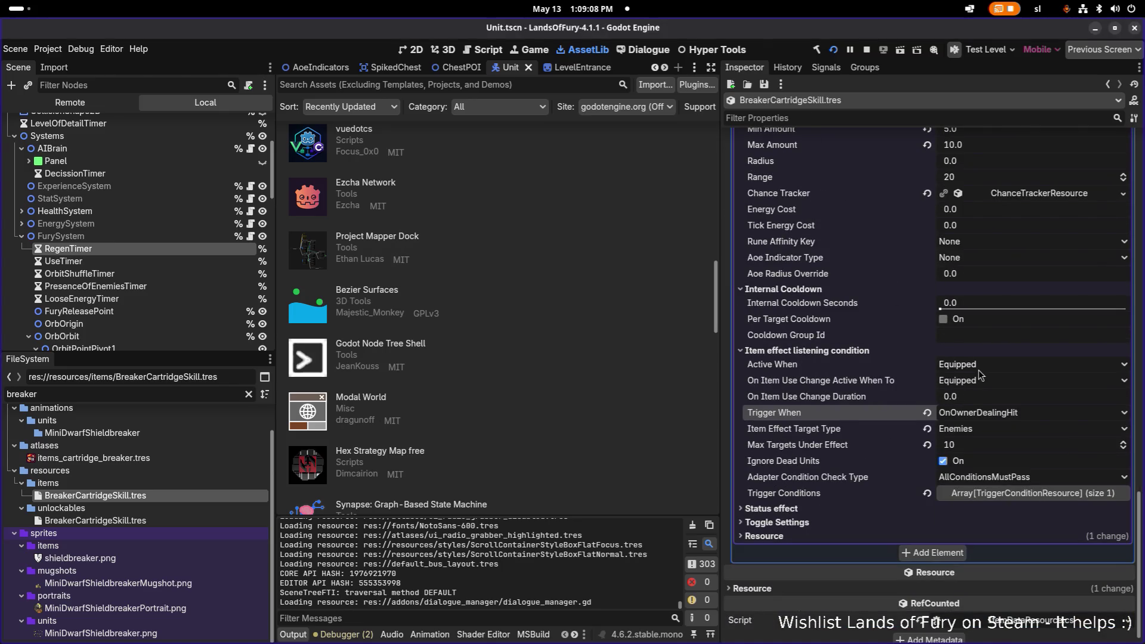
Set Active When and On Item Use Change Active When To InInventory, save, and relaunch.
{"action": "left_click", "coordinate": [866, 49]}
{"action": "left_click", "coordinate": [1000, 364]}
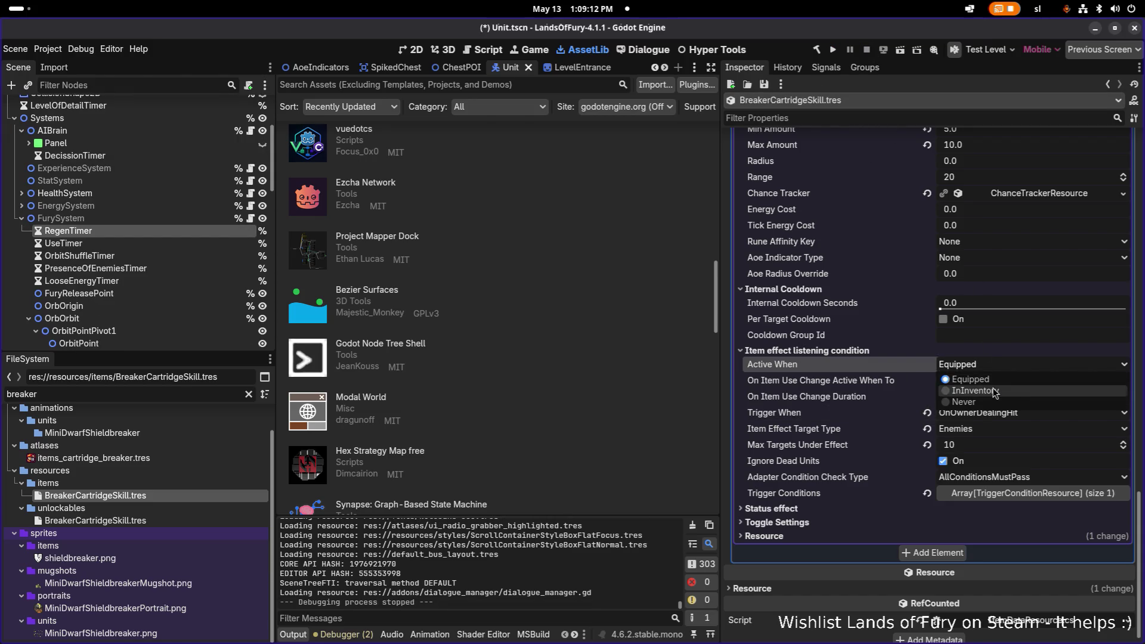
{"action": "left_click", "coordinate": [995, 391]}
{"action": "left_click", "coordinate": [1008, 381]}
{"action": "left_click", "coordinate": [1017, 407]}
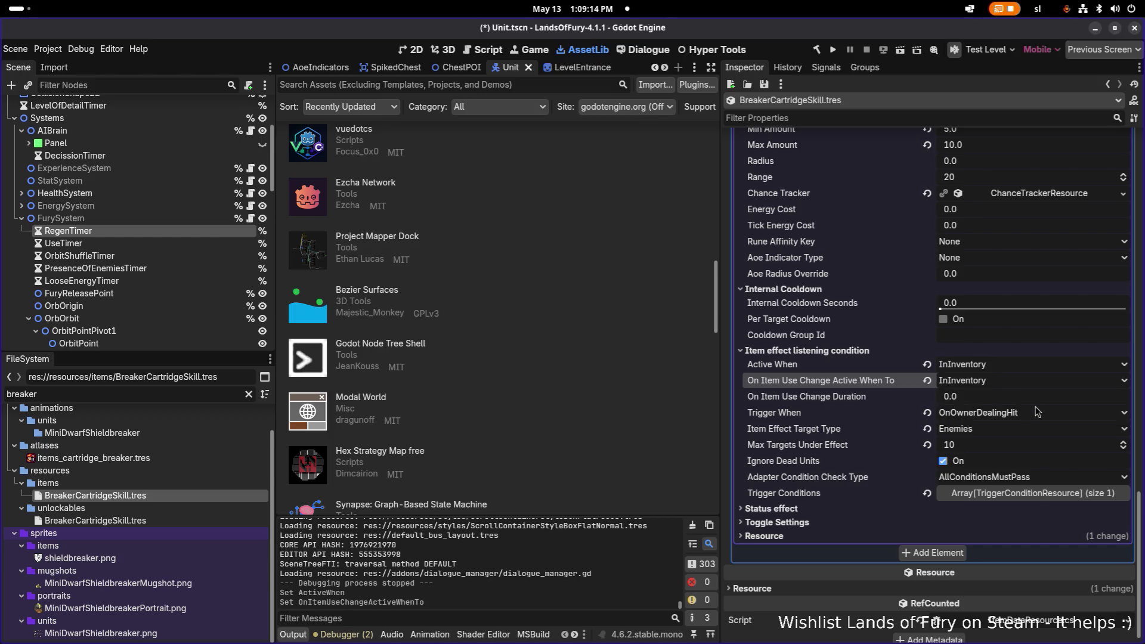
{"action": "key", "text": "ctrl+s"}
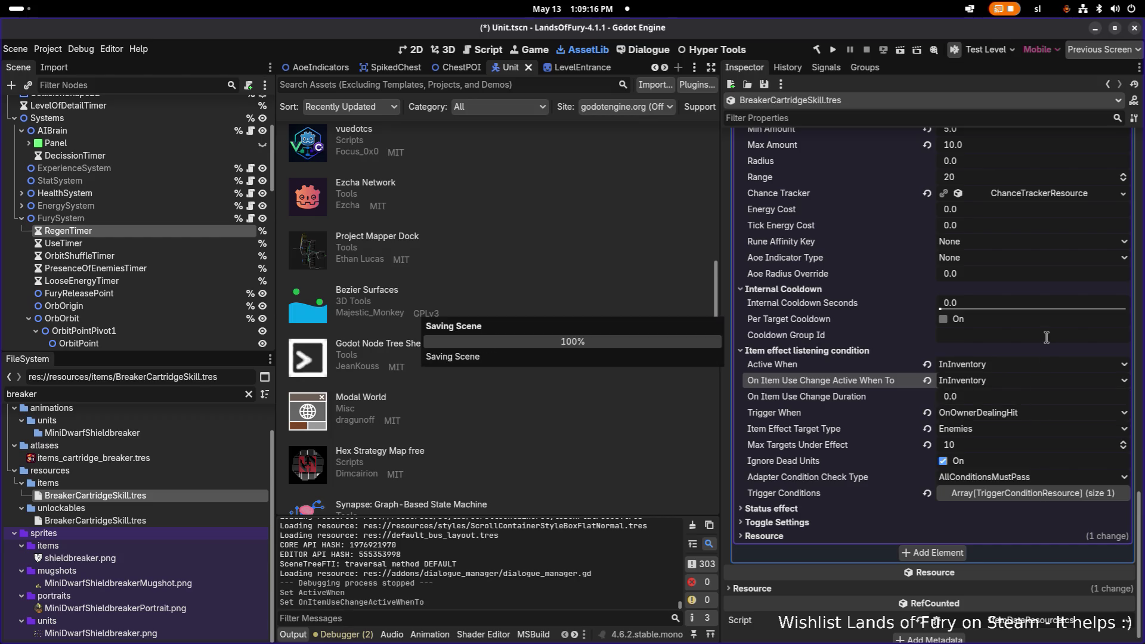
{"action": "left_click", "coordinate": [836, 51]}
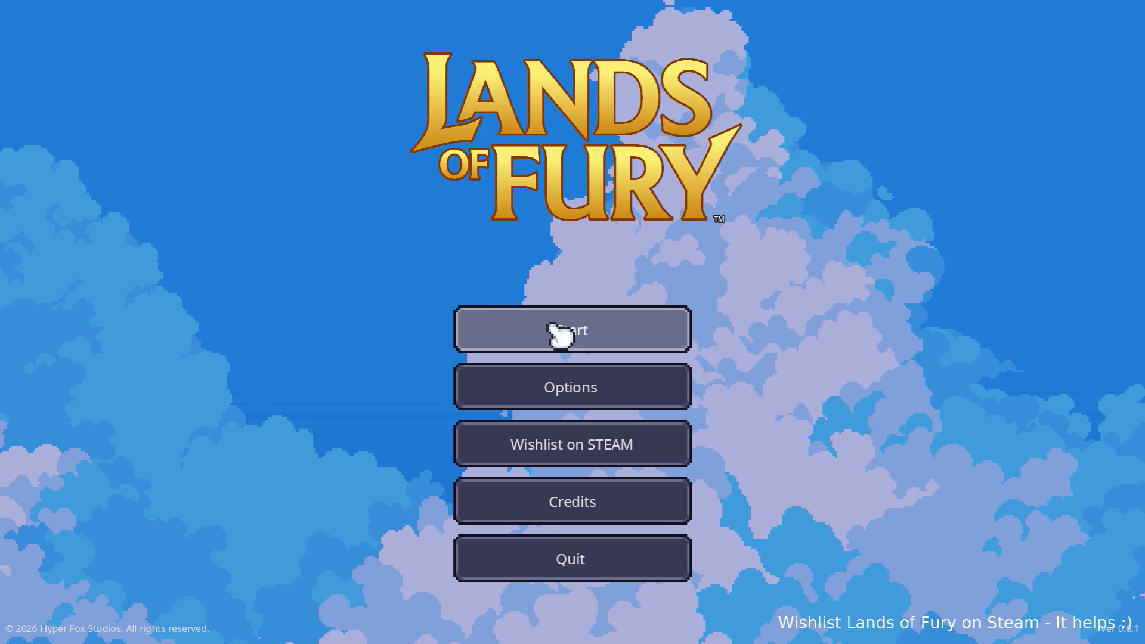
Start on the first Max profile and walk north from the campfire into the purple portal.
{"action": "left_click", "coordinate": [653, 338]}
{"action": "left_click", "coordinate": [549, 328]}
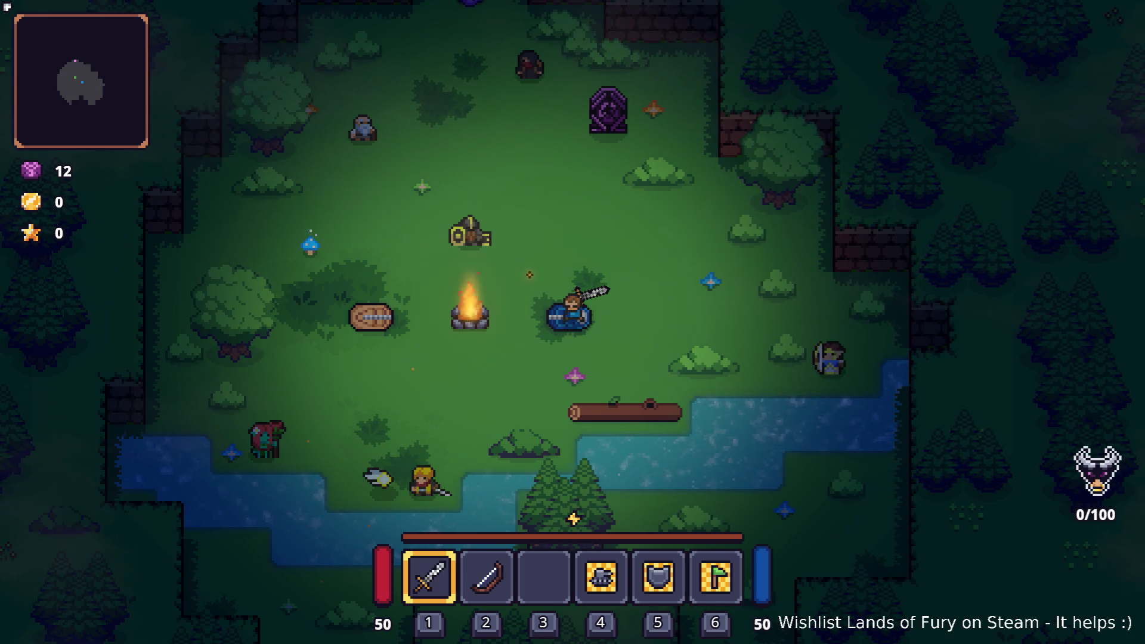
{"action": "left_click", "coordinate": [440, 302]}
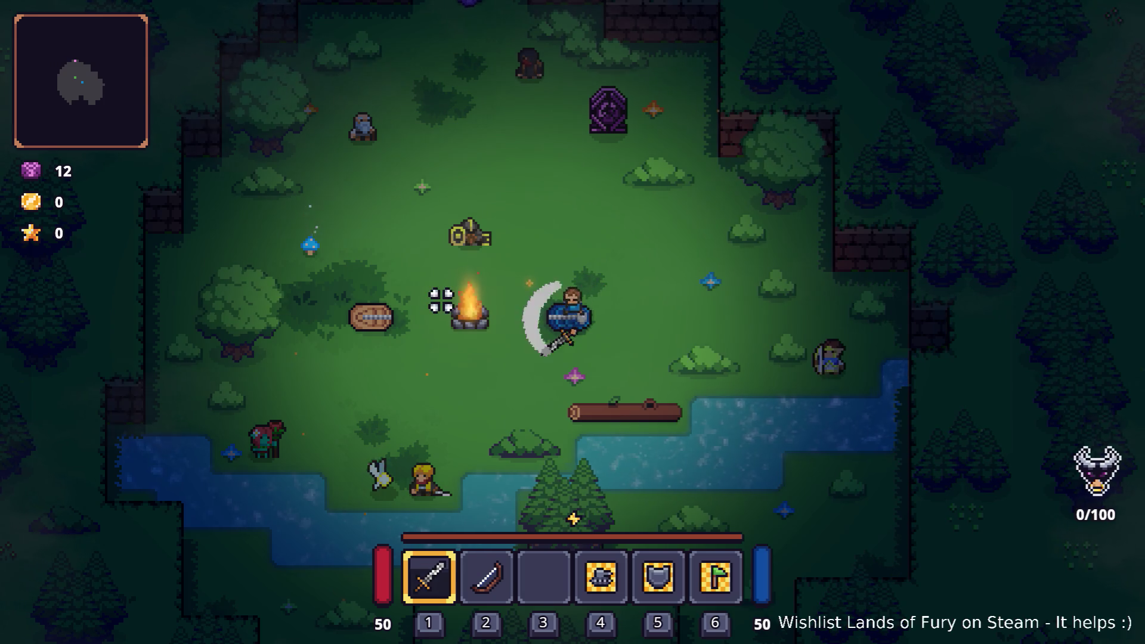
{"action": "key", "text": "w"}
{"action": "key", "text": "a"}
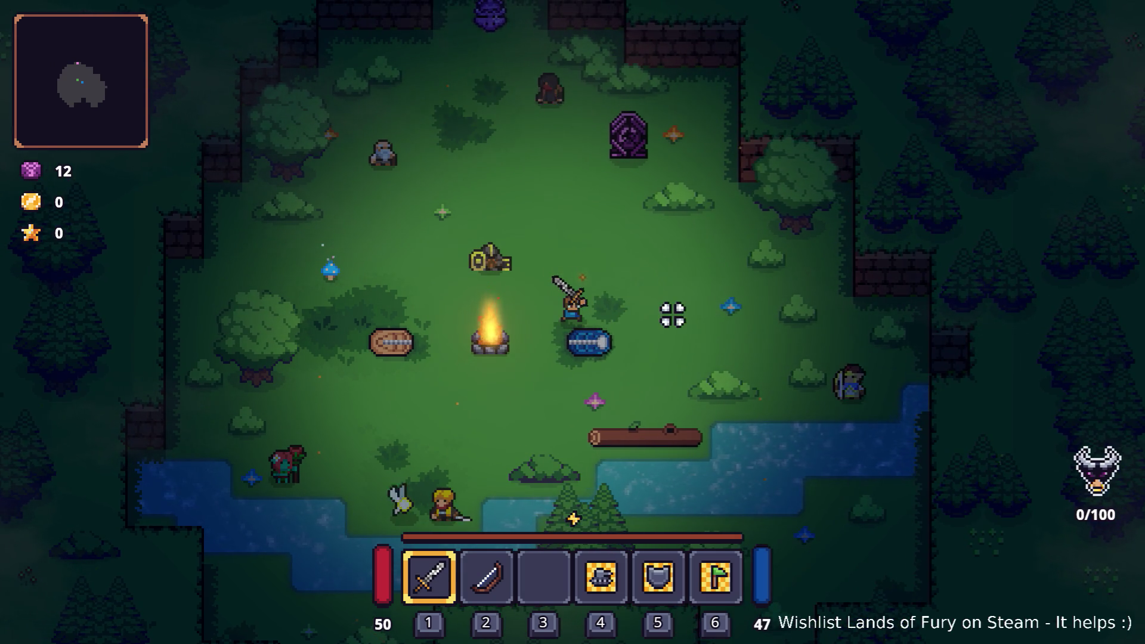
{"action": "key", "text": "w"}
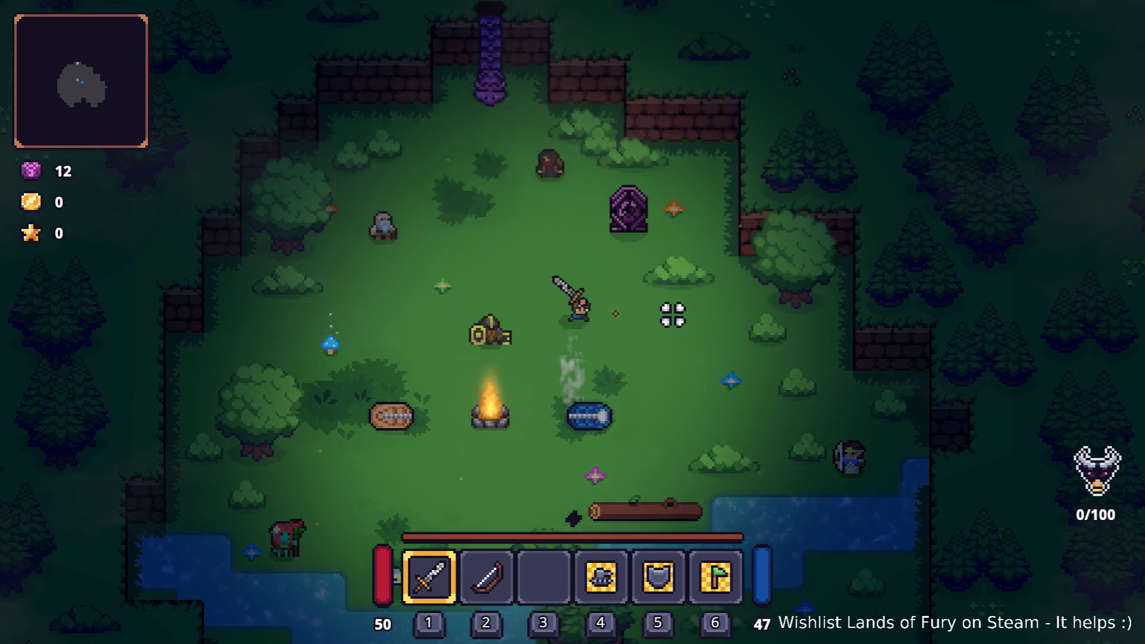
{"action": "key", "text": "a"}
{"action": "key", "text": "e"}
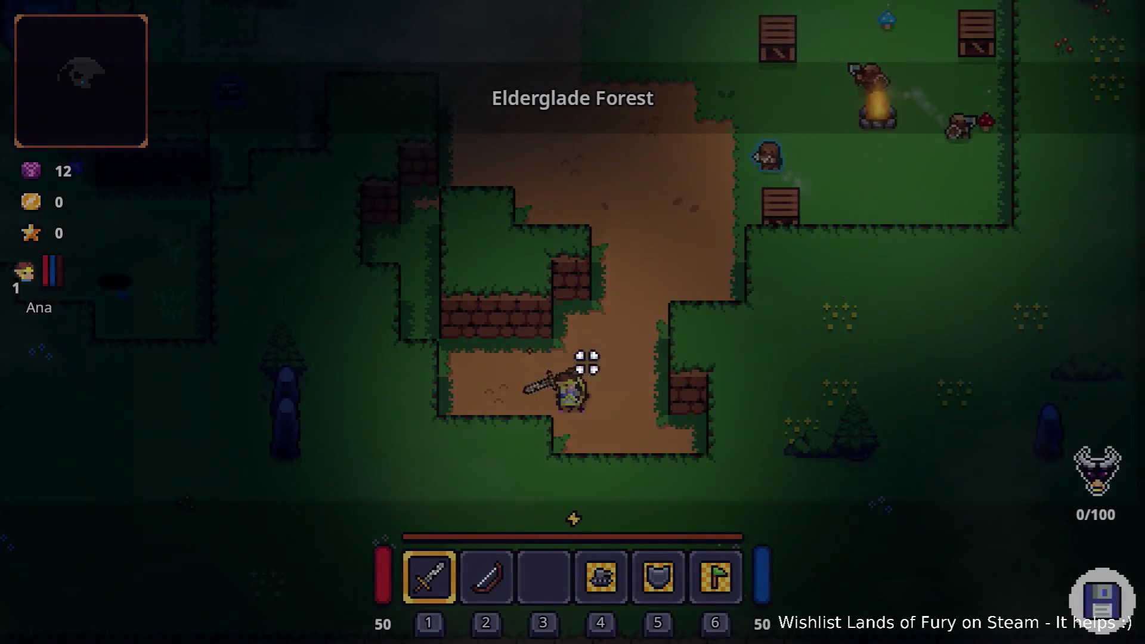
Run Player.AddLevels(1) in the console, then show the ALMA skill tree with 1 point.
{"action": "key", "text": "grave"}
{"action": "type", "text": "player.AddI"}
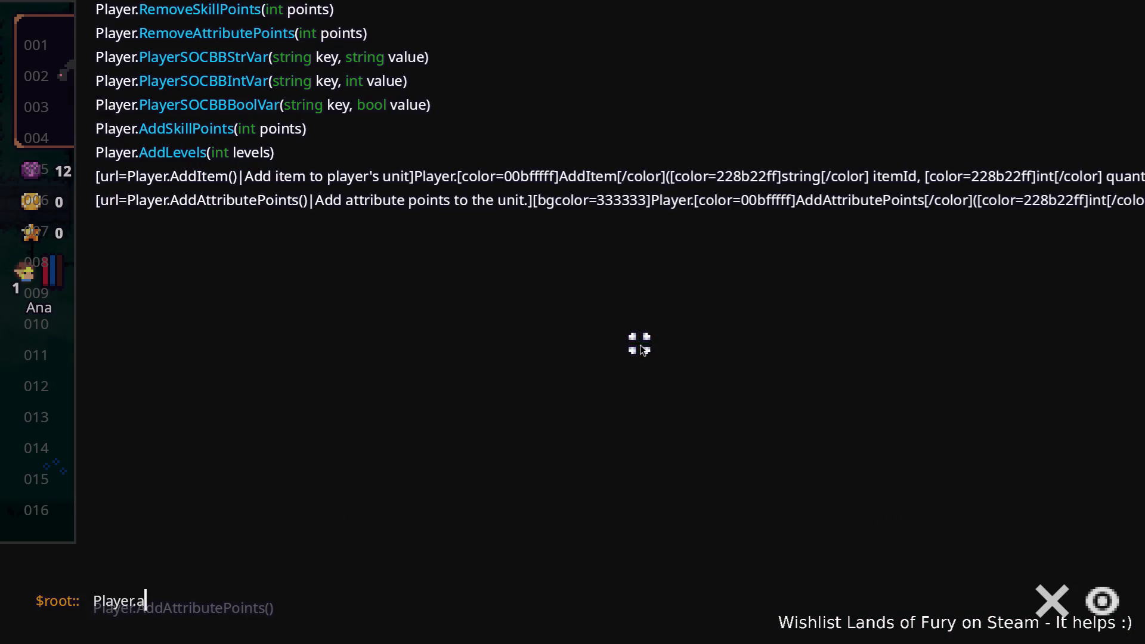
{"action": "key", "text": "BackSpace"}
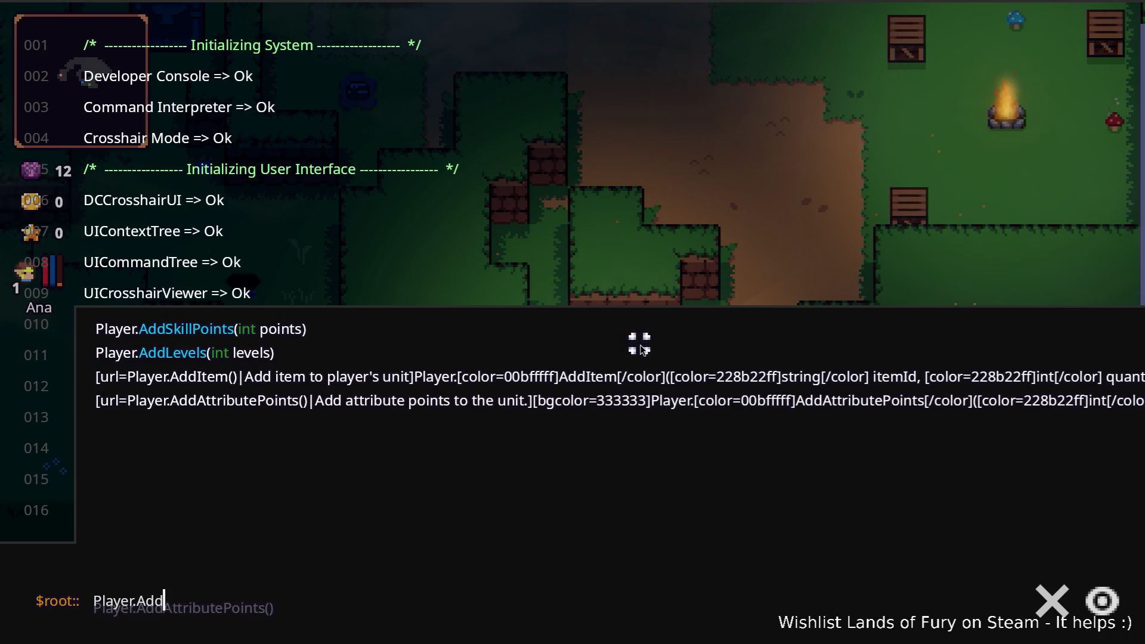
{"action": "key", "text": "Up"}
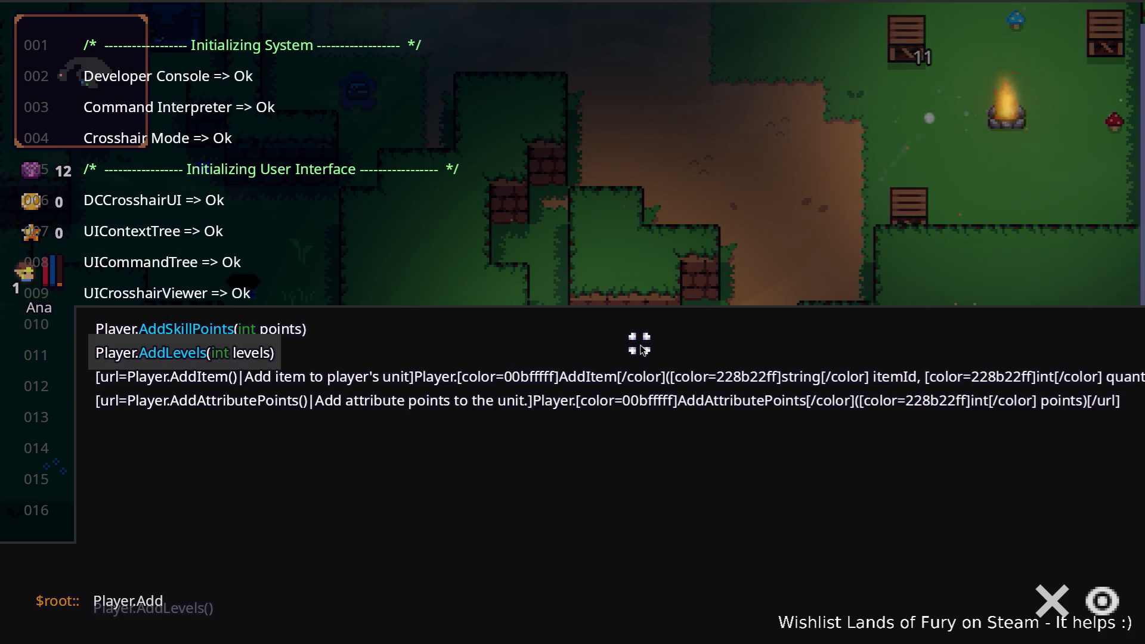
{"action": "key", "text": "Return"}
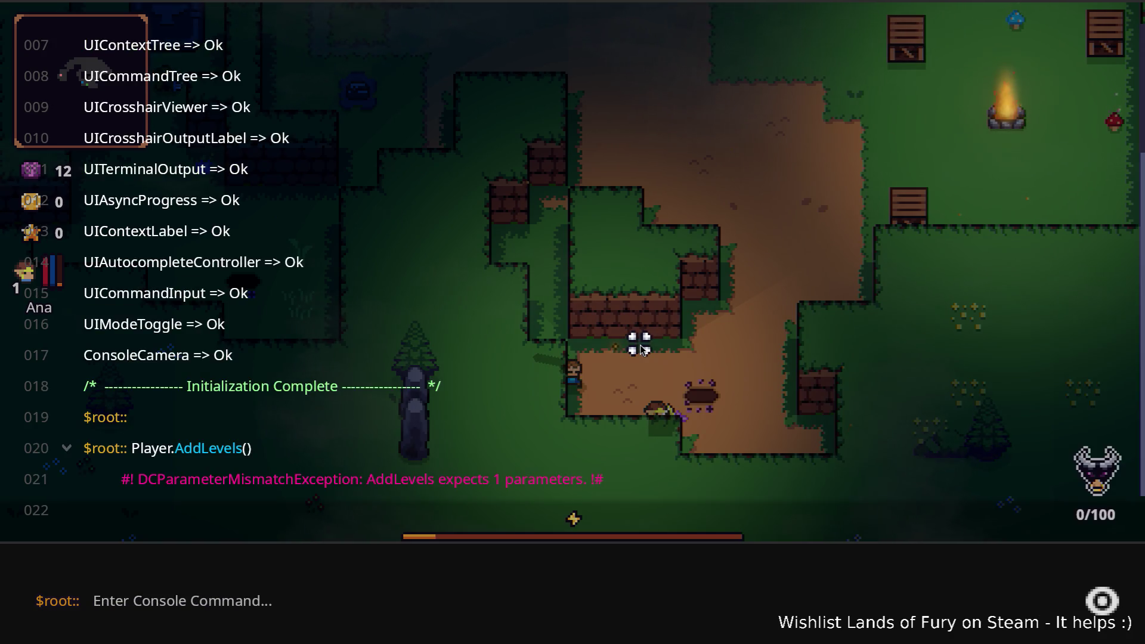
{"action": "key", "text": "Up"}
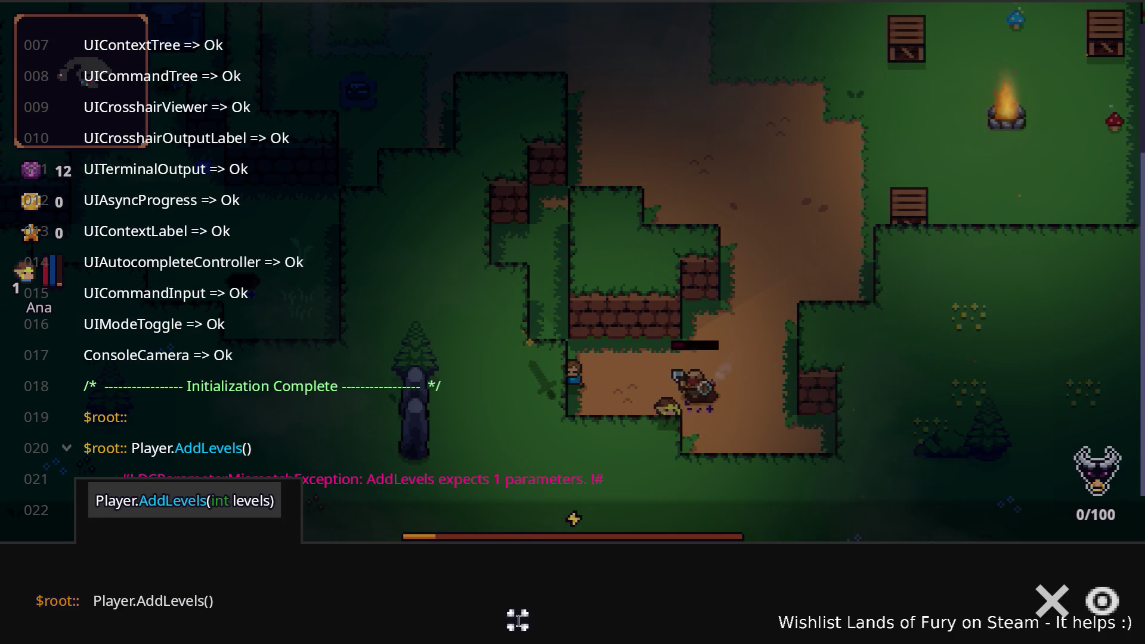
{"action": "type", "text": "1"}
{"action": "key", "text": "Return"}
{"action": "key", "text": "Escape"}
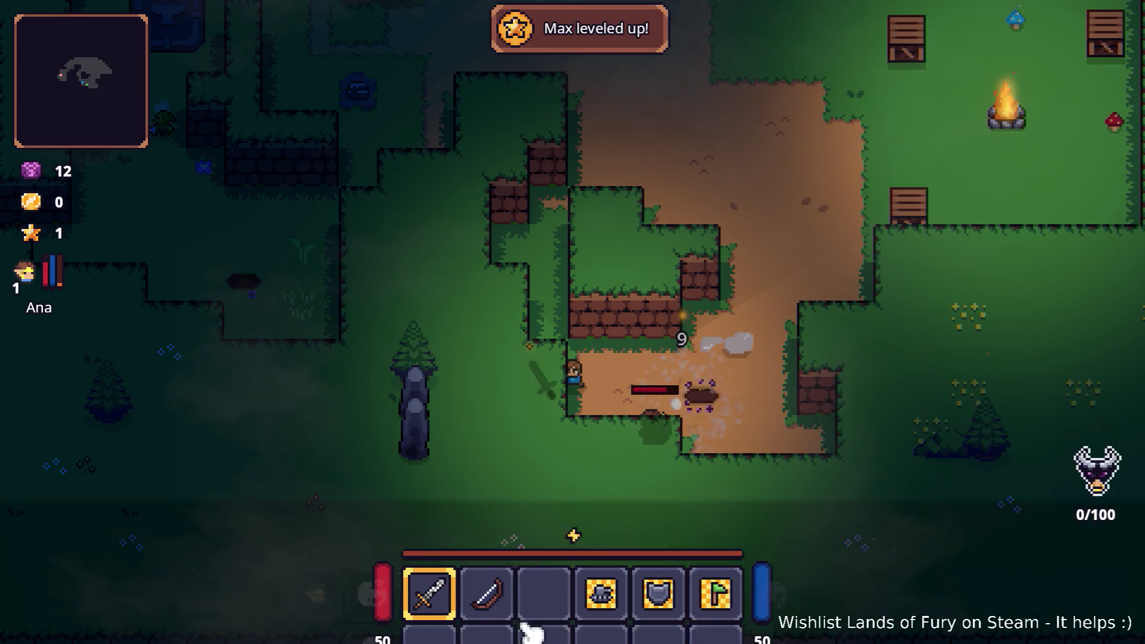
{"action": "key", "text": "i"}
{"action": "key", "text": "e"}
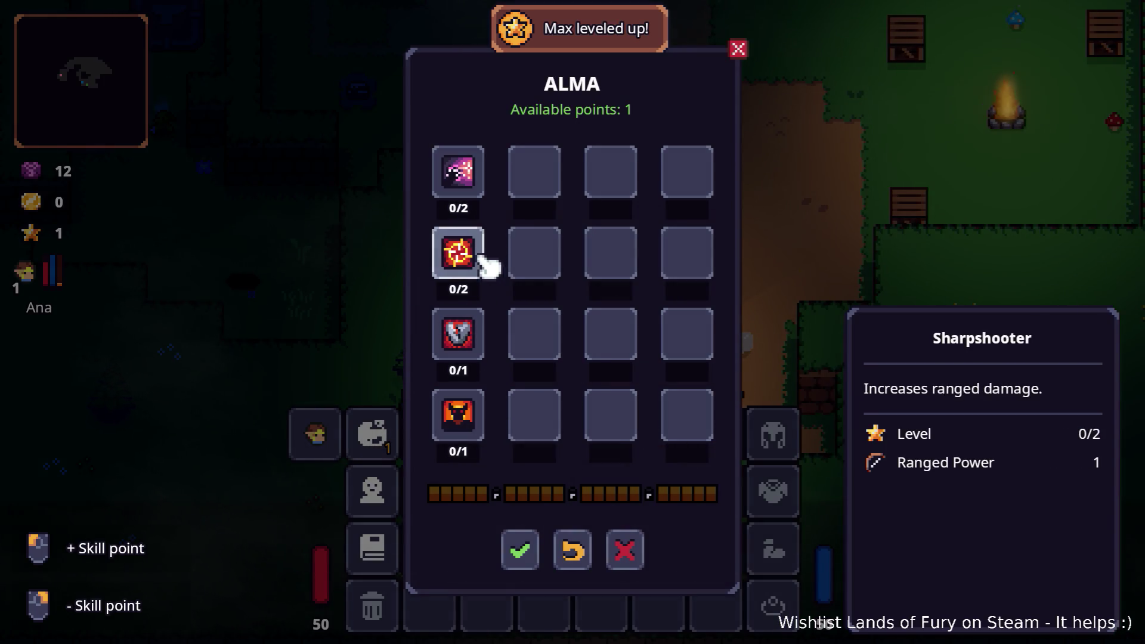
Spend the free skill point on Breaker, confirm it, and close the inventory.
{"action": "left_click", "coordinate": [477, 335]}
{"action": "left_click", "coordinate": [520, 549]}
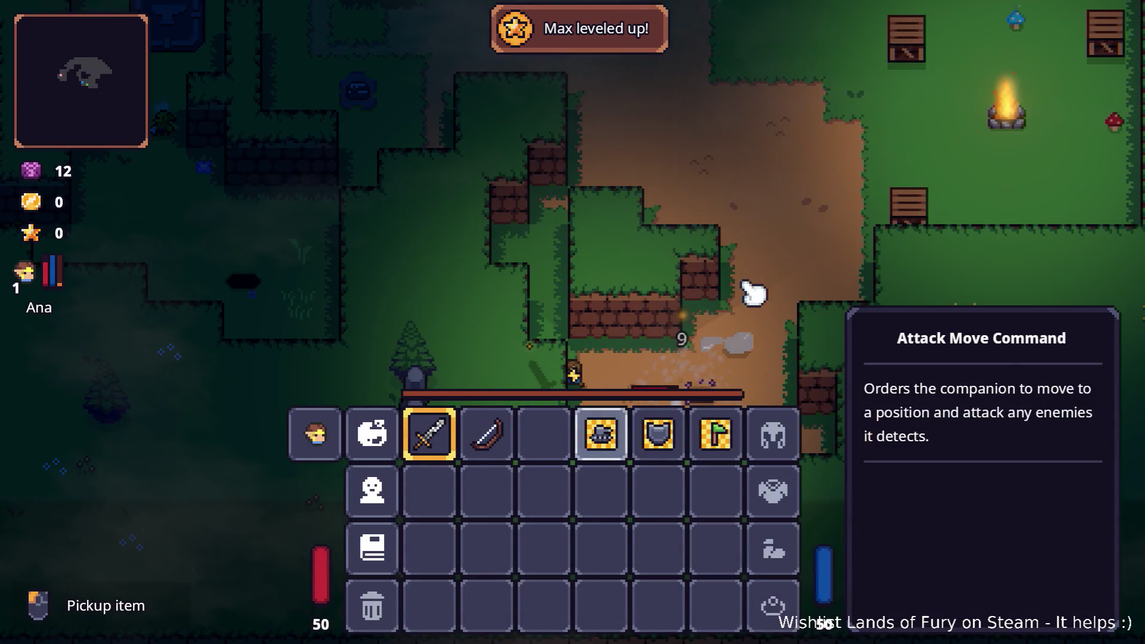
{"action": "key", "text": "i"}
Run Ana toward the campfire meadow and kill the enemy there with the sword.
{"action": "key", "text": "d"}
{"action": "key", "text": "w"}
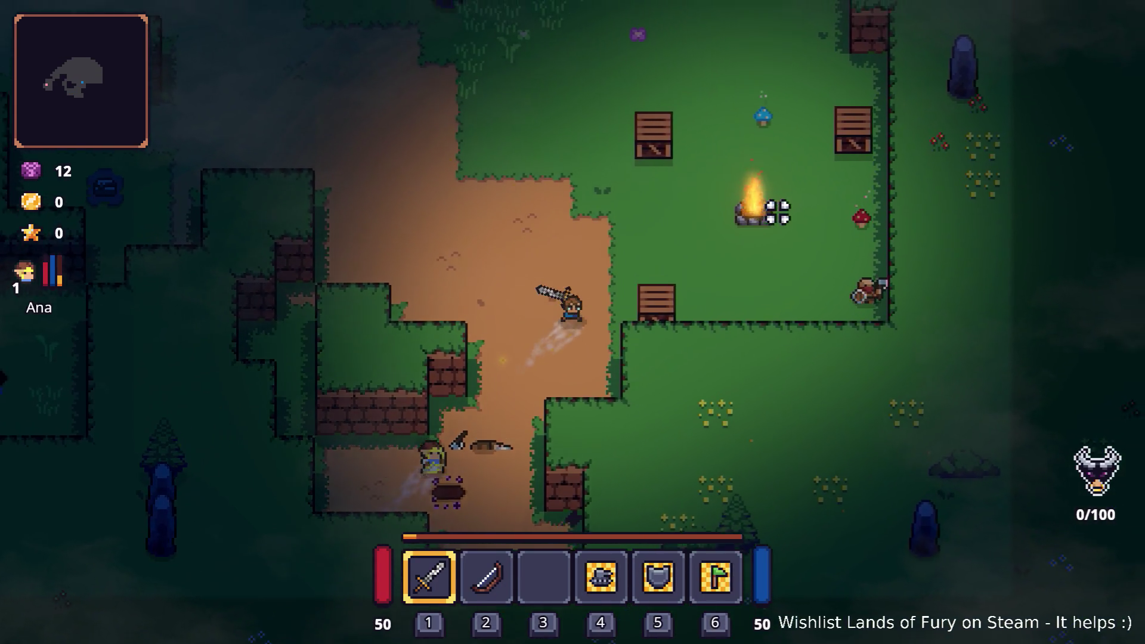
{"action": "key", "text": "d"}
{"action": "left_click", "coordinate": [905, 283]}
{"action": "left_click", "coordinate": [670, 303]}
{"action": "left_click", "coordinate": [671, 308]}
{"action": "left_click", "coordinate": [742, 328]}
{"action": "left_click", "coordinate": [819, 300]}
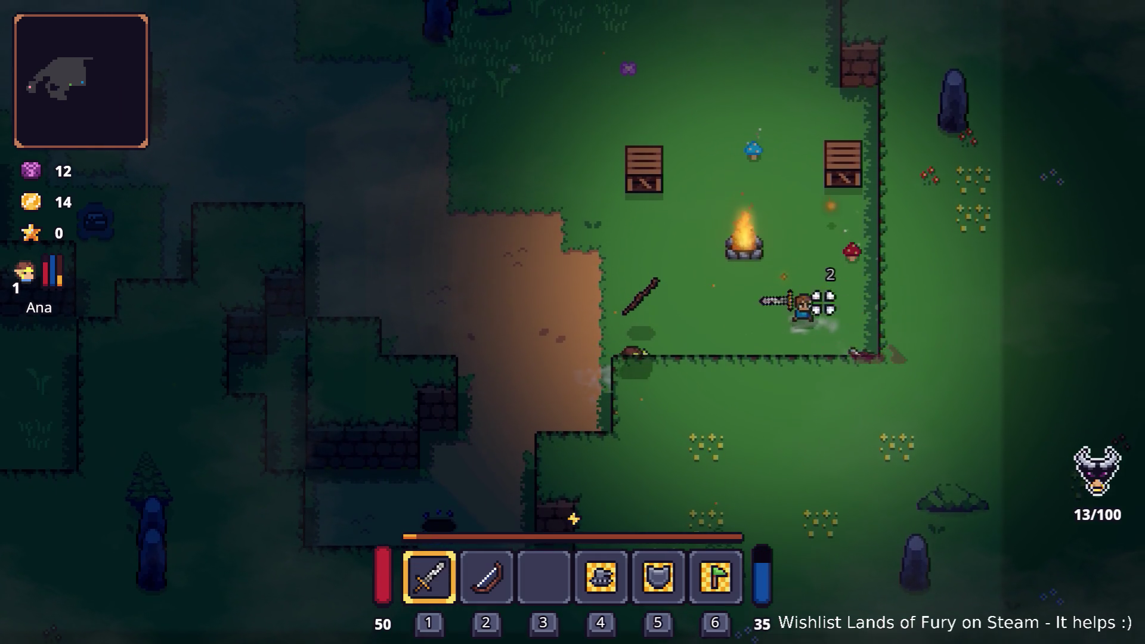
Pick up the dropped Wooden Stick, check the inventory, and break the crate for Nails.
{"action": "key", "text": "a"}
{"action": "key", "text": "e"}
{"action": "key", "text": "w"}
{"action": "key", "text": "i"}
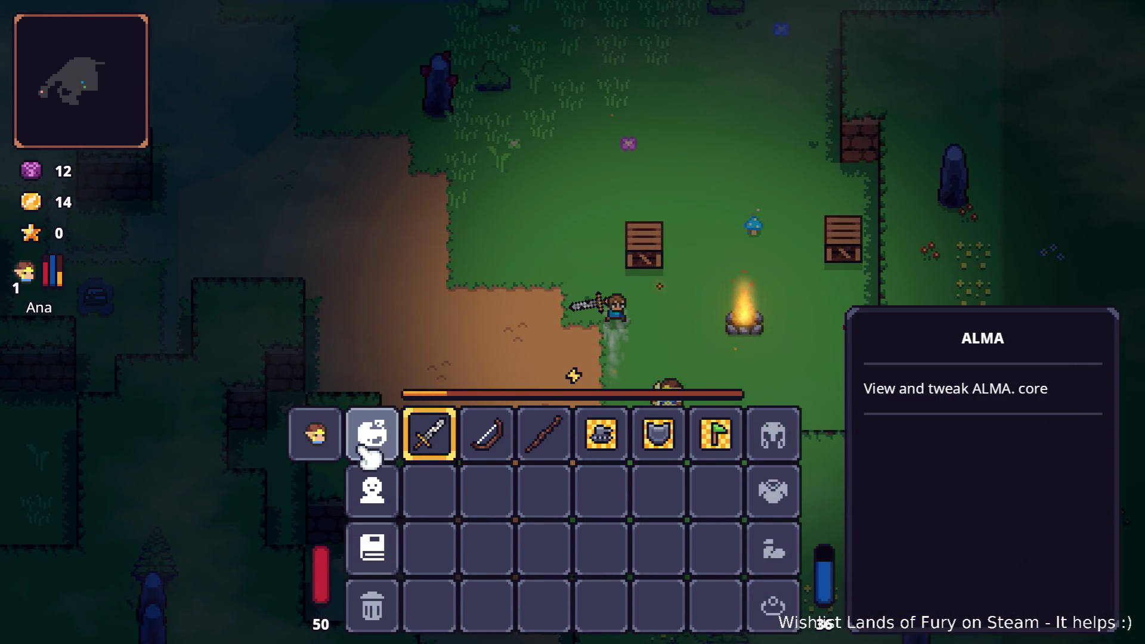
{"action": "key", "text": "i"}
{"action": "left_click", "coordinate": [641, 245]}
{"action": "key", "text": "w"}
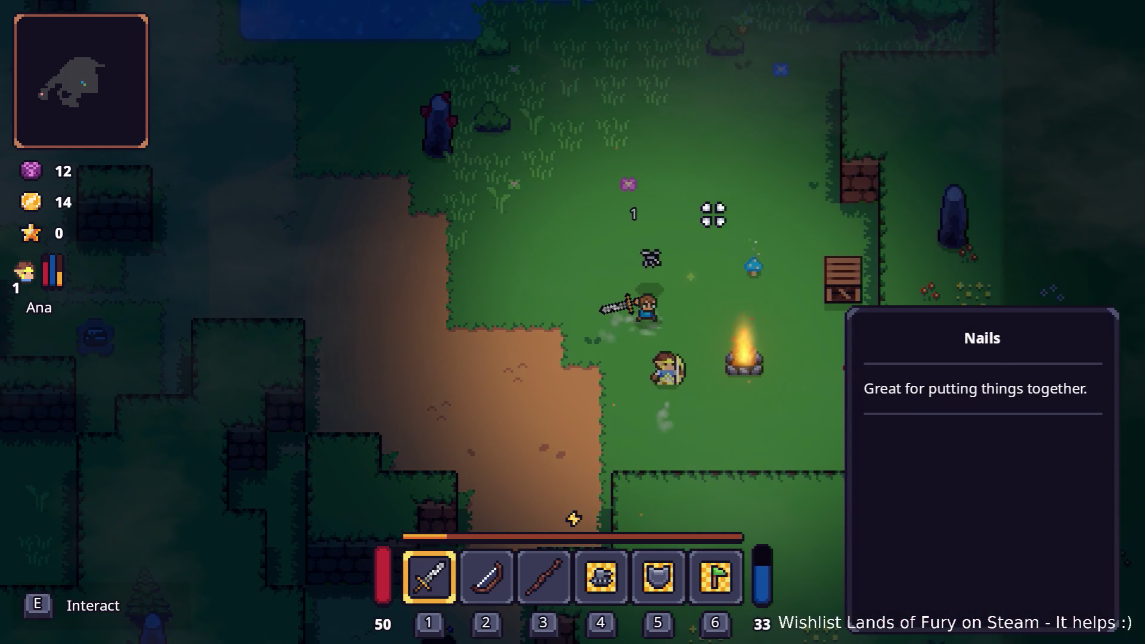
Run past the lake and anvil and north along the dirt path.
{"action": "key", "text": "a"}
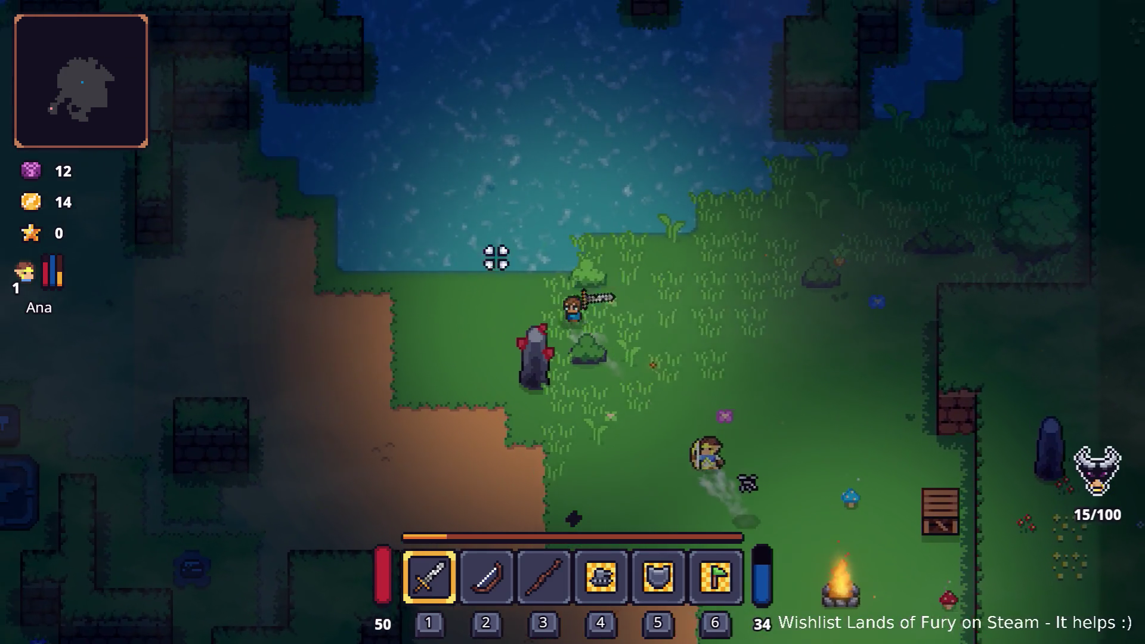
{"action": "key", "text": "a"}
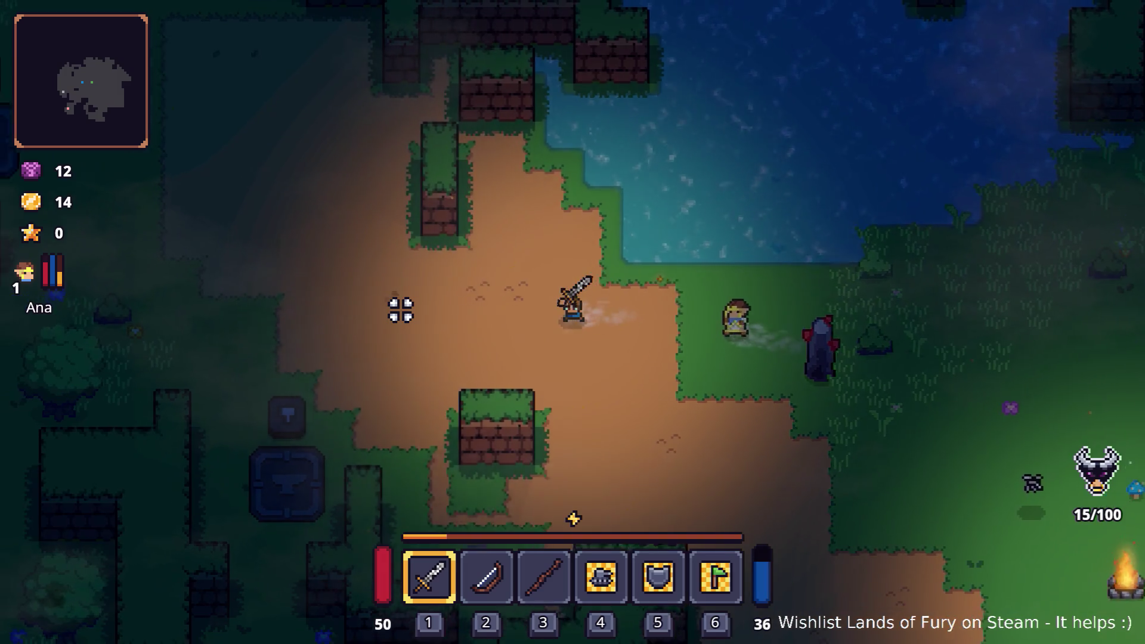
{"action": "key", "text": "a"}
{"action": "key", "text": "w"}
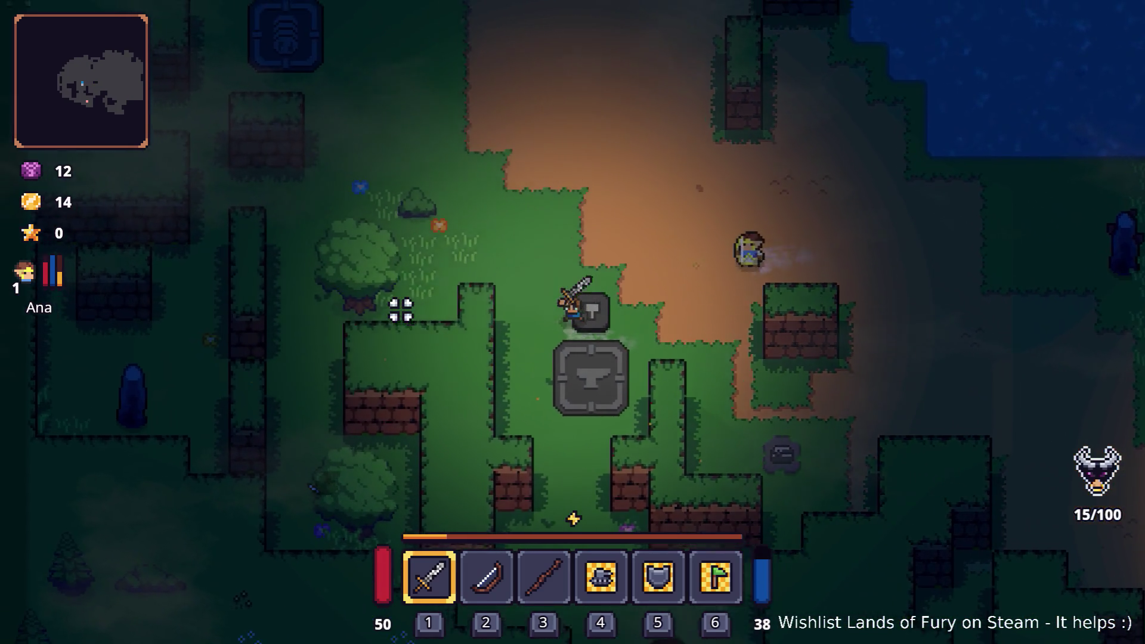
{"action": "key", "text": "w"}
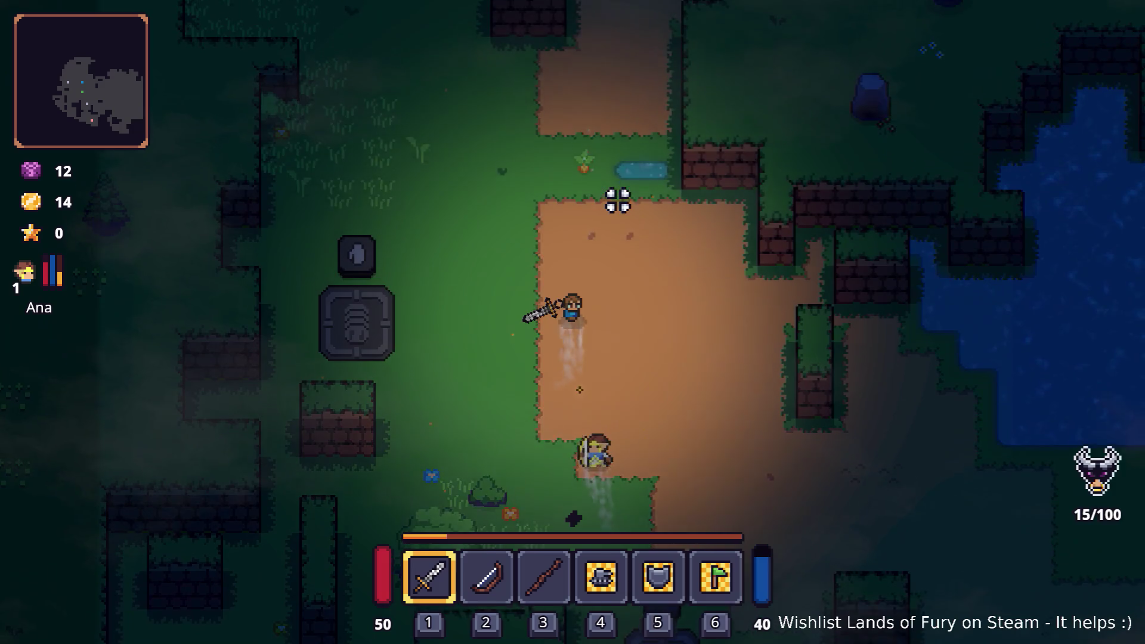
{"action": "key", "text": "w"}
{"action": "key", "text": "d"}
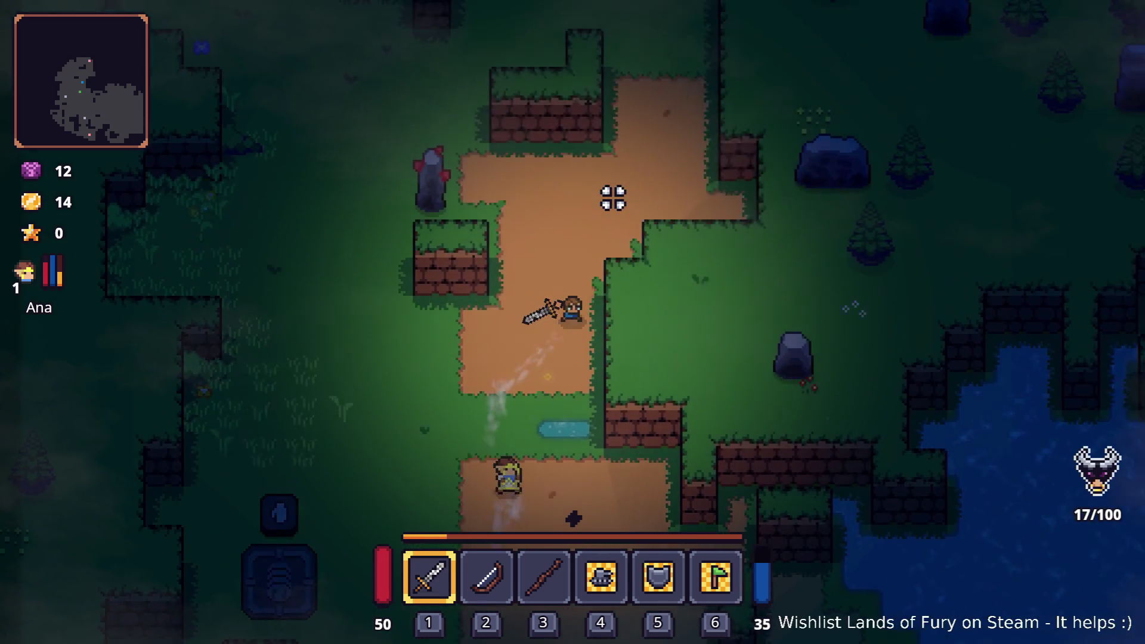
{"action": "key", "text": "w"}
{"action": "key", "text": "d"}
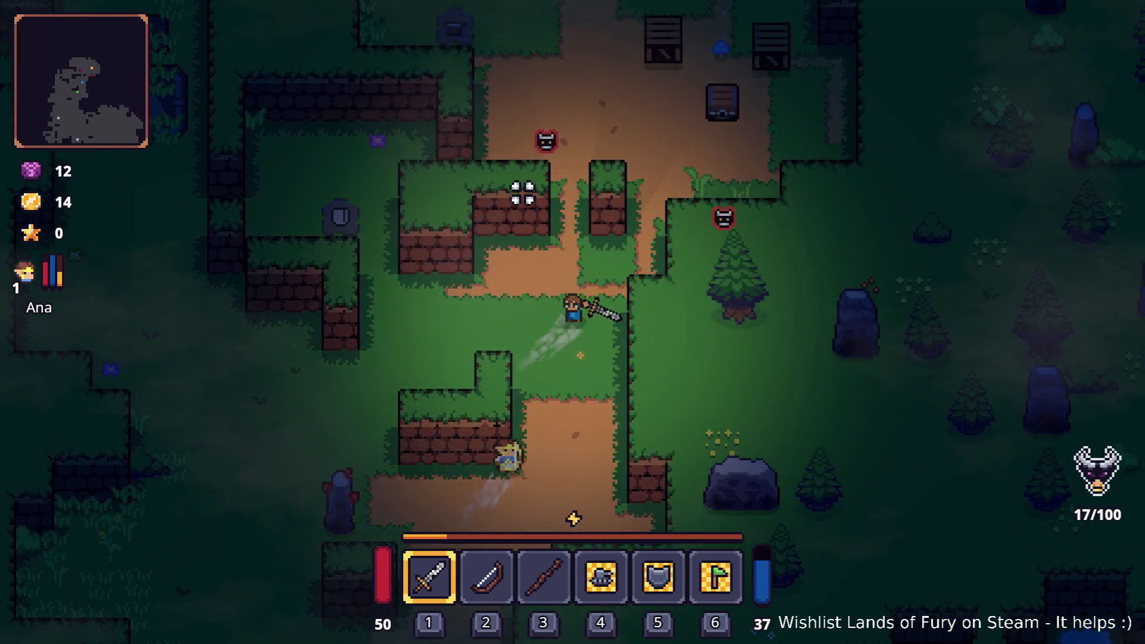
Strike the enemy to the north, then pause and quit the game to desktop.
{"action": "key", "text": "w"}
{"action": "left_click", "coordinate": [514, 193]}
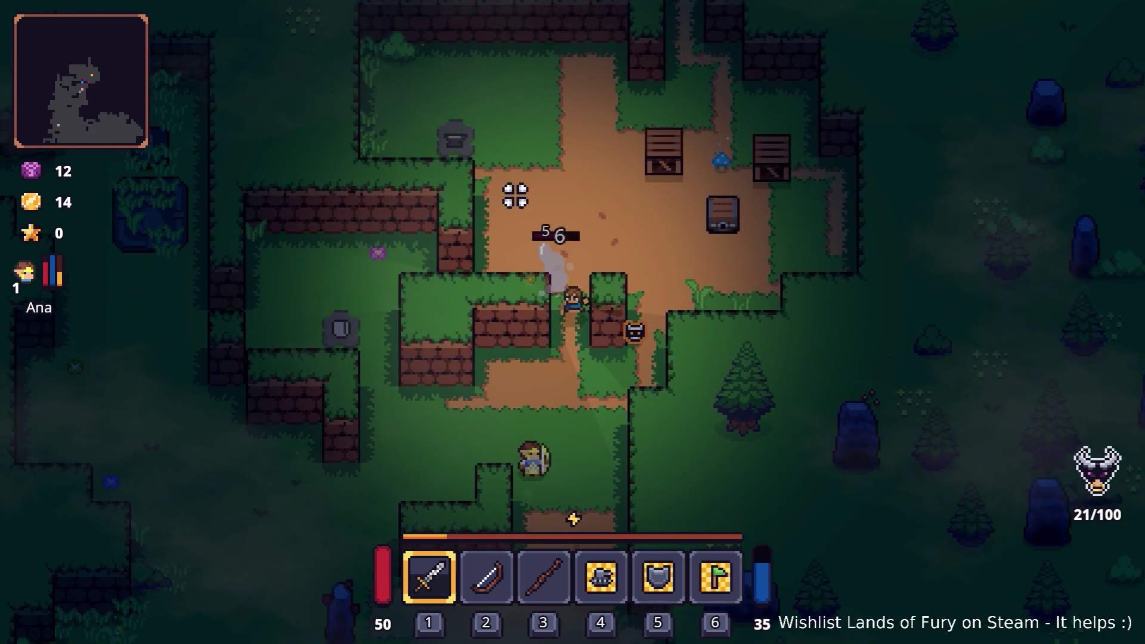
{"action": "key", "text": "Escape"}
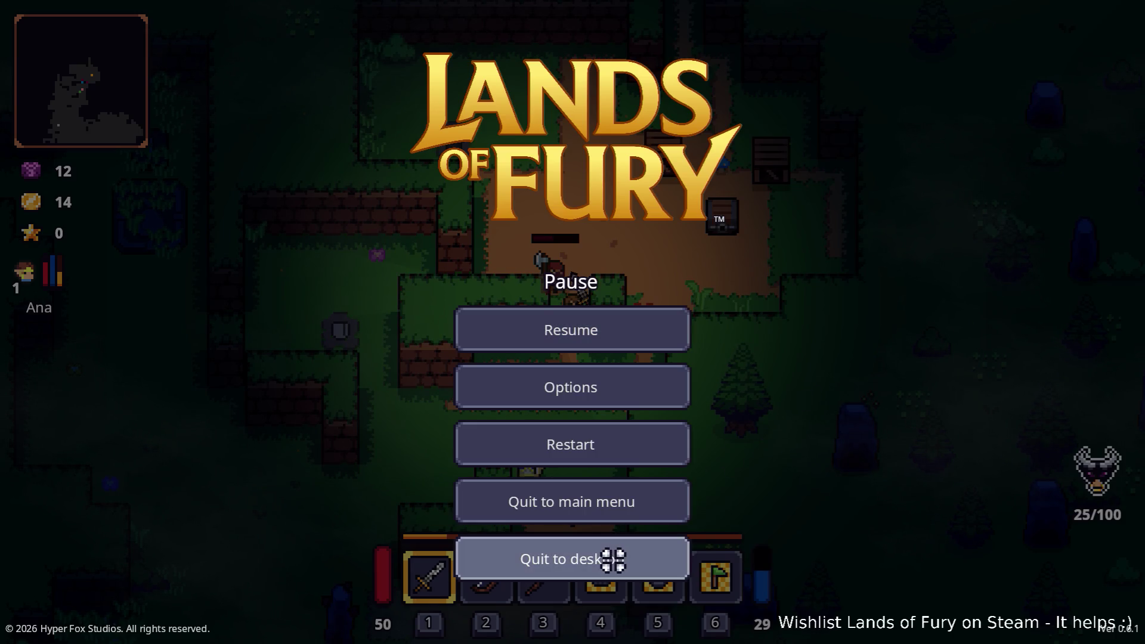
{"action": "left_click", "coordinate": [613, 559]}
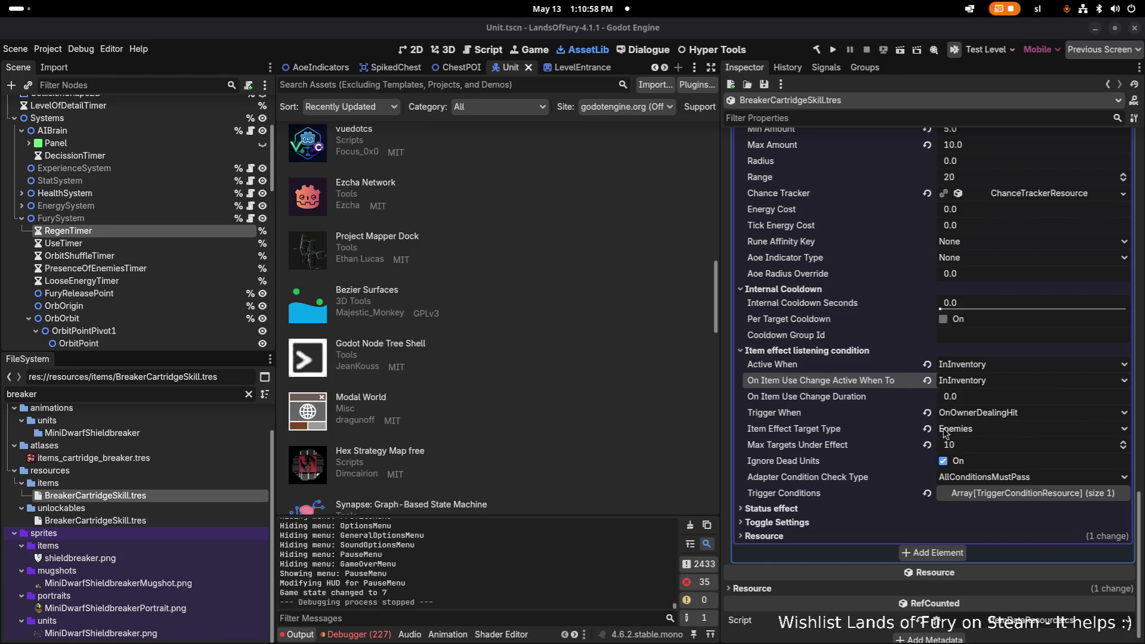
Search the project for OnOwnerDealingHit and open its MeleeWeapon.cs match, then minimise VS Code.
{"action": "key", "text": "alt+Tab"}
{"action": "key", "text": "alt+Tab"}
{"action": "key", "text": "alt+Tab"}
{"action": "key", "text": "alt+Tab"}
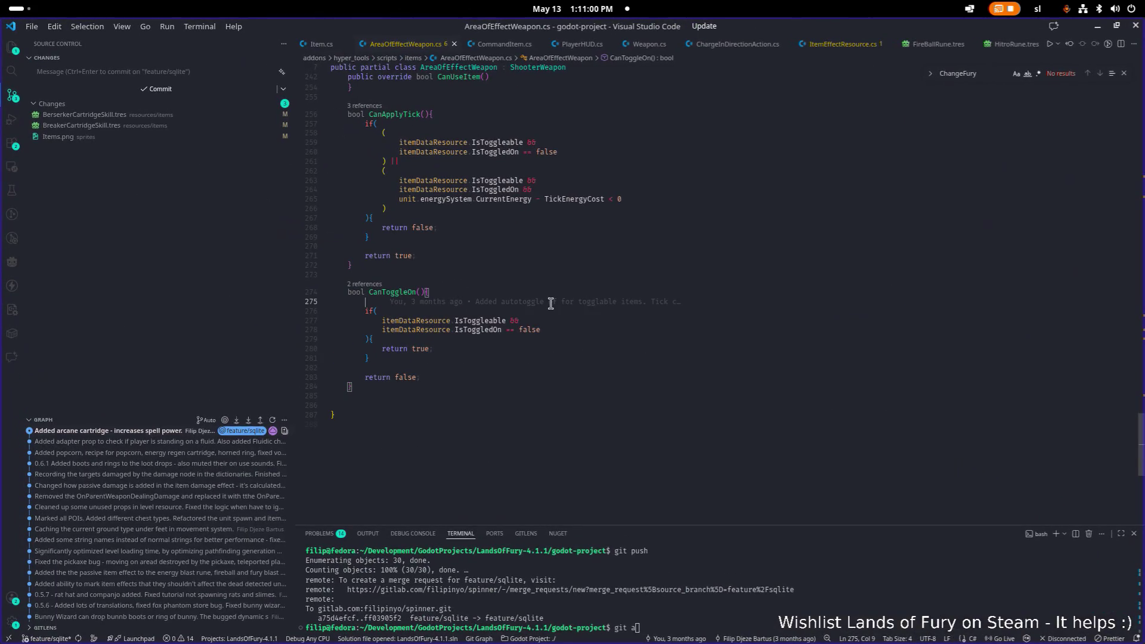
{"action": "key", "text": "ctrl+shift+f"}
{"action": "type", "text": "c"}
{"action": "type", "text": "wnerdealinghi"}
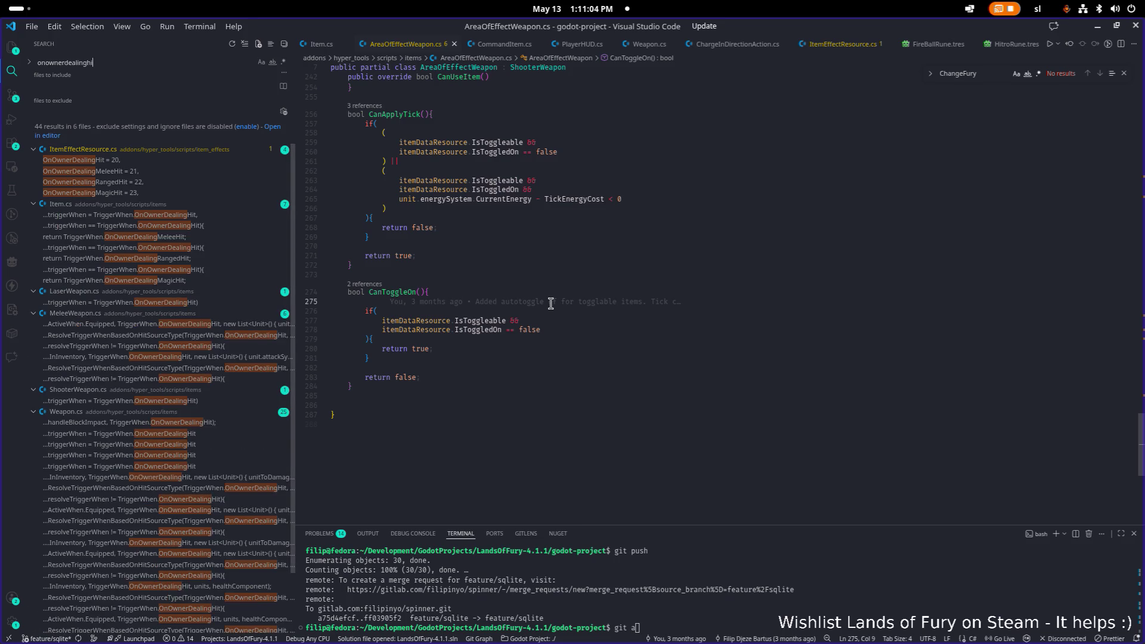
{"action": "type", "text": "t"}
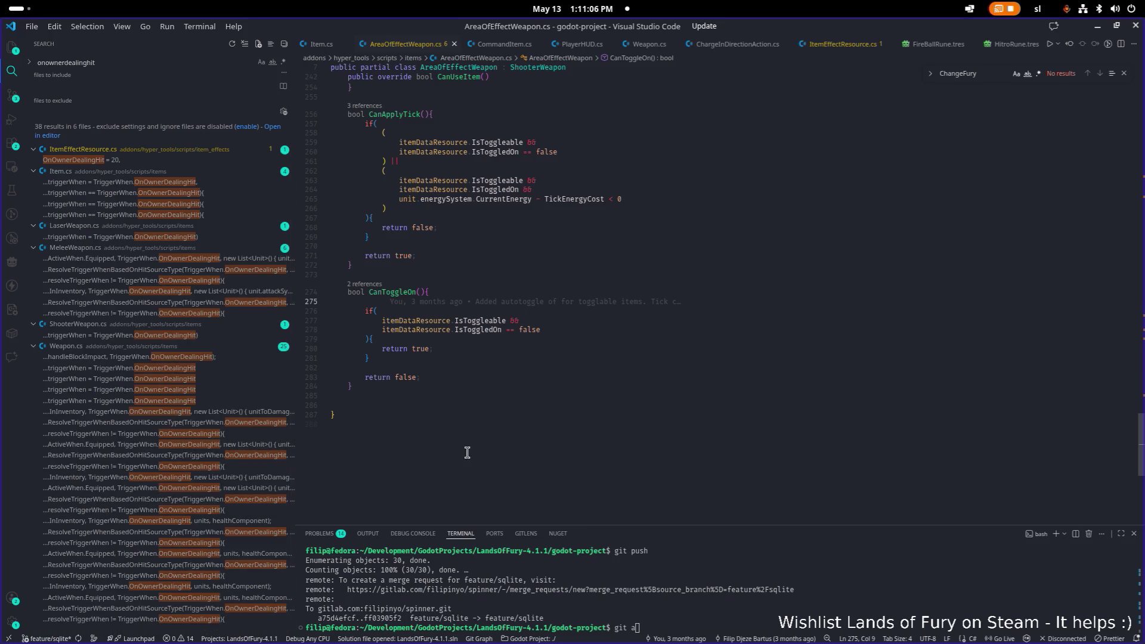
{"action": "left_click", "coordinate": [184, 261]}
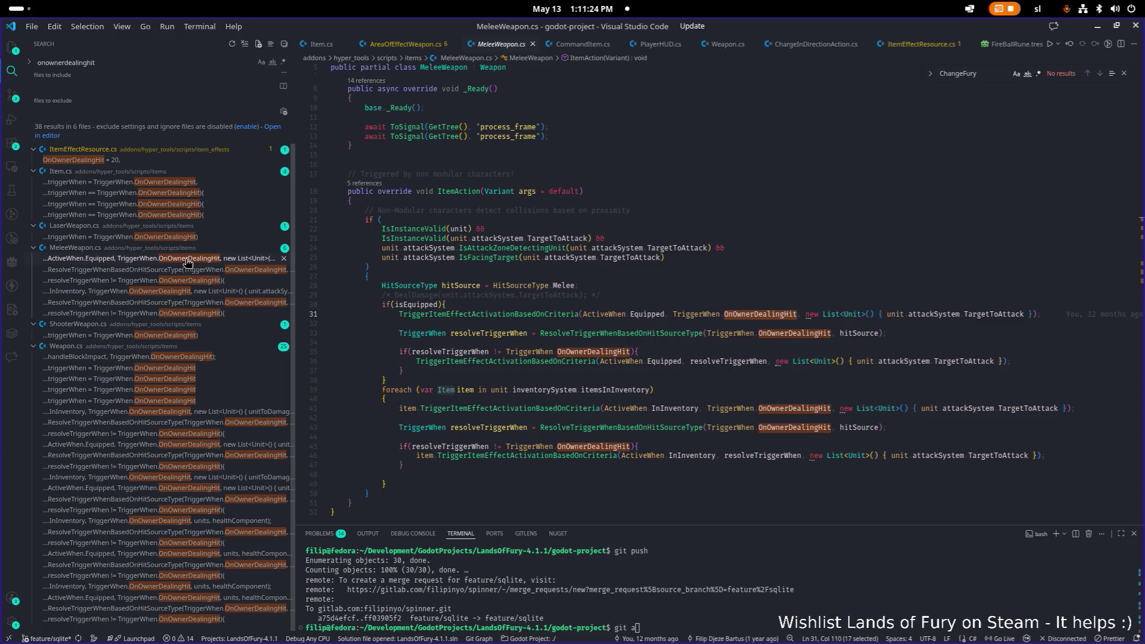
{"action": "left_click", "coordinate": [1096, 28]}
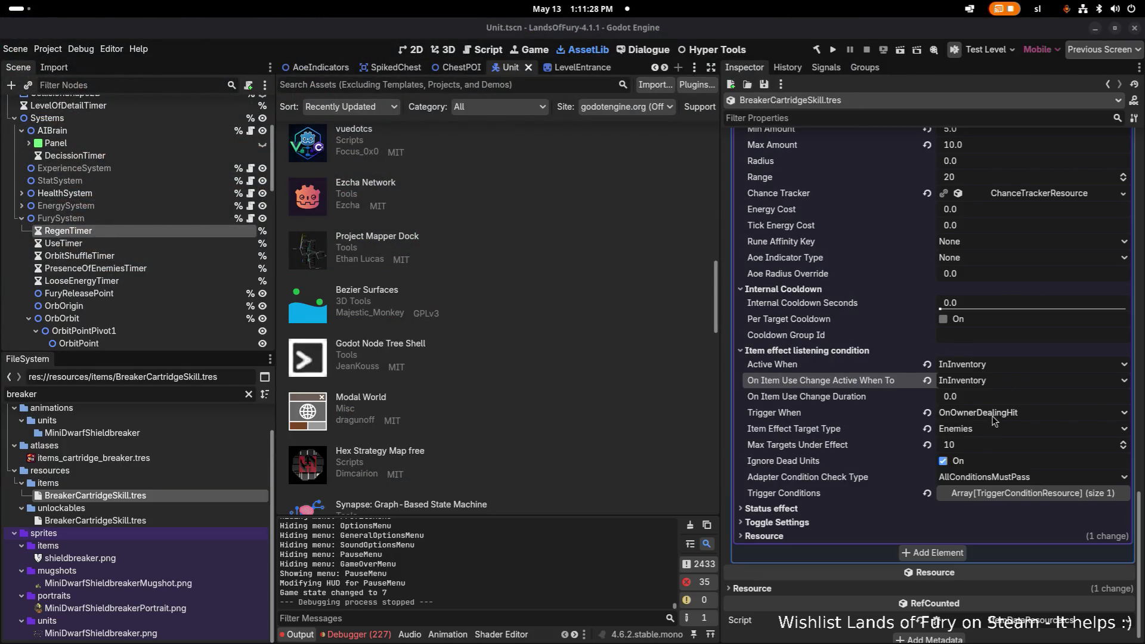
Add a UseItemItemEffectResource element, review its cooldown and listening condition settings, then remove it.
{"action": "left_click", "coordinate": [928, 553]}
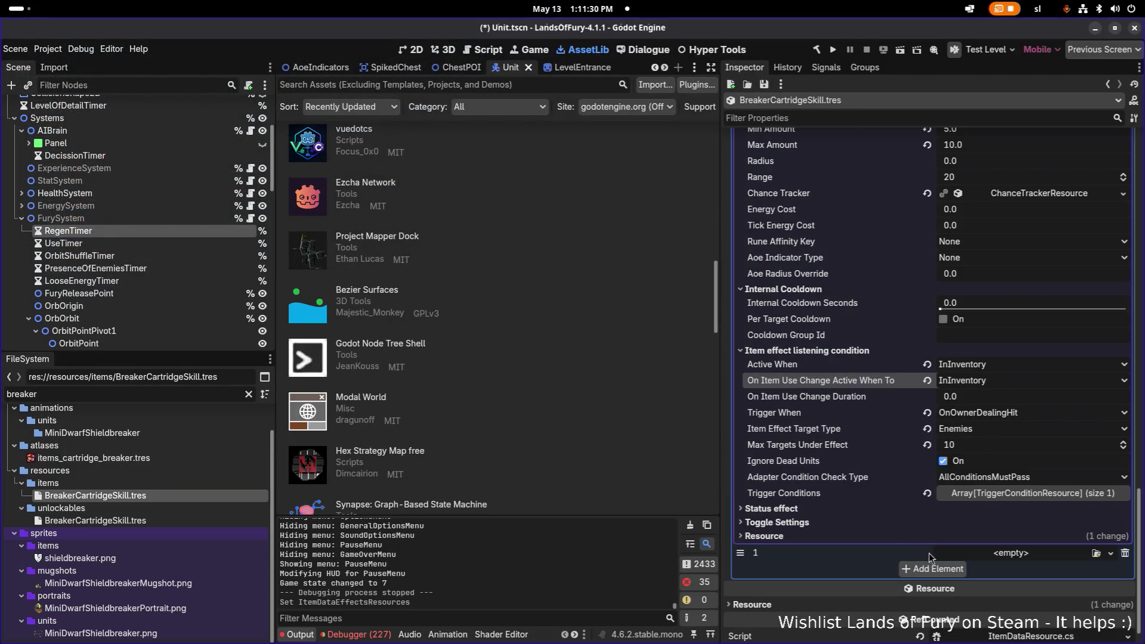
{"action": "left_click", "coordinate": [992, 557]}
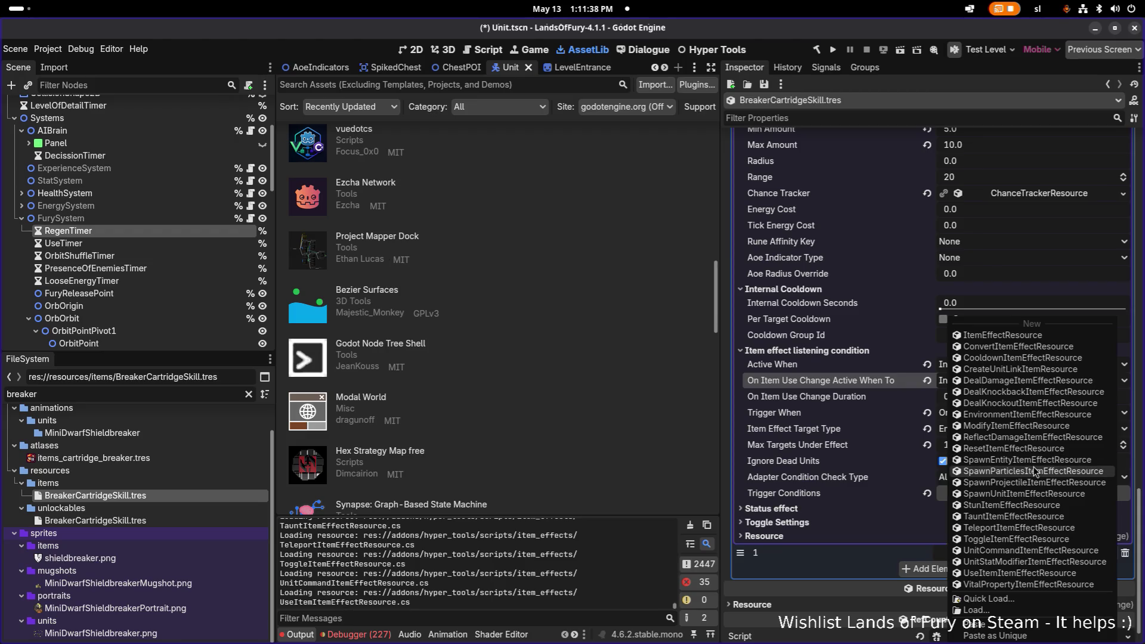
{"action": "left_click", "coordinate": [1007, 571]}
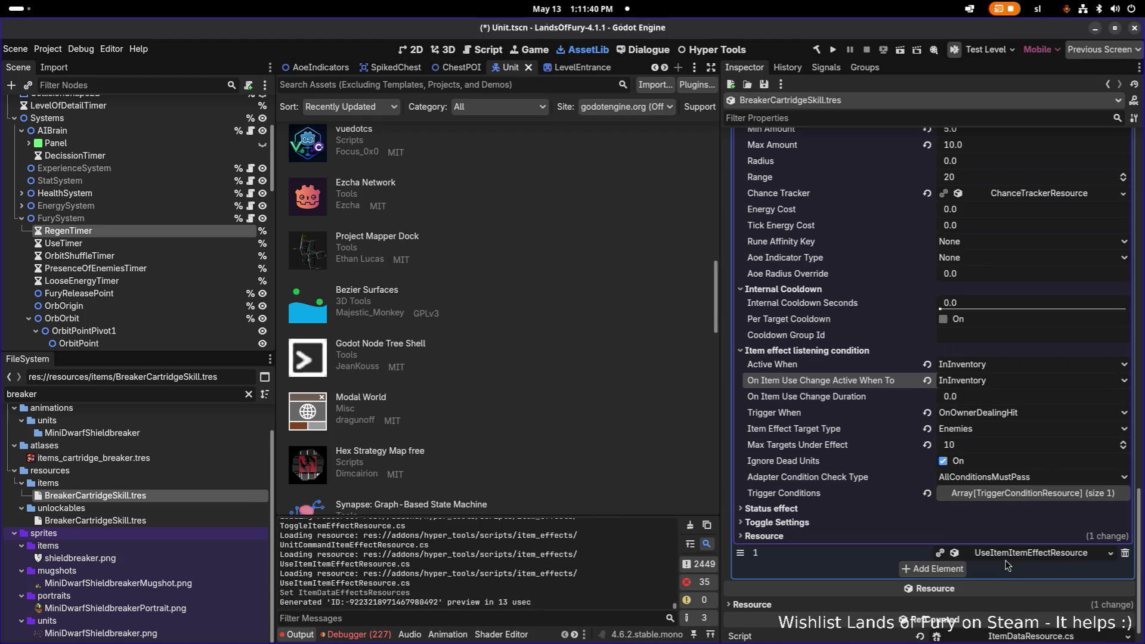
{"action": "scroll", "coordinate": [935, 464], "scroll_direction": "down", "scroll_amount": 2}
{"action": "left_click", "coordinate": [935, 463]}
{"action": "left_click", "coordinate": [919, 474]}
{"action": "left_click", "coordinate": [920, 474]}
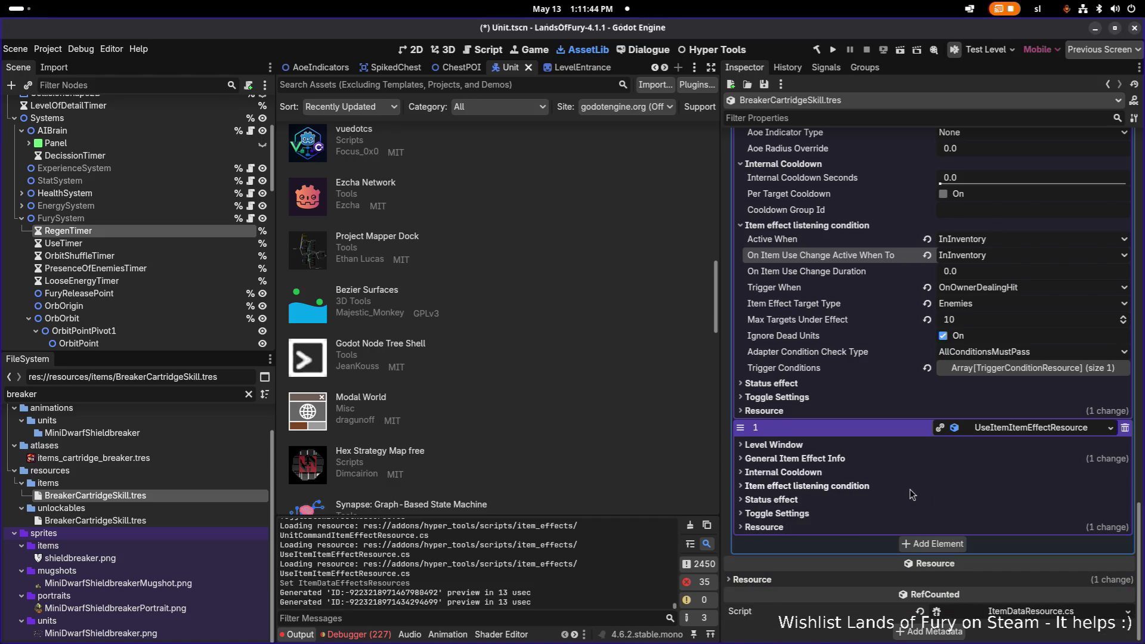
{"action": "left_click", "coordinate": [910, 488]}
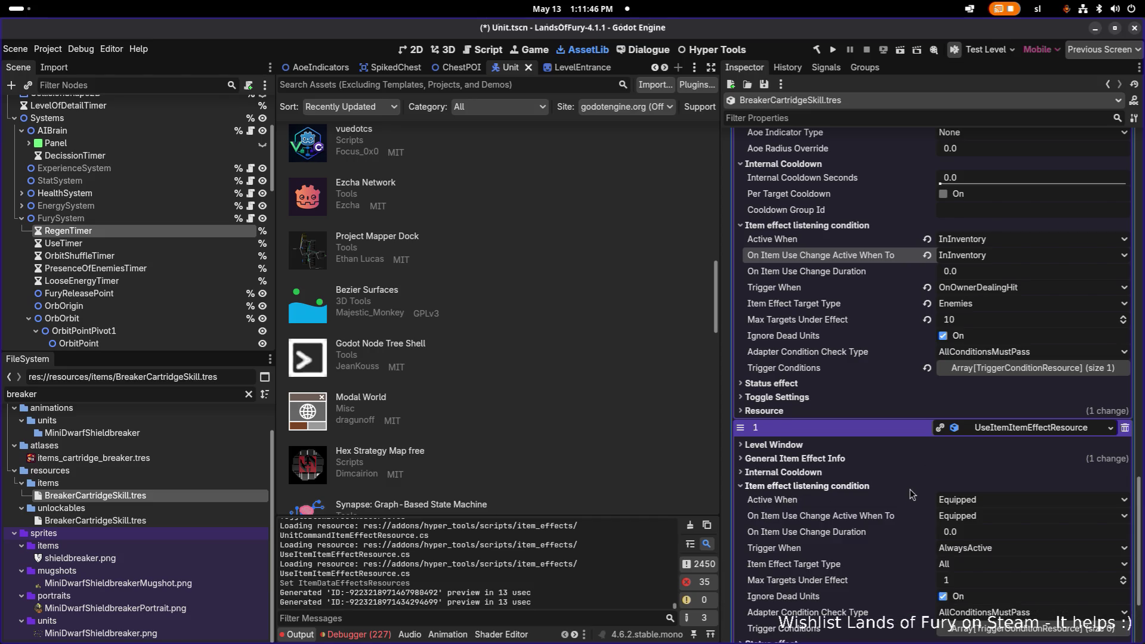
{"action": "left_click", "coordinate": [910, 489]}
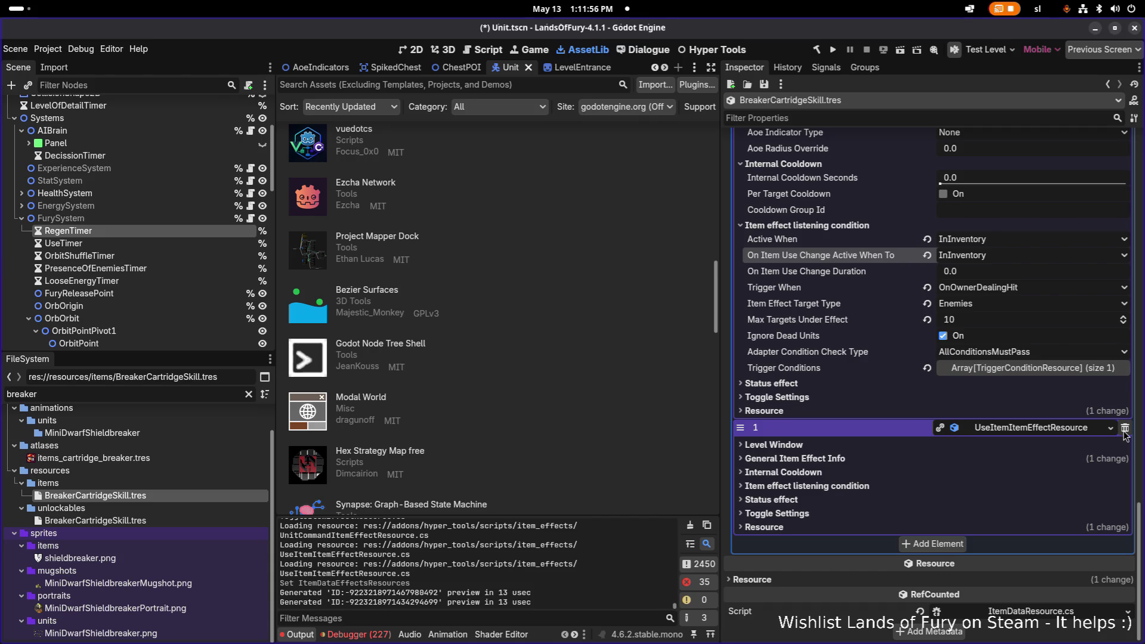
{"action": "left_click", "coordinate": [1124, 430]}
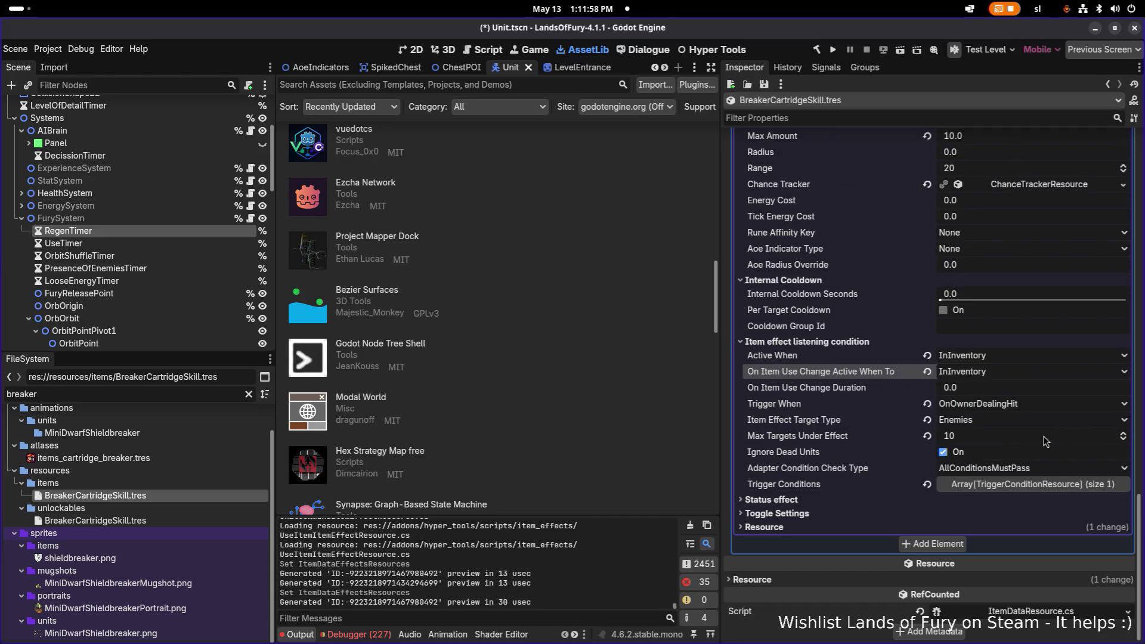
Back in VS Code, run a new project-wide search for ininventory.
{"action": "key", "text": "alt+Tab"}
{"action": "left_click", "coordinate": [582, 289]}
{"action": "key", "text": "ctrl+shift+f"}
{"action": "type", "text": "ininventory"}
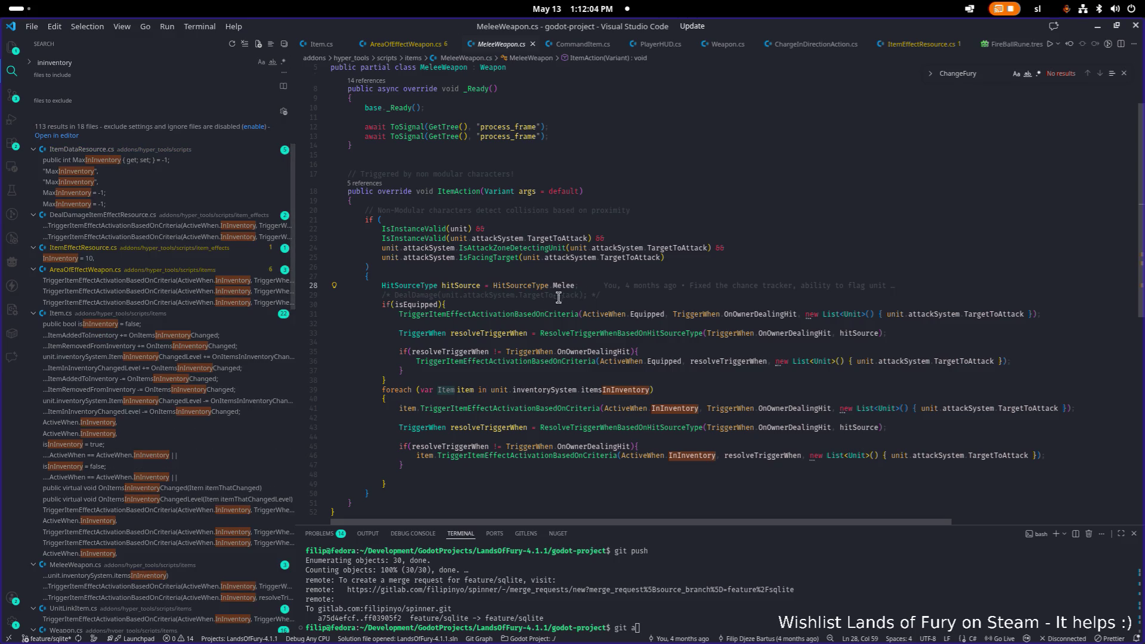
Check DealDamageItemEffectResource.cs's InInventory trigger, then open AreaOfEffectWeapon.cs at its OnTick trigger call.
{"action": "left_click", "coordinate": [222, 226]}
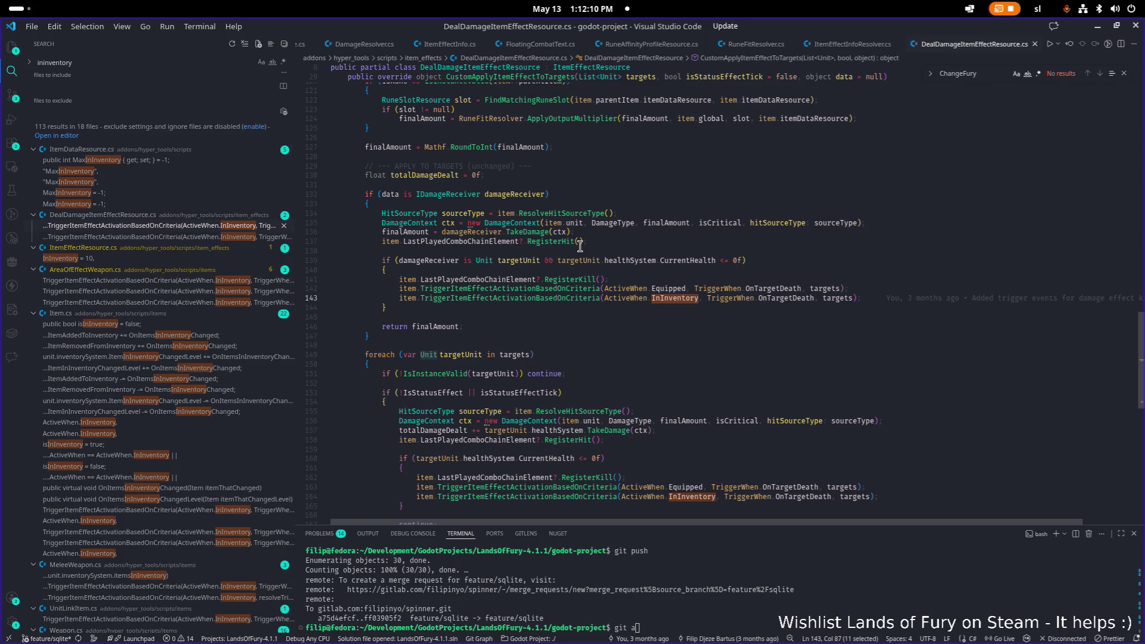
{"action": "mouse_move", "coordinate": [522, 294]}
{"action": "mouse_move", "coordinate": [621, 298]}
{"action": "scroll", "coordinate": [525, 283], "scroll_direction": "down", "scroll_amount": 5}
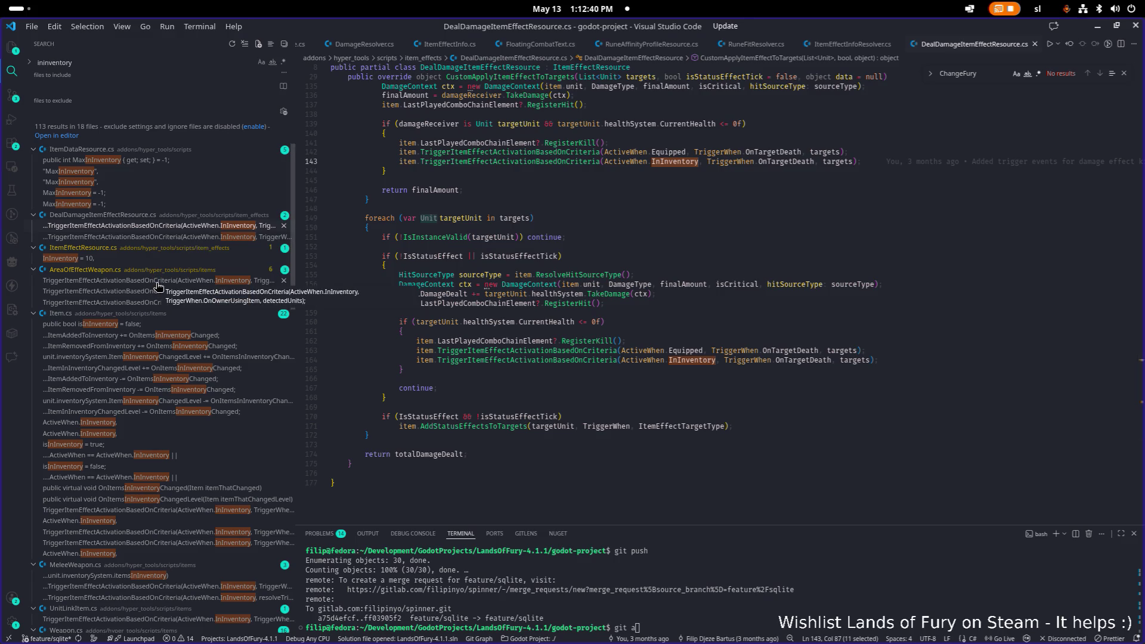
{"action": "left_click", "coordinate": [194, 284]}
{"action": "left_click", "coordinate": [180, 292]}
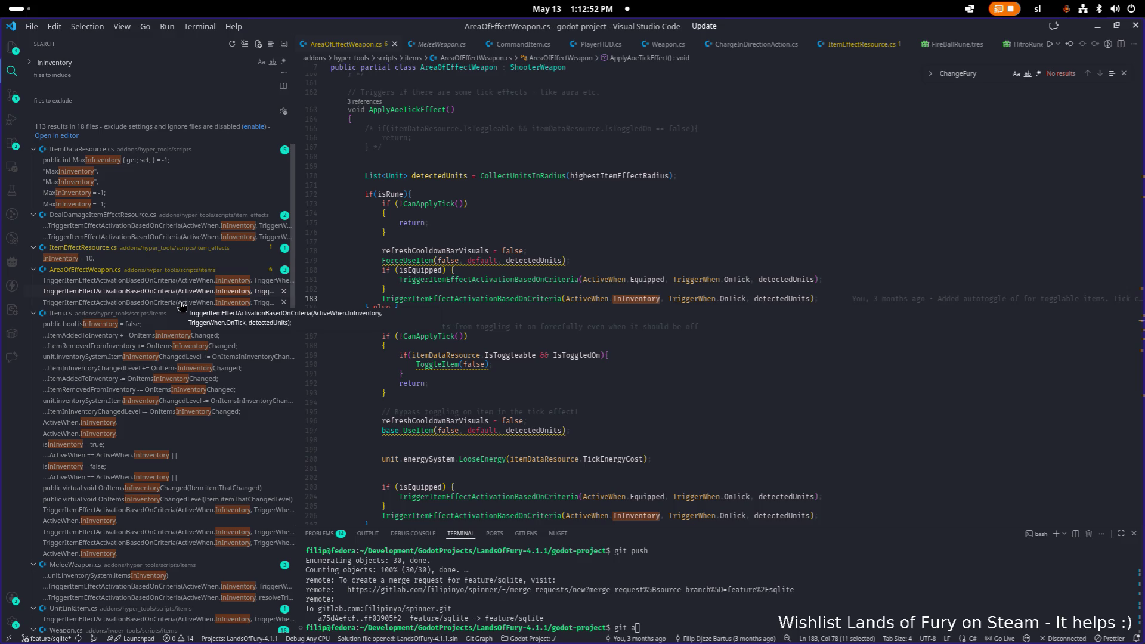
Open Weapon.cs at the ActiveWhen.InInventory match and highlight every TriggerItemEffectActivationBasedOnCriteria occurrence.
{"action": "scroll", "coordinate": [181, 307], "scroll_direction": "down", "scroll_amount": 5}
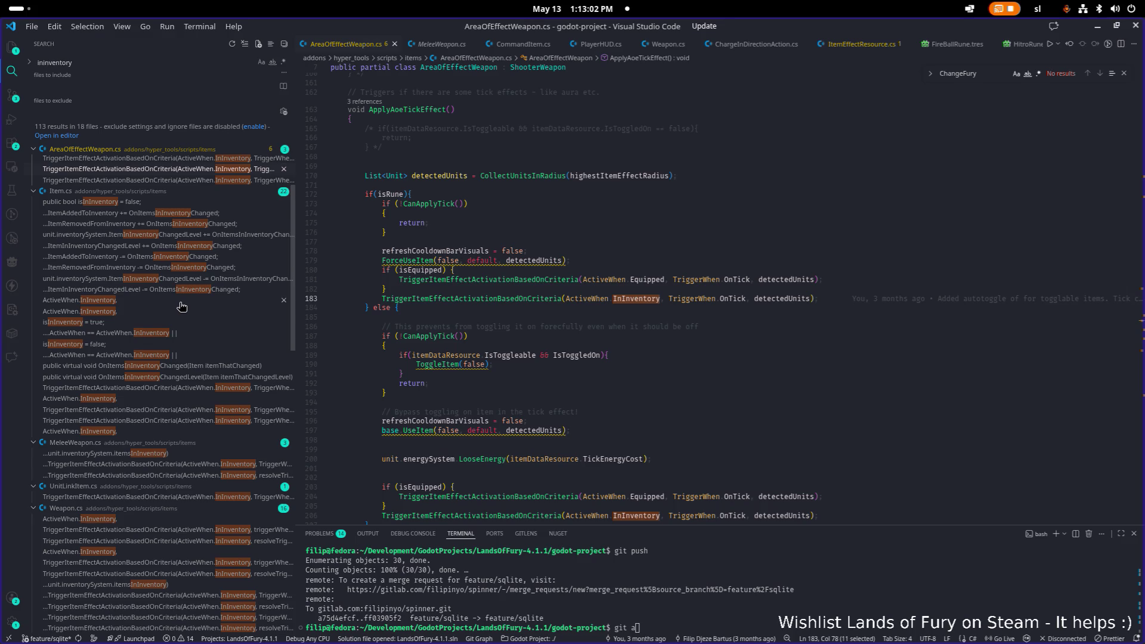
{"action": "scroll", "coordinate": [181, 306], "scroll_direction": "down", "scroll_amount": 3}
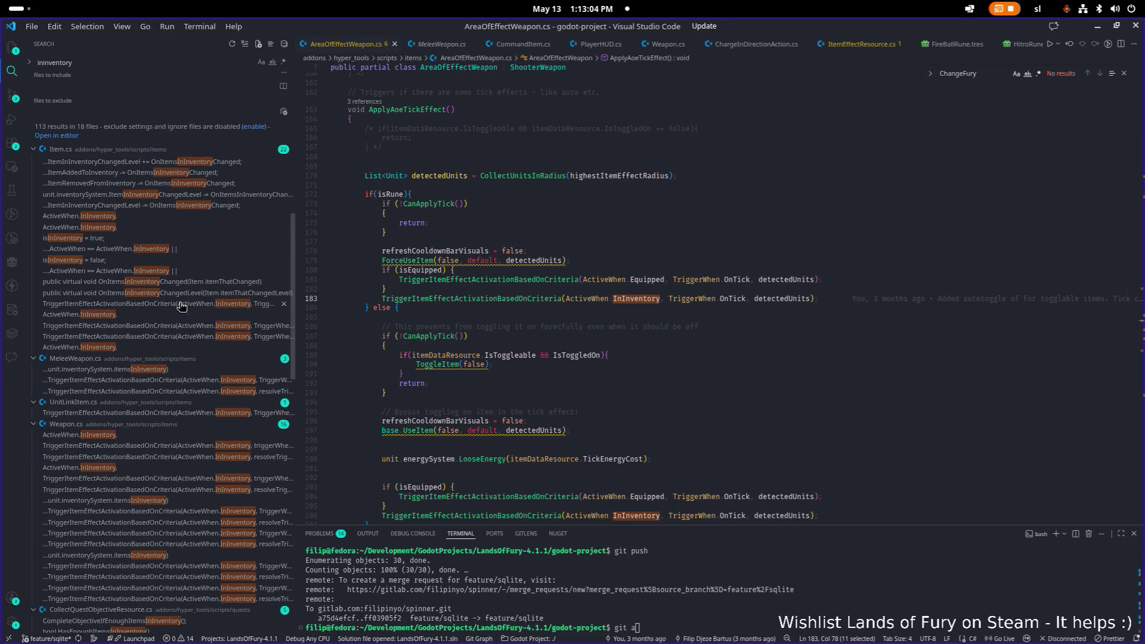
{"action": "scroll", "coordinate": [182, 307], "scroll_direction": "down", "scroll_amount": 3}
{"action": "left_click", "coordinate": [150, 358]}
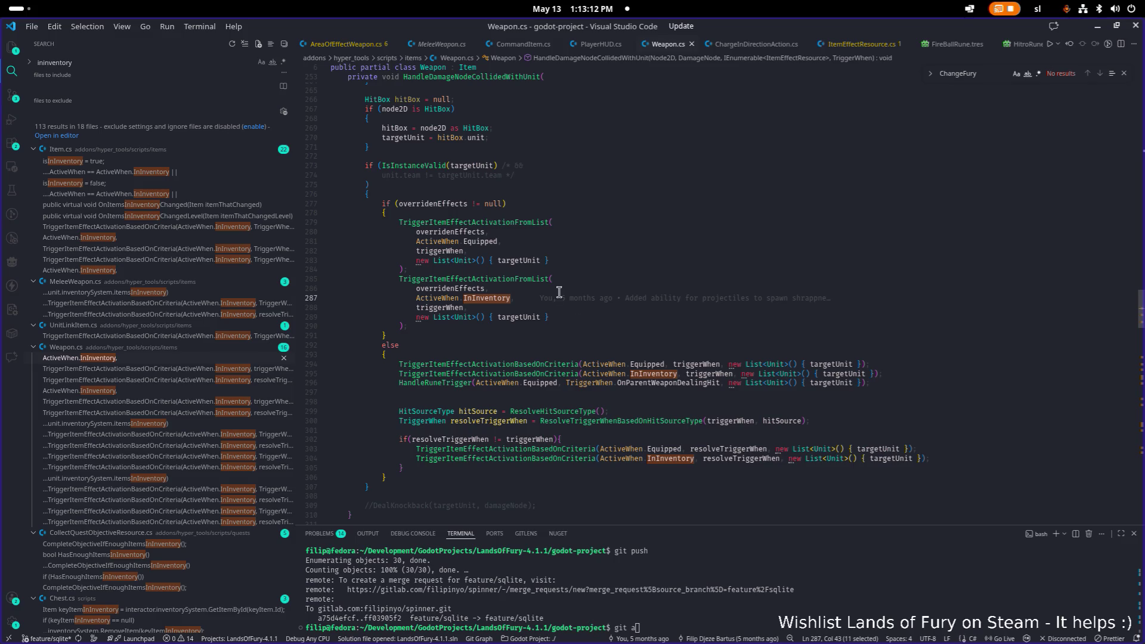
{"action": "double_click", "coordinate": [549, 374]}
{"action": "scroll", "coordinate": [522, 352], "scroll_direction": "up", "scroll_amount": 6}
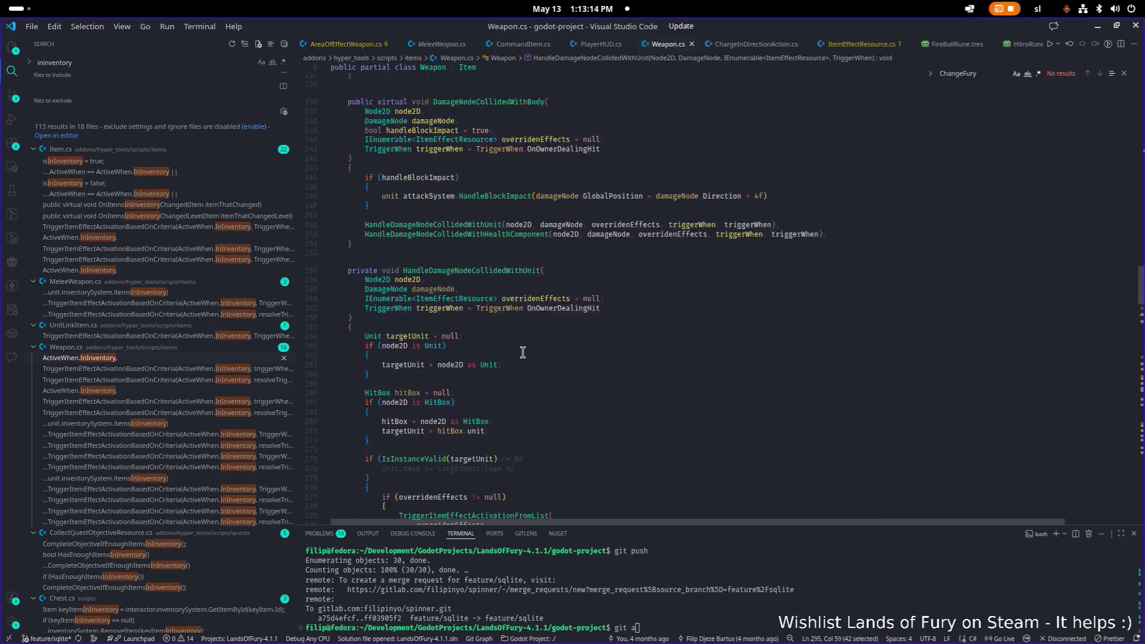
{"action": "scroll", "coordinate": [522, 352], "scroll_direction": "down", "scroll_amount": 1}
{"action": "scroll", "coordinate": [196, 395], "scroll_direction": "down", "scroll_amount": 6}
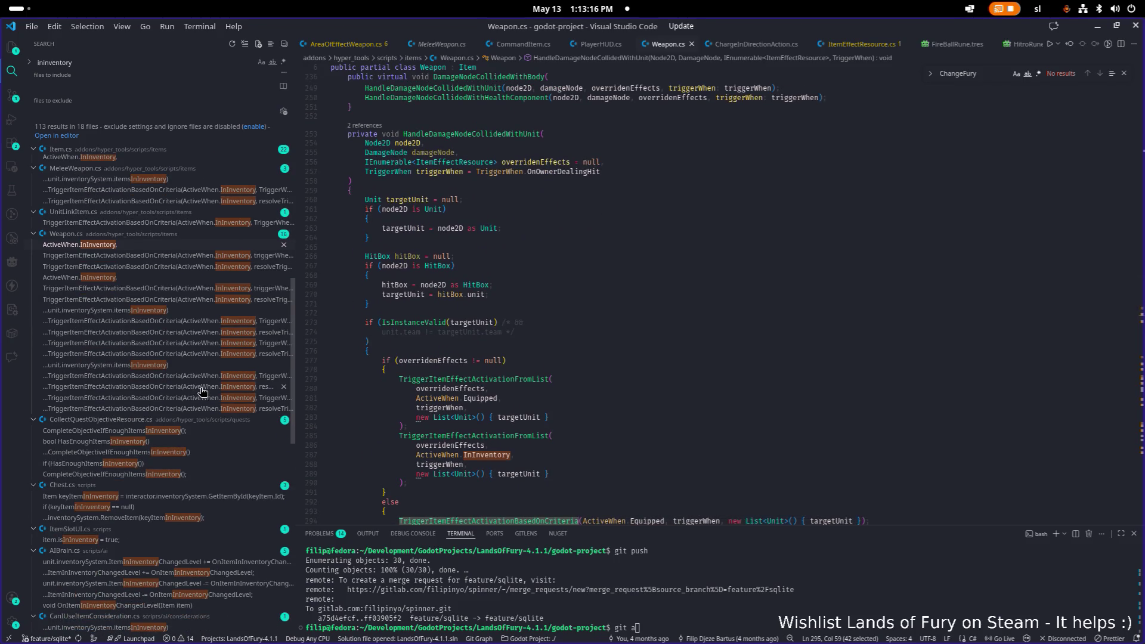
{"action": "scroll", "coordinate": [199, 392], "scroll_direction": "down", "scroll_amount": 5}
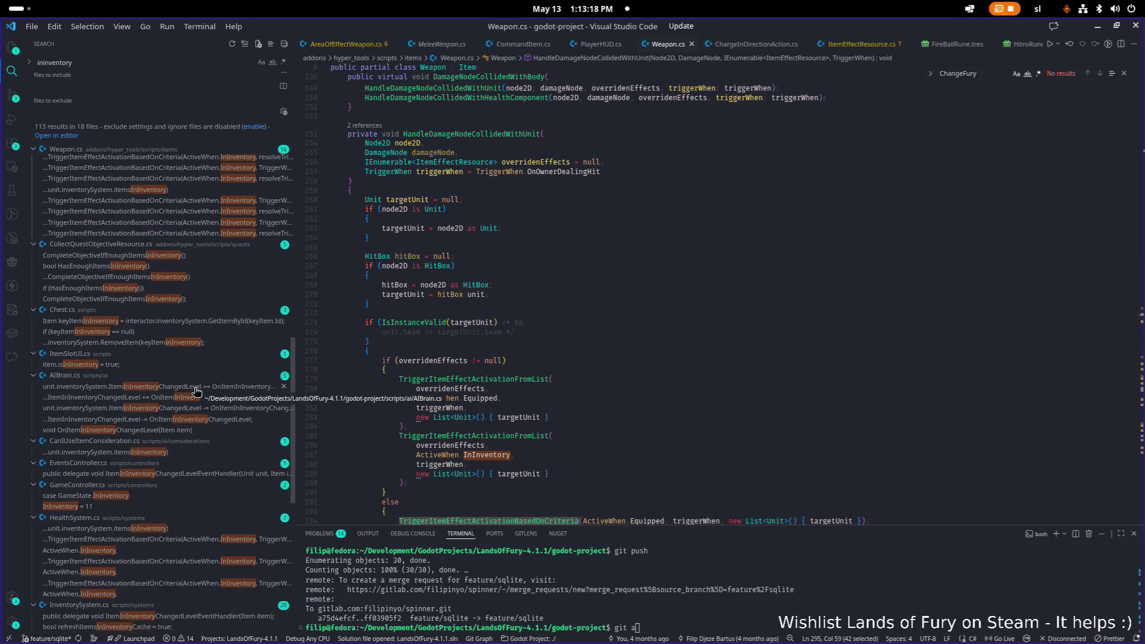
{"action": "scroll", "coordinate": [199, 392], "scroll_direction": "down", "scroll_amount": 3}
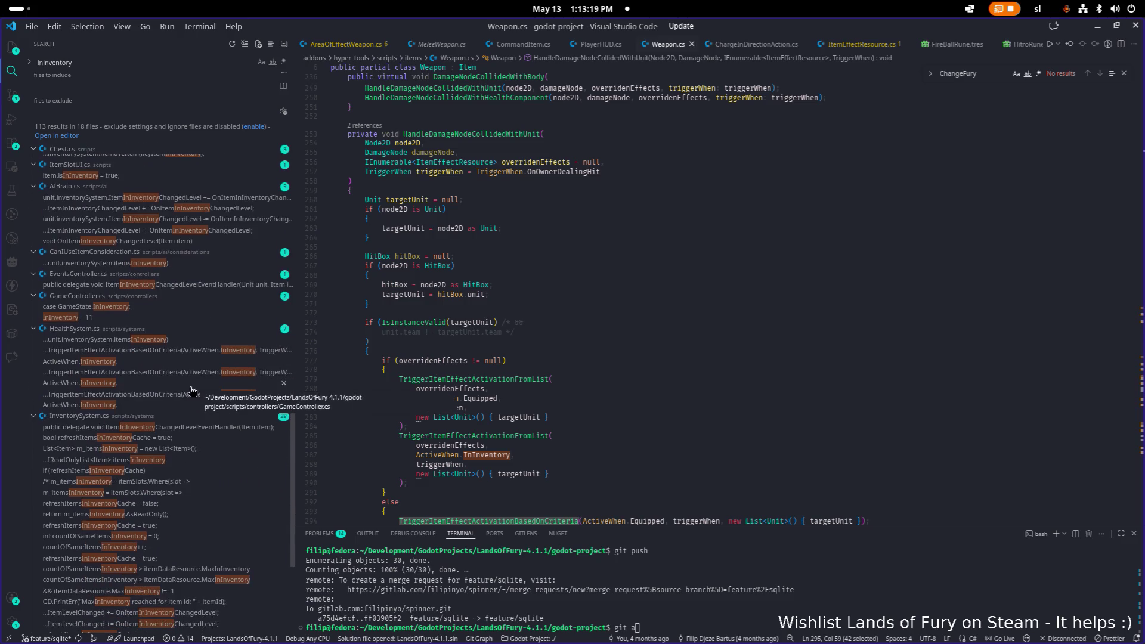
Open InventorySystem.cs at the itemsInInventory combo-finisher loop and jump to HandleComboFinishers in Item.cs.
{"action": "left_click", "coordinate": [139, 429]}
{"action": "scroll", "coordinate": [143, 429], "scroll_direction": "down", "scroll_amount": 4}
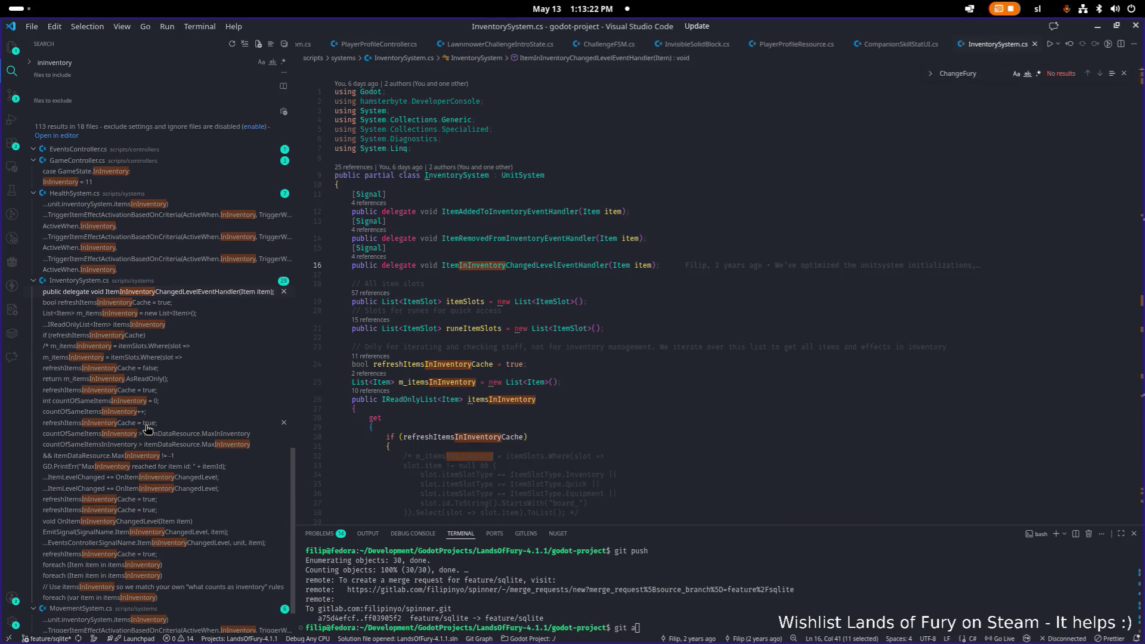
{"action": "left_click", "coordinate": [151, 567]}
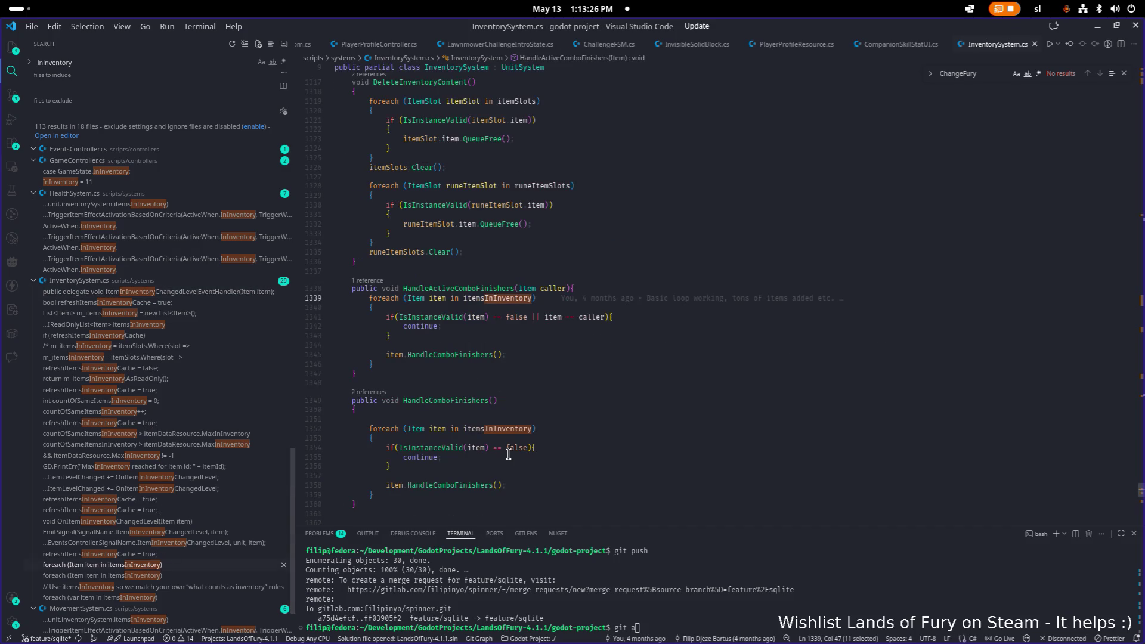
{"action": "scroll", "coordinate": [452, 355], "scroll_direction": "down", "scroll_amount": 6}
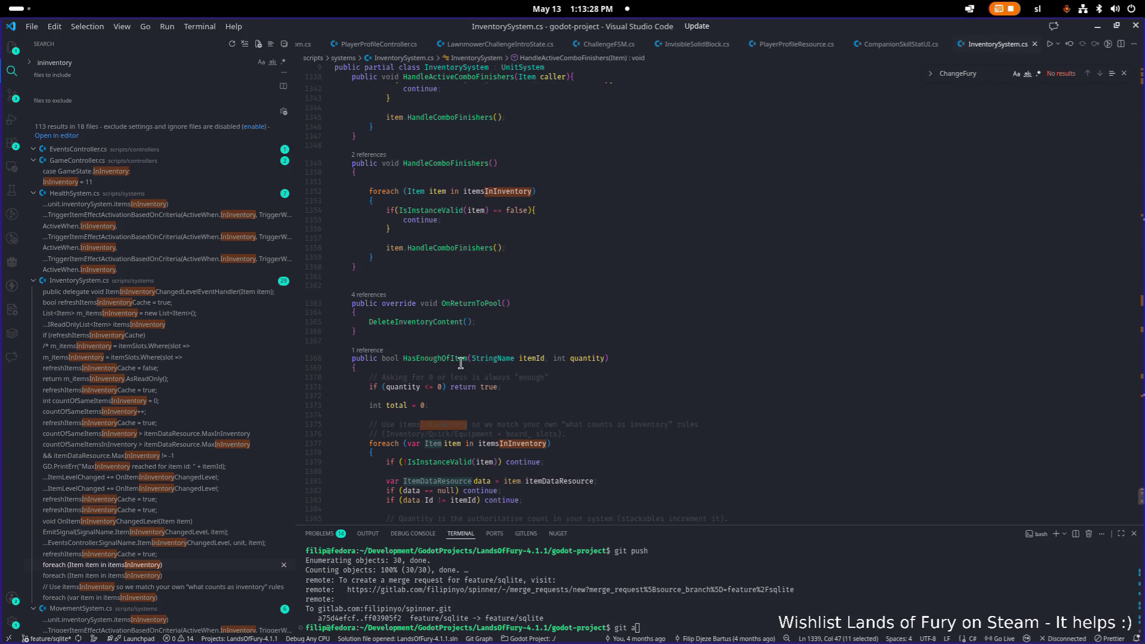
{"action": "scroll", "coordinate": [462, 364], "scroll_direction": "down", "scroll_amount": 3}
{"action": "scroll", "coordinate": [471, 333], "scroll_direction": "up", "scroll_amount": 4}
{"action": "left_click", "coordinate": [447, 311]}
{"action": "left_click", "coordinate": [493, 308], "text": "ctrl"}
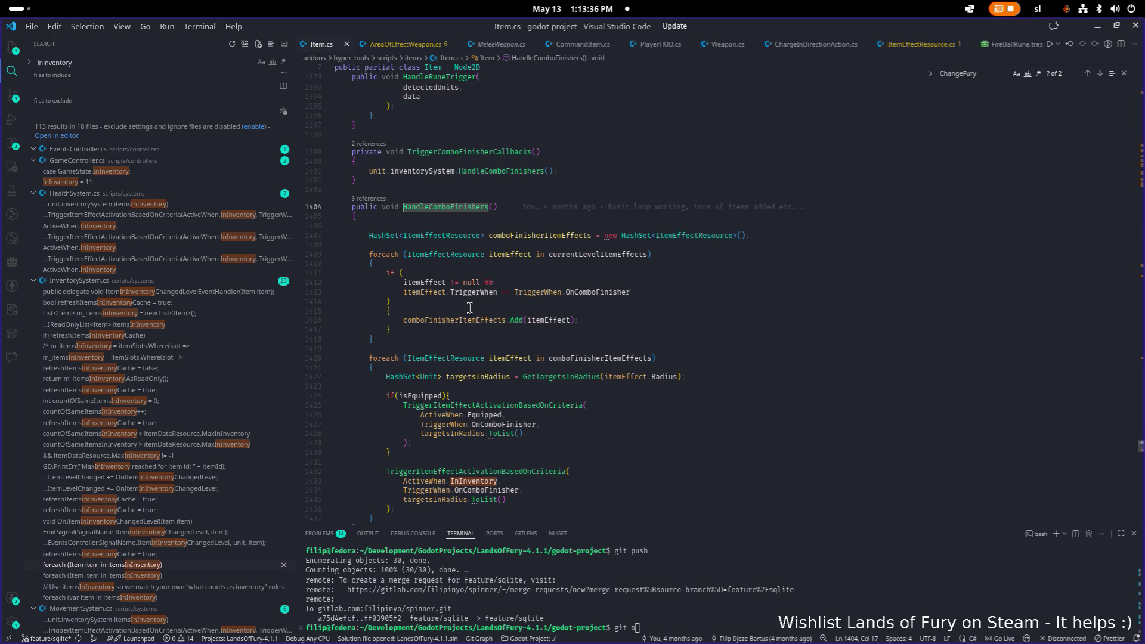
Open Weapon.cs at line 375 from its TriggerItemEffectActivationBasedOnCriteria search result.
{"action": "scroll", "coordinate": [177, 356], "scroll_direction": "down", "scroll_amount": 2}
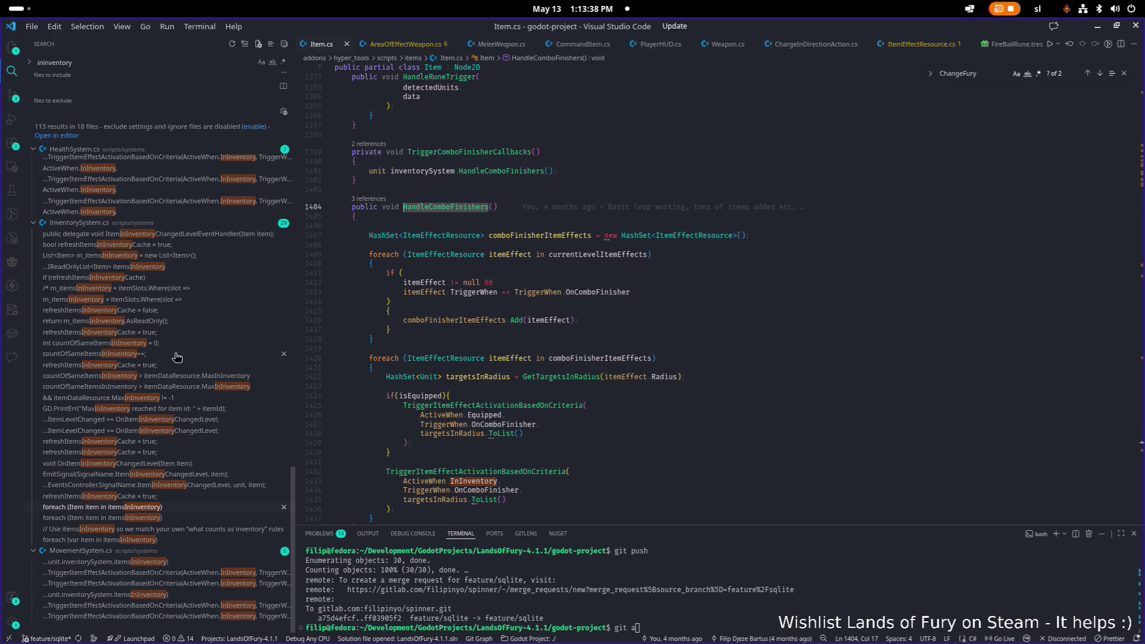
{"action": "scroll", "coordinate": [177, 357], "scroll_direction": "up", "scroll_amount": 5}
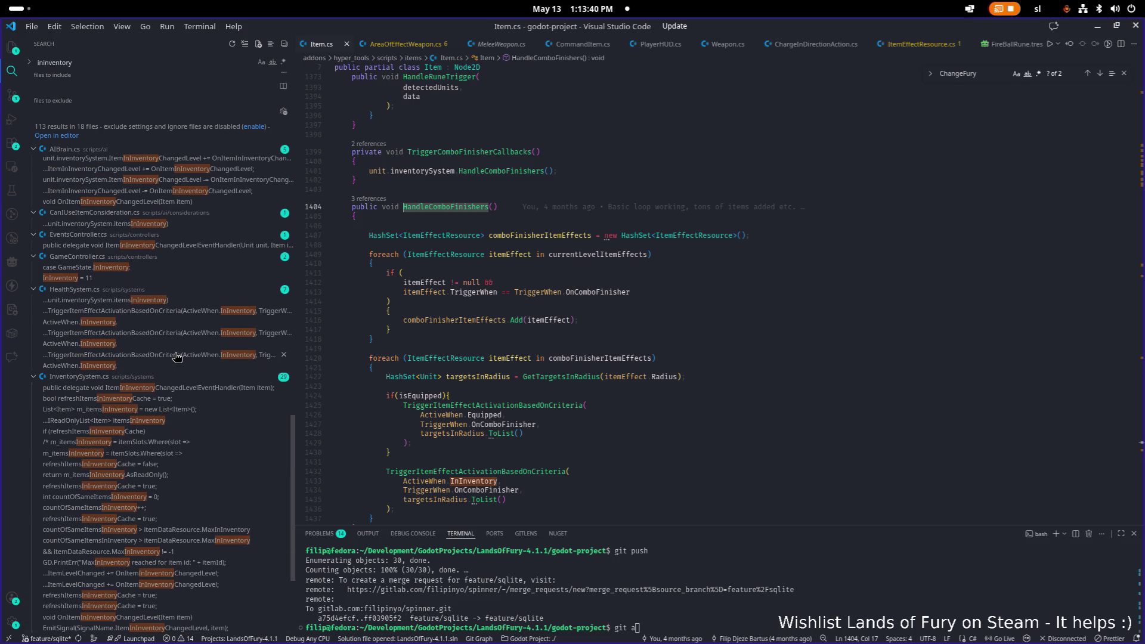
{"action": "scroll", "coordinate": [170, 356], "scroll_direction": "up", "scroll_amount": 5}
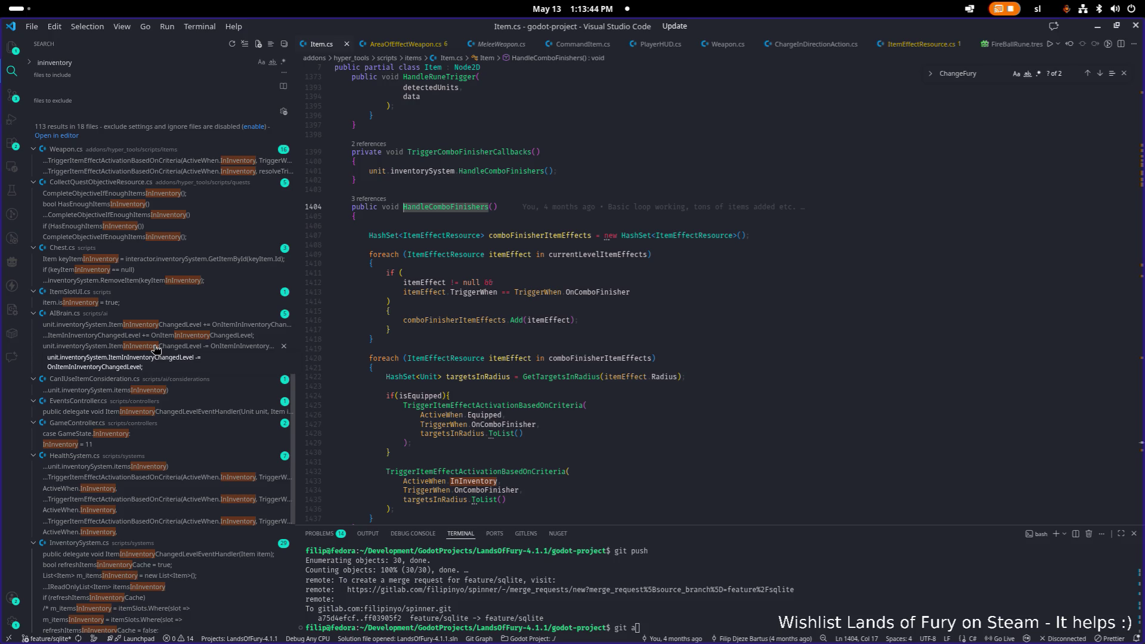
{"action": "scroll", "coordinate": [155, 349], "scroll_direction": "up", "scroll_amount": 2}
{"action": "scroll", "coordinate": [155, 349], "scroll_direction": "up", "scroll_amount": 4}
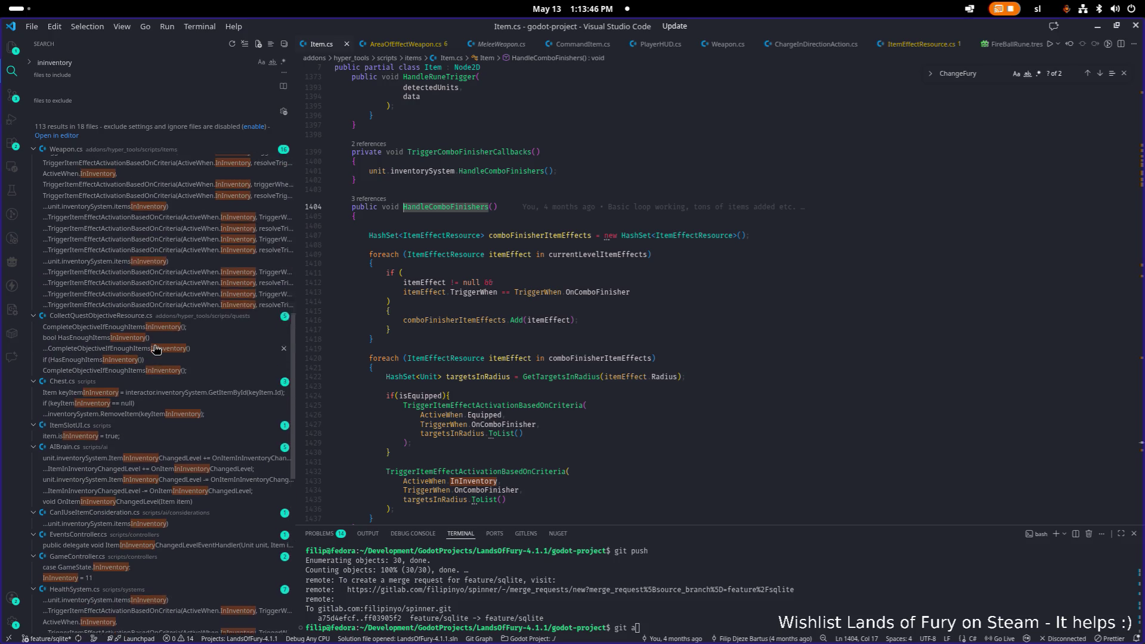
{"action": "scroll", "coordinate": [155, 344], "scroll_direction": "up", "scroll_amount": 1}
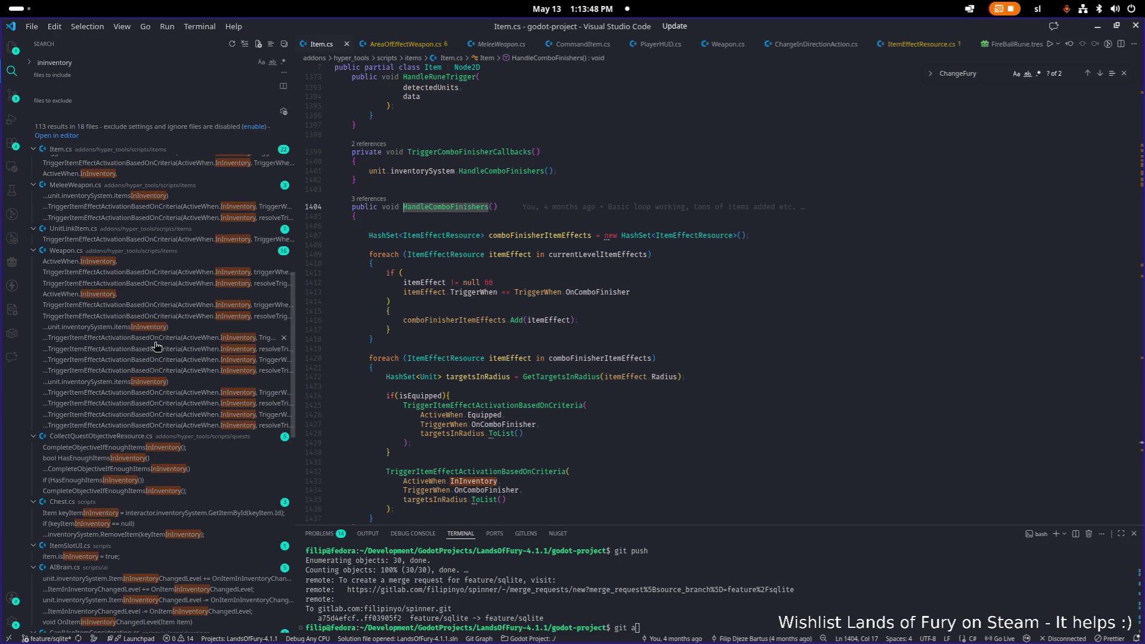
{"action": "left_click", "coordinate": [156, 344]}
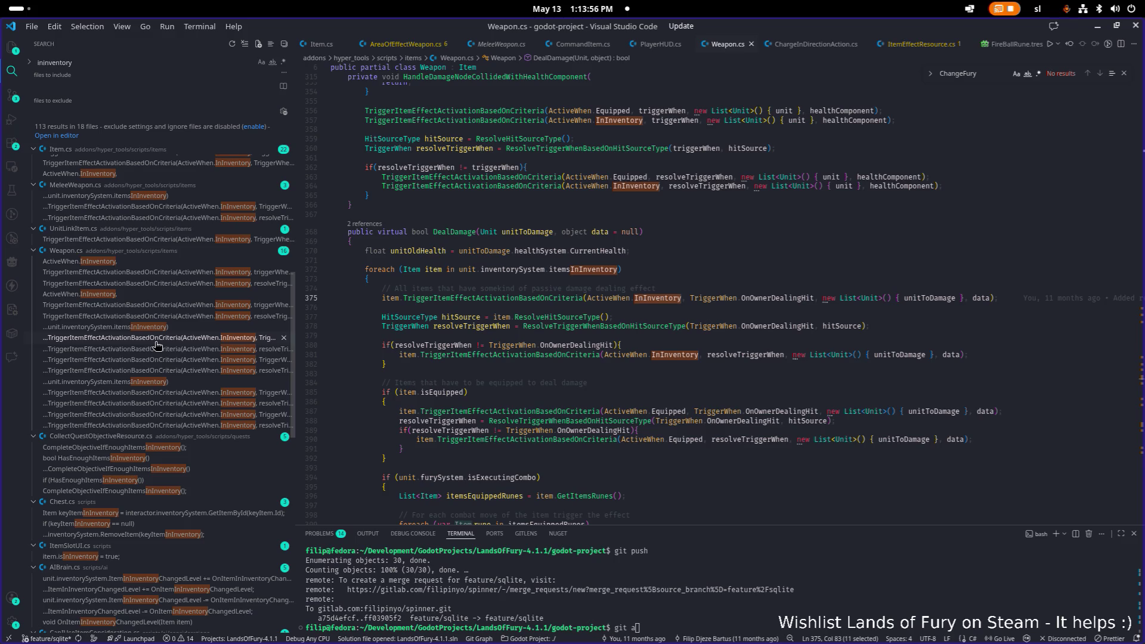
Check GitLens blame and the InInventory calls on DealDamage lines 373–382, then return to Godot.
{"action": "left_click", "coordinate": [602, 279]}
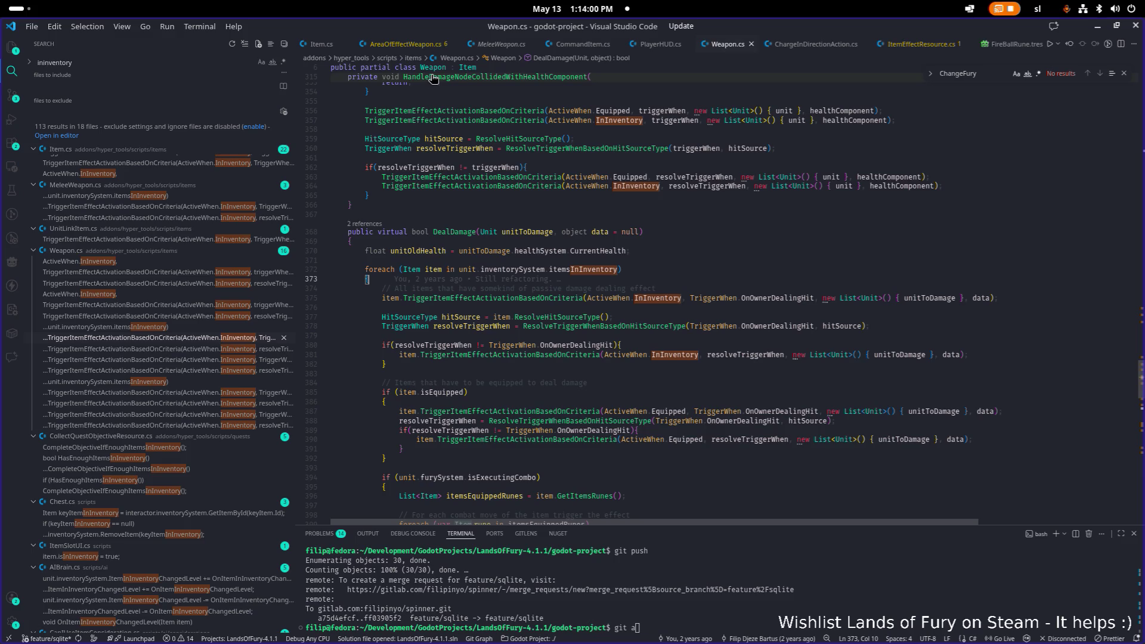
{"action": "left_click", "coordinate": [632, 266]}
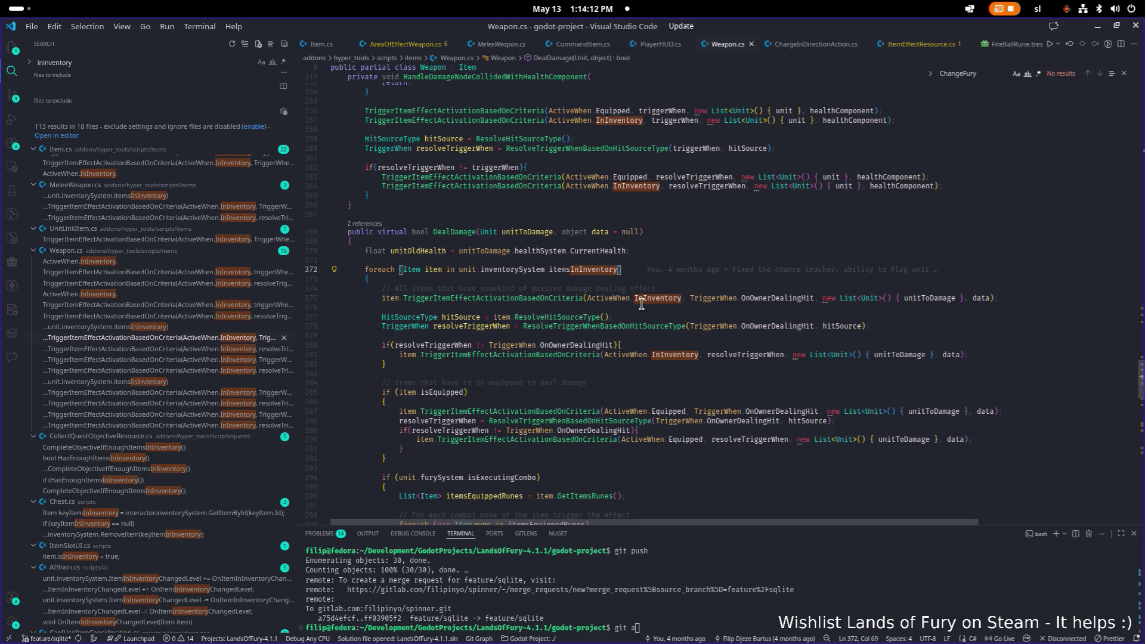
{"action": "left_click", "coordinate": [477, 307]}
{"action": "mouse_move", "coordinate": [511, 308]}
{"action": "left_click", "coordinate": [727, 365]}
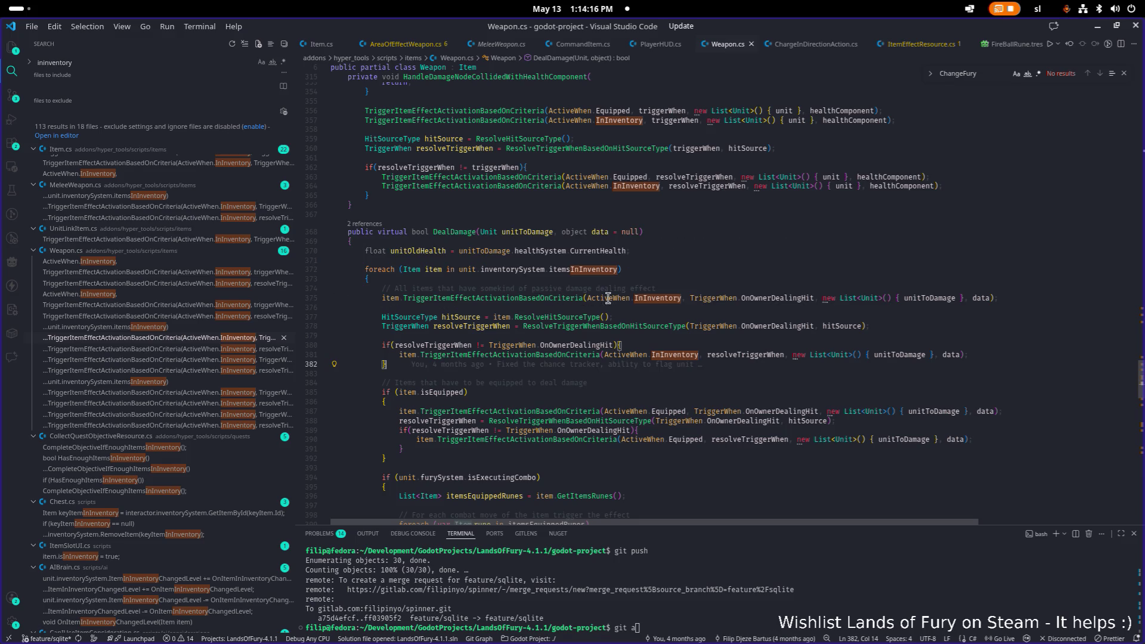
{"action": "left_click", "coordinate": [659, 298]}
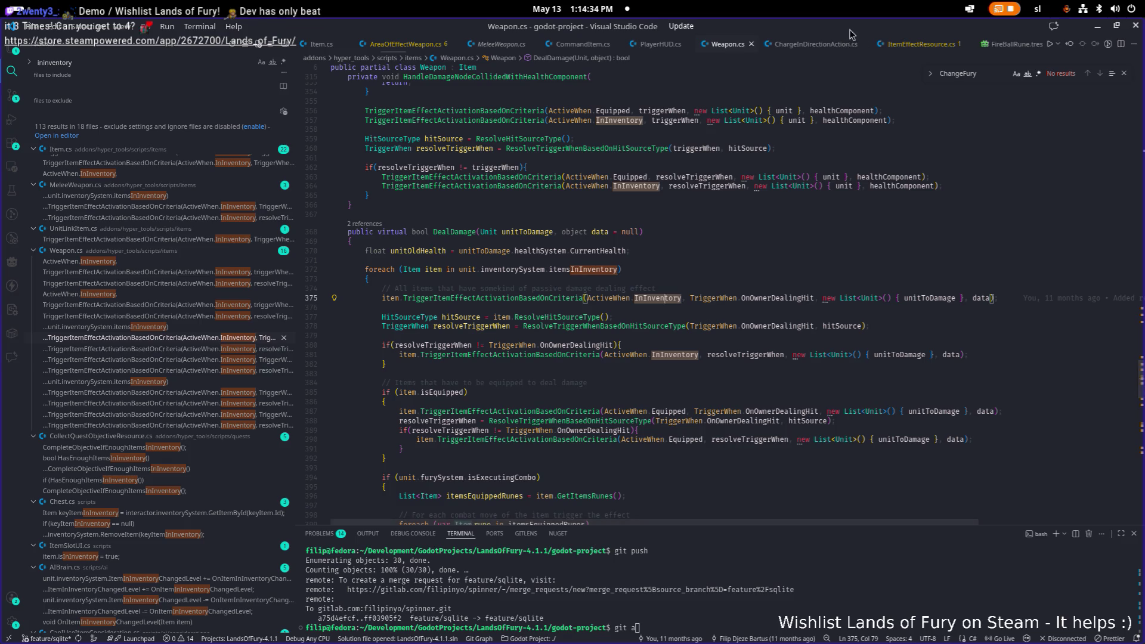
{"action": "key", "text": "alt+Tab"}
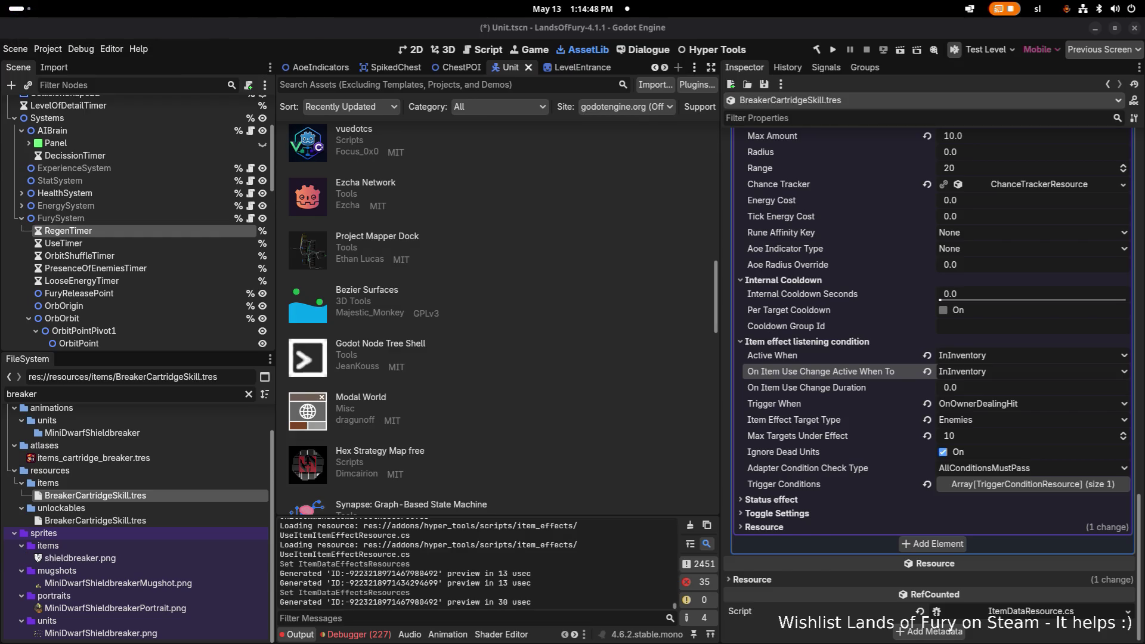
Scroll through BreakerCartridgeSkill.tres in the Inspector and peek at its chance tracker settings.
{"action": "scroll", "coordinate": [846, 384], "scroll_direction": "up", "scroll_amount": 5}
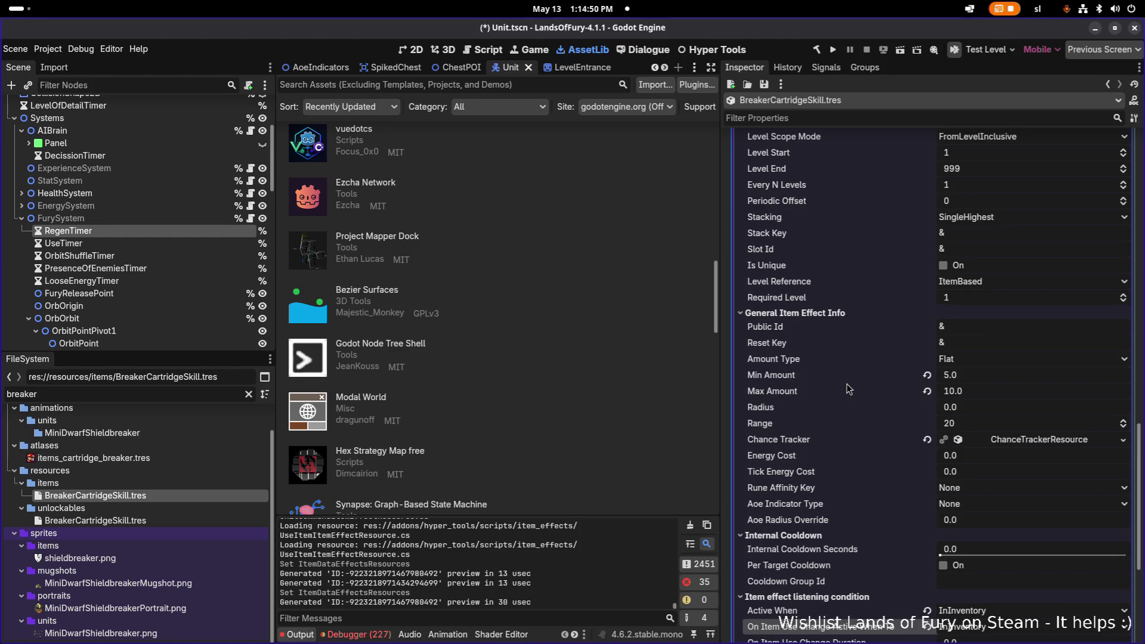
{"action": "scroll", "coordinate": [846, 384], "scroll_direction": "up", "scroll_amount": 4}
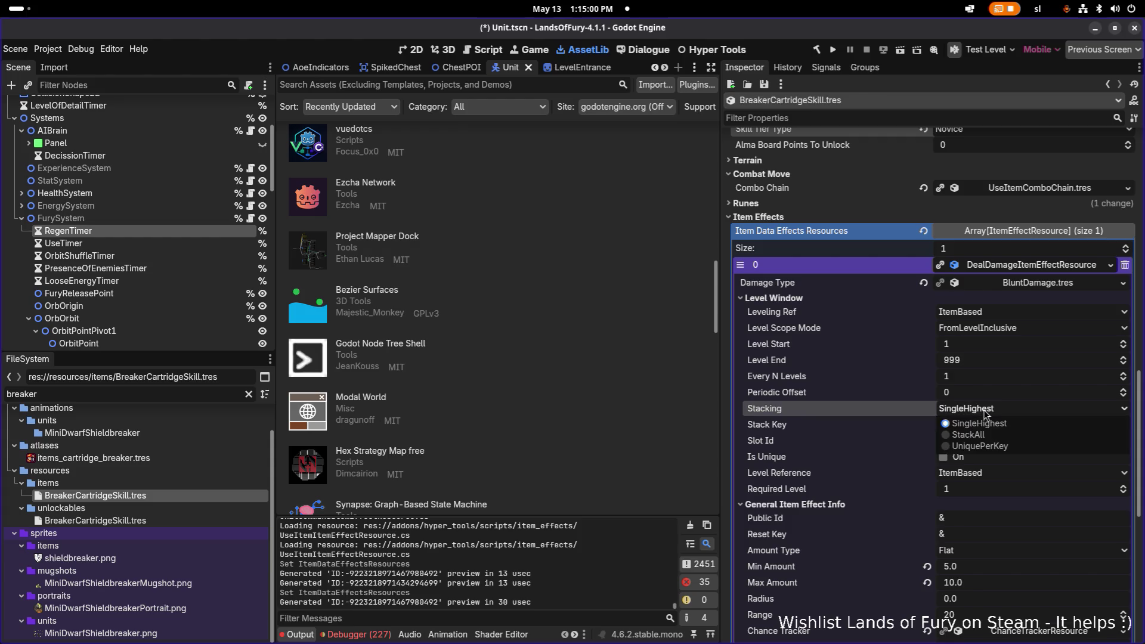
{"action": "scroll", "coordinate": [960, 419], "scroll_direction": "down", "scroll_amount": 2}
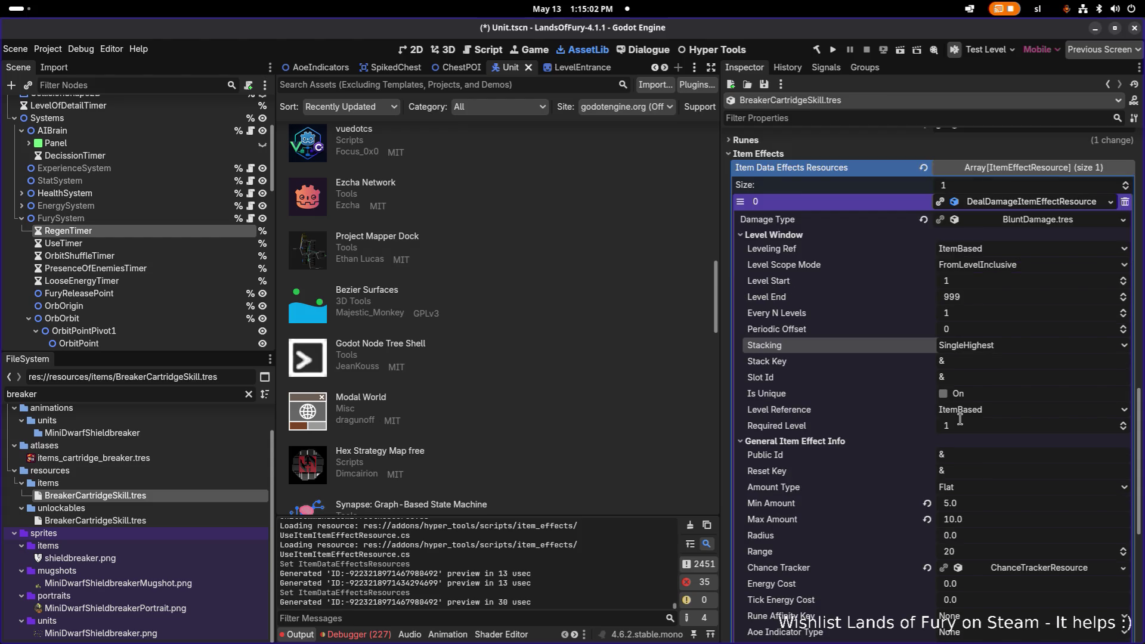
{"action": "scroll", "coordinate": [961, 419], "scroll_direction": "down", "scroll_amount": 4}
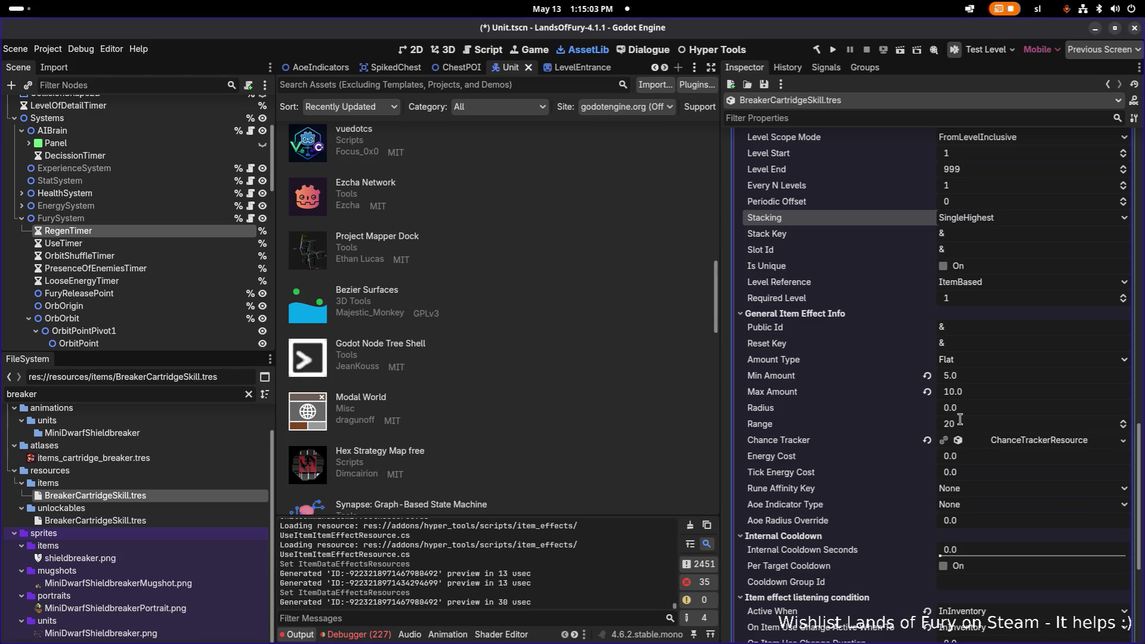
{"action": "left_click", "coordinate": [1018, 440]}
{"action": "left_click", "coordinate": [1018, 442]}
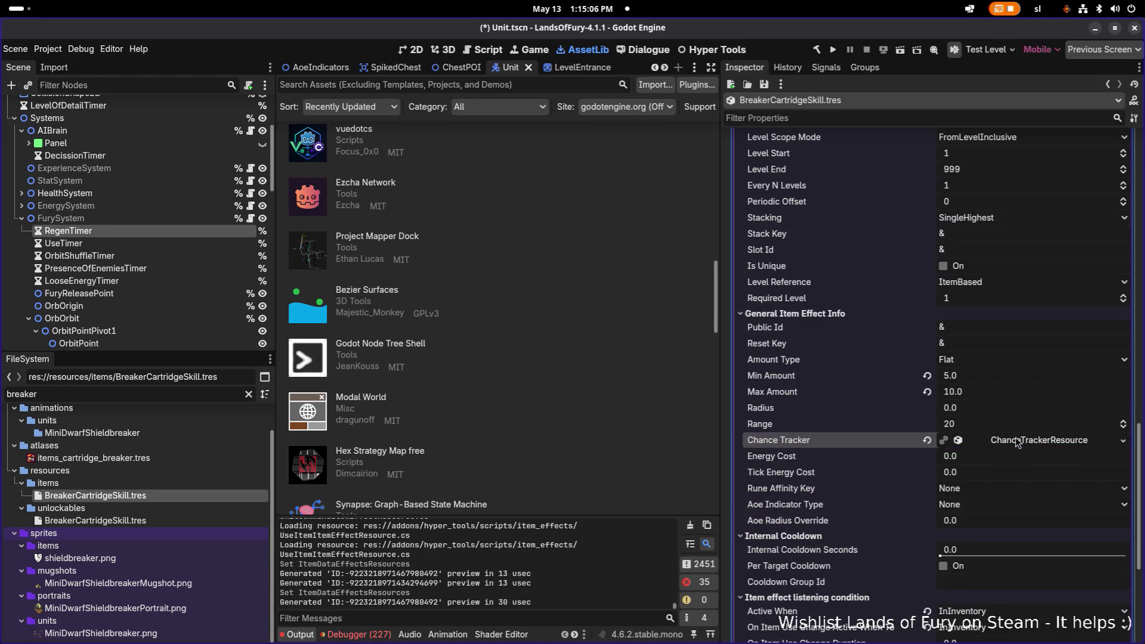
Expand Trigger Conditions element 0 to show CurrentHealthPercent GreaterThanOrEqual 1.0.
{"action": "scroll", "coordinate": [1015, 442], "scroll_direction": "down", "scroll_amount": 4}
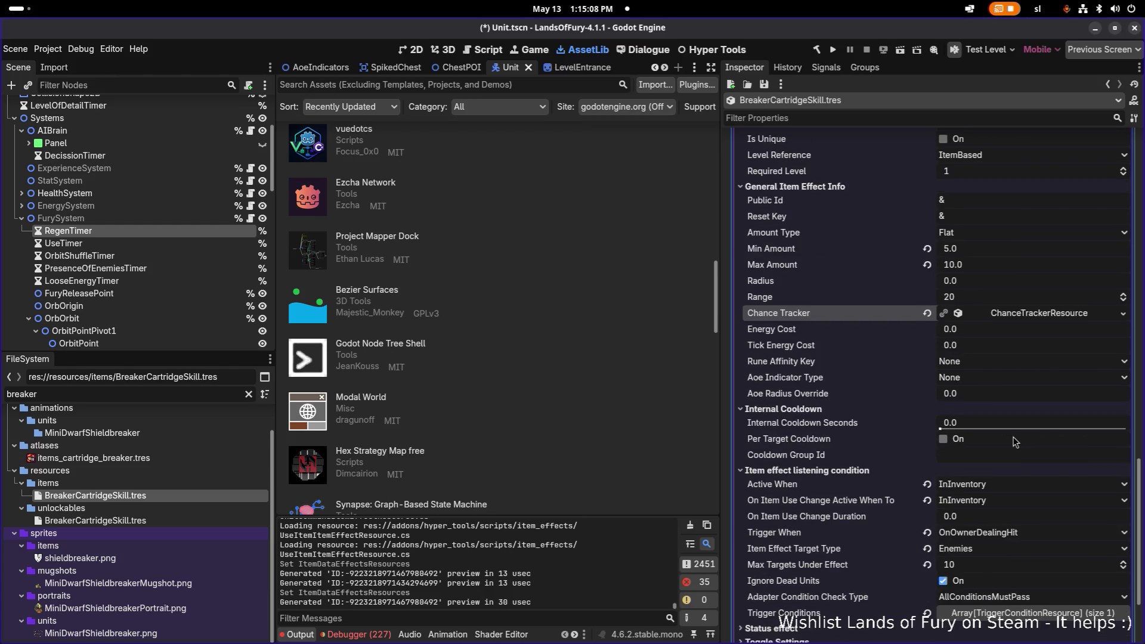
{"action": "scroll", "coordinate": [1014, 442], "scroll_direction": "down", "scroll_amount": 2}
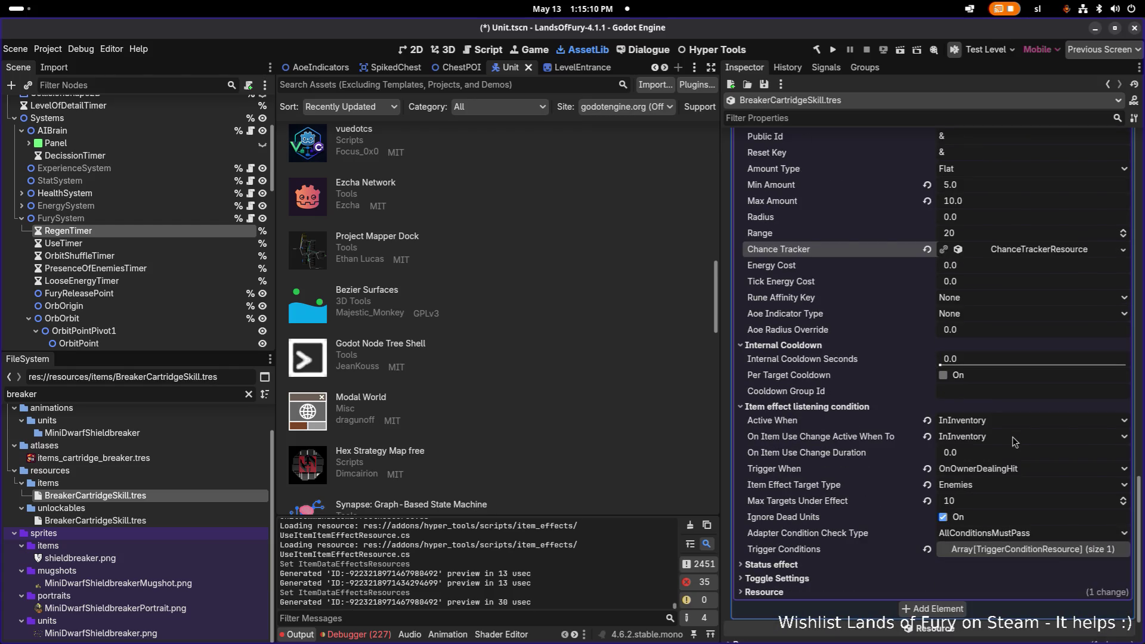
{"action": "scroll", "coordinate": [1014, 442], "scroll_direction": "down", "scroll_amount": 2}
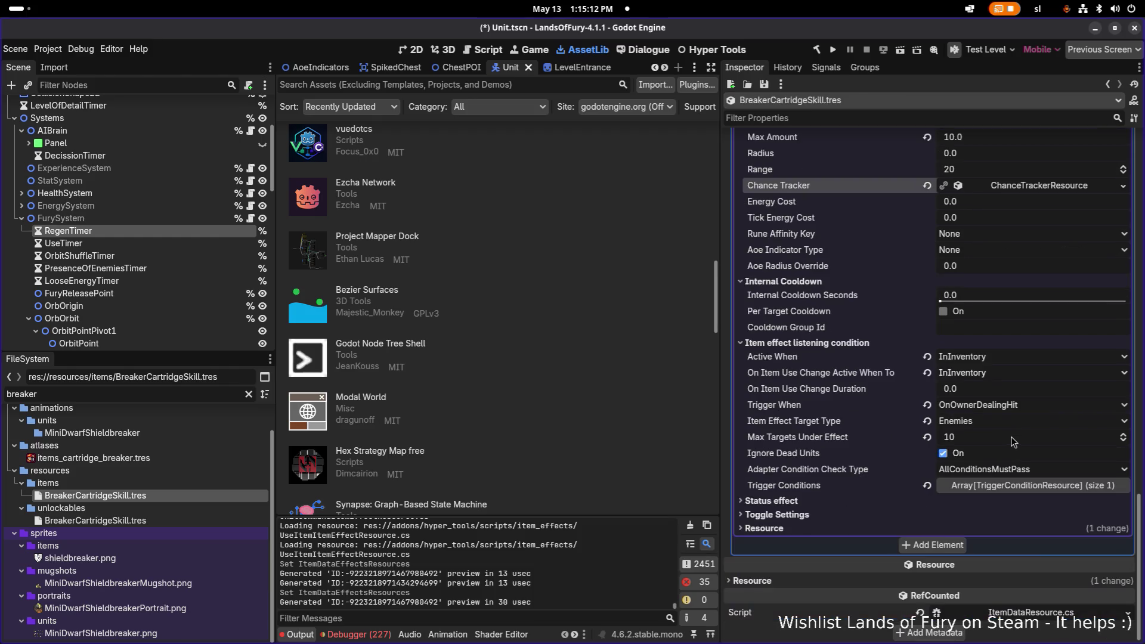
{"action": "left_click", "coordinate": [975, 492]}
{"action": "left_click", "coordinate": [1000, 520]}
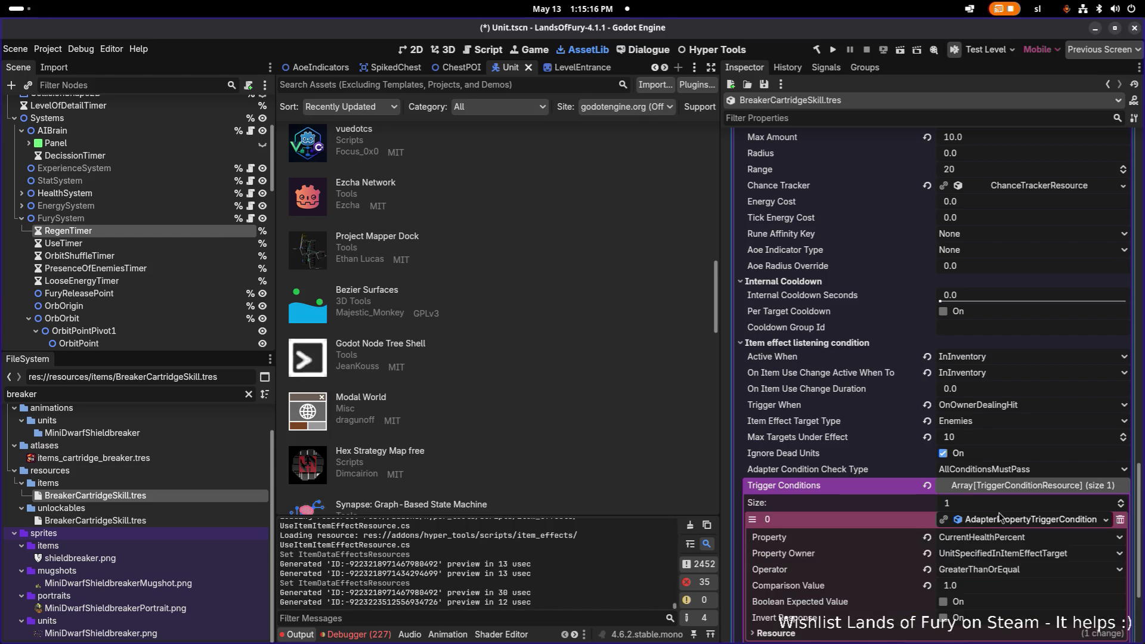
{"action": "scroll", "coordinate": [991, 487], "scroll_direction": "down", "scroll_amount": 2}
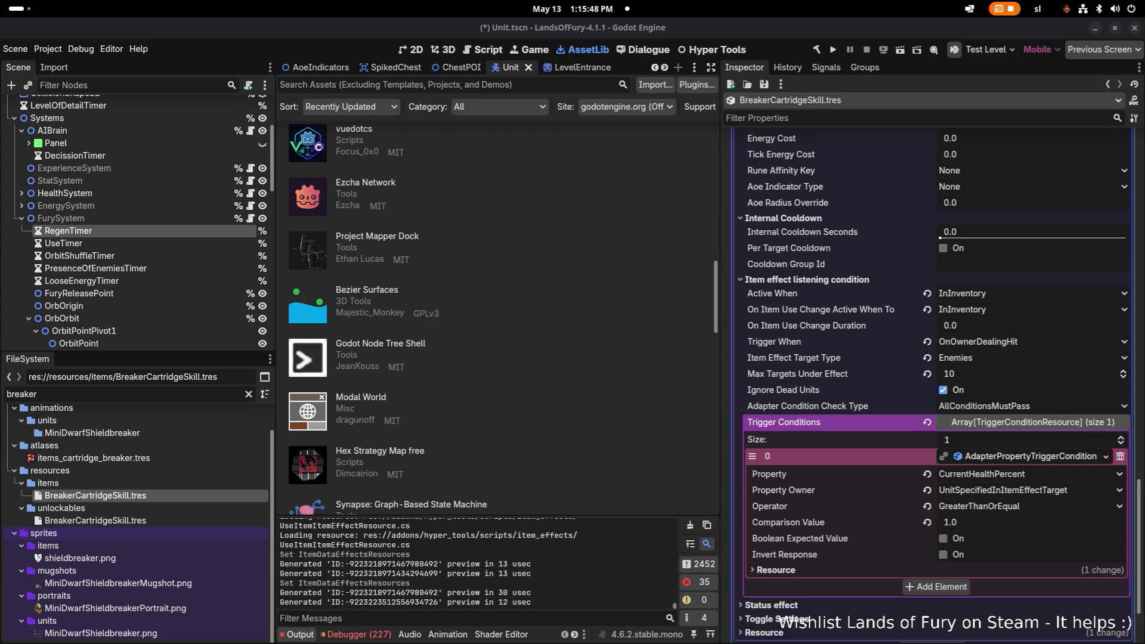
{"action": "key", "text": "alt+Tab"}
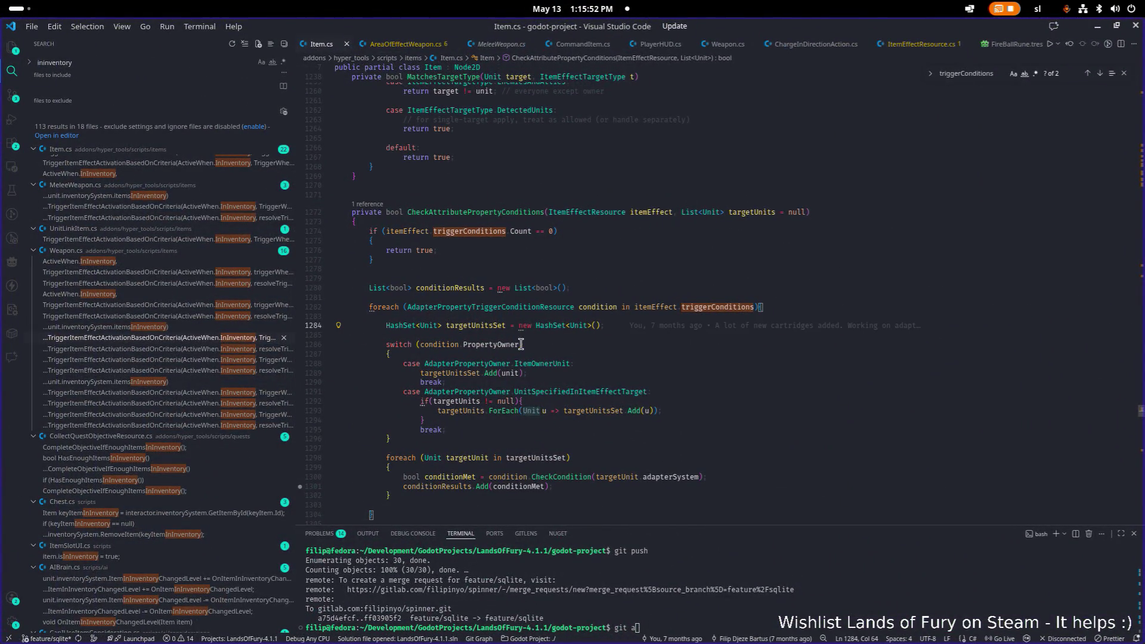
In Item.cs, trace the UnitSpecifiedInItemEffectTarget case and highlight every targetUnits use through the condition loop.
{"action": "left_click", "coordinate": [601, 391]}
{"action": "double_click", "coordinate": [584, 392]}
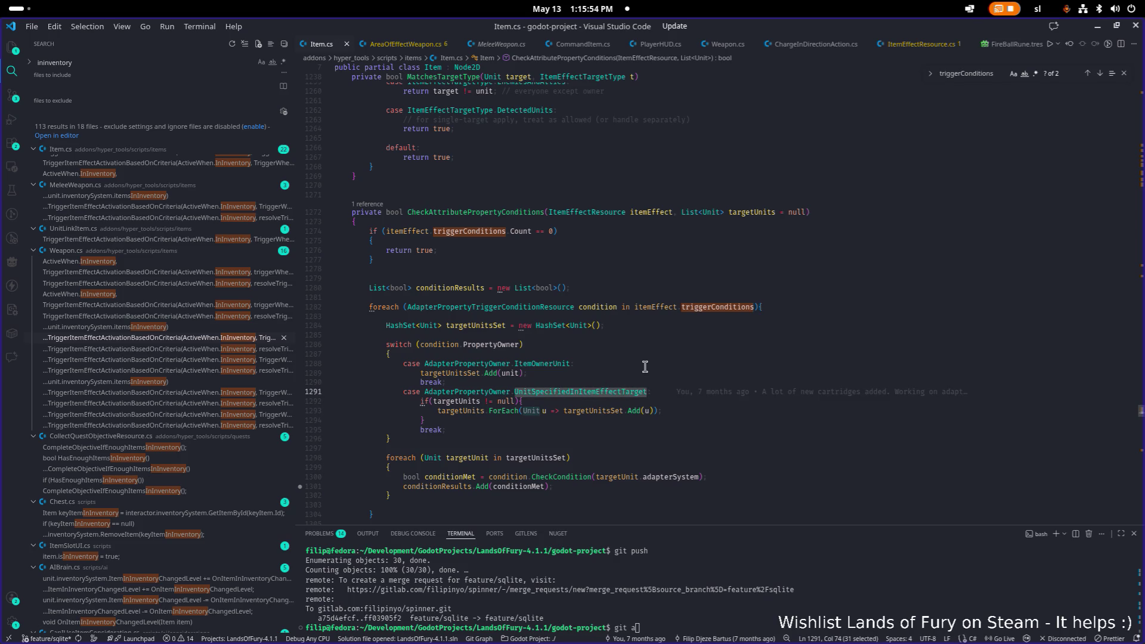
{"action": "left_click", "coordinate": [691, 383]}
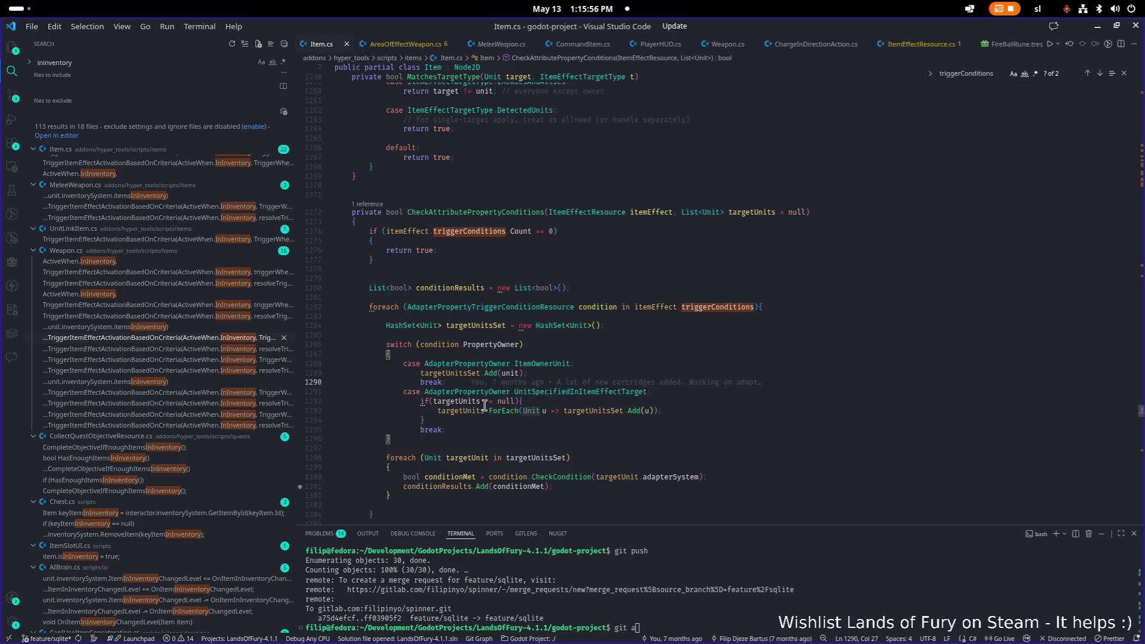
{"action": "key", "text": "Down"}
{"action": "key", "text": "Down"}
{"action": "key", "text": "Down"}
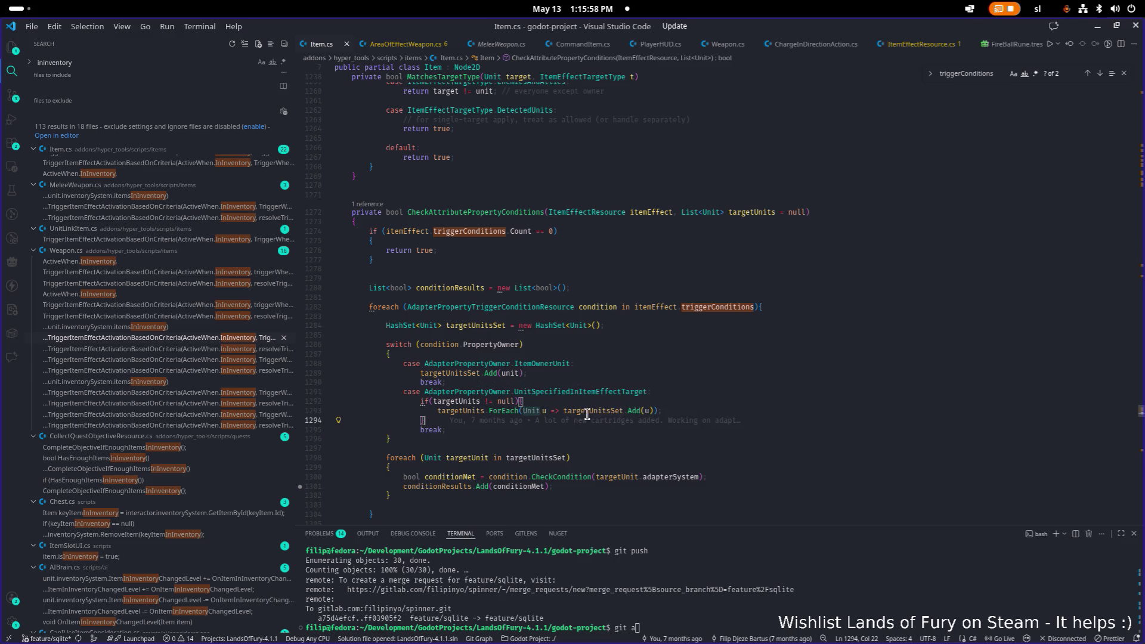
{"action": "double_click", "coordinate": [465, 411]}
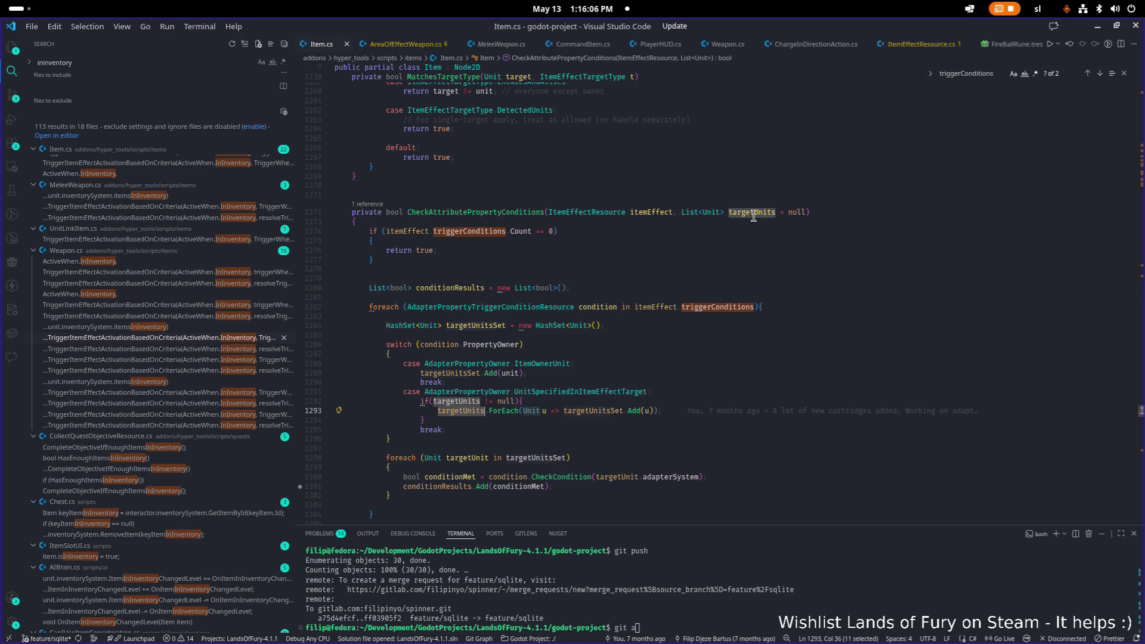
{"action": "mouse_move", "coordinate": [625, 413]}
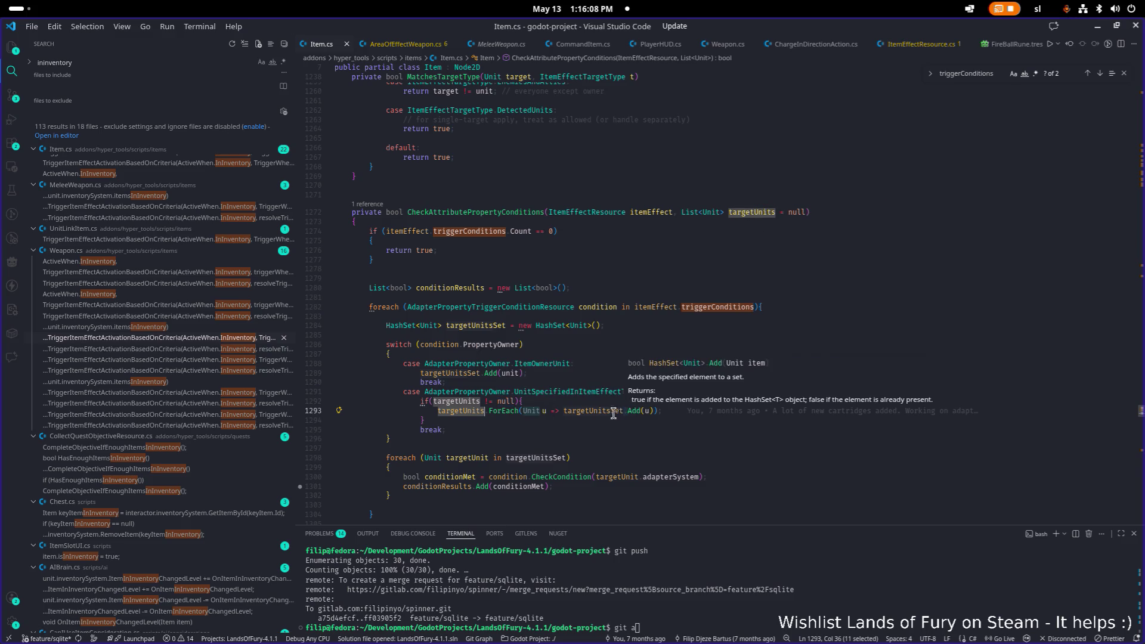
{"action": "mouse_move", "coordinate": [542, 399]}
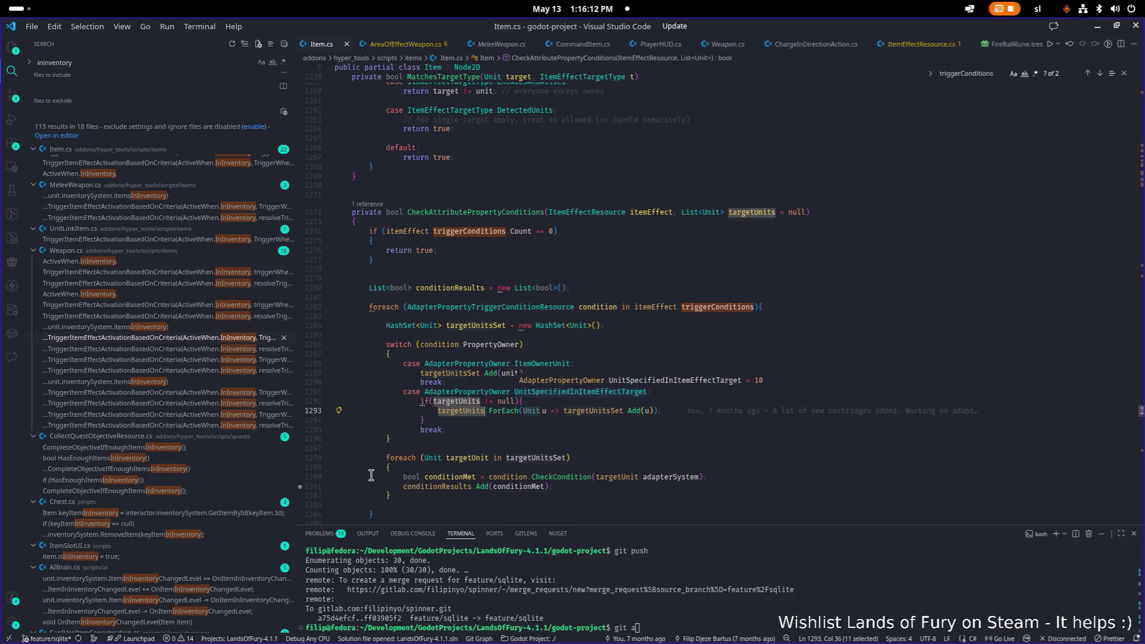
{"action": "left_click", "coordinate": [433, 467]}
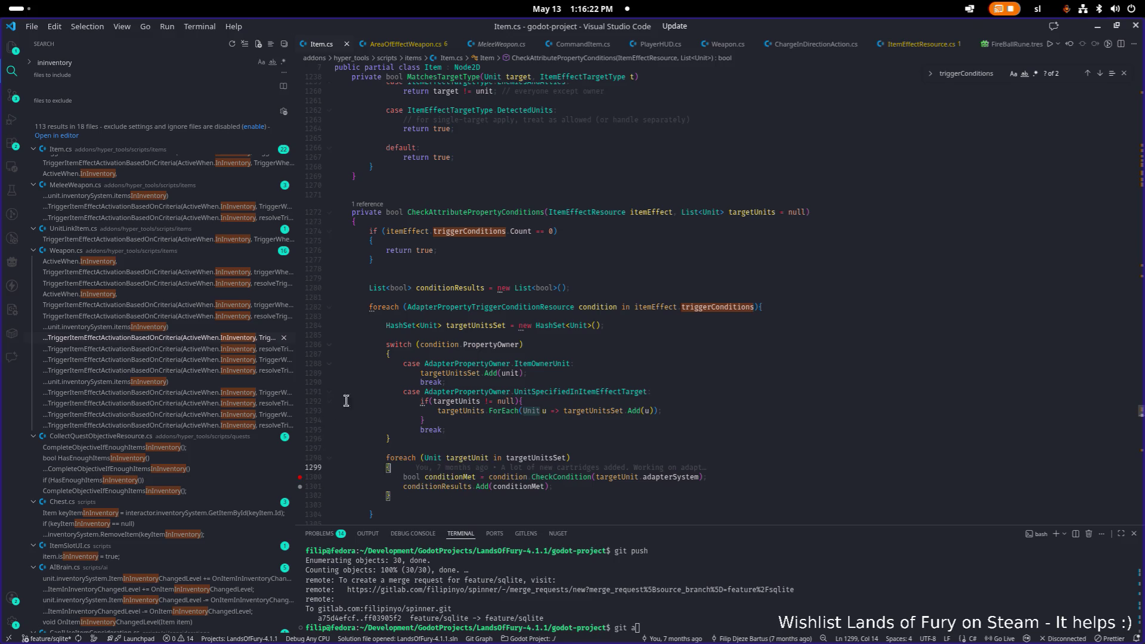
{"action": "key", "text": "alt+Tab"}
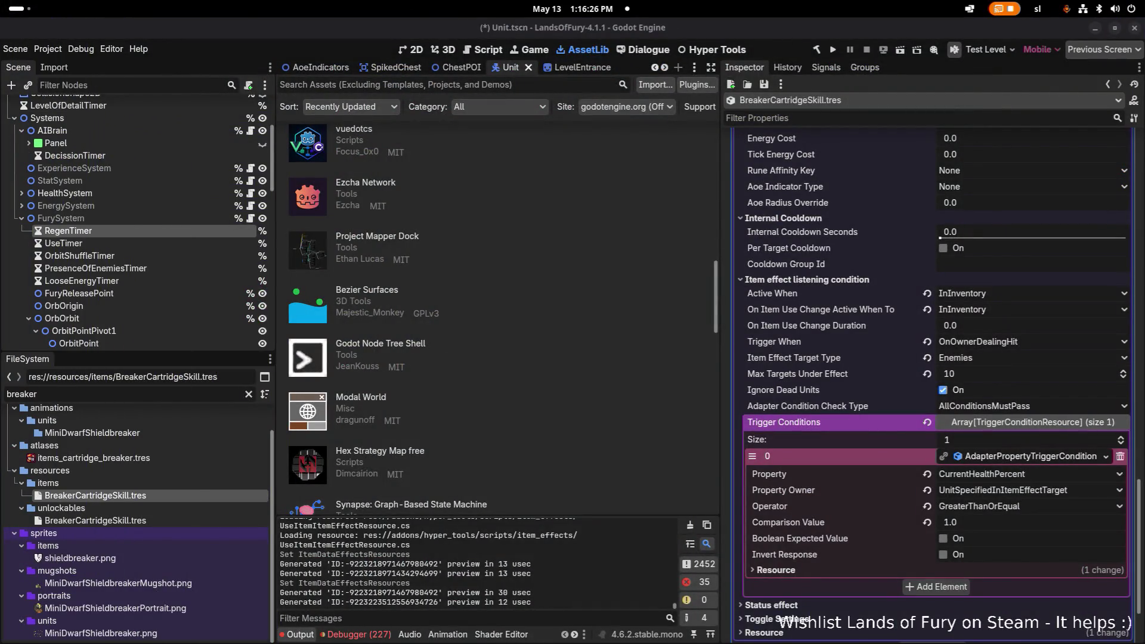
Build and launch a fresh Lands of Fury run with F5.
{"action": "key", "text": "alt+Tab"}
{"action": "key", "text": "F5"}
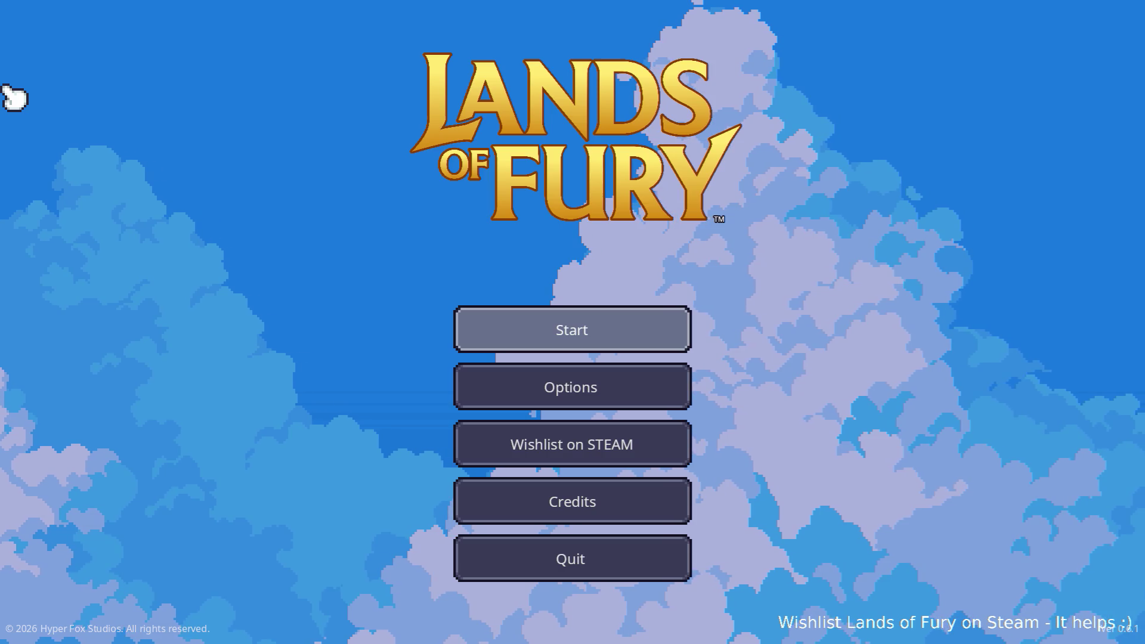
Load the Max profile and walk through the purple portal into Elderglade Forest.
{"action": "left_click", "coordinate": [574, 334]}
{"action": "left_click", "coordinate": [587, 341]}
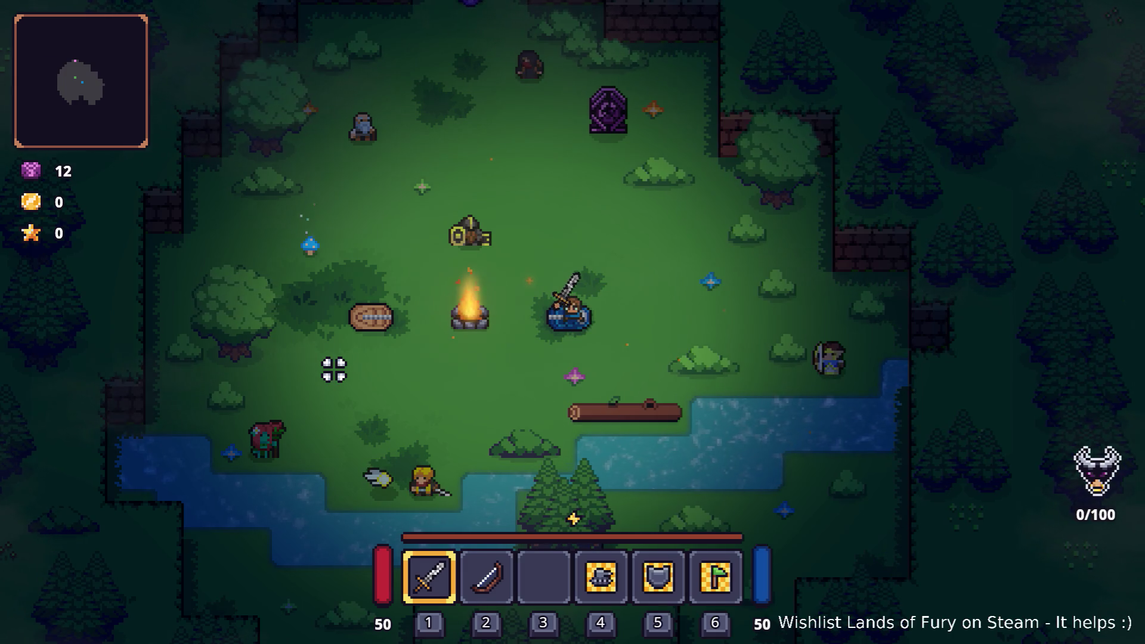
{"action": "left_click", "coordinate": [486, 249]}
{"action": "key", "text": "grave"}
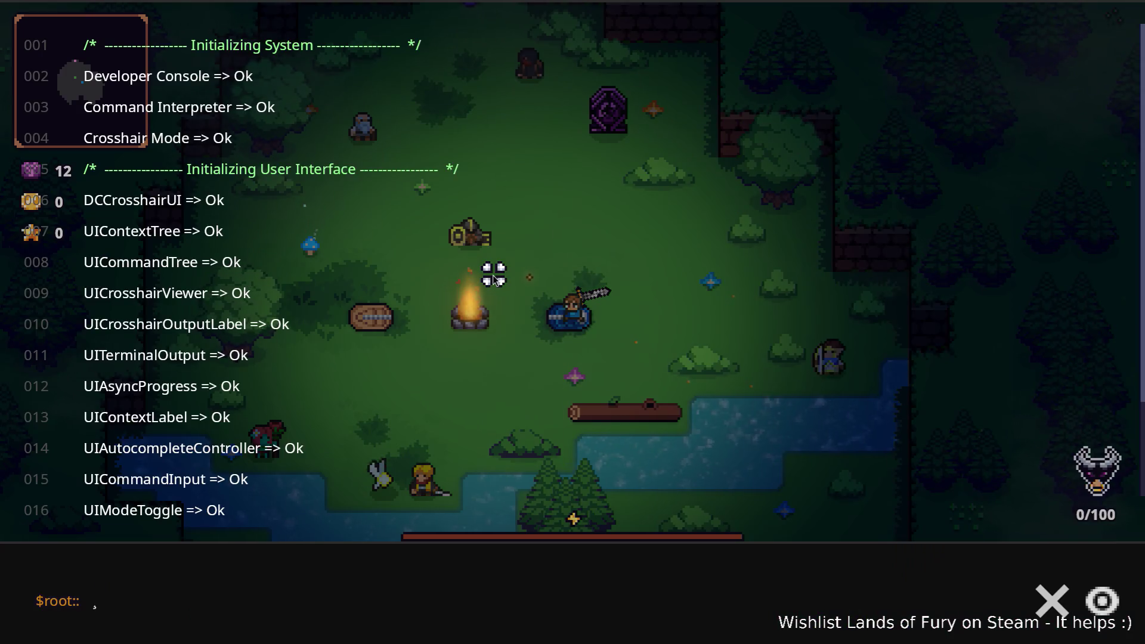
{"action": "key", "text": "grave"}
{"action": "key", "text": "w"}
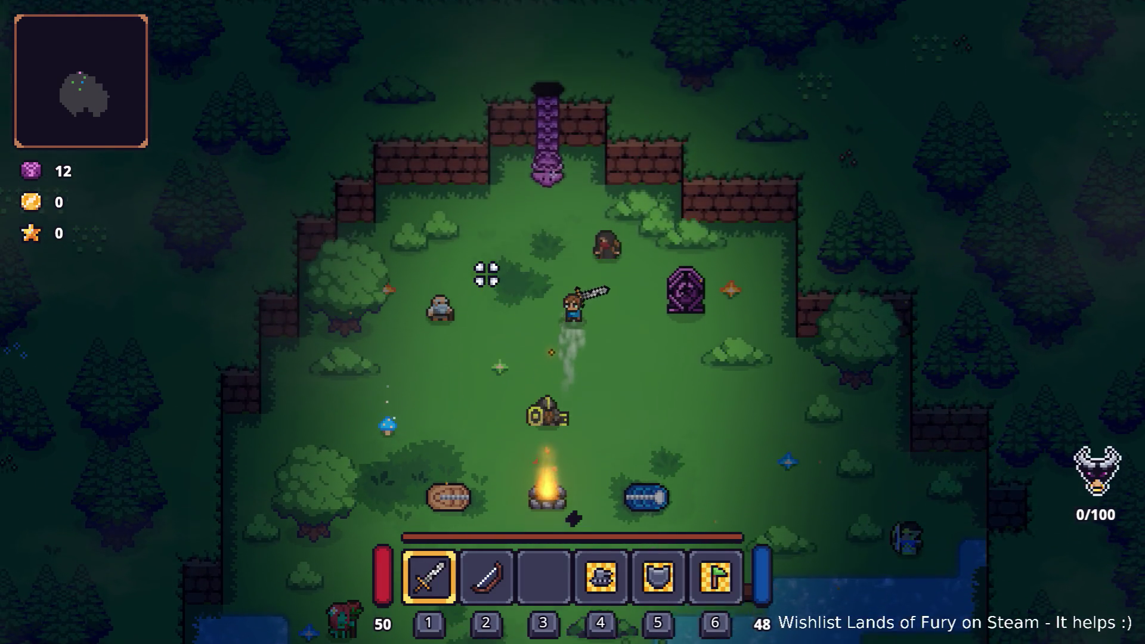
{"action": "key", "text": "e"}
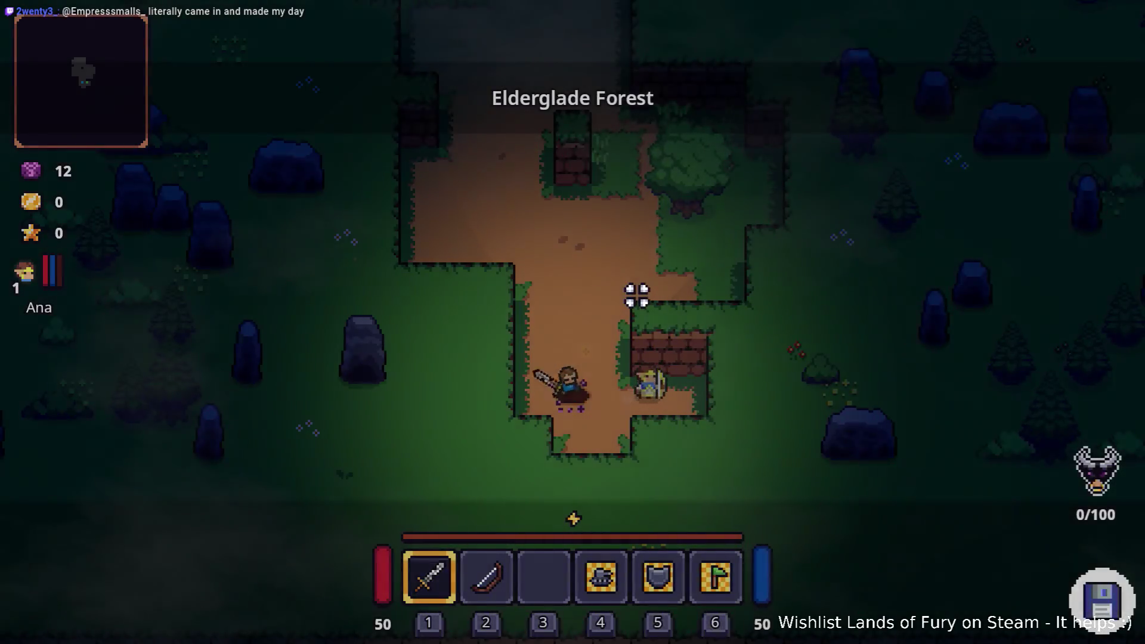
Raise Max by one level with the console command Player.AddLevels(1).
{"action": "key", "text": "grave"}
{"action": "type", "text": "Player.Addi"}
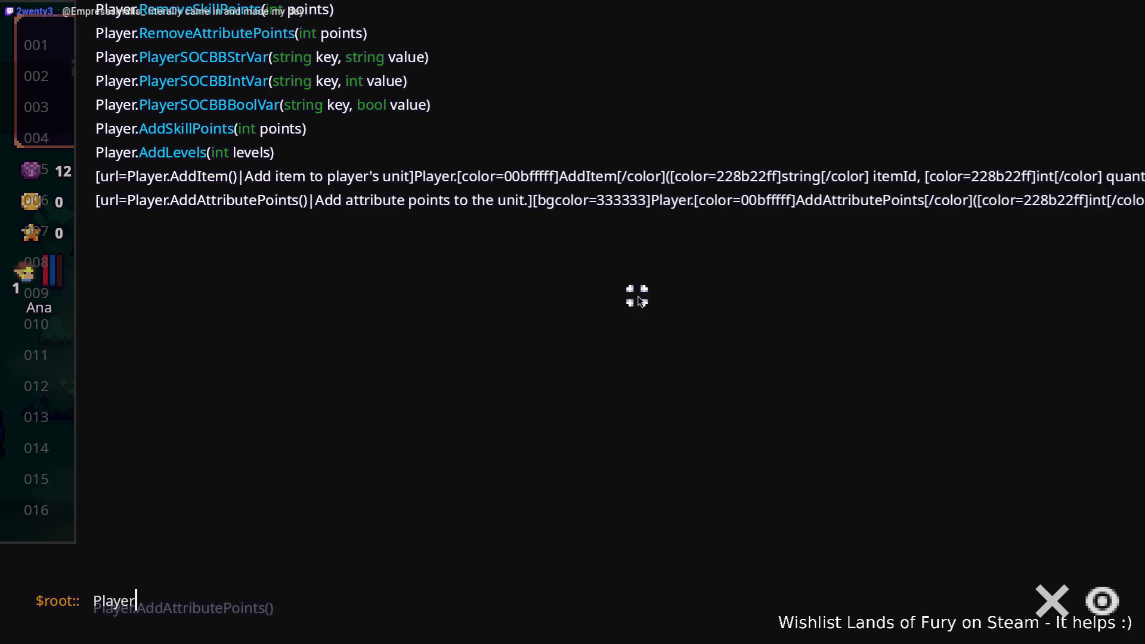
{"action": "key", "text": "BackSpace"}
{"action": "type", "text": "Le"}
{"action": "key", "text": "Tab"}
{"action": "type", "text": "1"}
{"action": "key", "text": "Return"}
{"action": "key", "text": "grave"}
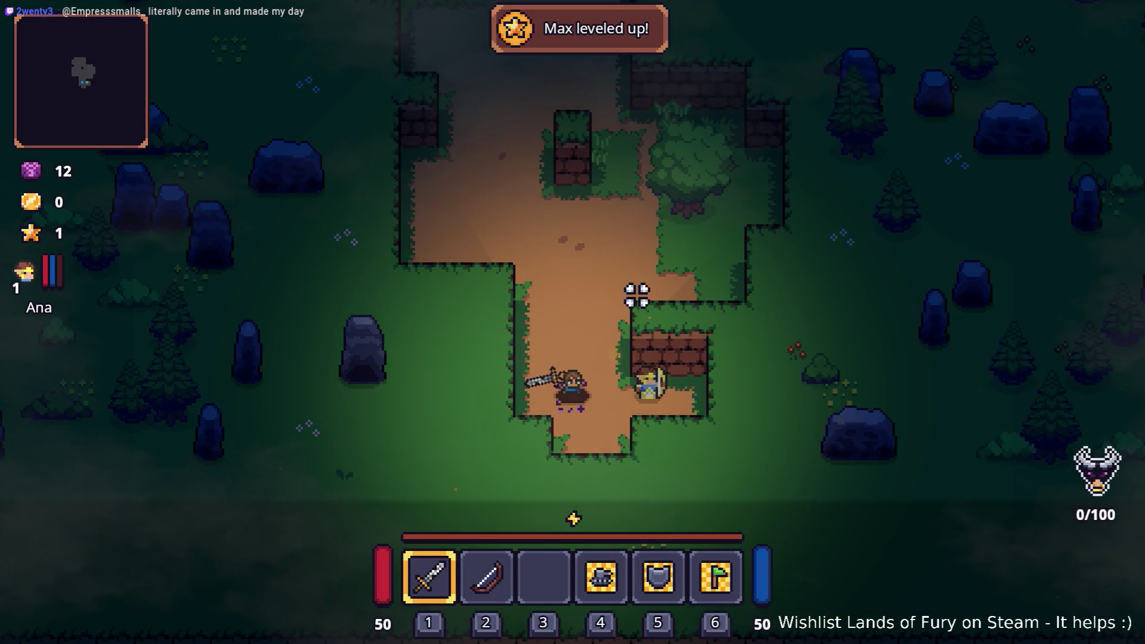